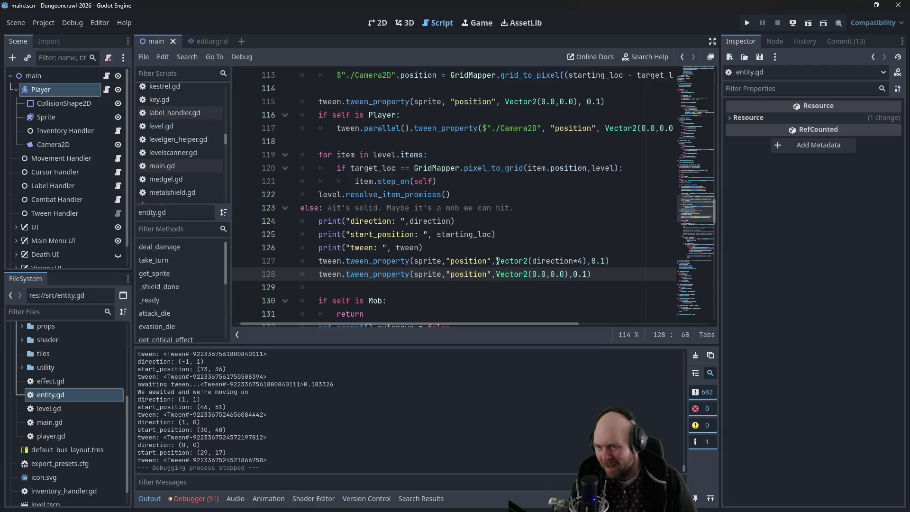
# In mob.gd, change lines 44–45 tween targets to Vector2(direction*4),0.1 and Vector2(0.0,0.0),0.1
pyautogui.scroll(-2, 163, 171)
pyautogui.click(167, 162)
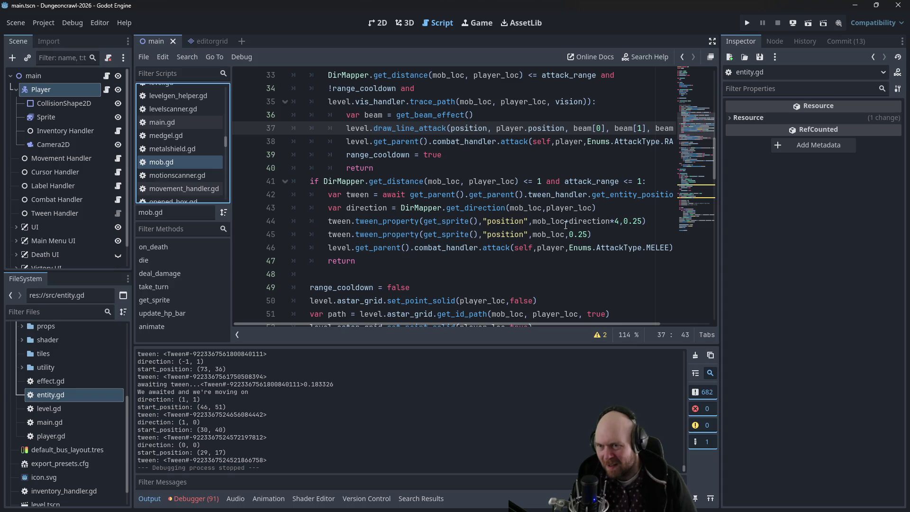
pyautogui.moveTo(533, 221); pyautogui.dragTo(632, 223)
pyautogui.hotkey('ctrl', 'v')
pyautogui.write('),0.1')
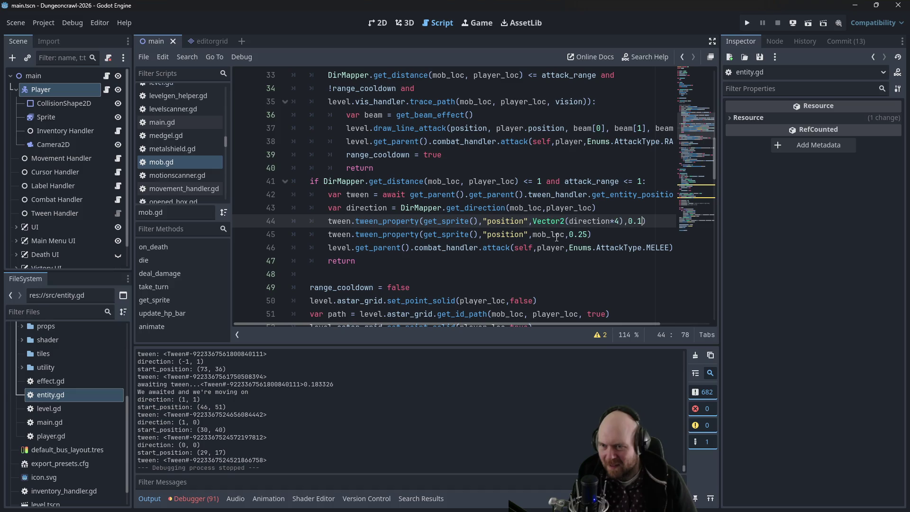
pyautogui.moveTo(534, 234); pyautogui.dragTo(588, 236)
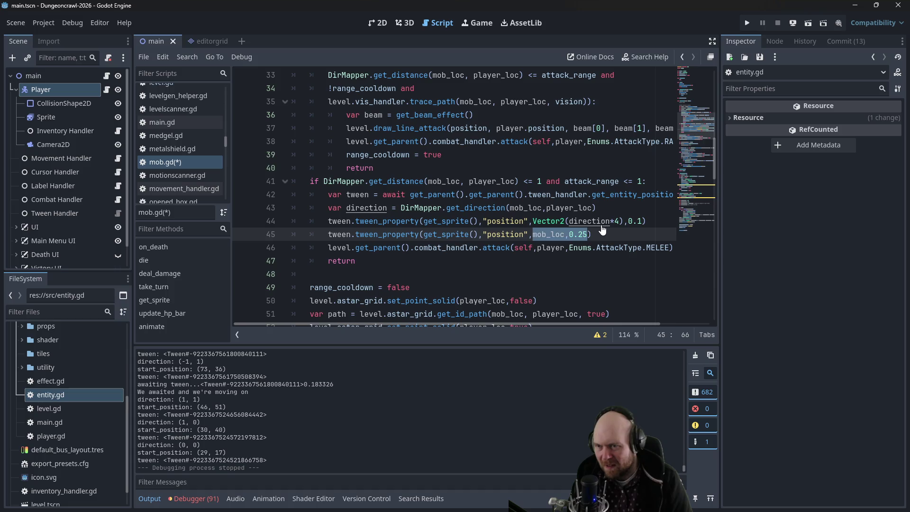
pyautogui.write('Vector2(direction*4),0.1')
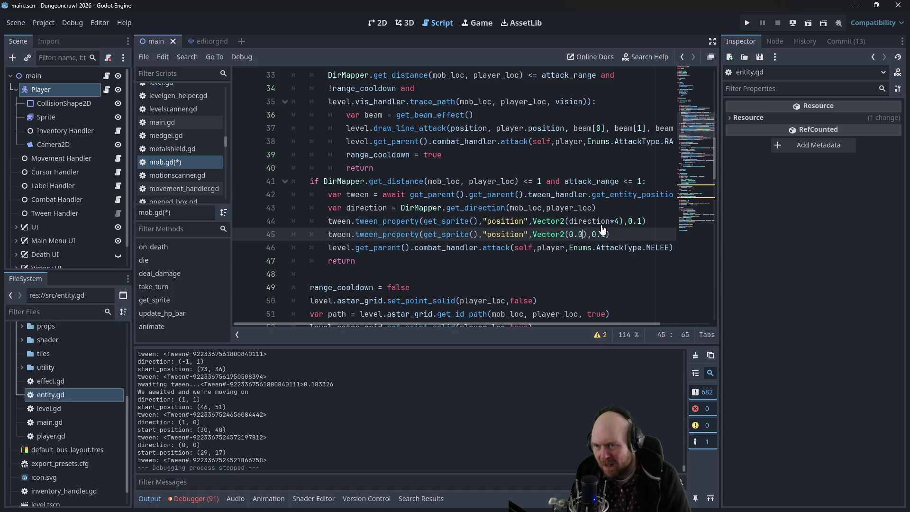
pyautogui.write(',0.0')
# Save mob.gd and run the project
pyautogui.hotkey('ctrl', 's')
pyautogui.click(480, 89)
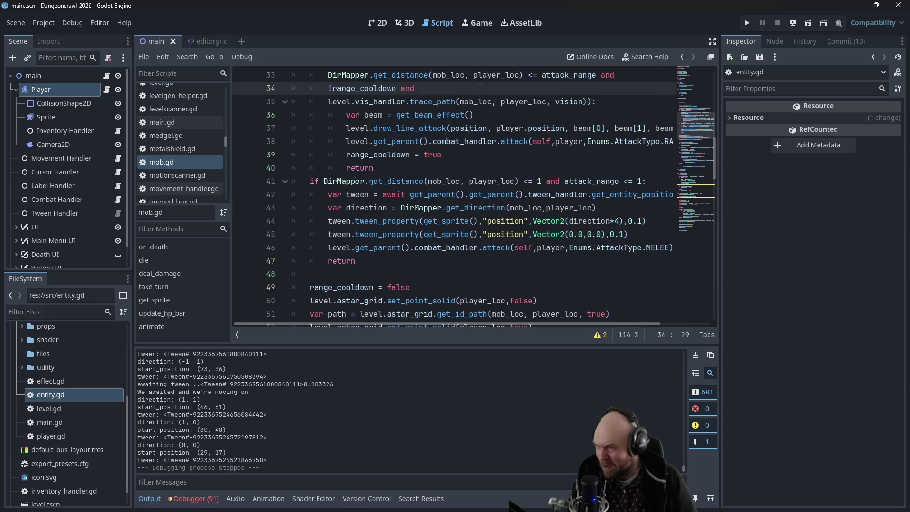
pyautogui.click(746, 24)
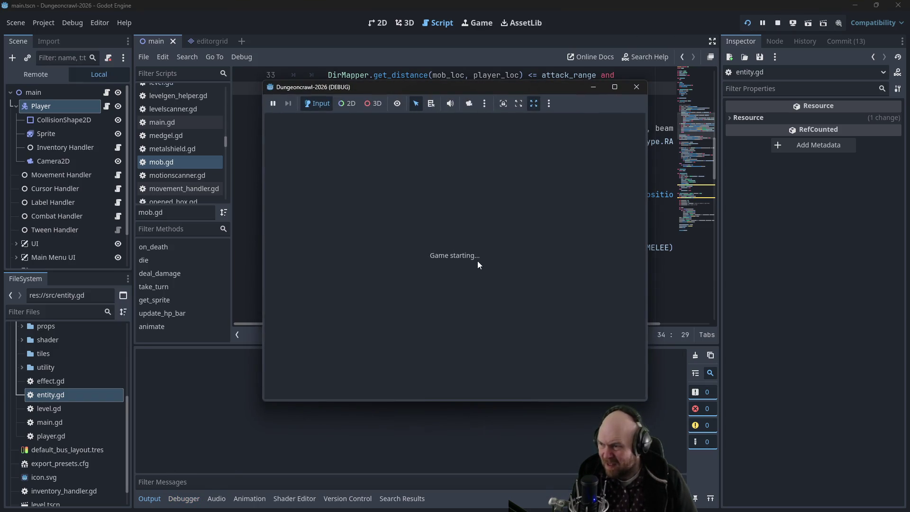
# Start a new game, then open combat_handler.gd and scroll down to its attack tween code
pyautogui.click(411, 252)
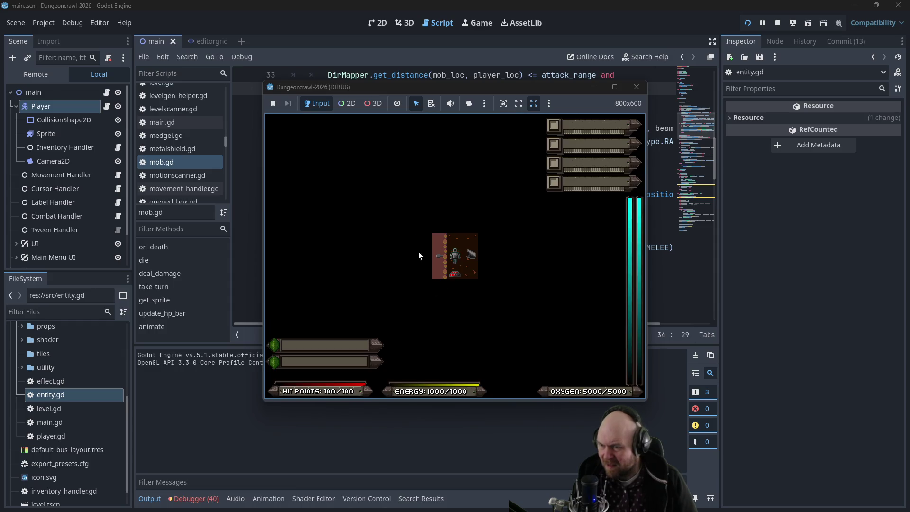
pyautogui.moveTo(224, 139); pyautogui.dragTo(223, 96)
pyautogui.click(197, 112)
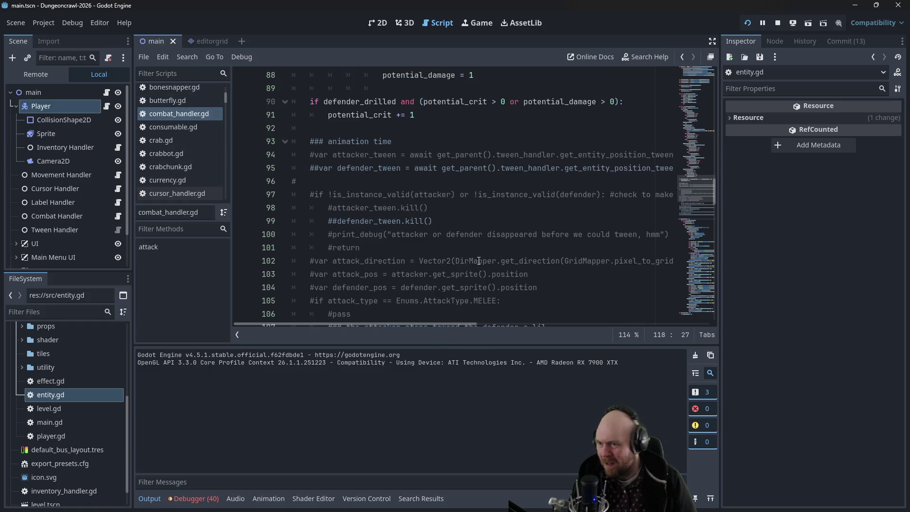
pyautogui.scroll(-5, 489, 273)
pyautogui.scroll(-1, 512, 270)
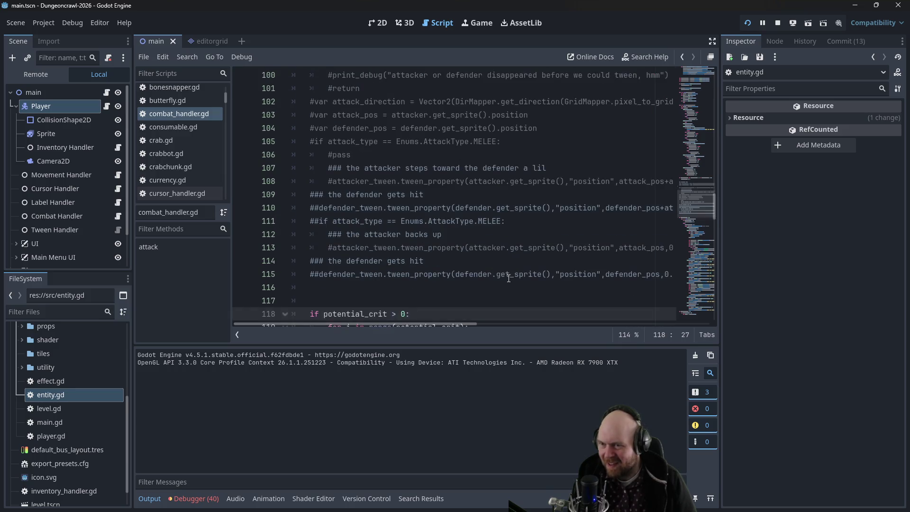
pyautogui.hscroll(3, 437, 325)
# Inspect the attack_pos+attack_direction tween arguments on line 108, then return to the game window
pyautogui.moveTo(517, 181); pyautogui.dragTo(635, 187)
pyautogui.click(599, 182)
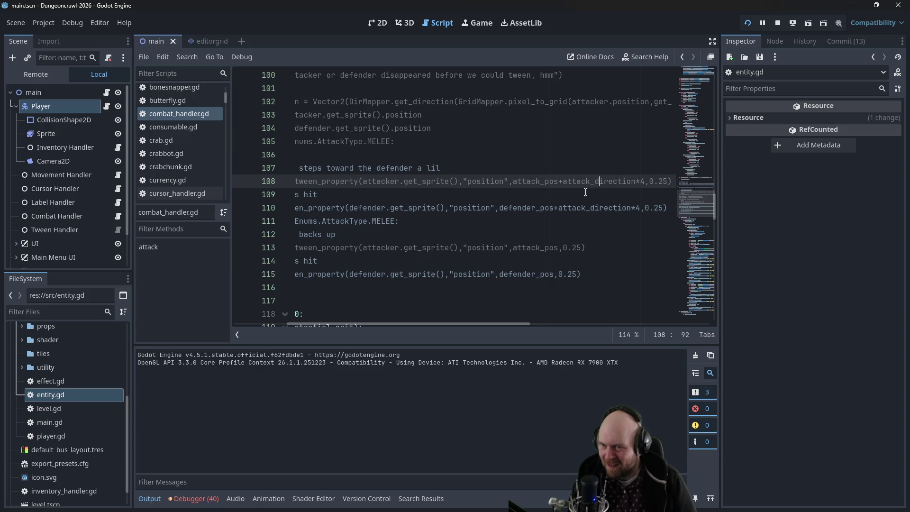
pyautogui.moveTo(513, 181); pyautogui.dragTo(625, 183)
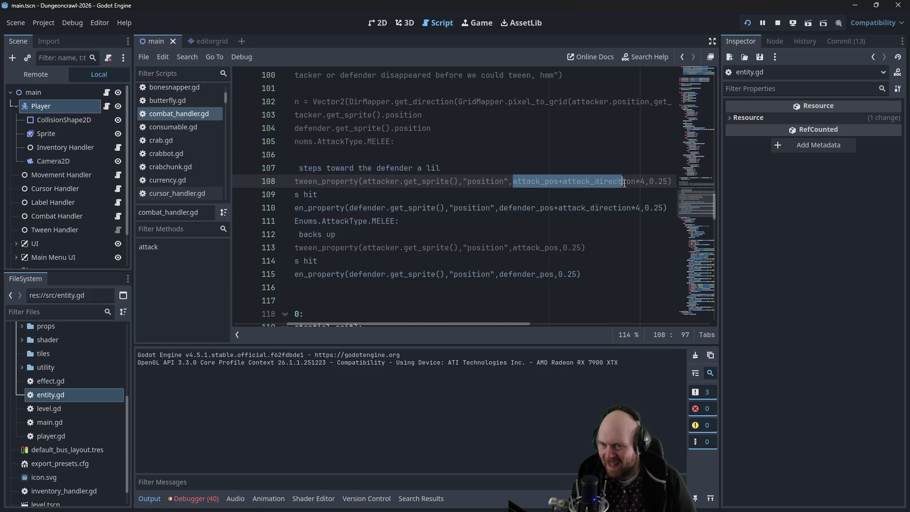
pyautogui.click(622, 182)
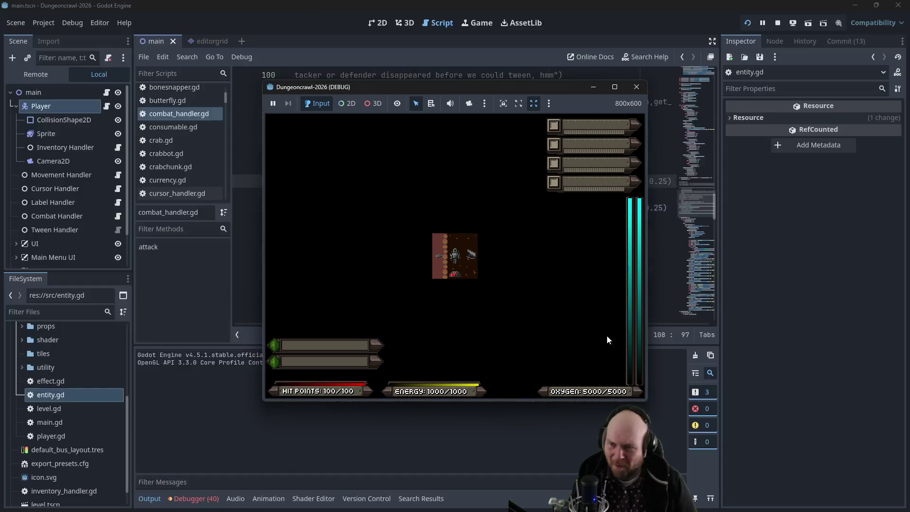
pyautogui.click(522, 263)
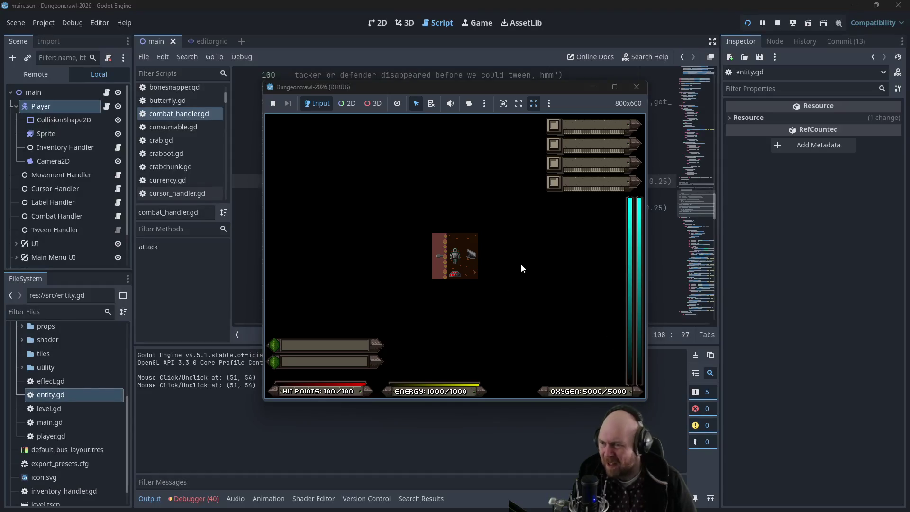
# Walk the player to the exit, descend to the next level and check the inventory
pyautogui.press('KP_7')
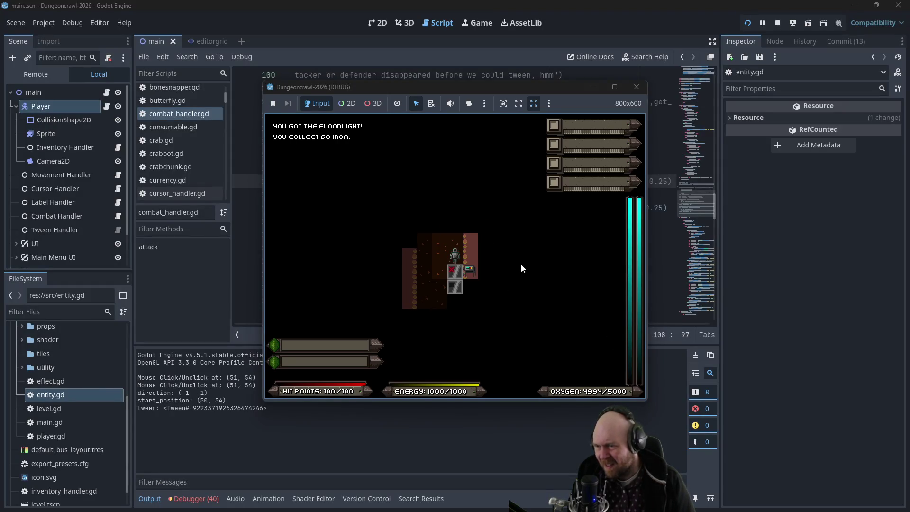
pyautogui.press('KP_6')
pyautogui.press('KP_9')
pyautogui.press('KP_6')
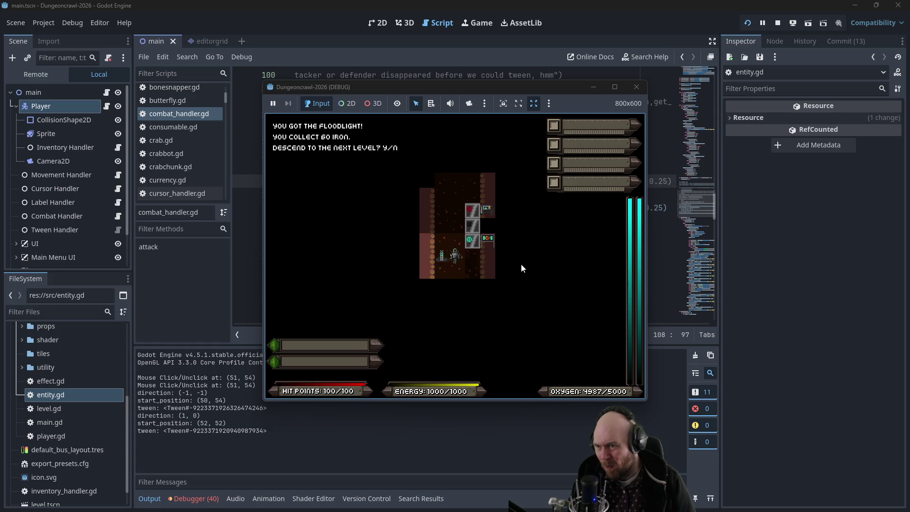
pyautogui.press('y')
pyautogui.press('i')
pyautogui.press('1')
pyautogui.press('1')
# Activate the floodlight, collect the gold and walk down the vertical corridor
pyautogui.press('KP_2')
pyautogui.press('KP_8')
pyautogui.press('KP_1')
pyautogui.press('KP_1')
pyautogui.press('KP_2')
pyautogui.press('KP_2')
pyautogui.press('KP_2')
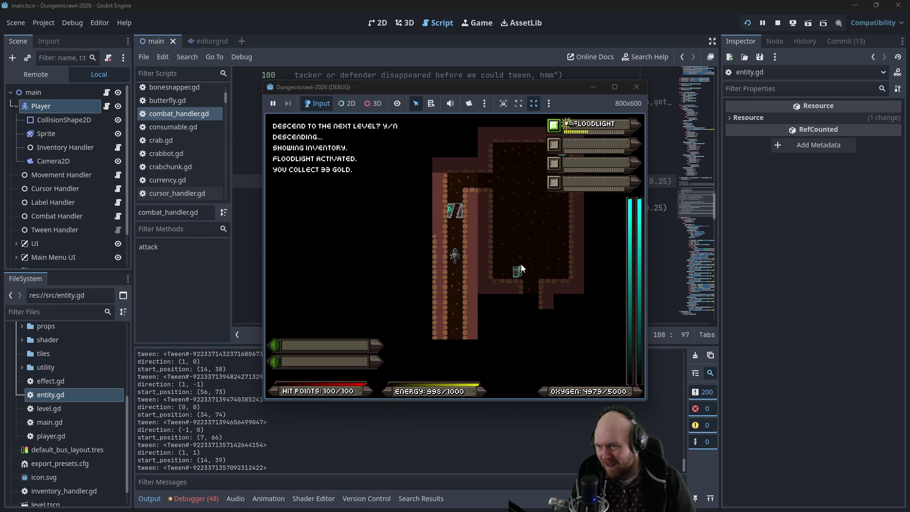
pyautogui.press('KP_2')
pyautogui.press('KP_2')
pyautogui.press('KP_2')
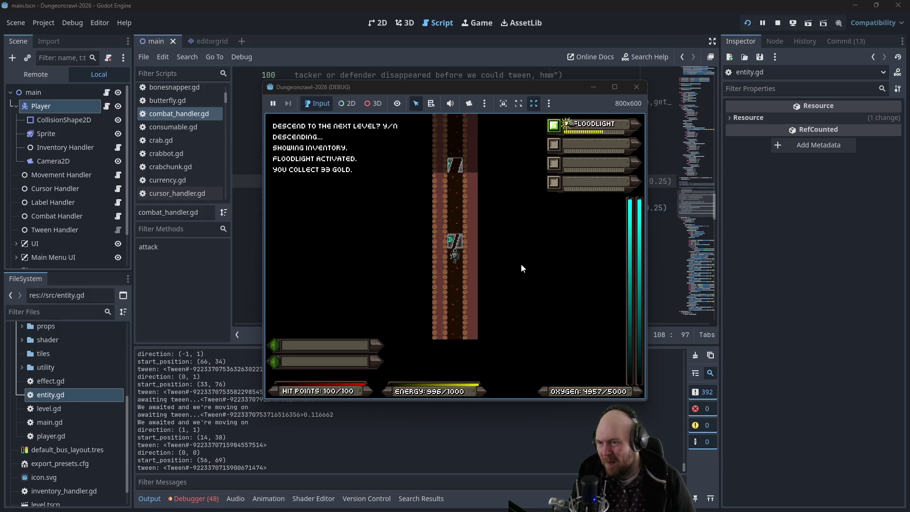
pyautogui.press('KP_2')
pyautogui.press('KP_2')
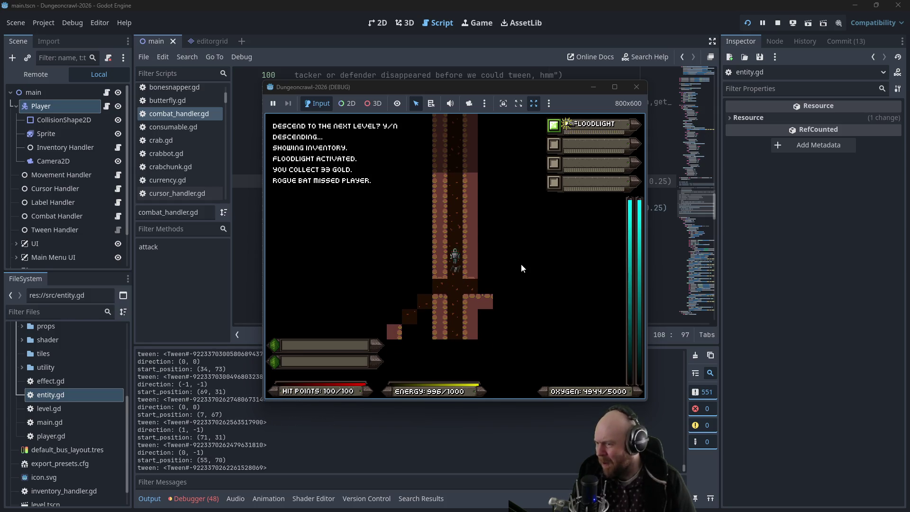
# Fight the rogue bats and the slime down to the crossroads
pyautogui.press('KP_3')
pyautogui.press('KP_3')
pyautogui.press('KP_3')
pyautogui.press('KP_5')
pyautogui.press('KP_5')
pyautogui.press('KP_5')
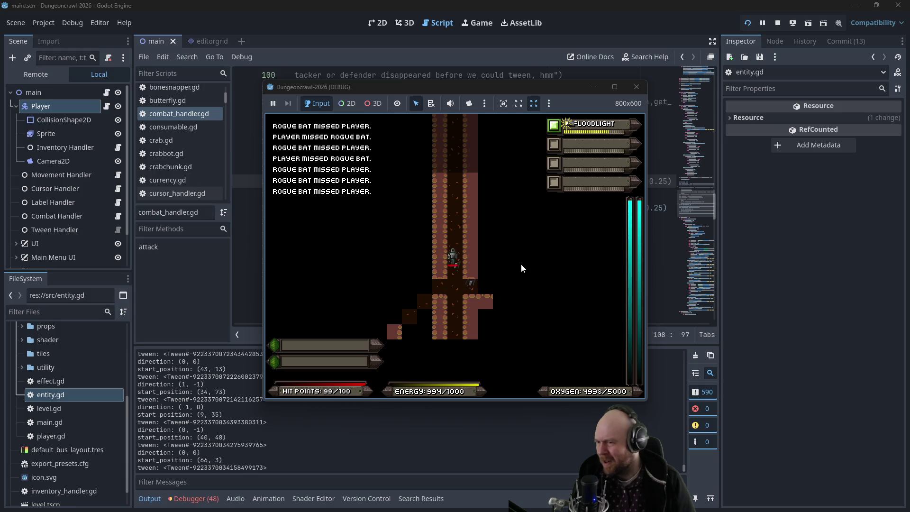
pyautogui.press('KP_5')
pyautogui.press('KP_5')
pyautogui.press('KP_5')
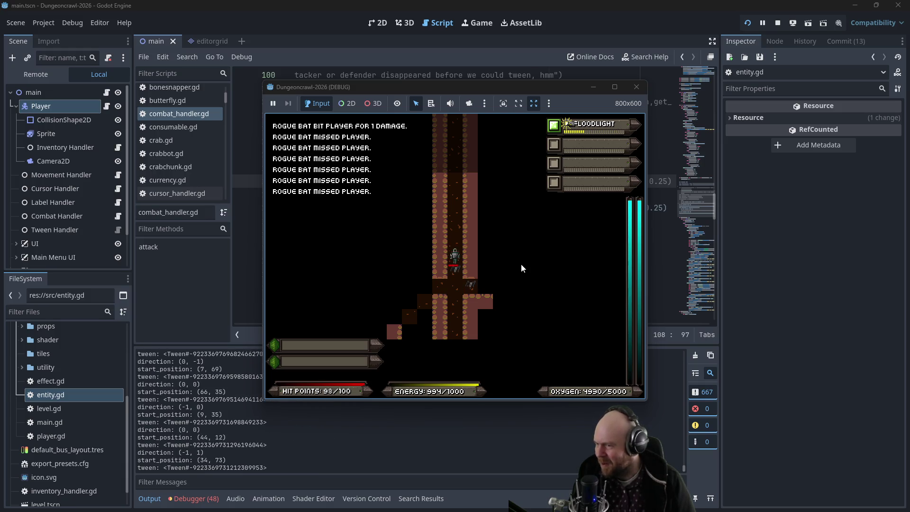
pyautogui.press('KP_3')
pyautogui.press('KP_2')
pyautogui.press('KP_2')
pyautogui.press('KP_2')
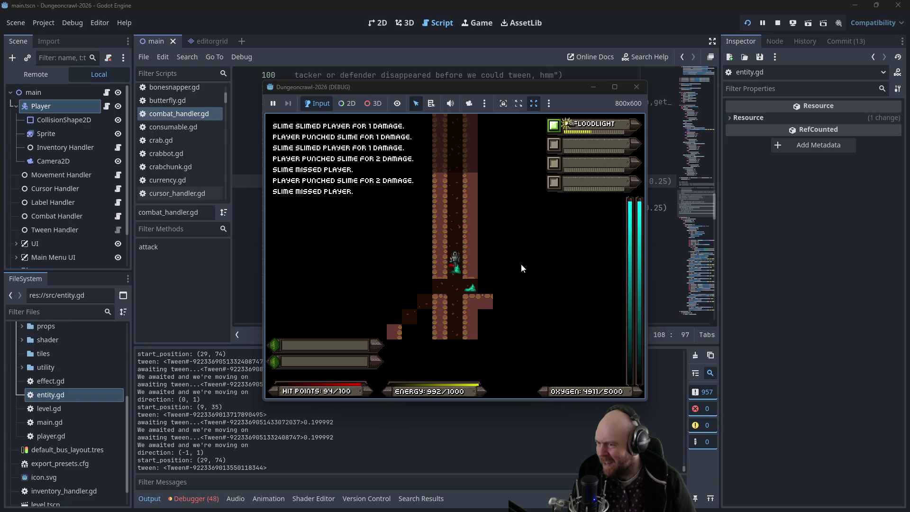
pyautogui.press('KP_5')
pyautogui.press('KP_5')
pyautogui.press('KP_8')
pyautogui.press('KP_9')
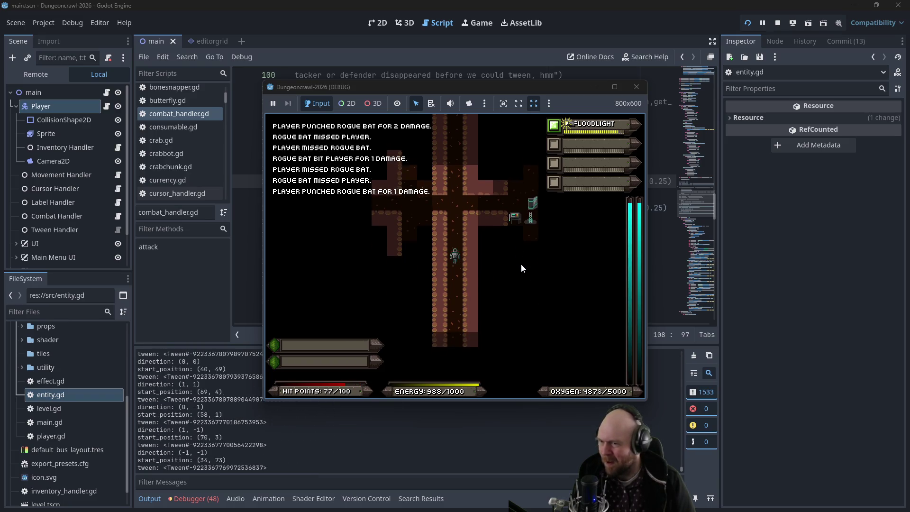
# Walk east and north, collecting iron, into the next room
pyautogui.press('KP_6')
pyautogui.press('KP_6')
pyautogui.press('KP_6')
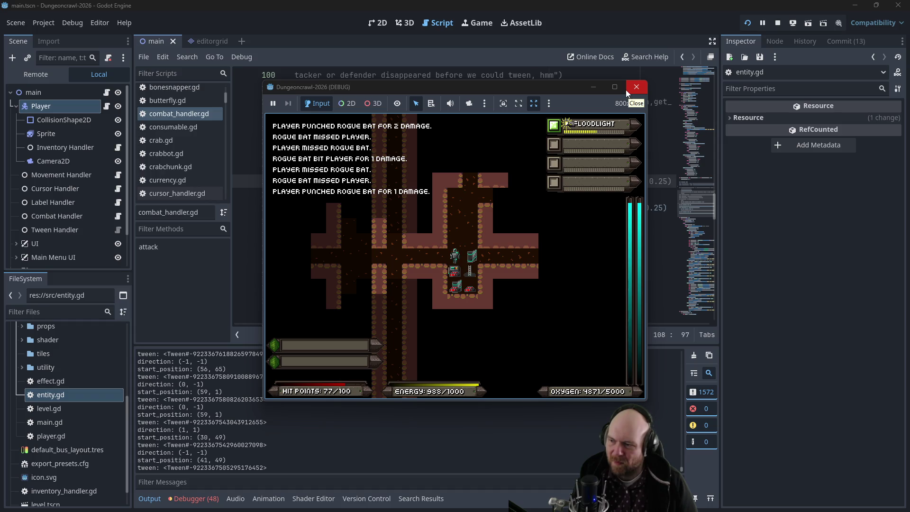
pyautogui.press('KP_8')
pyautogui.press('KP_8')
pyautogui.press('KP_8')
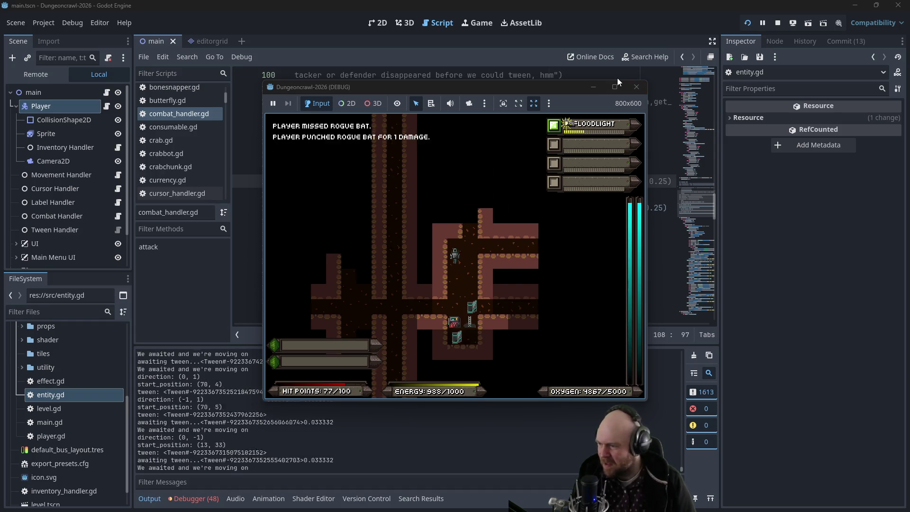
pyautogui.press('KP_8')
pyautogui.press('KP_8')
pyautogui.press('KP_8')
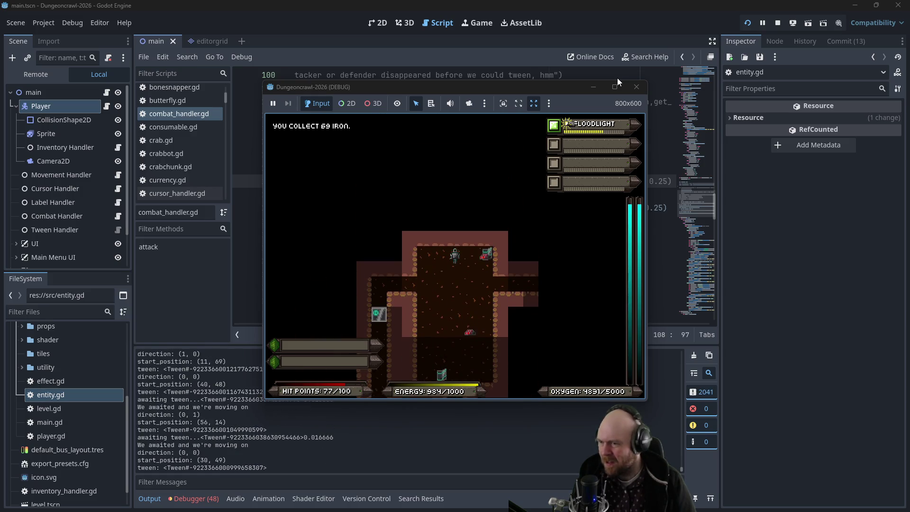
pyautogui.press('KP_8')
pyautogui.press('KP_8')
pyautogui.press('KP_6')
pyautogui.press('KP_6')
pyautogui.press('KP_6')
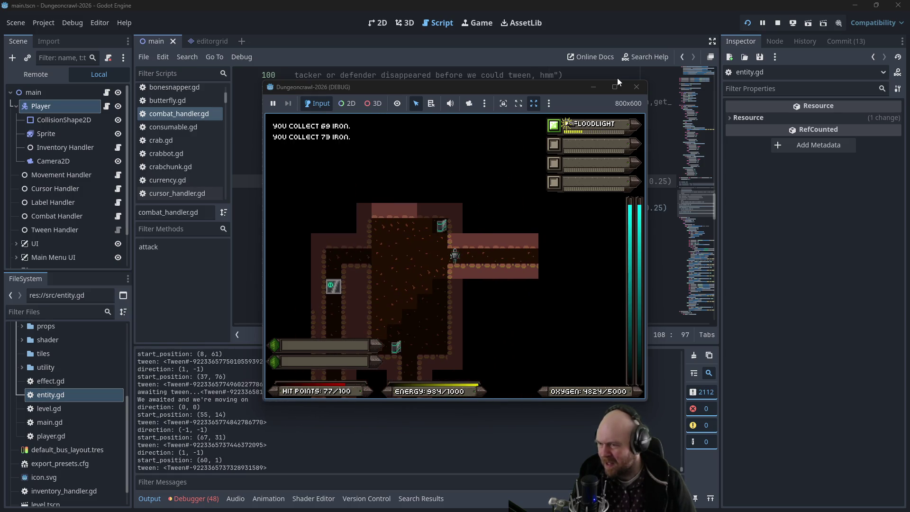
pyautogui.press('KP_6')
pyautogui.press('KP_6')
pyautogui.press('KP_6')
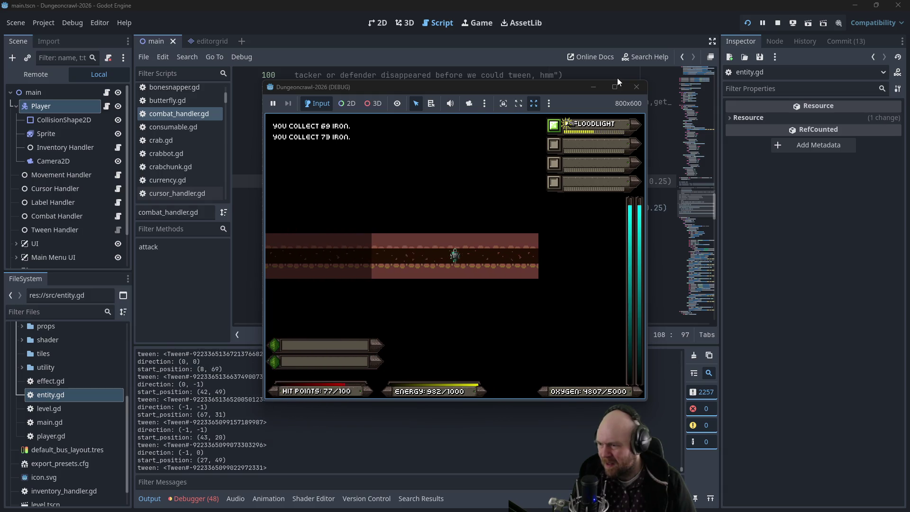
pyautogui.press('KP_6')
pyautogui.press('KP_6')
pyautogui.press('KP_6')
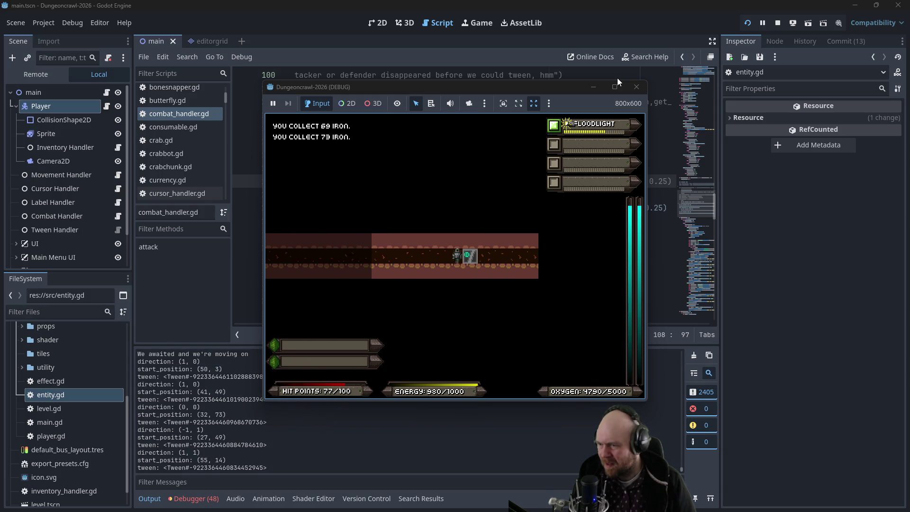
pyautogui.press('KP_6')
pyautogui.press('KP_6')
pyautogui.press('KP_6')
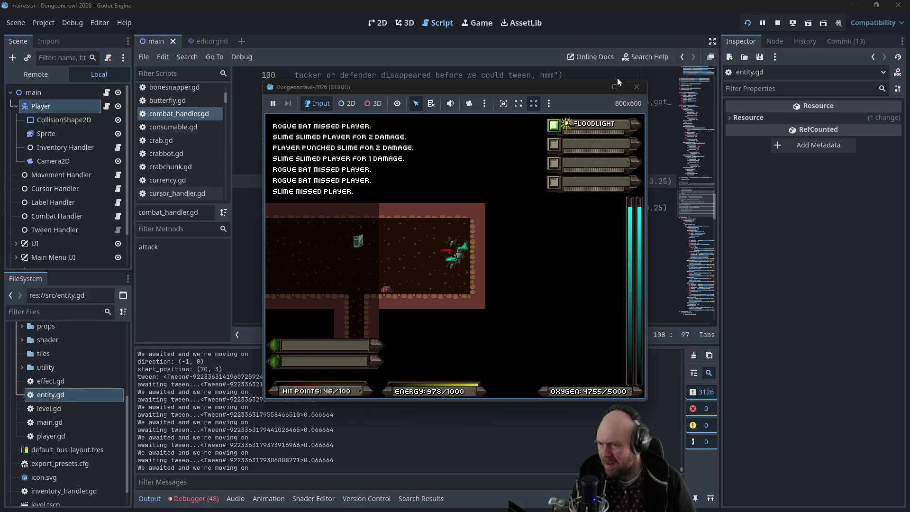
# Defeat the bat and slime, pick up the IX-7KW HANDLZR and ready it
pyautogui.press('KP_6')
pyautogui.press('KP_6')
pyautogui.press('KP_6')
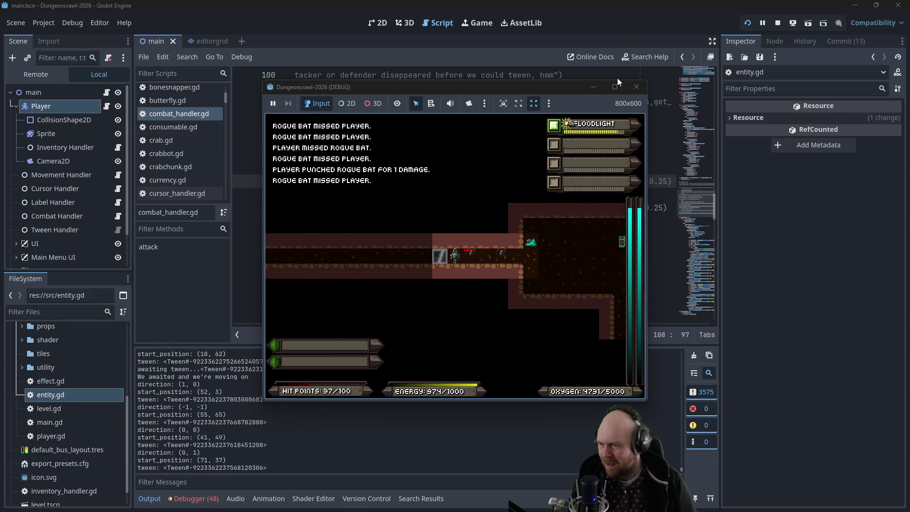
pyautogui.press('KP_4')
pyautogui.press('KP_6')
pyautogui.press('KP_6')
pyautogui.press('KP_6')
pyautogui.press('KP_6')
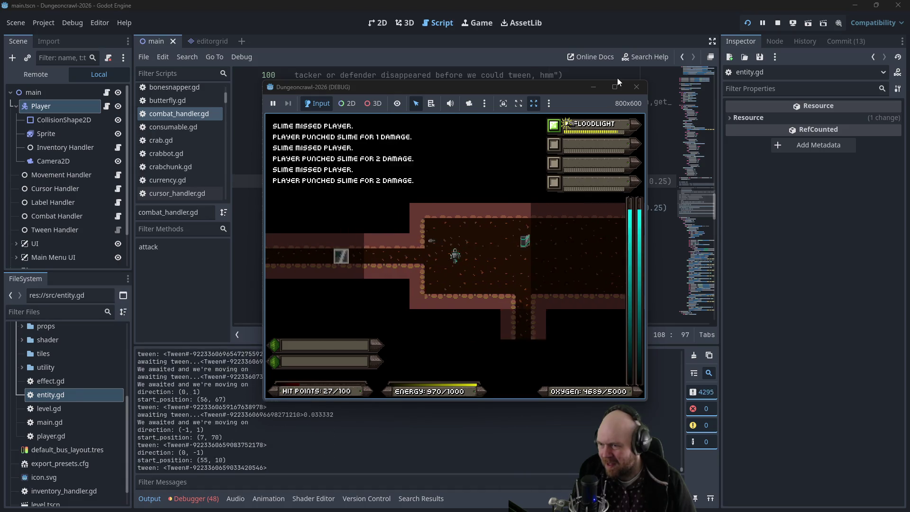
pyautogui.press('KP_9')
pyautogui.press('i')
pyautogui.press('1')
pyautogui.press('KP_6')
# Move east to attack the slime, then head west and south along the corridors
pyautogui.press('KP_2')
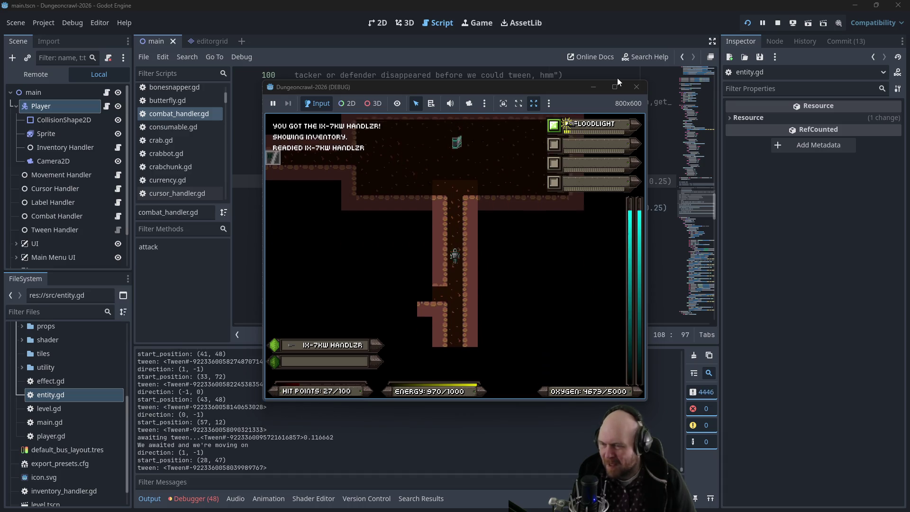
pyautogui.press('KP_6')
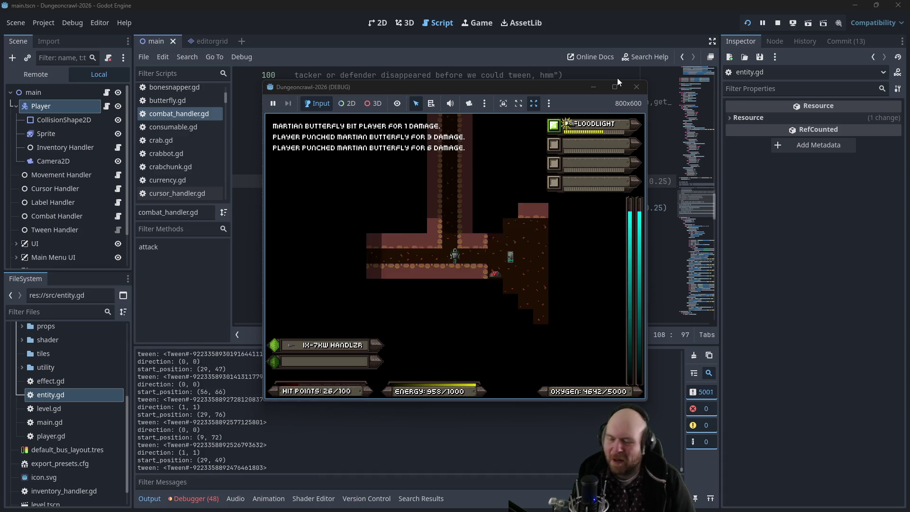
pyautogui.press('KP_4')
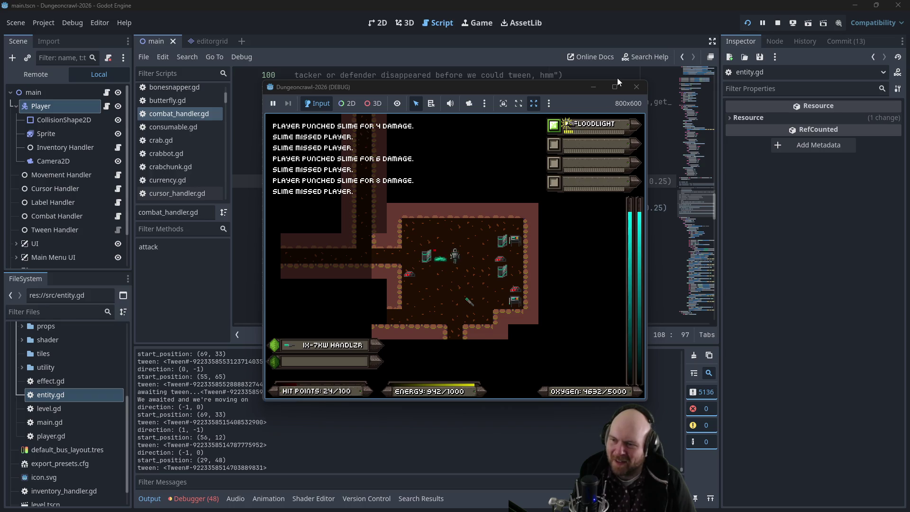
pyautogui.press('KP_4')
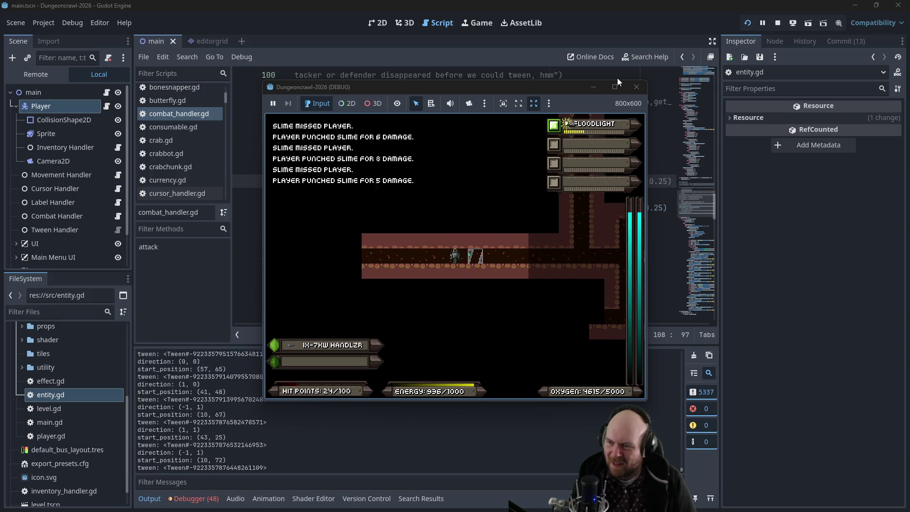
pyautogui.press('KP_2')
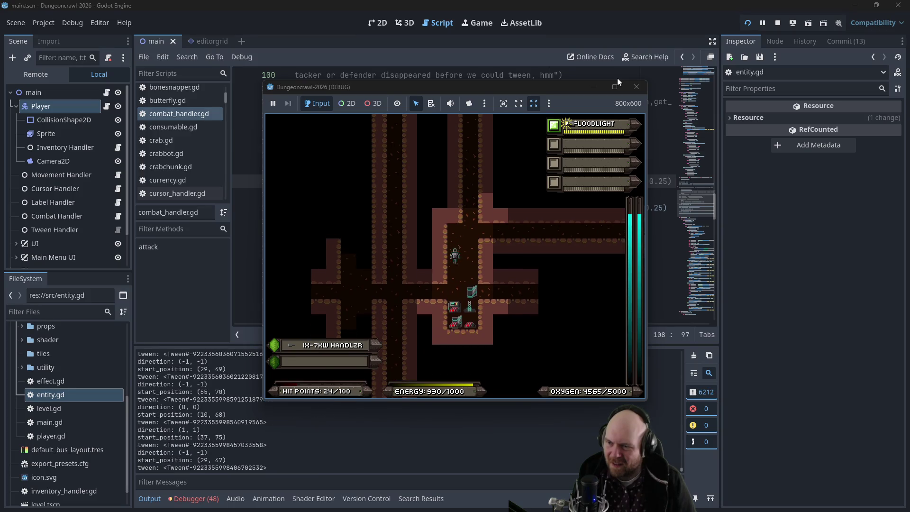
# Walk the player west and north, then back to the cross-shaped junction
pyautogui.press('KP_4')
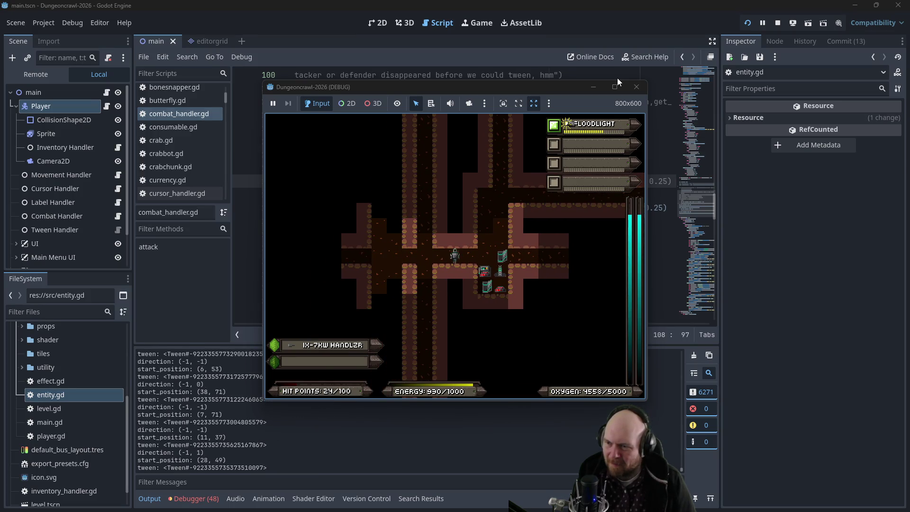
pyautogui.press('KP_4')
pyautogui.press('KP_4')
pyautogui.press('KP_4')
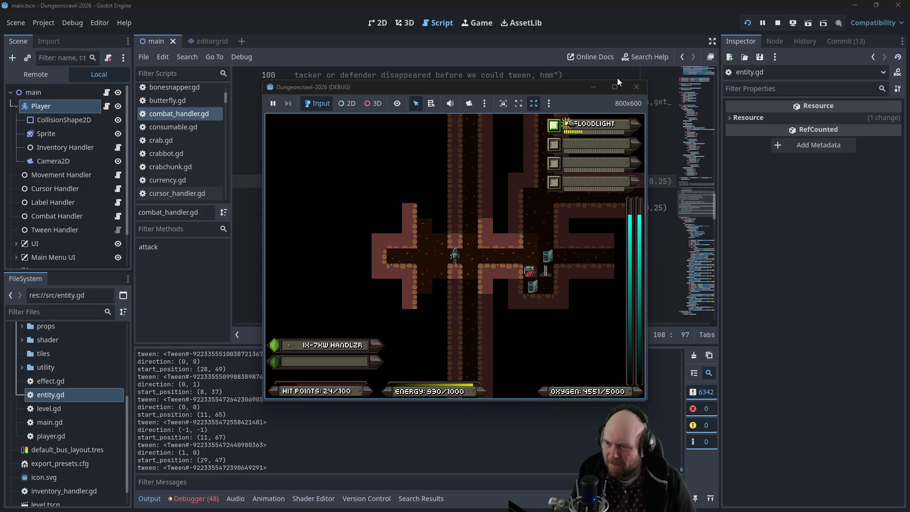
pyautogui.press('KP_7')
pyautogui.press('KP_7')
pyautogui.press('KP_8')
pyautogui.press('KP_8')
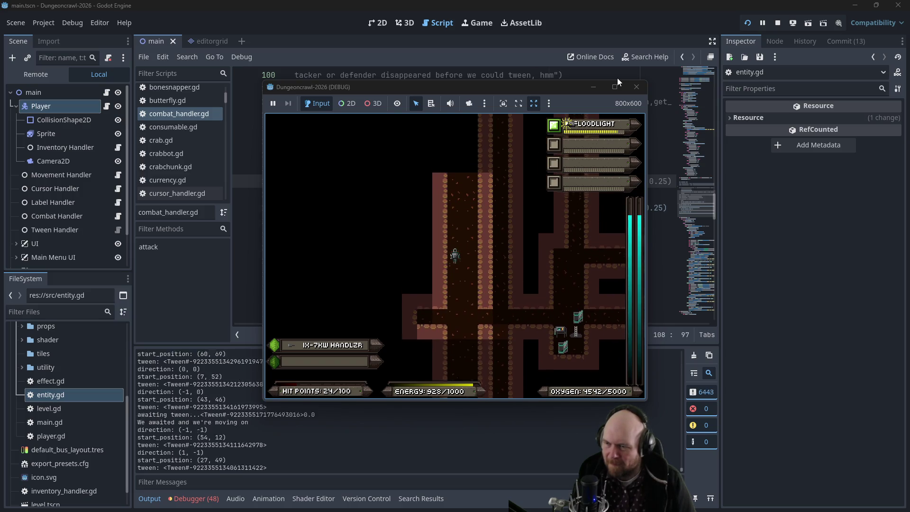
pyautogui.press('KP_8')
pyautogui.press('KP_8')
pyautogui.press('KP_8')
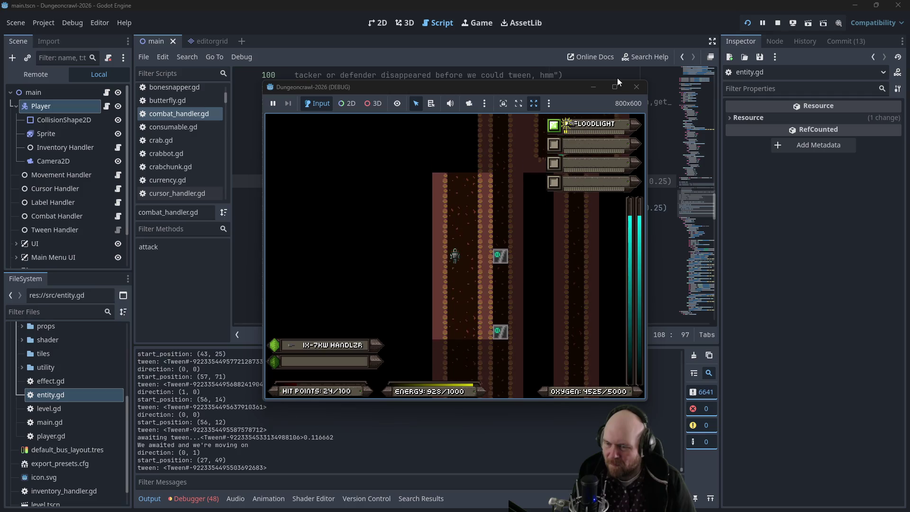
pyautogui.press('KP_8')
pyautogui.press('KP_8')
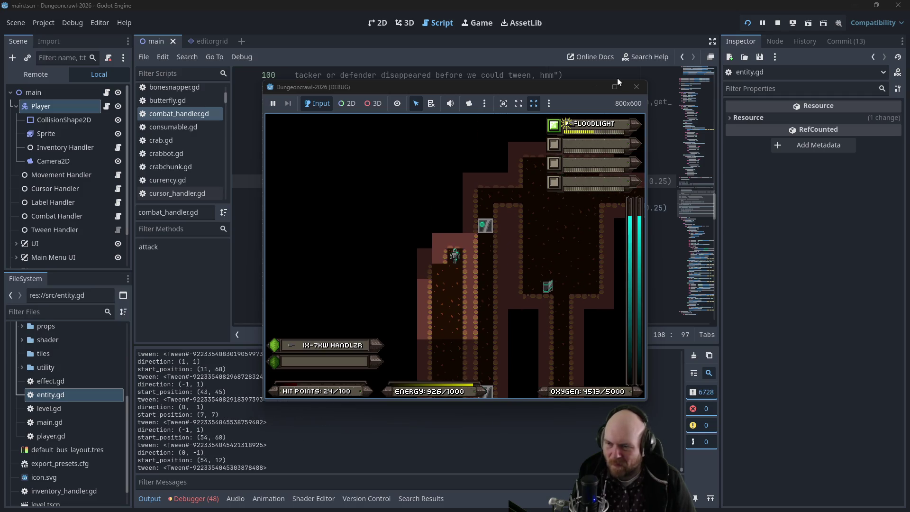
pyautogui.press('KP_8')
pyautogui.press('KP_8')
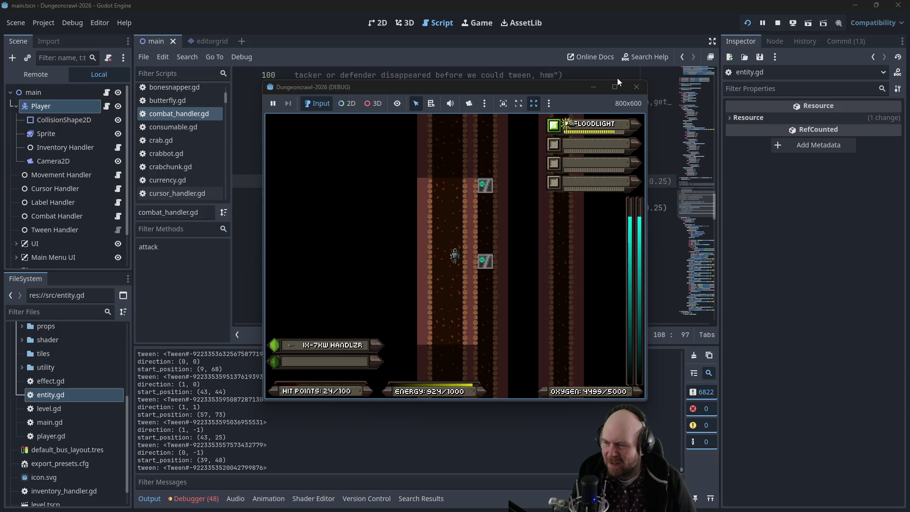
pyautogui.press('KP_2')
pyautogui.press('KP_2')
pyautogui.press('KP_2')
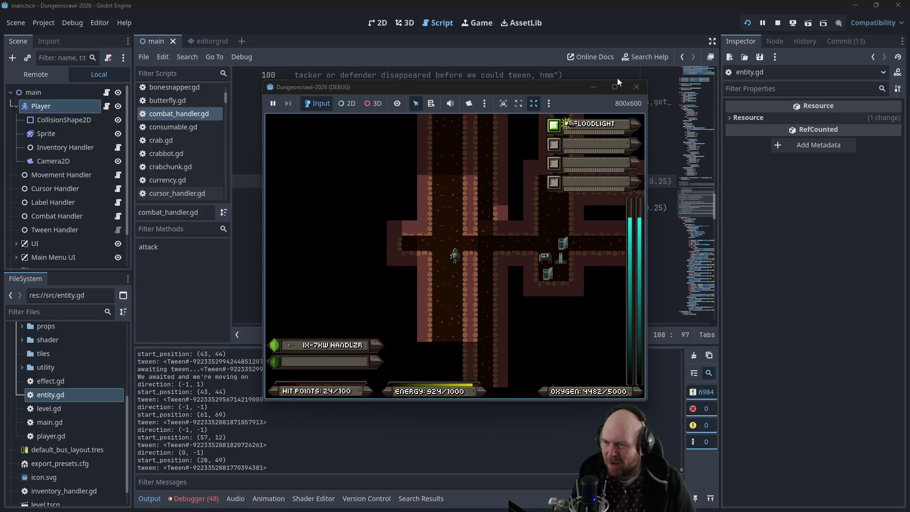
# Fire the readied weapon at the slime and Martian Butterfly, then stop the game
pyautogui.press('1')
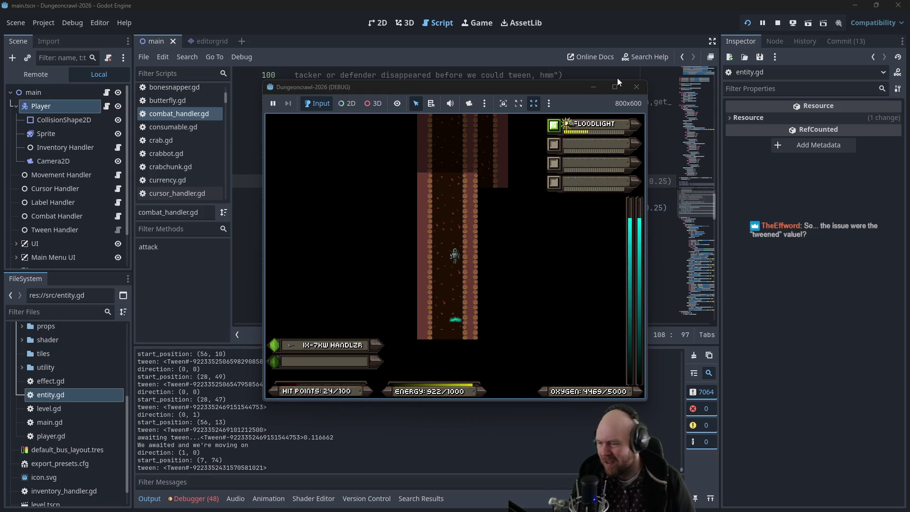
pyautogui.press('f')
pyautogui.press('f')
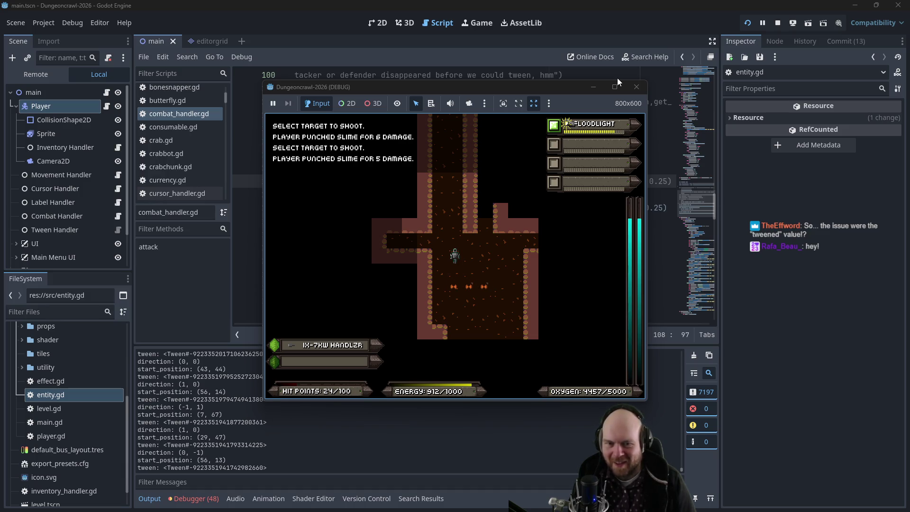
pyautogui.press('f')
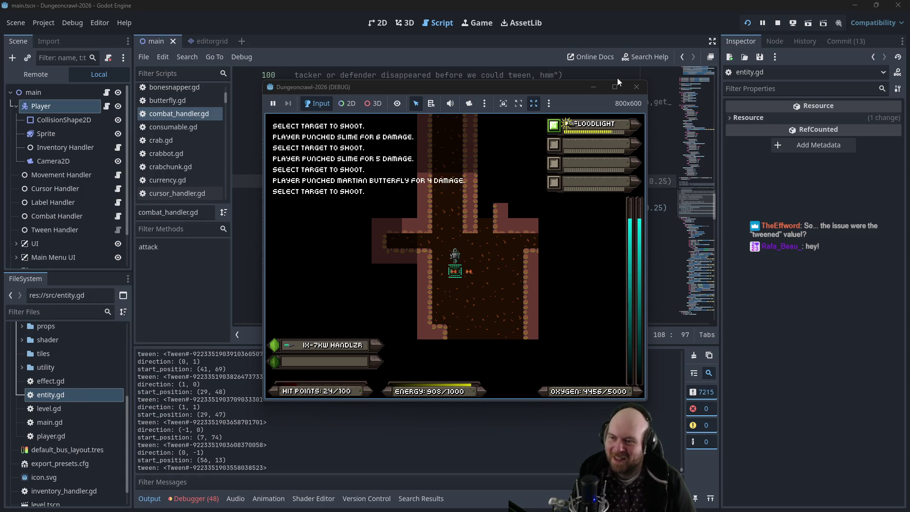
pyautogui.press('f')
pyautogui.press('f')
pyautogui.press('f')
pyautogui.press('Up')
pyautogui.press('Right')
pyautogui.press('Right')
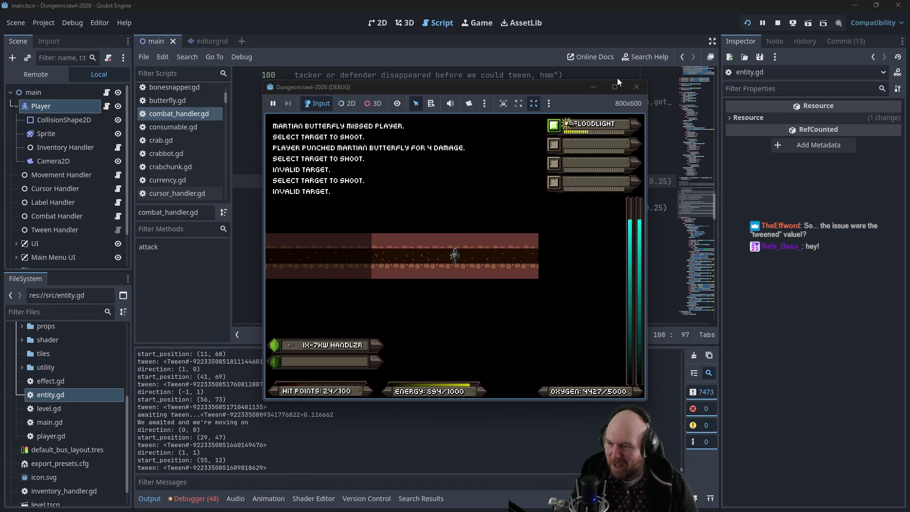
pyautogui.press('Left')
pyautogui.press('Left')
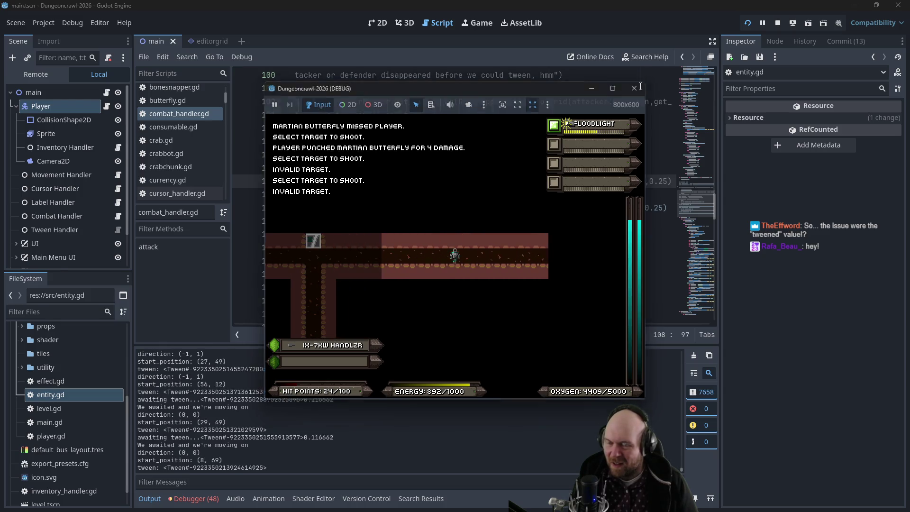
pyautogui.click(642, 90)
pyautogui.click(578, 129)
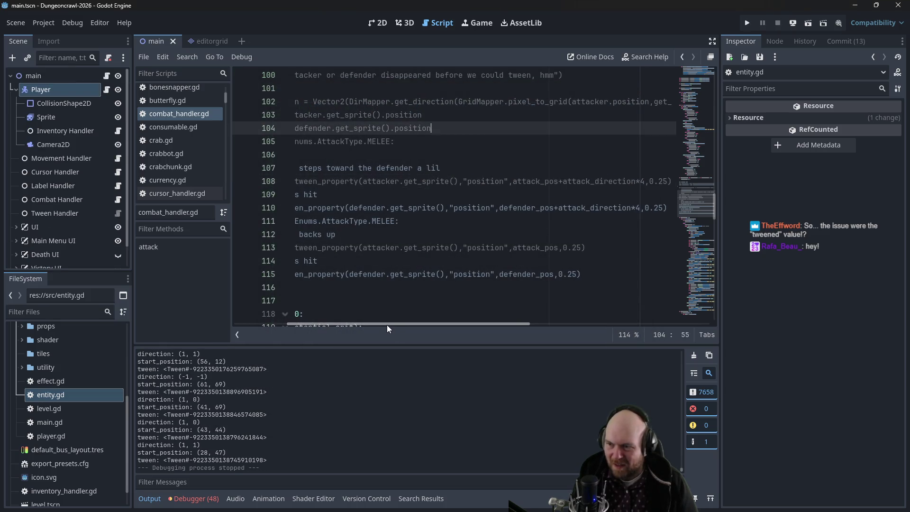
# Select lines 92–116 of combat_handler.gd and delete them
pyautogui.moveTo(387, 325); pyautogui.dragTo(319, 322)
pyautogui.click(326, 287)
pyautogui.moveTo(326, 287)
pyautogui.mouseDown()
pyautogui.moveTo(313, 164)
pyautogui.moveTo(299, 128)
pyautogui.mouseUp()
pyautogui.press('BackSpace')
pyautogui.press('BackSpace')
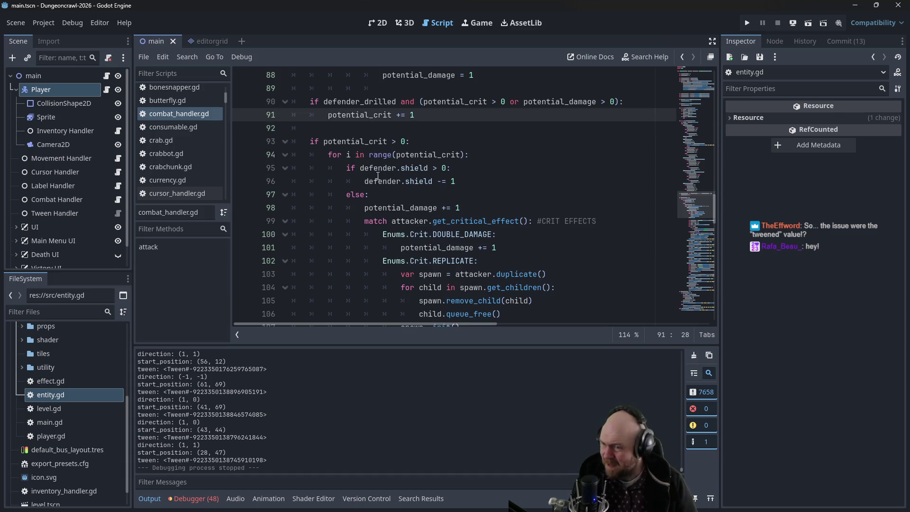
# Place the caret on line 86 and switch to the Obsidian Plan note
pyautogui.scroll(4, 377, 171)
pyautogui.scroll(-1, 427, 194)
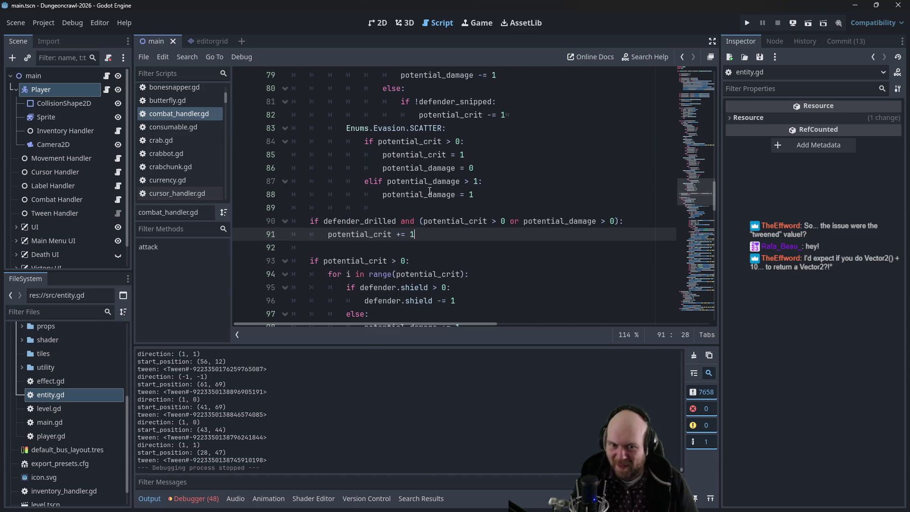
pyautogui.click(437, 169)
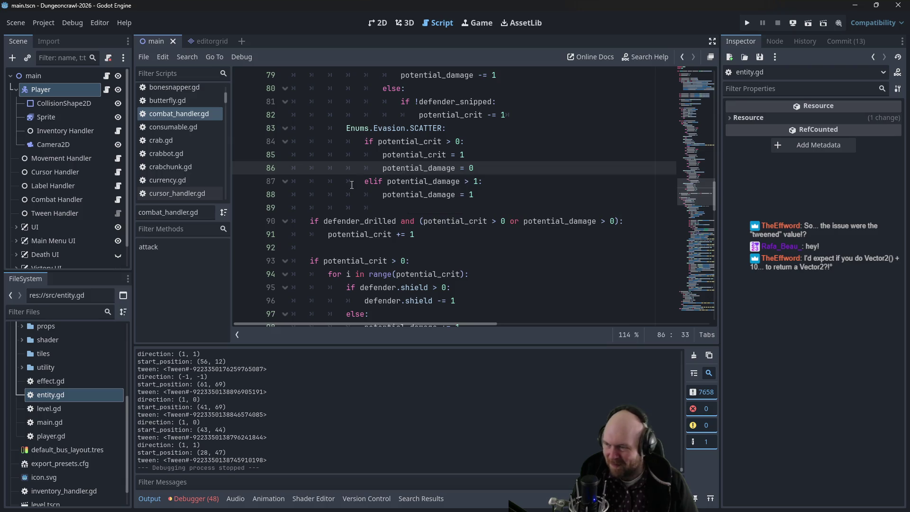
pyautogui.scroll(2, 75, 377)
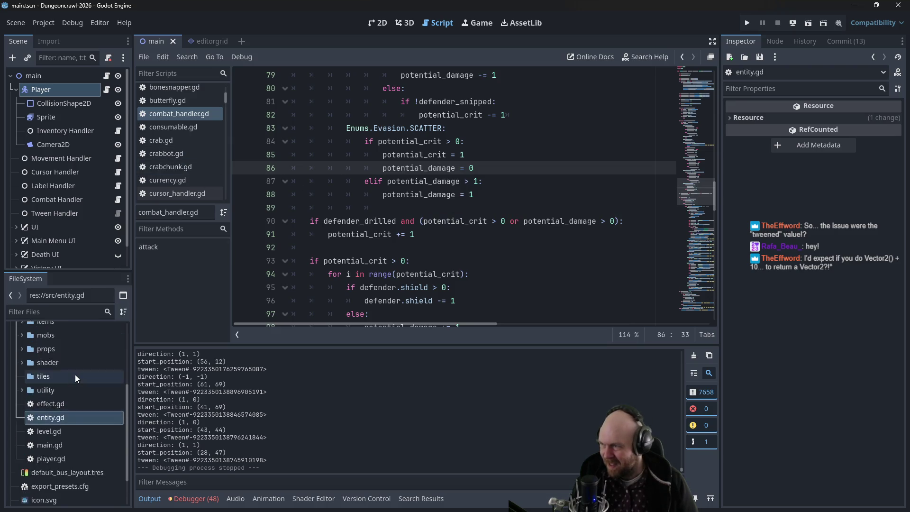
pyautogui.scroll(5, 75, 376)
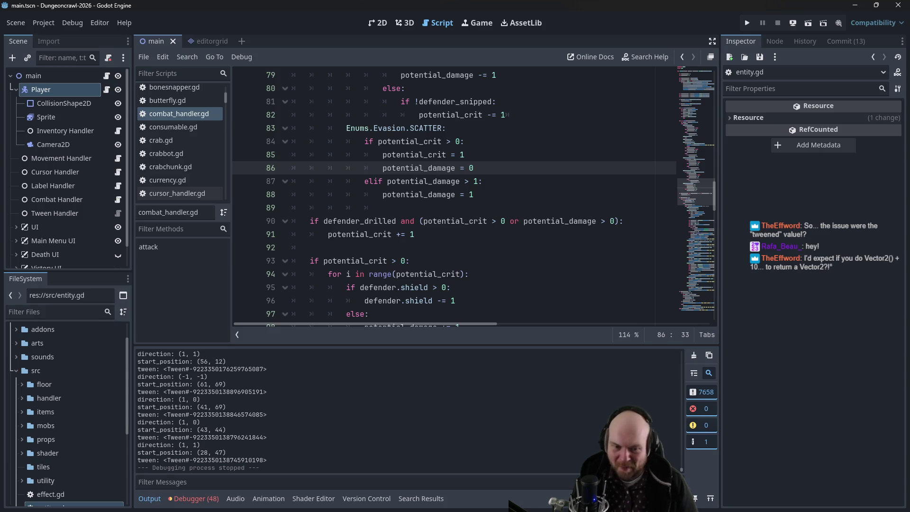
pyautogui.hotkey('alt', 'Tab')
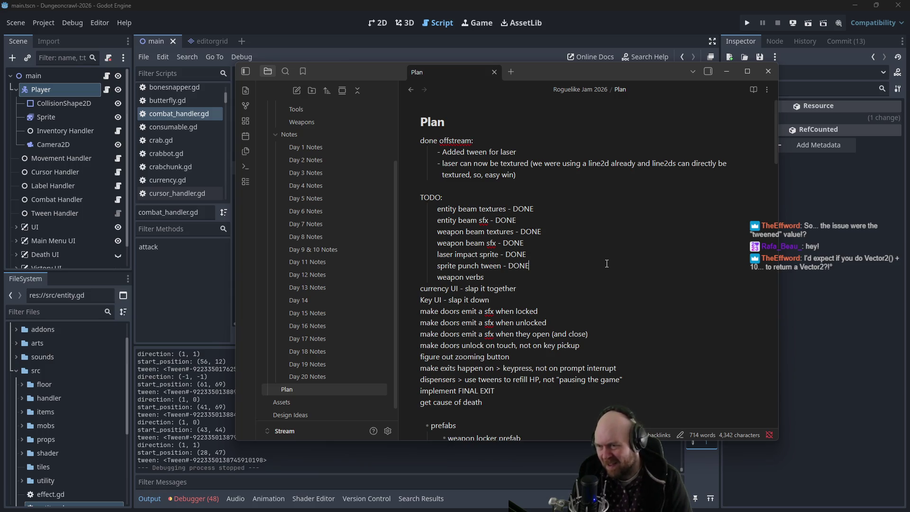
# Switch away from the Obsidian Plan note back to combat_handler.gd in Godot
pyautogui.click(853, 190)
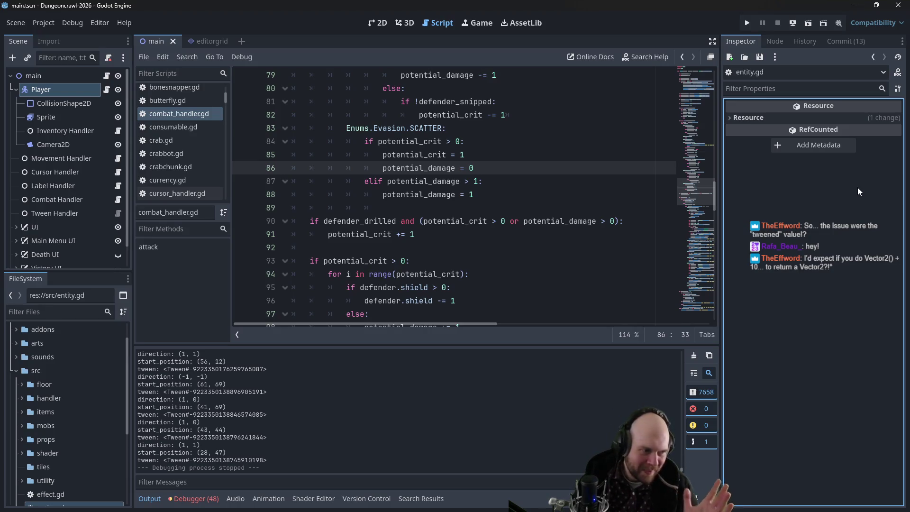
pyautogui.hotkey('alt', 'Tab')
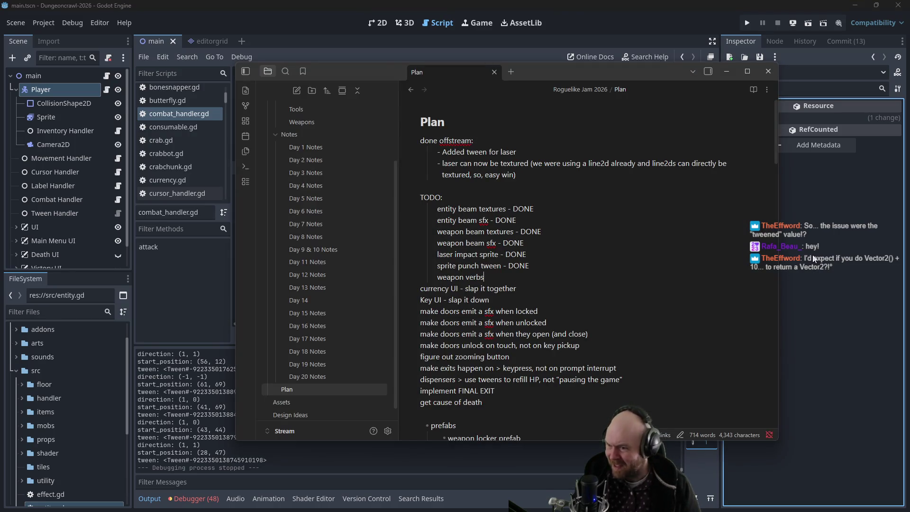
pyautogui.hotkey('alt', 'Tab')
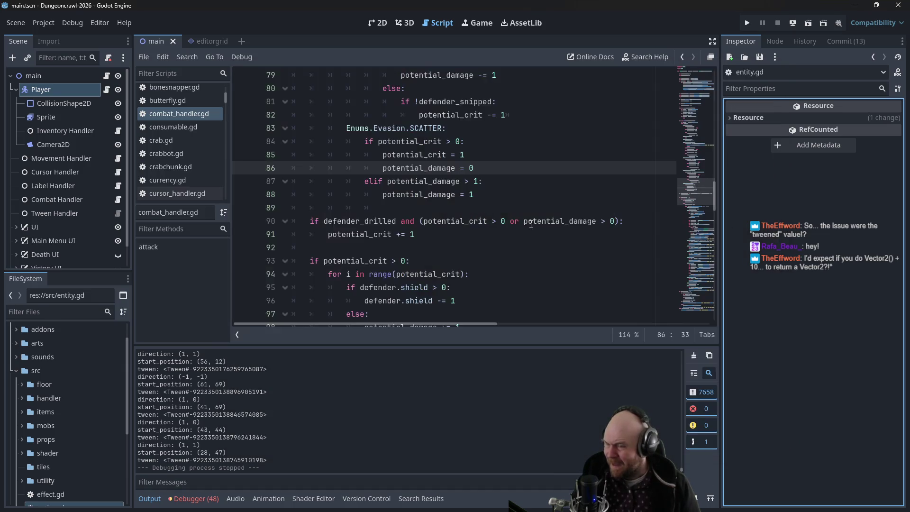
pyautogui.scroll(14, 516, 234)
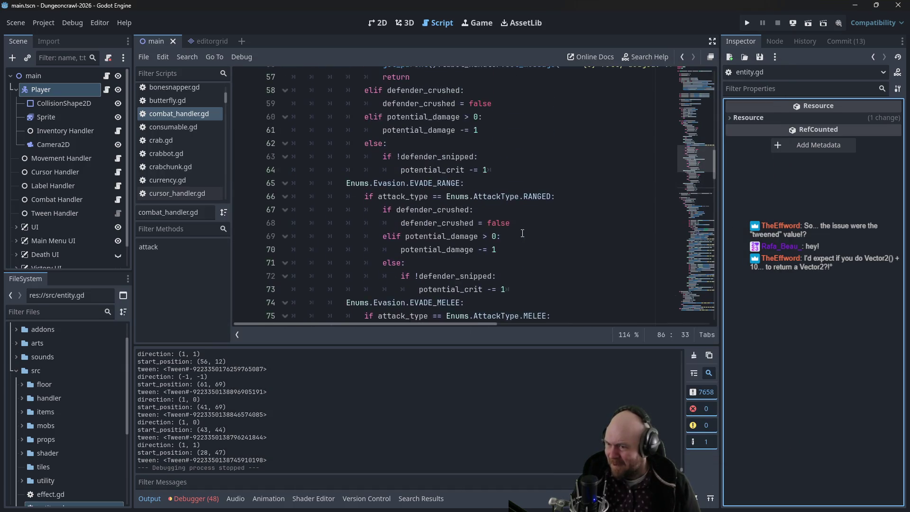
pyautogui.scroll(-3, 528, 234)
pyautogui.scroll(6, 529, 234)
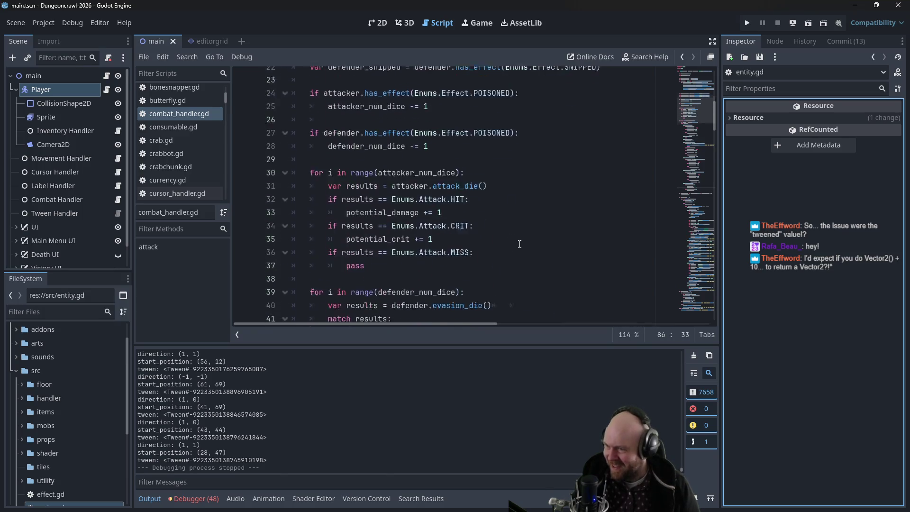
pyautogui.scroll(2, 363, 193)
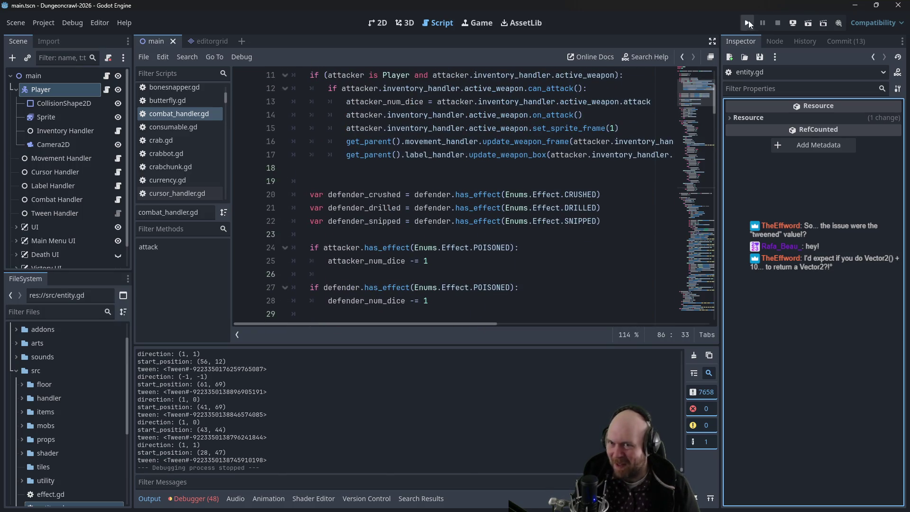
pyautogui.click(749, 23)
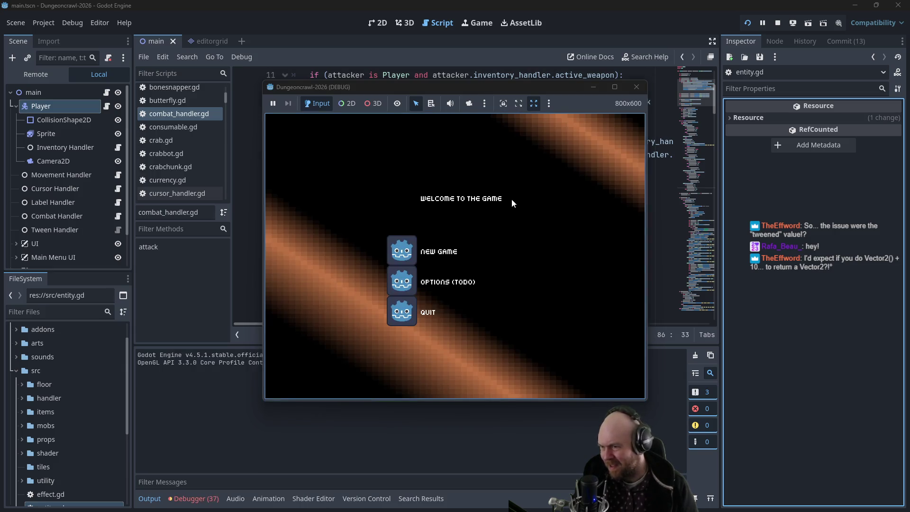
pyautogui.click(393, 242)
pyautogui.press('i')
pyautogui.press('1')
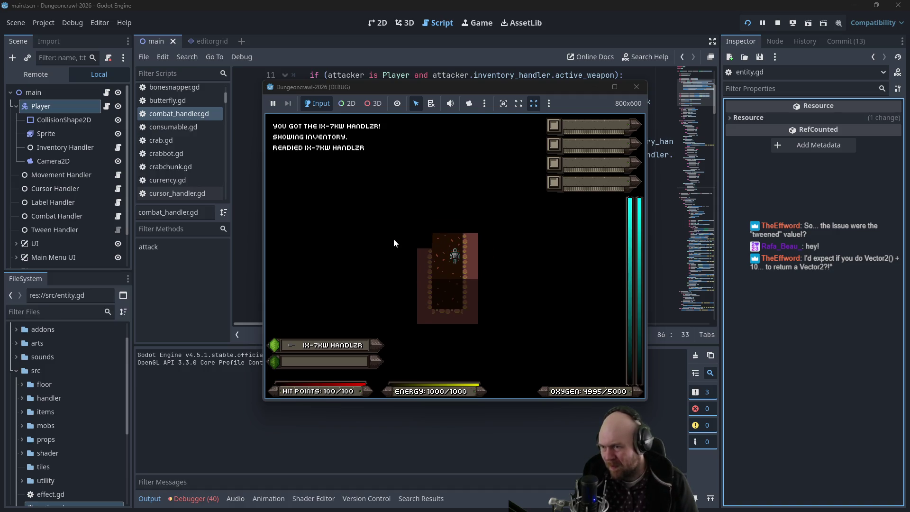
pyautogui.press('Up')
pyautogui.press('Up')
pyautogui.press('Up')
pyautogui.click(636, 86)
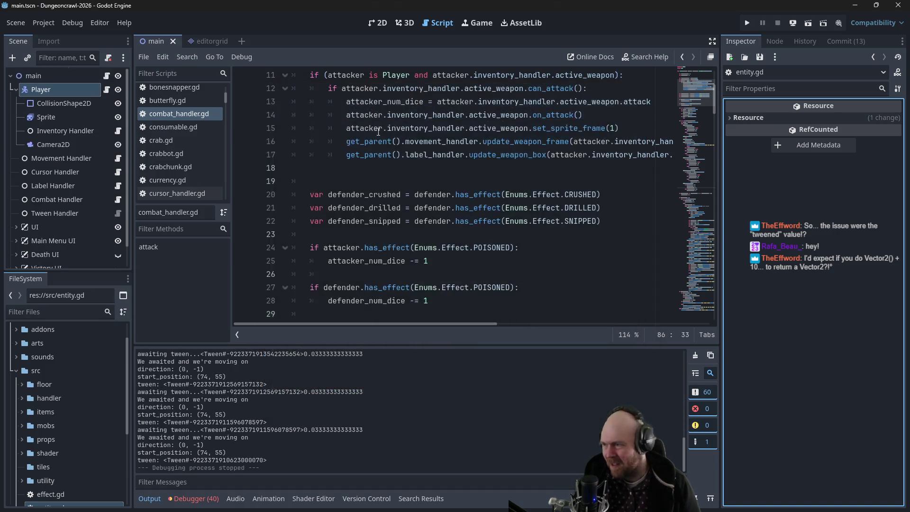
# Expand src/handler in the FileSystem dock and open tween_handler.gd
pyautogui.click(17, 372)
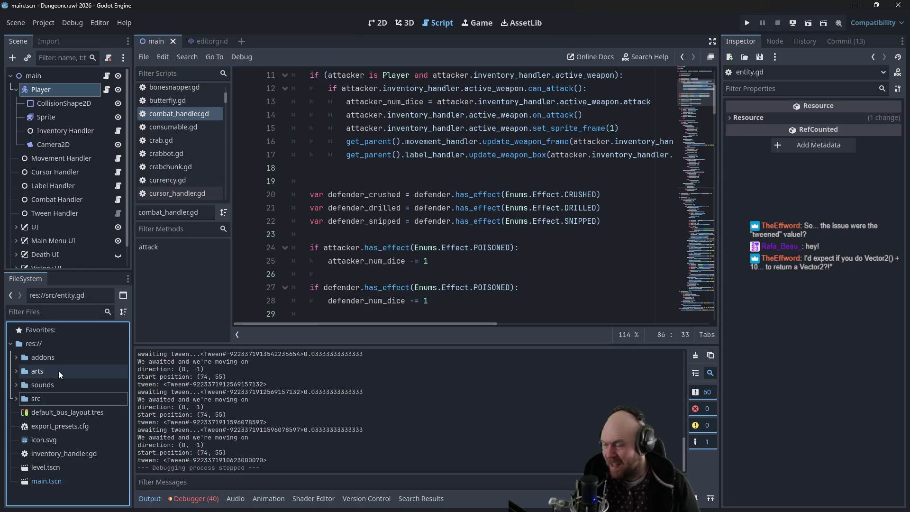
pyautogui.scroll(3, 195, 169)
pyautogui.scroll(-5, 196, 162)
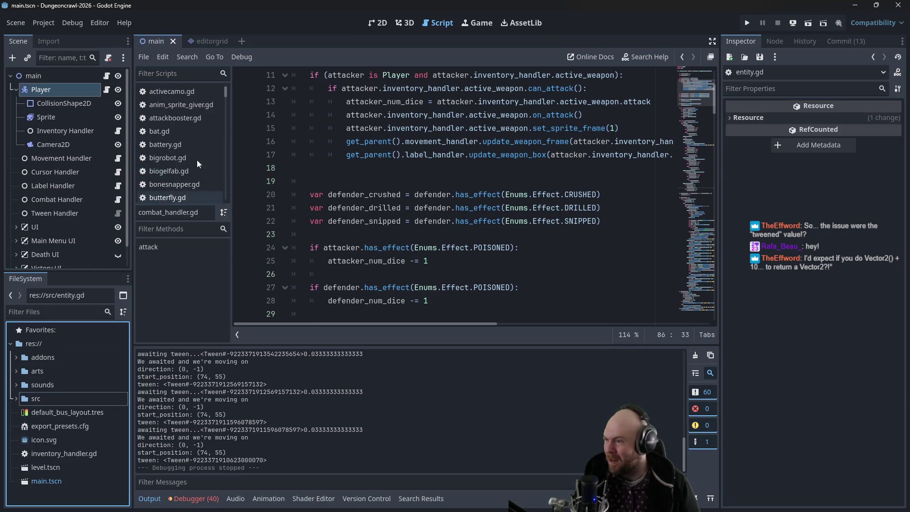
pyautogui.scroll(-4, 195, 135)
pyautogui.click(16, 398)
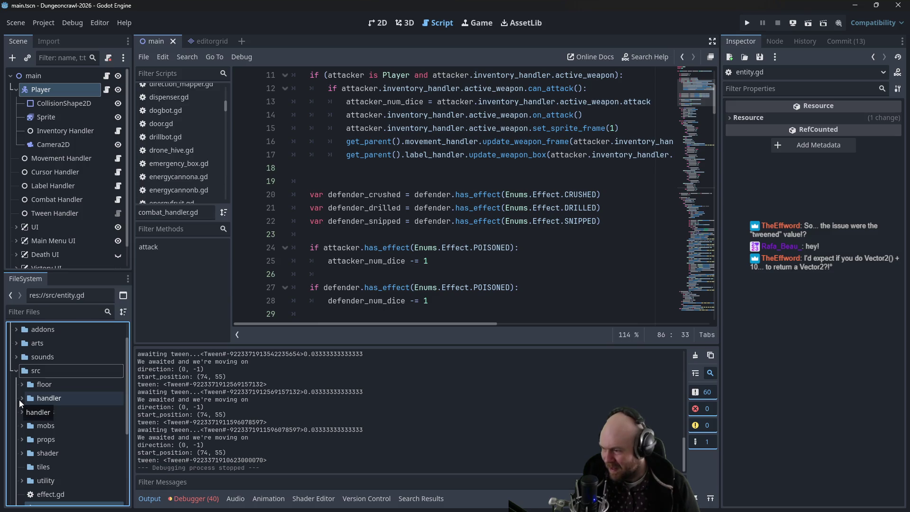
pyautogui.click(21, 399)
pyautogui.click(21, 400)
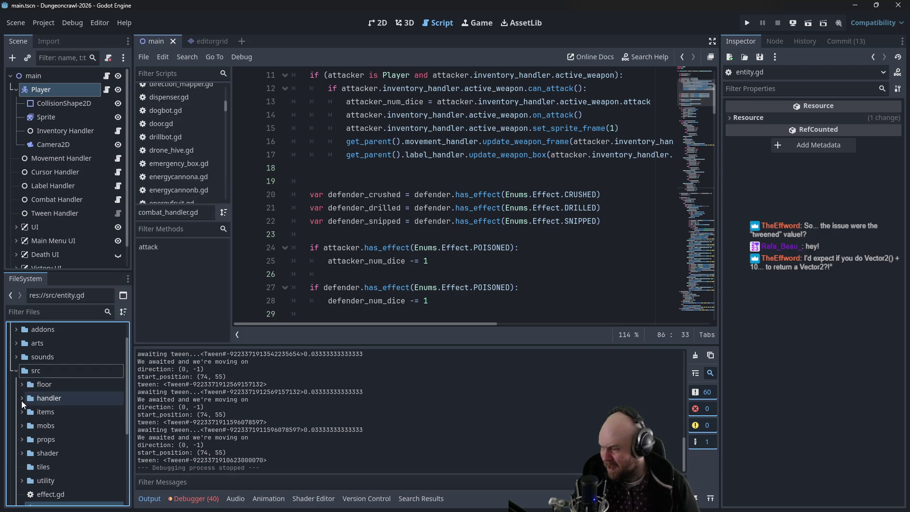
pyautogui.click(21, 398)
pyautogui.scroll(-2, 67, 410)
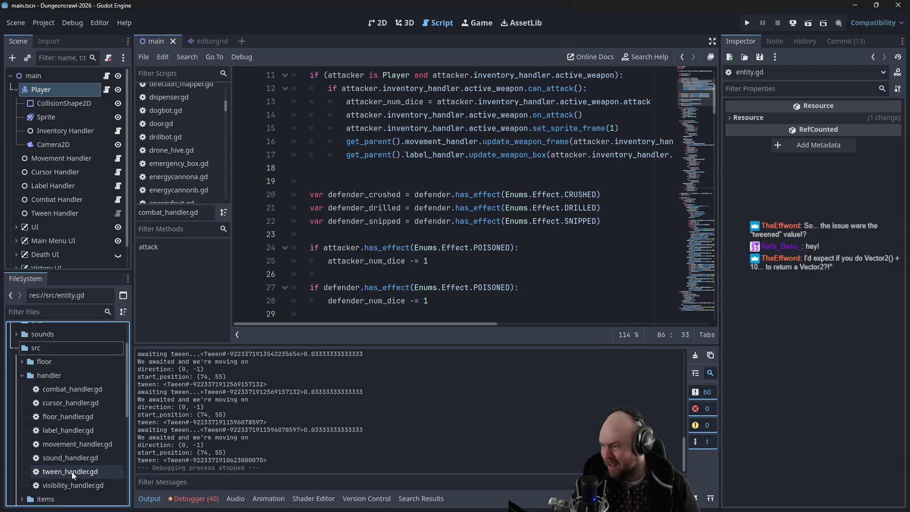
pyautogui.doubleClick(72, 471)
# Comment out the print lines 12 and 14 with Ctrl+K and save tween_handler.gd
pyautogui.moveTo(538, 249); pyautogui.dragTo(285, 247)
pyautogui.press('BackSpace')
pyautogui.press('BackSpace')
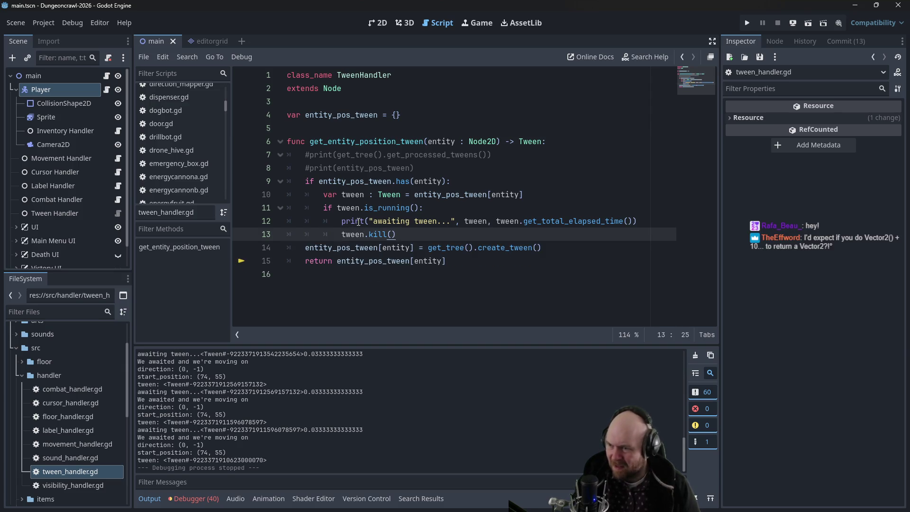
pyautogui.hotkey('ctrl', 'z')
pyautogui.hotkey('ctrl', 'z')
pyautogui.click(359, 221)
pyautogui.hotkey('ctrl', 'k')
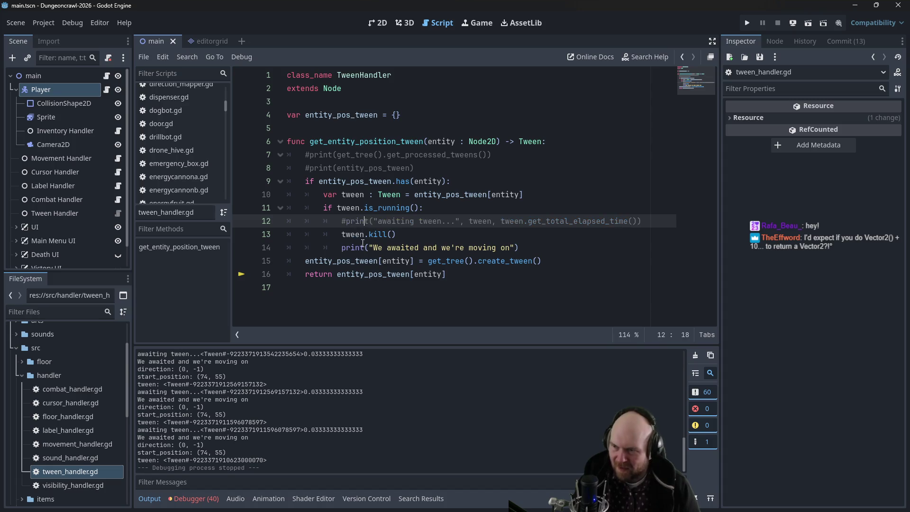
pyautogui.click(362, 242)
pyautogui.hotkey('ctrl', 'k')
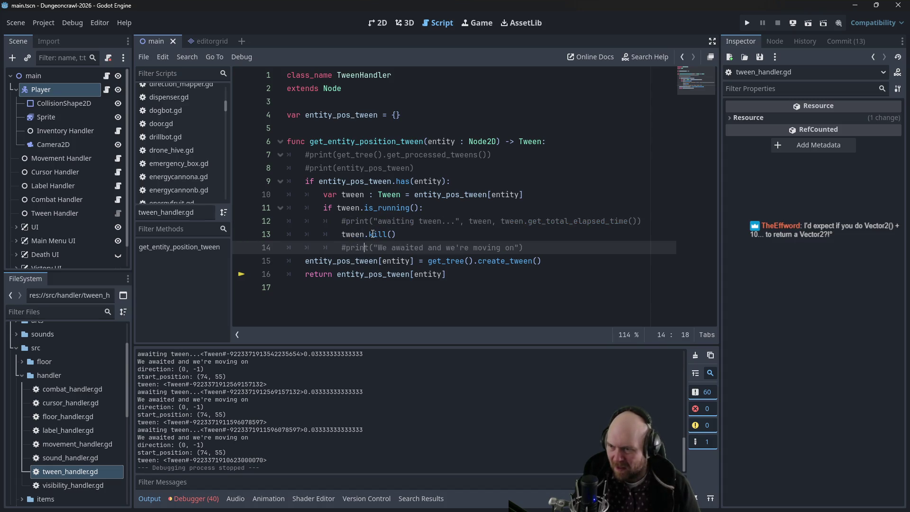
pyautogui.click(347, 235)
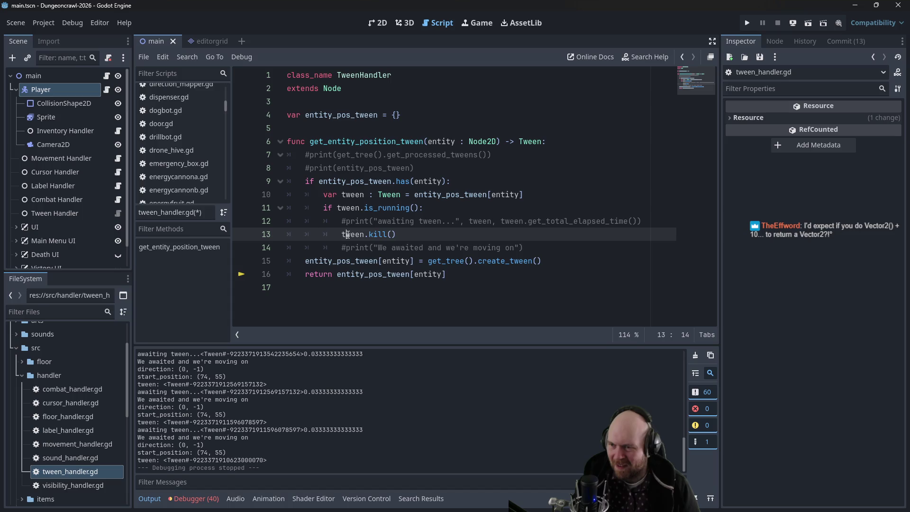
pyautogui.hotkey('ctrl', 's')
# Add a '## TODO try making this an await and see what happens?' comment after tween.kill(), then delete it
pyautogui.click(437, 131)
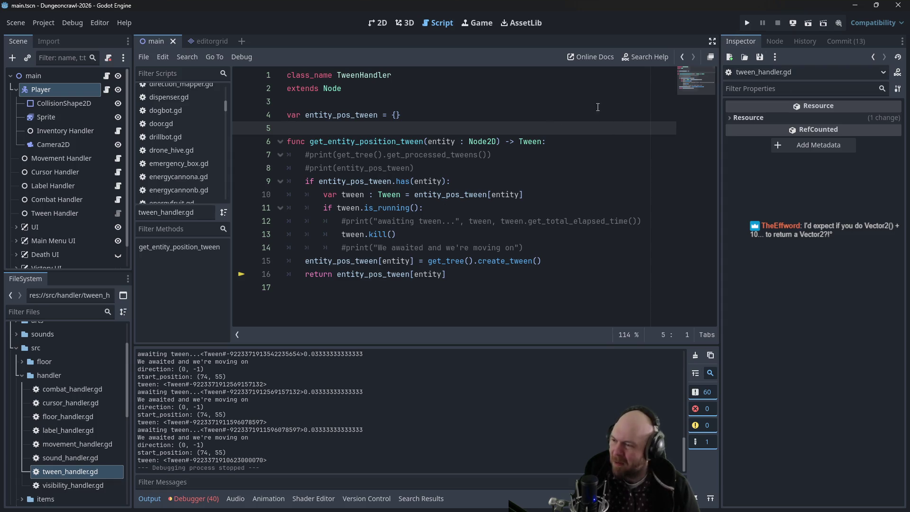
pyautogui.click(44, 470)
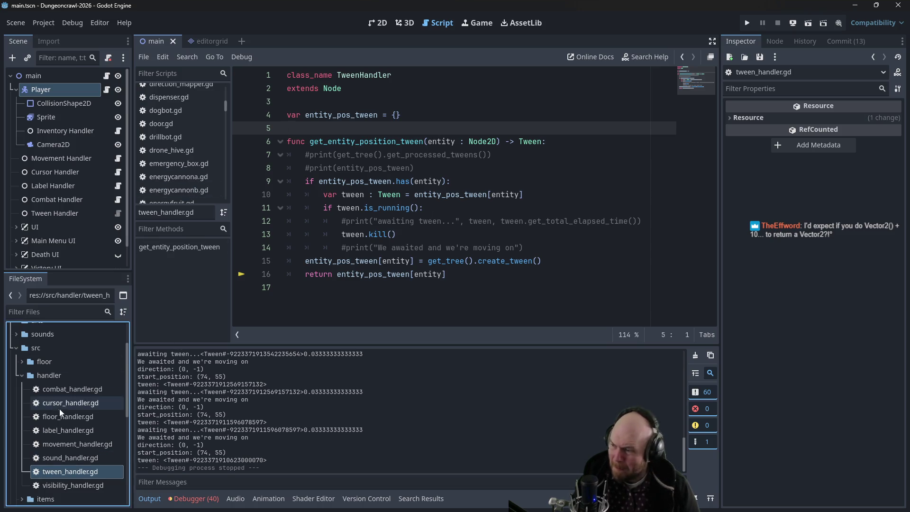
pyautogui.click(421, 236)
pyautogui.write('## todo w')
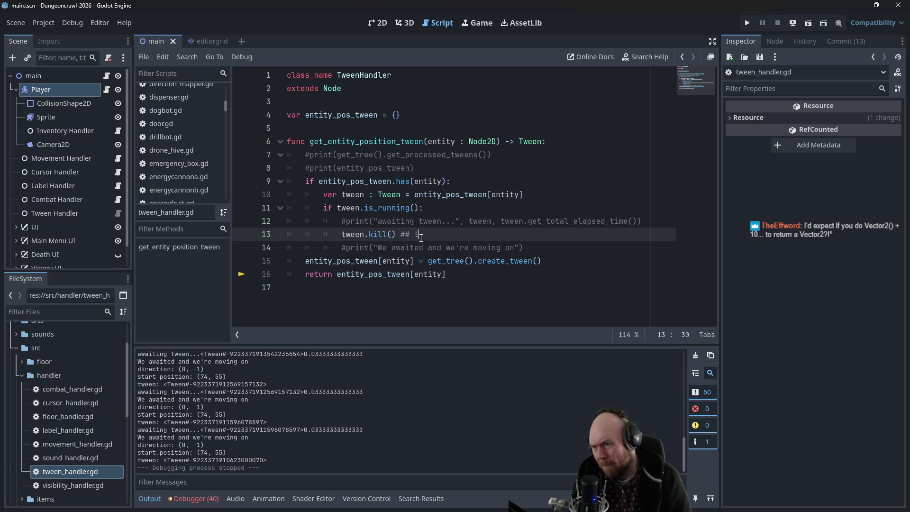
pyautogui.press('BackSpace')
pyautogui.press('BackSpace')
pyautogui.press('BackSpace')
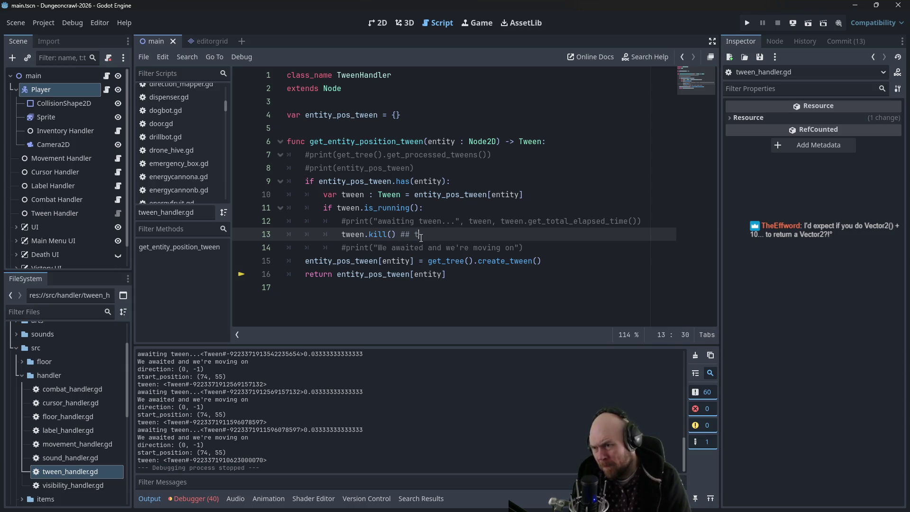
pyautogui.press('BackSpace')
pyautogui.write('TODO try mak')
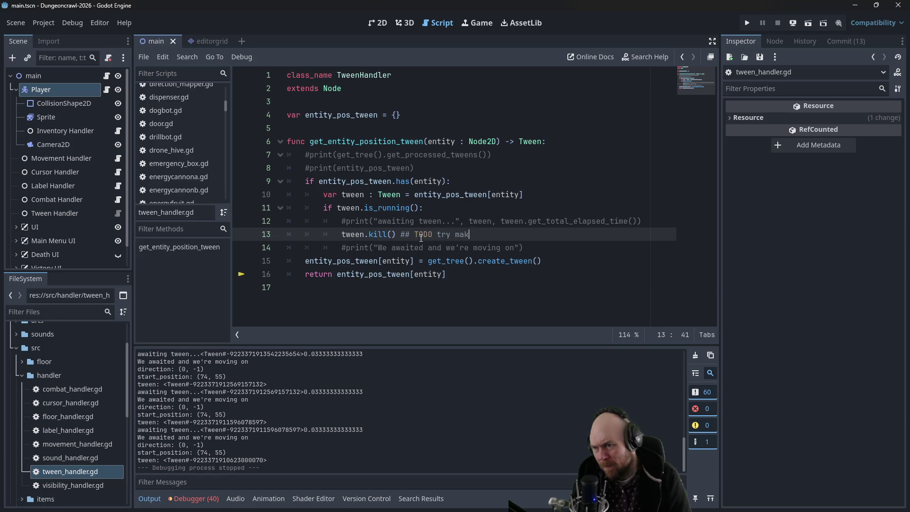
pyautogui.write('ing this an await and')
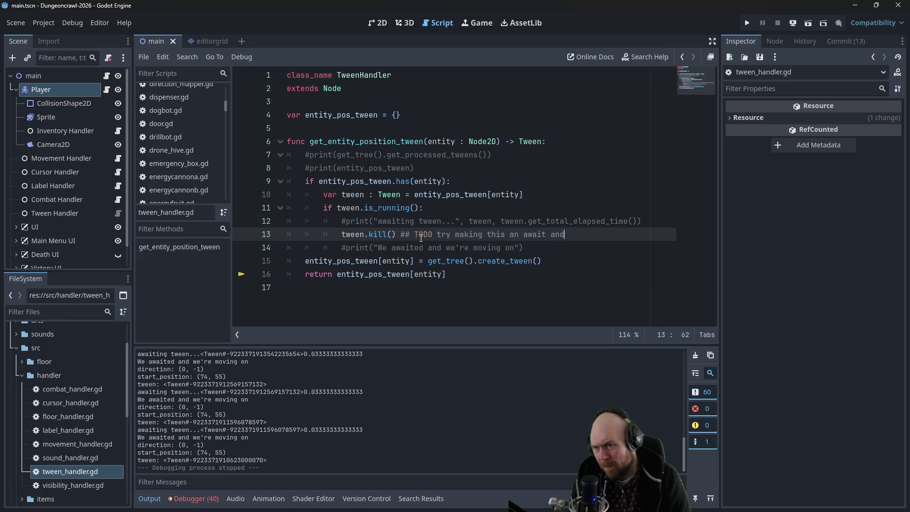
pyautogui.write(' see what happens?')
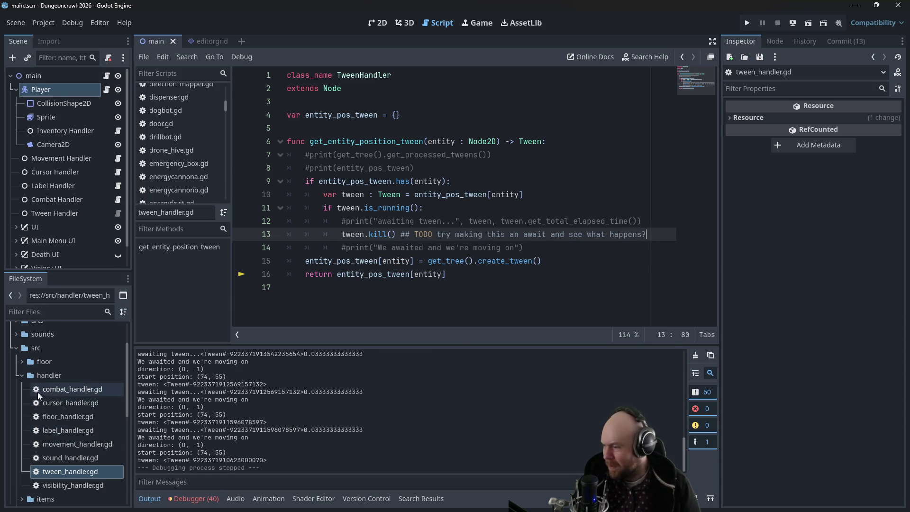
pyautogui.click(22, 380)
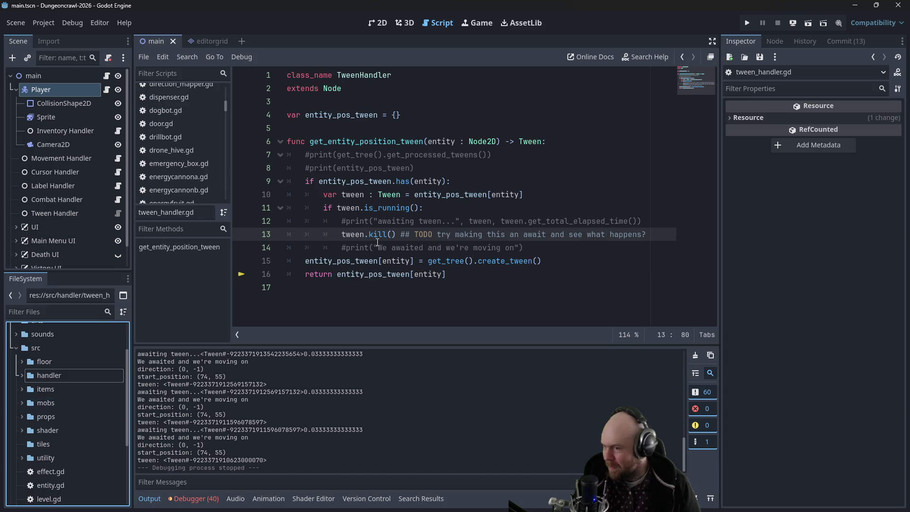
pyautogui.moveTo(403, 236); pyautogui.dragTo(647, 236)
pyautogui.press('BackSpace')
pyautogui.press('BackSpace')
pyautogui.hotkey('ctrl', 'z')
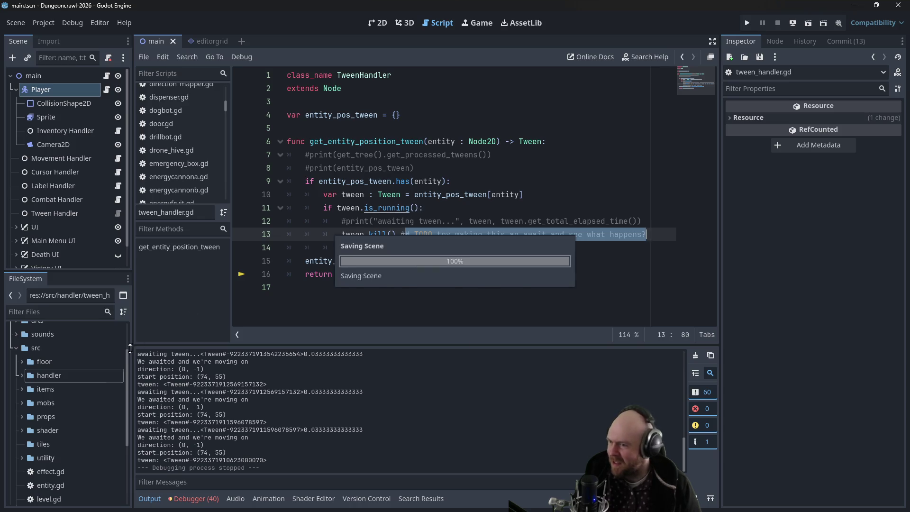
pyautogui.click(70, 389)
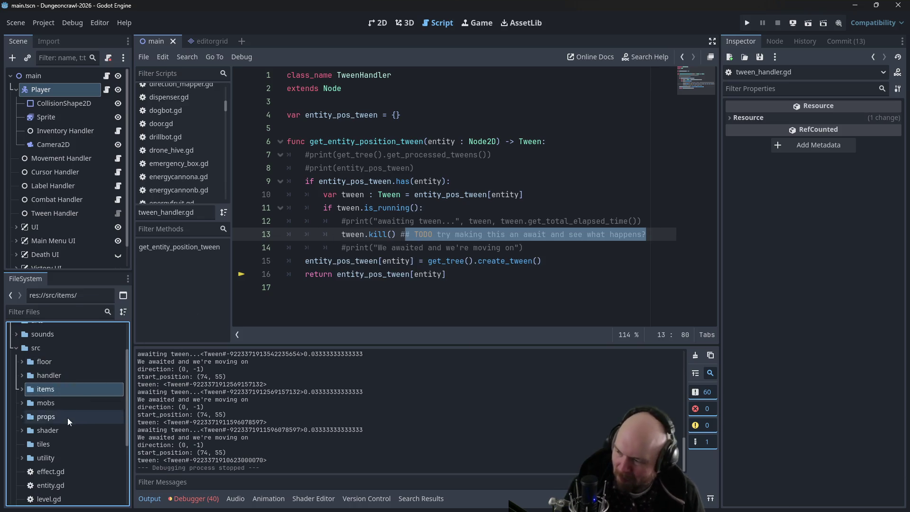
pyautogui.scroll(-2, 26, 443)
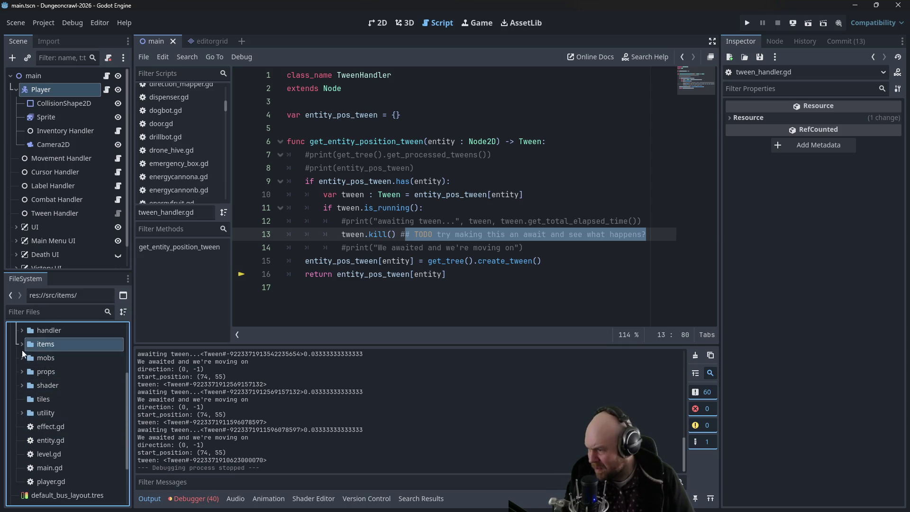
pyautogui.scroll(2, 21, 352)
pyautogui.scroll(-1, 17, 369)
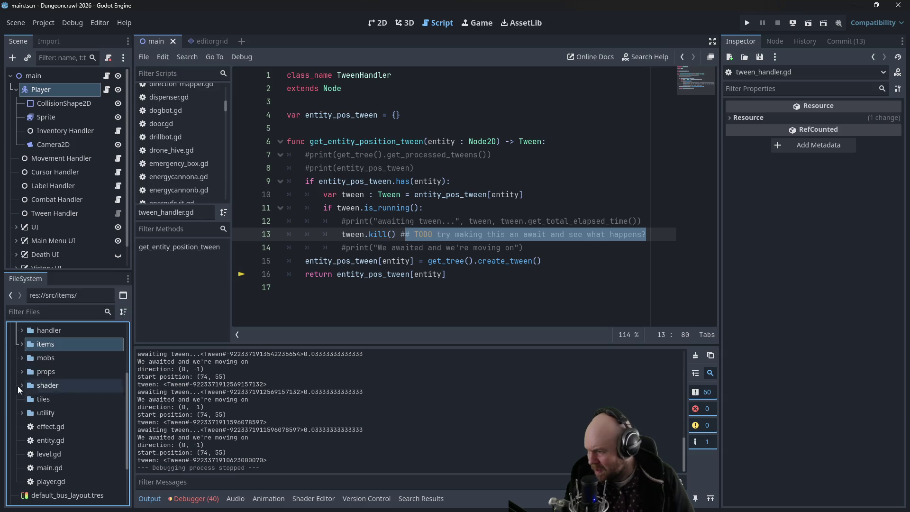
pyautogui.click(22, 345)
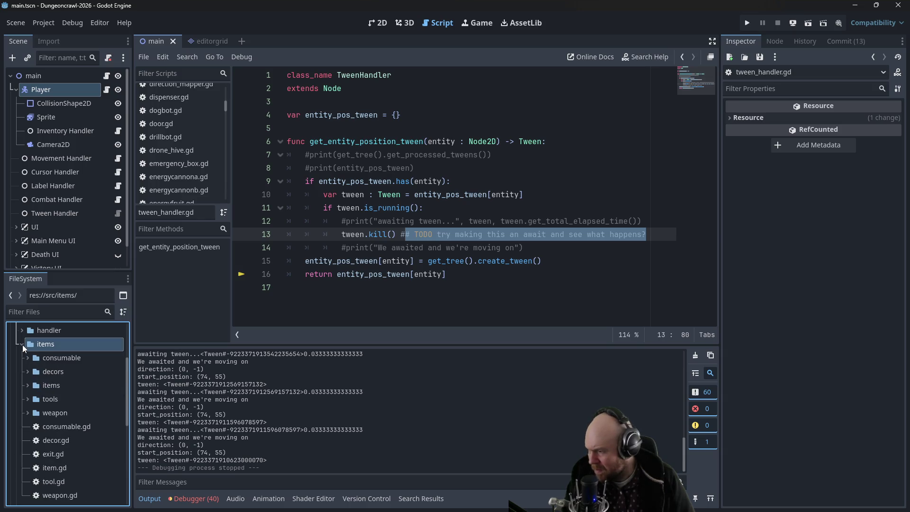
pyautogui.scroll(-3, 47, 402)
pyautogui.doubleClick(45, 423)
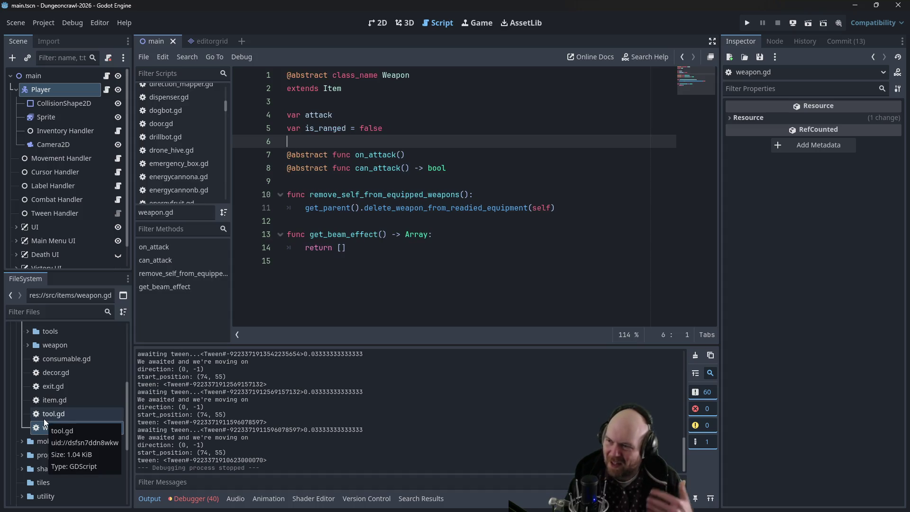
pyautogui.click(363, 292)
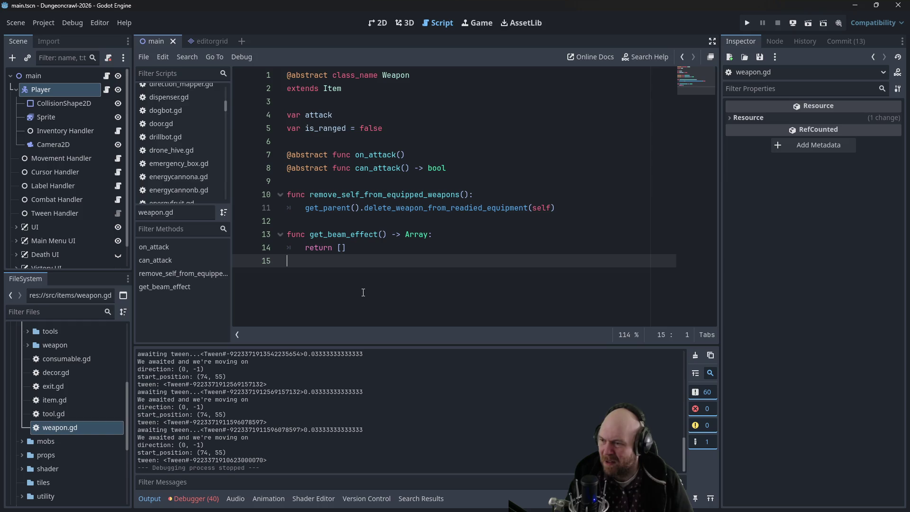
pyautogui.click(352, 139)
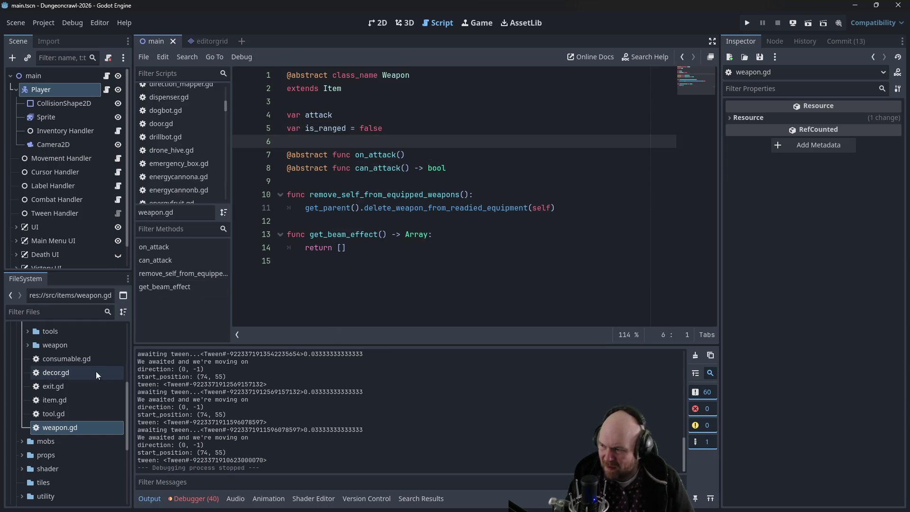
pyautogui.scroll(3, 94, 383)
pyautogui.scroll(3, 75, 401)
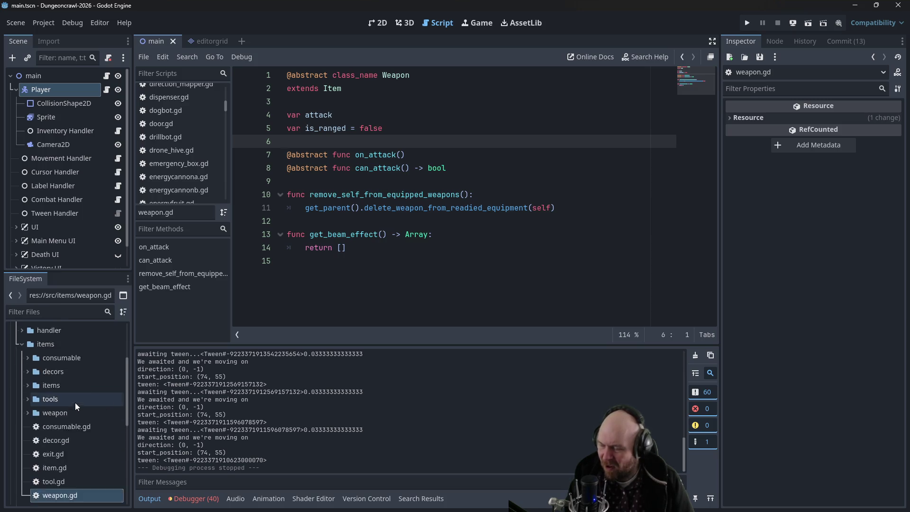
# Open player.gd and scroll past _init down to the get_beam_effect override
pyautogui.scroll(-6, 74, 402)
pyautogui.scroll(-2, 22, 459)
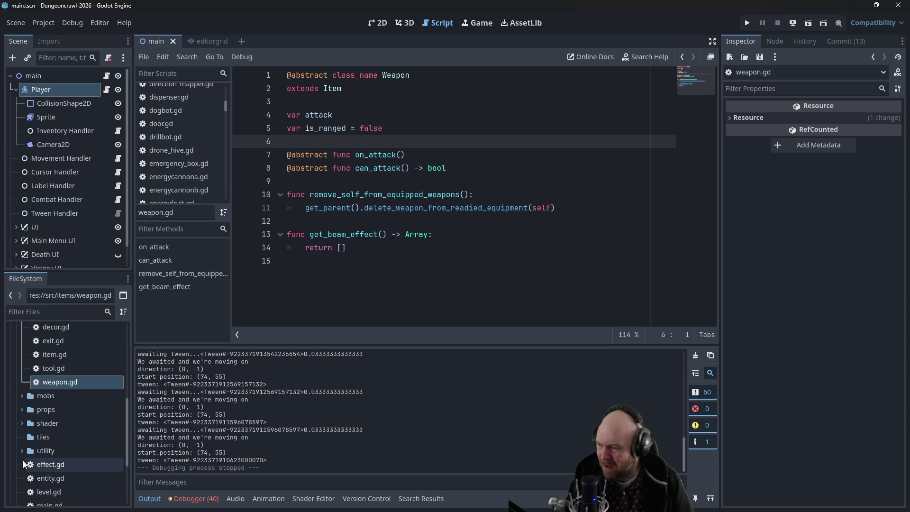
pyautogui.scroll(-2, 33, 464)
pyautogui.doubleClick(52, 473)
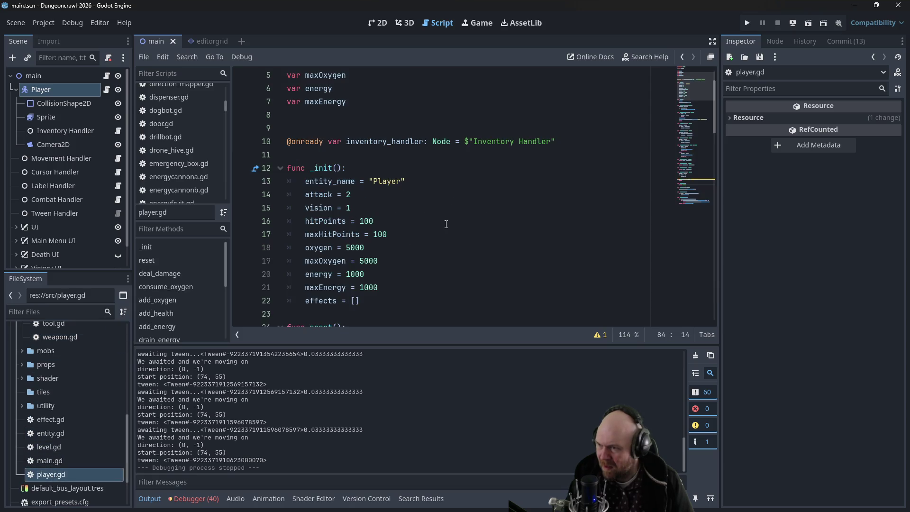
pyautogui.scroll(-2, 332, 174)
pyautogui.scroll(-6, 360, 224)
pyautogui.scroll(-6, 367, 224)
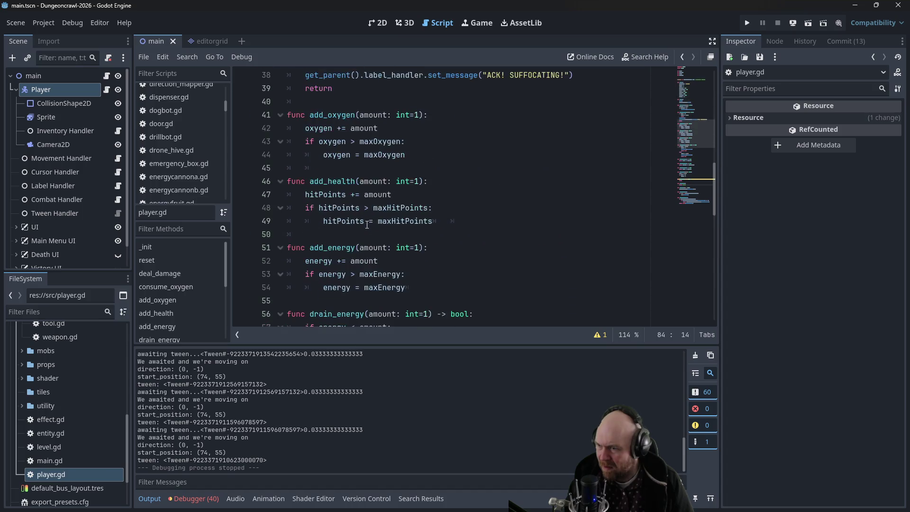
pyautogui.scroll(-10, 414, 220)
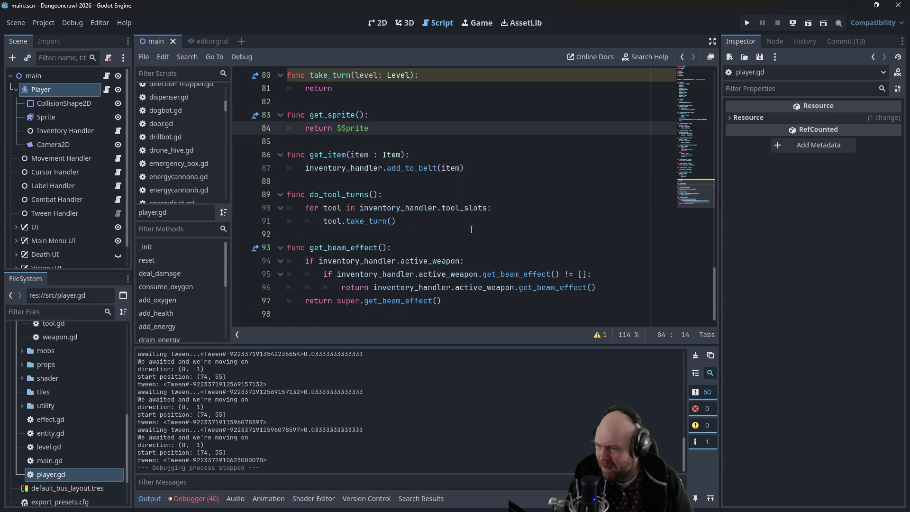
pyautogui.moveTo(713, 285); pyautogui.dragTo(712, 99)
pyautogui.click(47, 419)
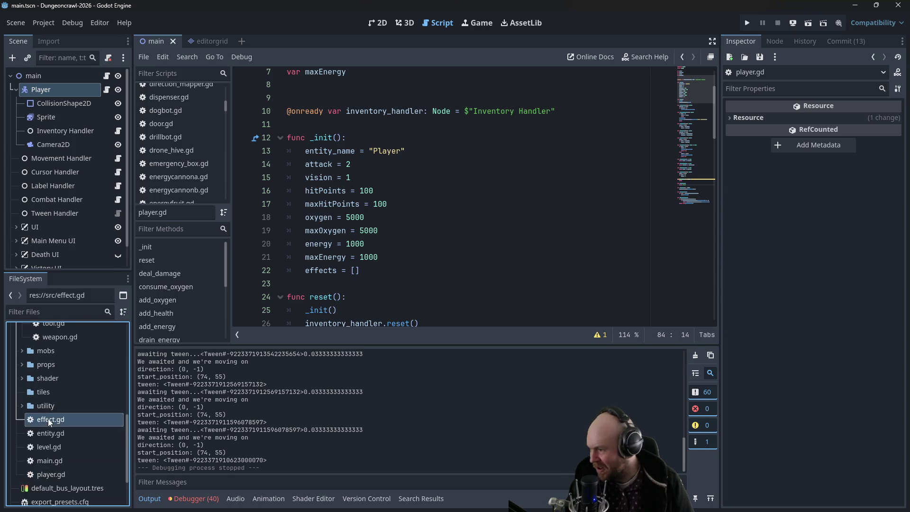
# Open entity.gd, find var attack_verb = "punched", then reopen player.gd
pyautogui.doubleClick(47, 429)
pyautogui.moveTo(710, 220); pyautogui.dragTo(710, 91)
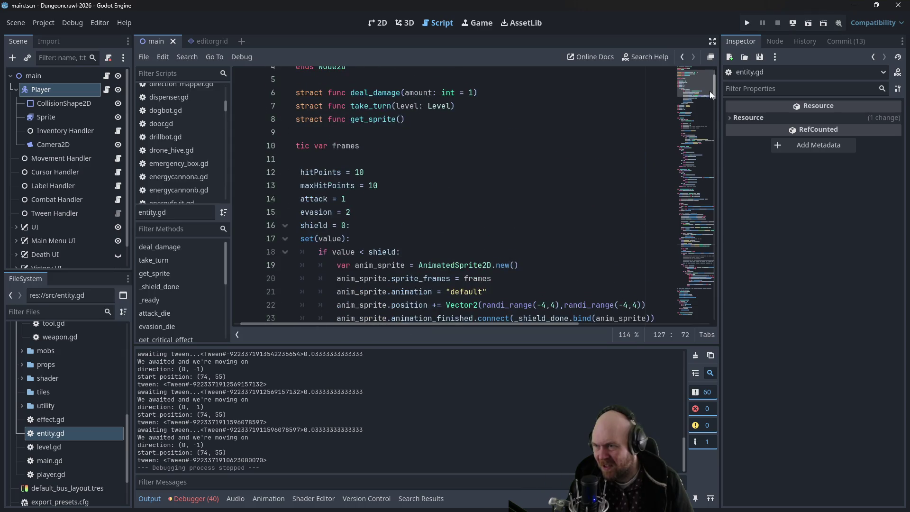
pyautogui.click(450, 140)
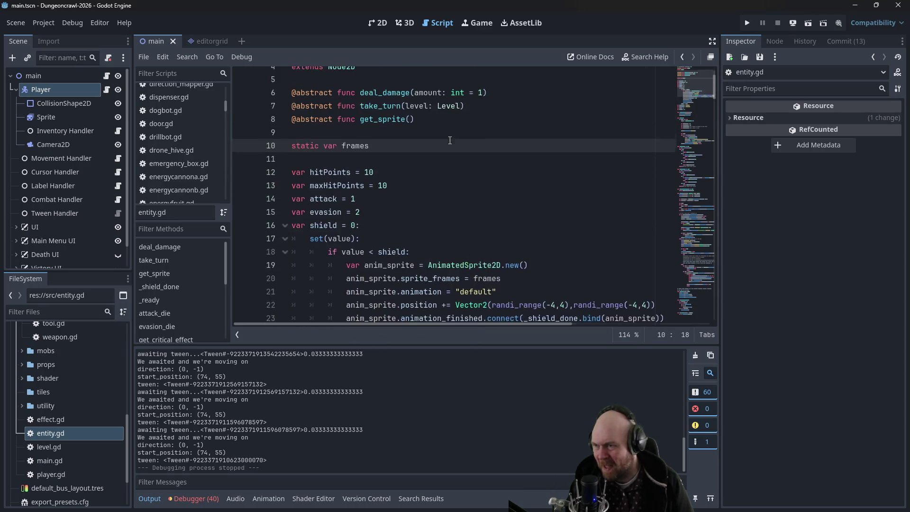
pyautogui.scroll(2, 450, 140)
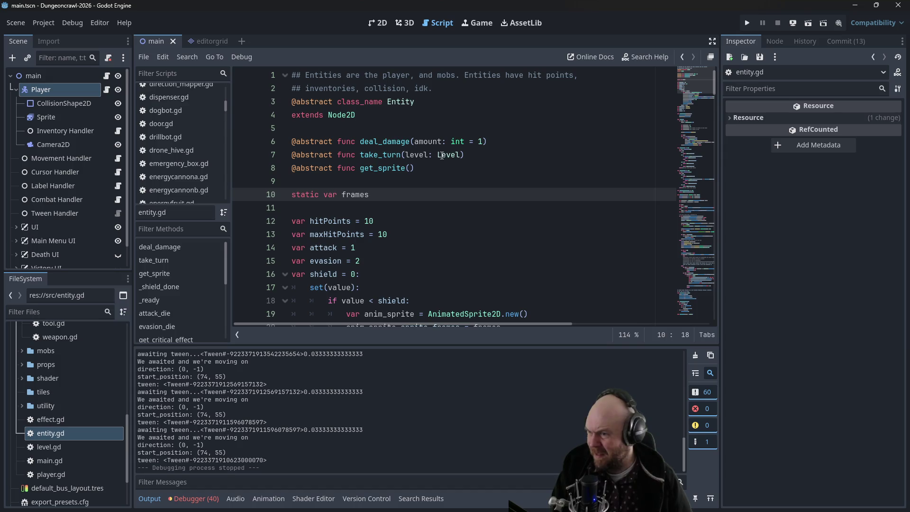
pyautogui.scroll(-4, 433, 177)
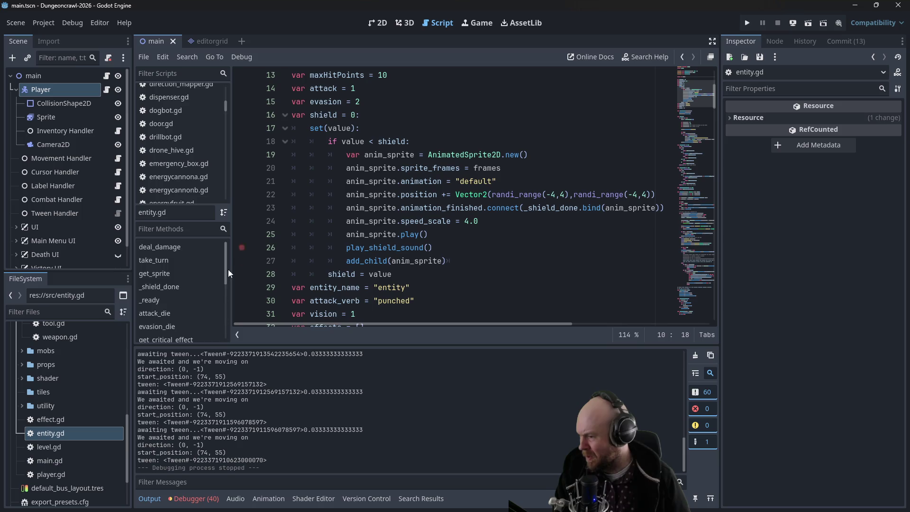
pyautogui.scroll(4, 349, 236)
pyautogui.scroll(-6, 349, 236)
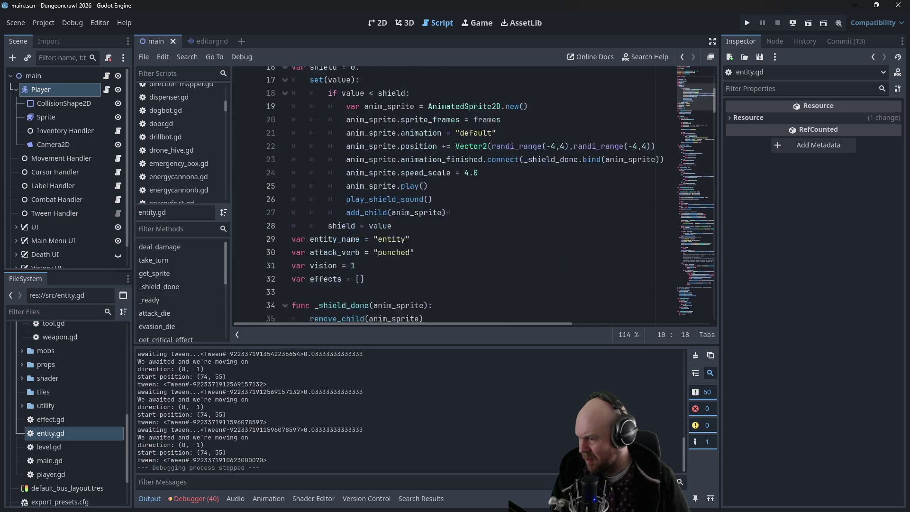
pyautogui.scroll(-1, 71, 417)
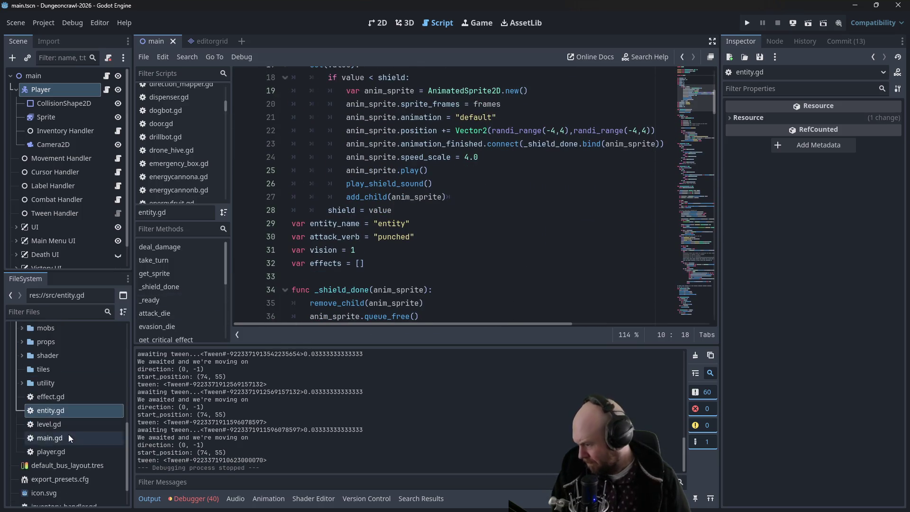
pyautogui.doubleClick(55, 449)
# Declare 'var attack_verb:' with a get(): block below maxEnergy in player.gd
pyautogui.scroll(3, 371, 164)
pyautogui.press('Return')
pyautogui.press('Return')
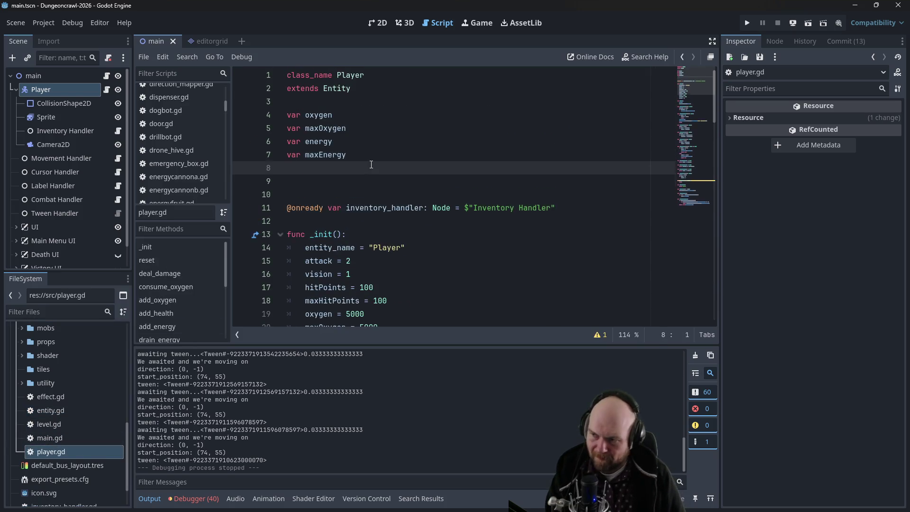
pyautogui.write('var attack_verb ')
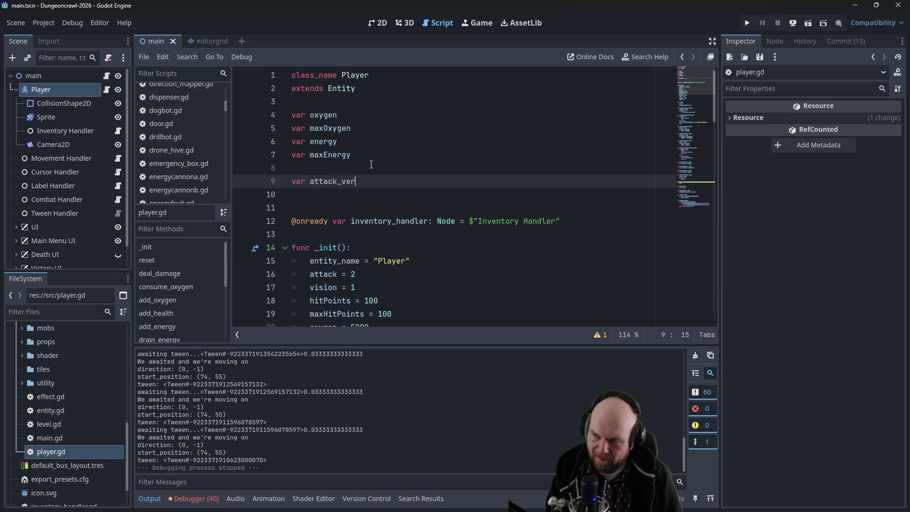
pyautogui.write(':')
pyautogui.press('Return')
pyautogui.write('get():')
pyautogui.press('Return')
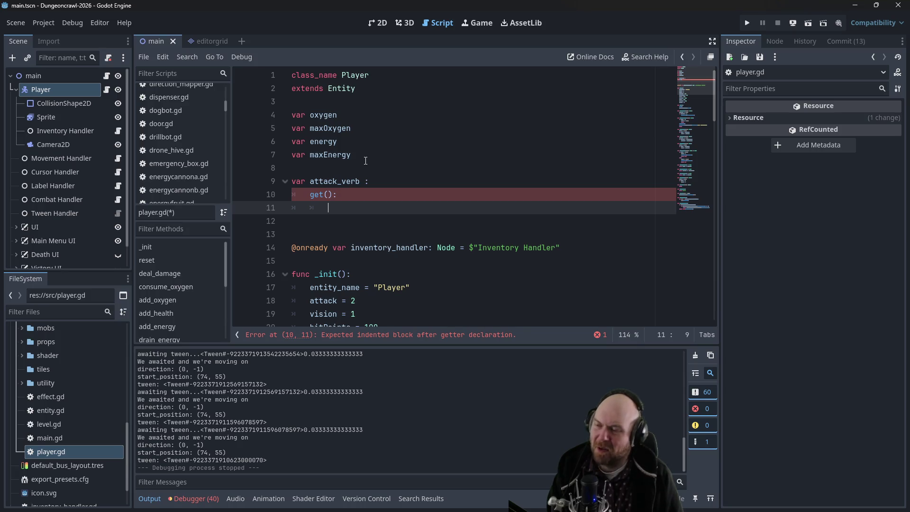
# Make the getter return inventory_handler.active_weapon.attack_verb when an active weapon exists
pyautogui.write('inventor')
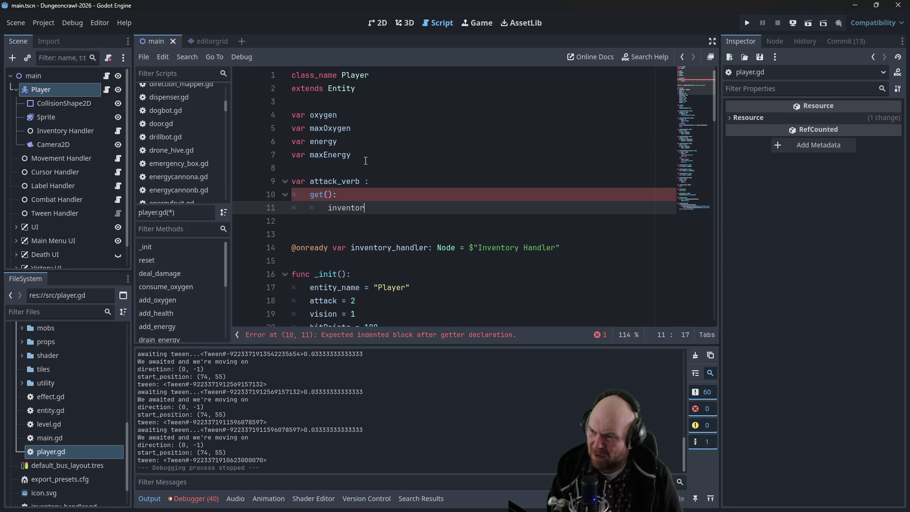
pyautogui.write('y_handler.')
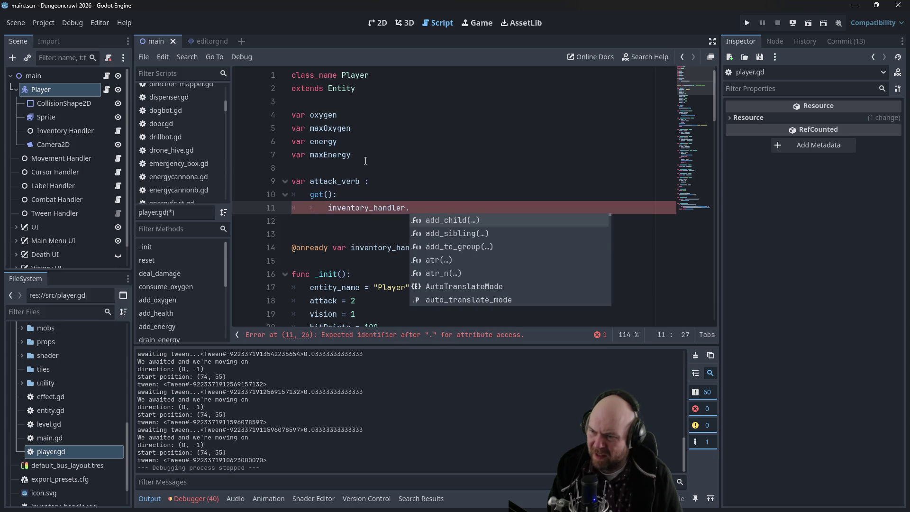
pyautogui.write('active_weapon')
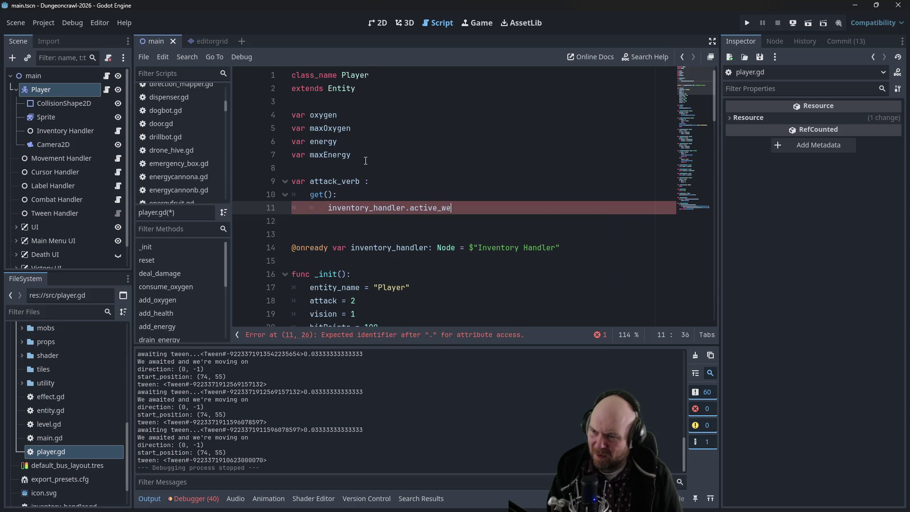
pyautogui.press('Left')
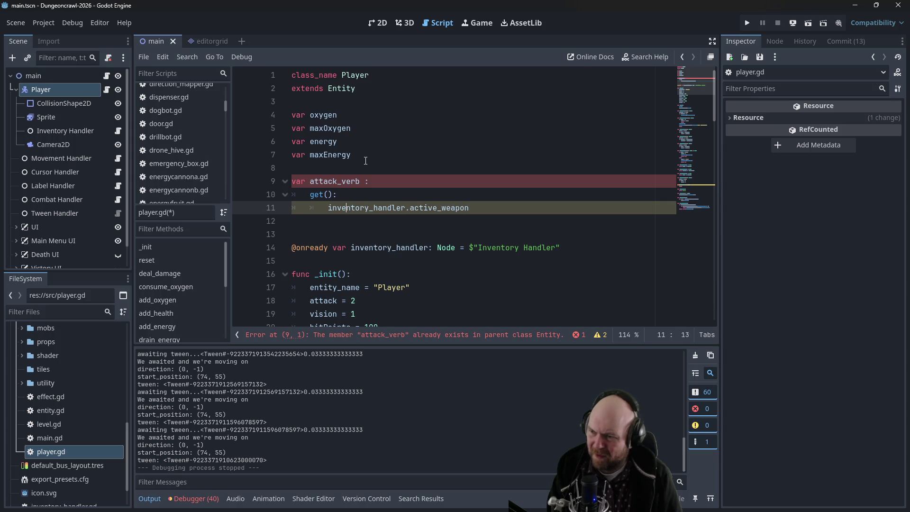
pyautogui.write('if:')
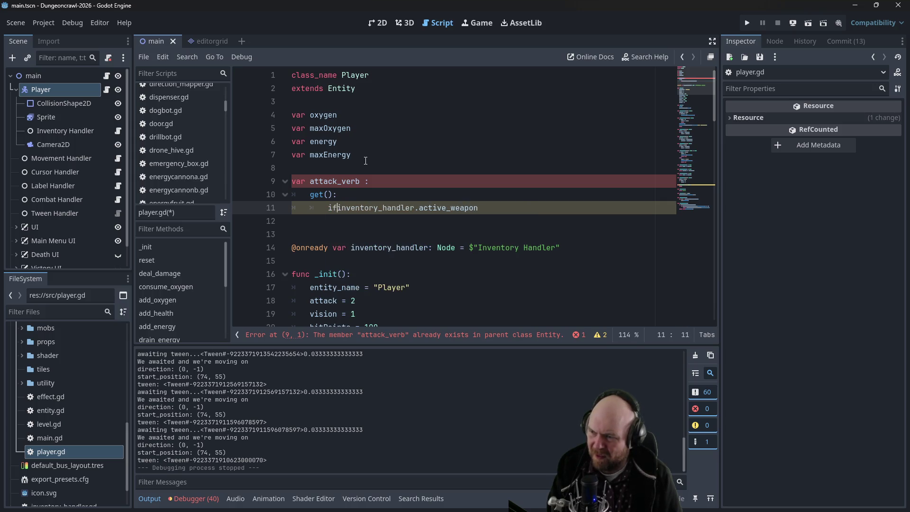
pyautogui.press('Right')
pyautogui.press('Right')
pyautogui.press('Right')
pyautogui.press('Right')
pyautogui.write(':')
pyautogui.press('Return')
pyautogui.write('return a')
pyautogui.press('BackSpace')
pyautogui.write('invent')
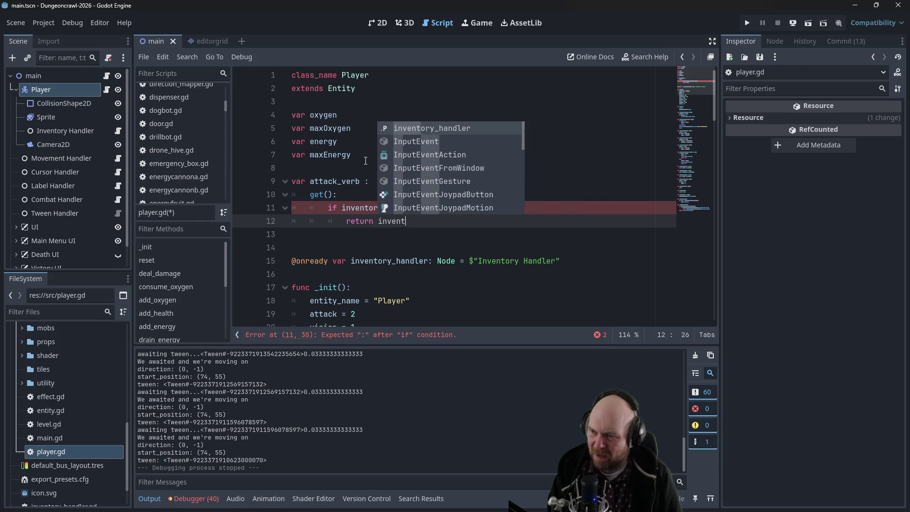
pyautogui.write('ory_handler.active_weapon.')
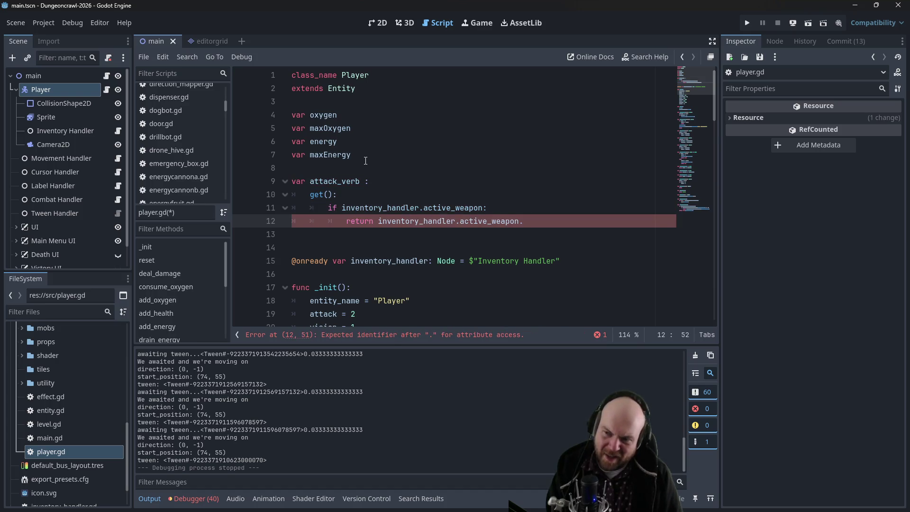
pyautogui.write('attack_')
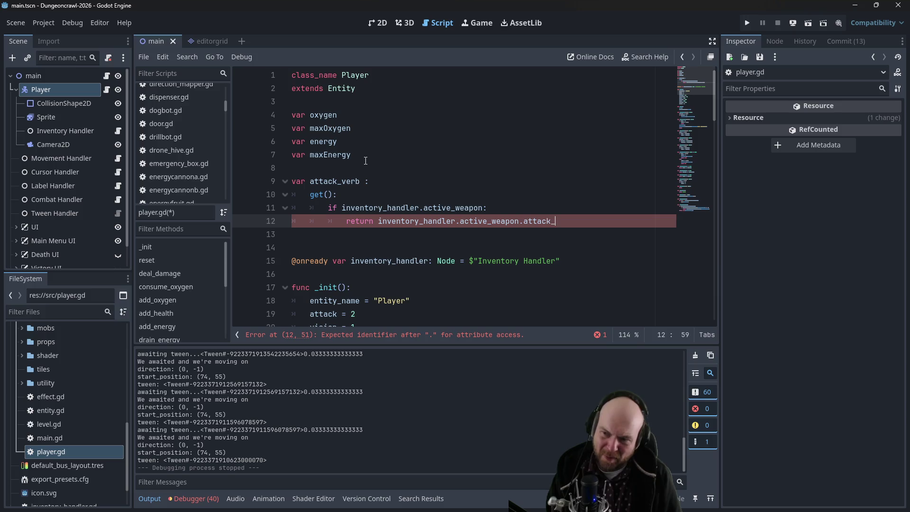
pyautogui.write('verb')
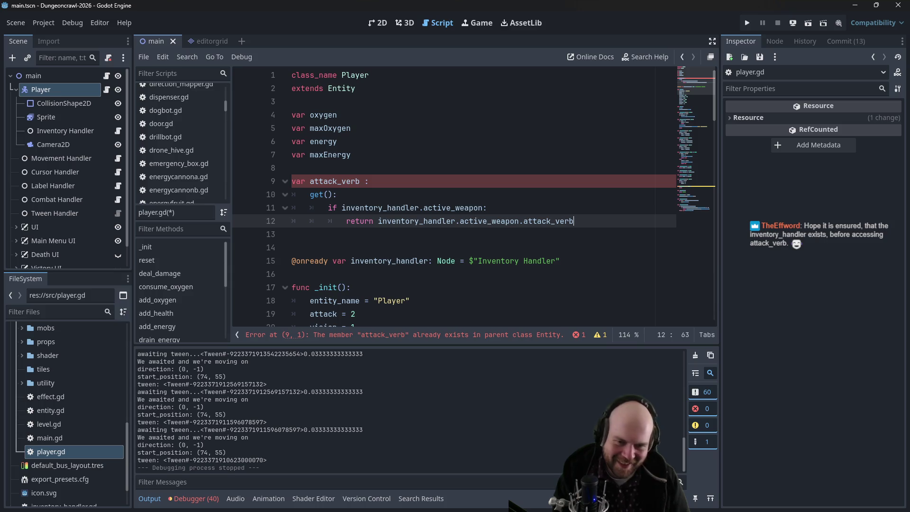
# Search Google for 'godot getter on super class variable' in a new private tab
pyautogui.hotkey('alt', 'Tab')
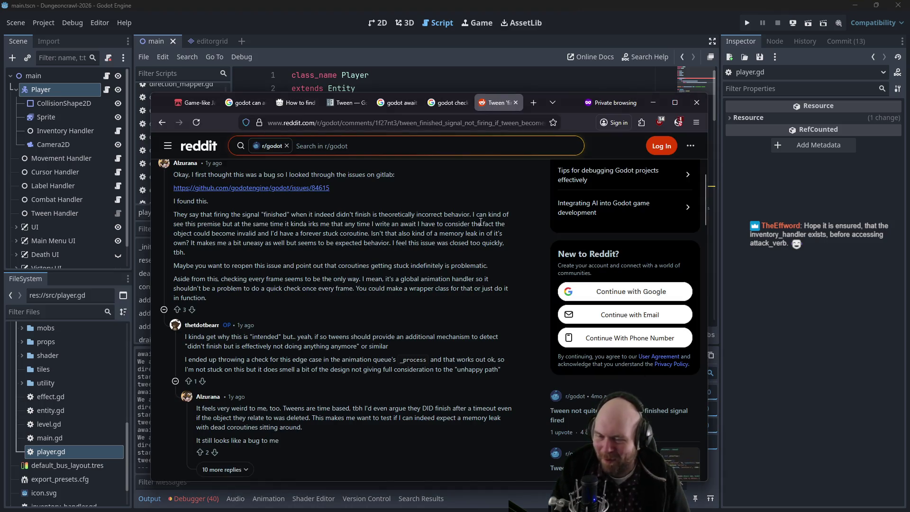
pyautogui.moveTo(575, 109)
pyautogui.mouseDown()
pyautogui.moveTo(641, 148)
pyautogui.moveTo(759, 142)
pyautogui.moveTo(764, 133)
pyautogui.mouseUp()
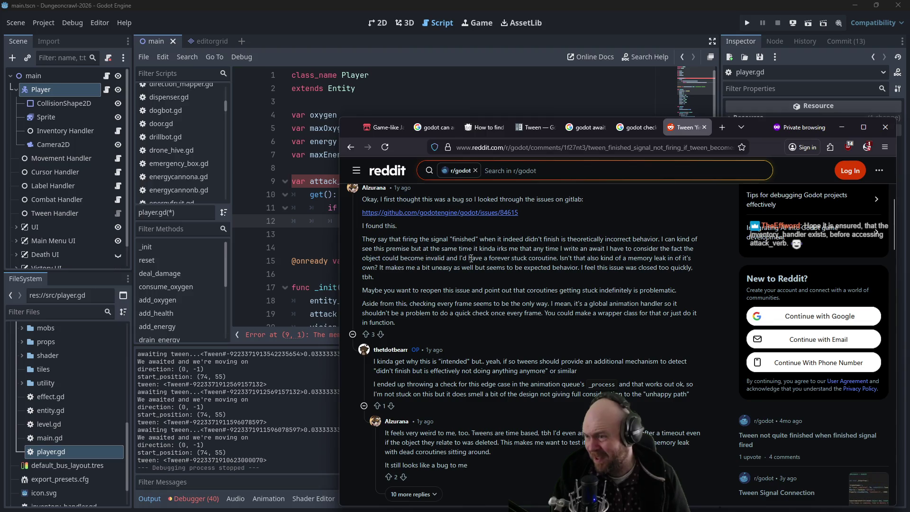
pyautogui.hotkey('ctrl', 't')
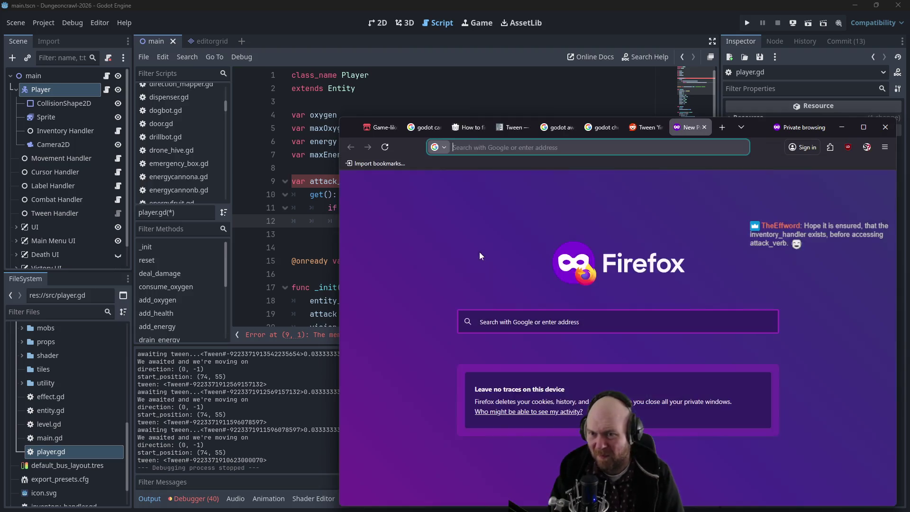
pyautogui.write('godot gette')
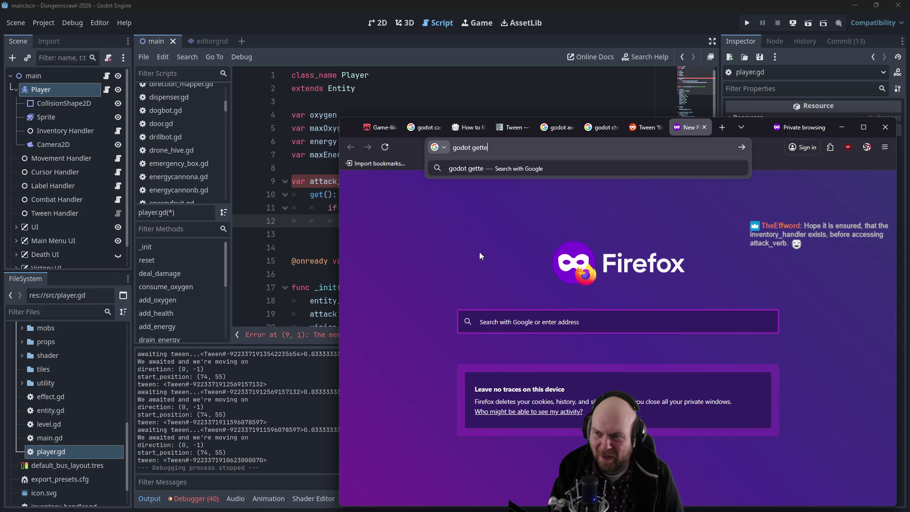
pyautogui.write('r on supte')
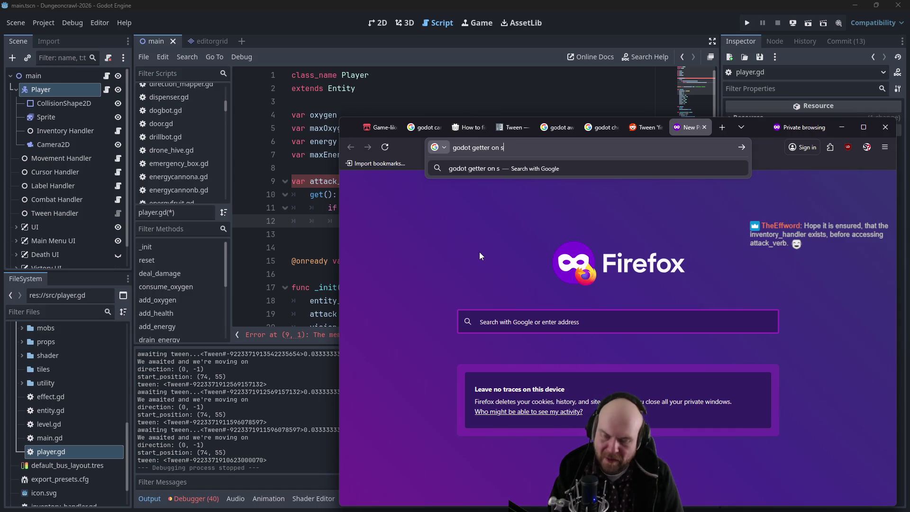
pyautogui.press('BackSpace')
pyautogui.press('BackSpace')
pyautogui.write('er class variable')
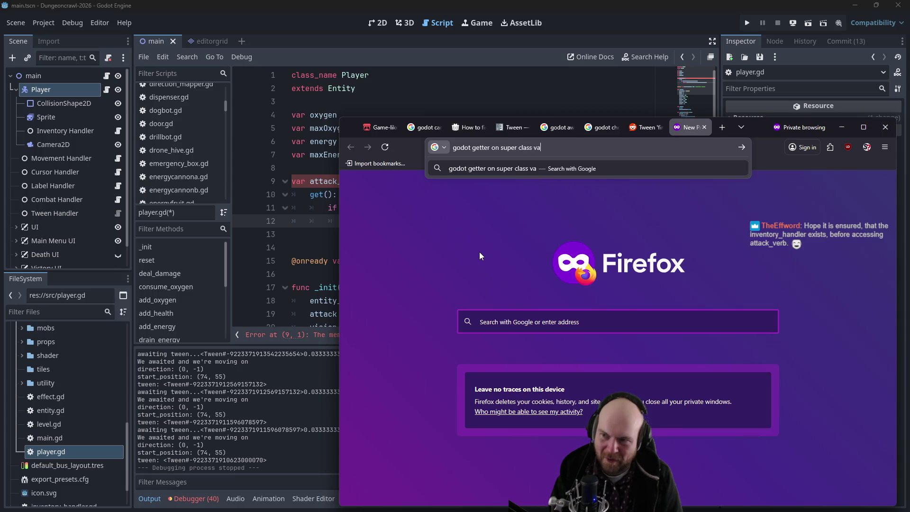
pyautogui.press('Return')
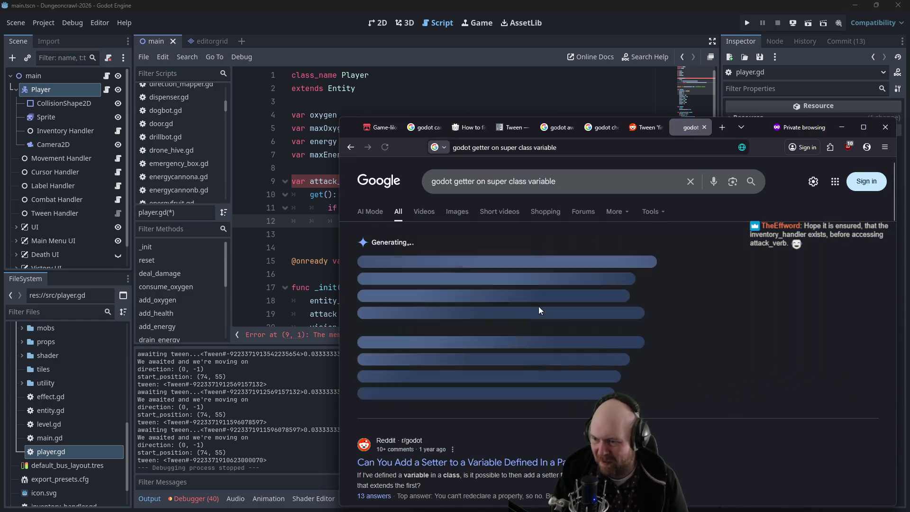
# Read the Reddit thread 'Can You Add a Setter to a Variable Defined In a Parent Class?', then minimize Firefox
pyautogui.click(487, 467)
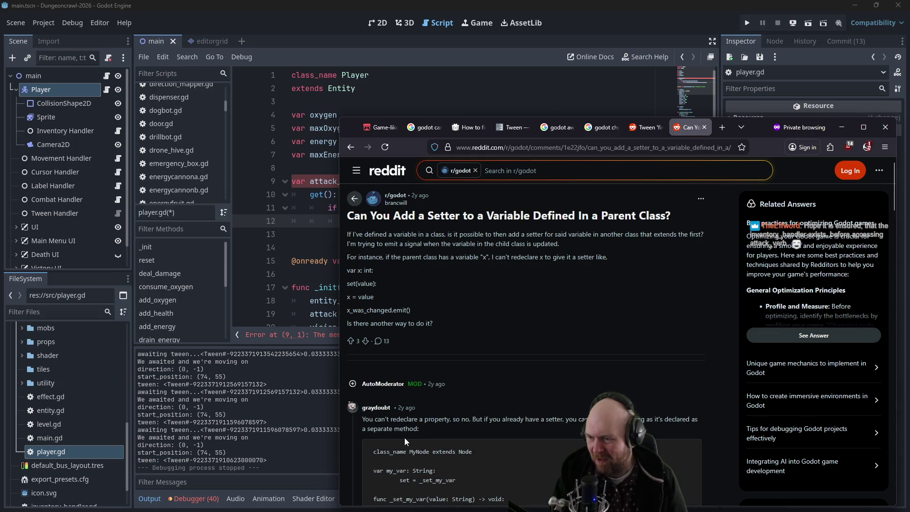
pyautogui.scroll(-1, 498, 419)
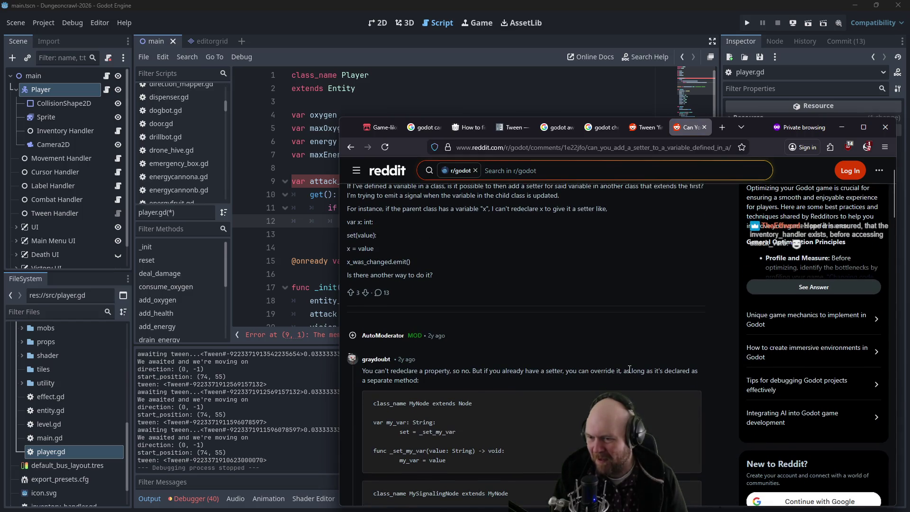
pyautogui.scroll(-1, 427, 381)
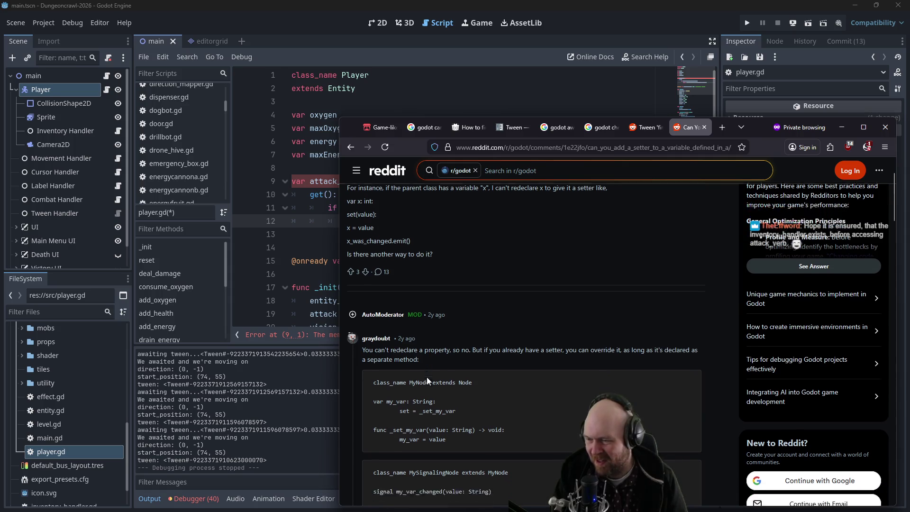
pyautogui.scroll(-1, 427, 381)
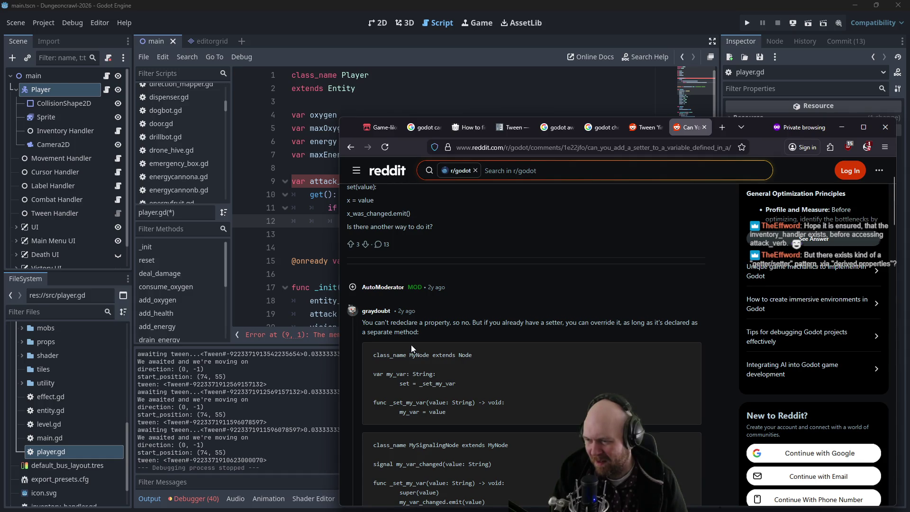
pyautogui.scroll(-3, 412, 345)
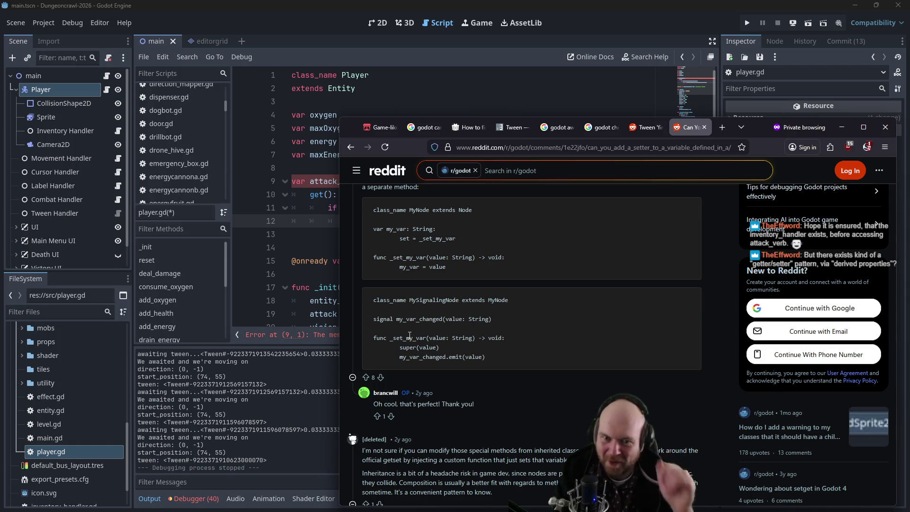
pyautogui.click(842, 127)
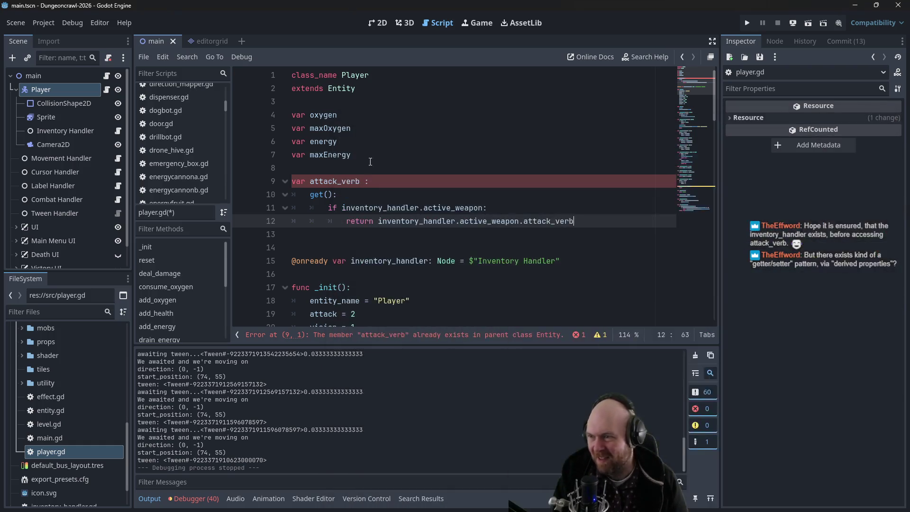
# Remove the attack_verb declaration and its getter block from player.gd
pyautogui.moveTo(588, 221); pyautogui.dragTo(269, 194)
pyautogui.hotkey('ctrl', 'c')
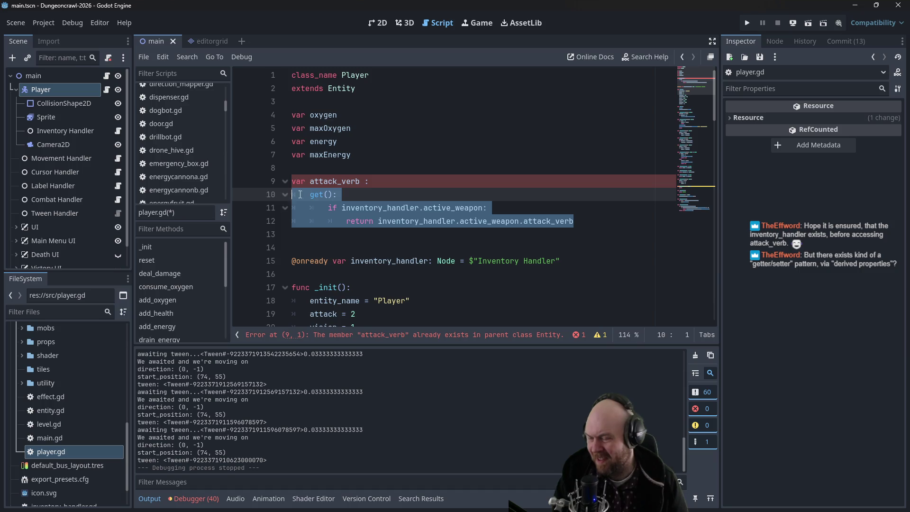
pyautogui.press('BackSpace')
pyautogui.press('BackSpace')
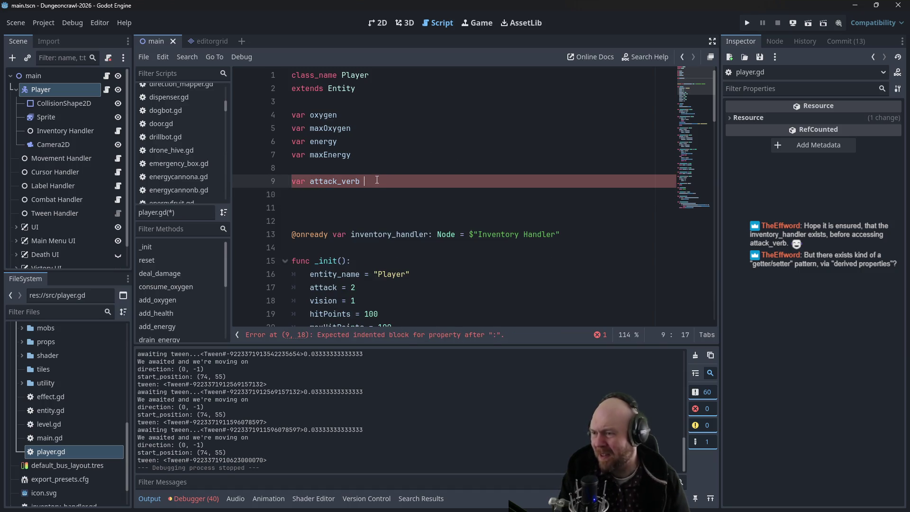
pyautogui.press('BackSpace')
pyautogui.press('BackSpace')
pyautogui.press('Return')
pyautogui.press('BackSpace')
pyautogui.press('BackSpace')
pyautogui.press('BackSpace')
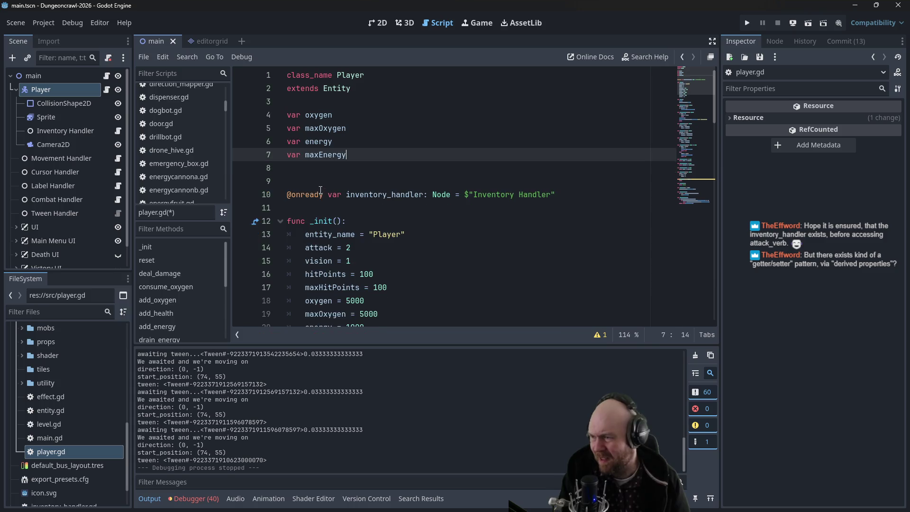
pyautogui.press('Delete')
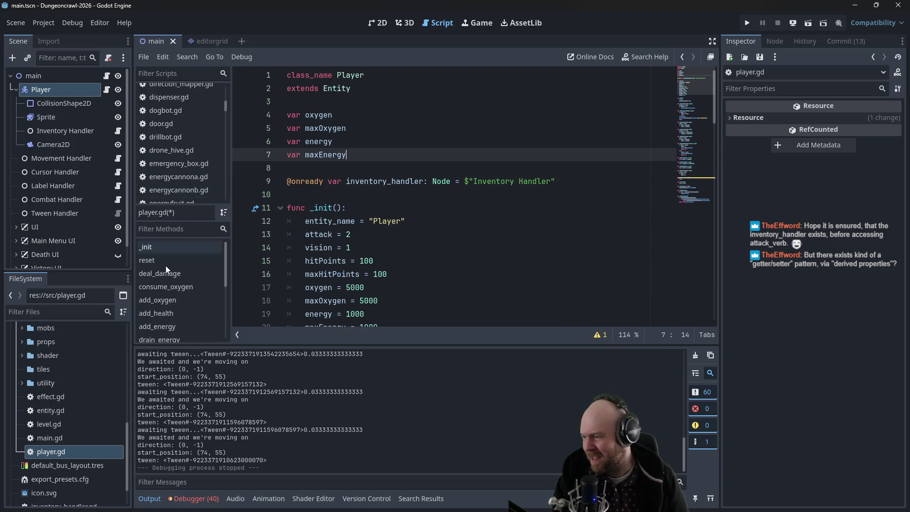
# Paste the getter block below the attack_verb declaration in entity.gd
pyautogui.doubleClick(72, 409)
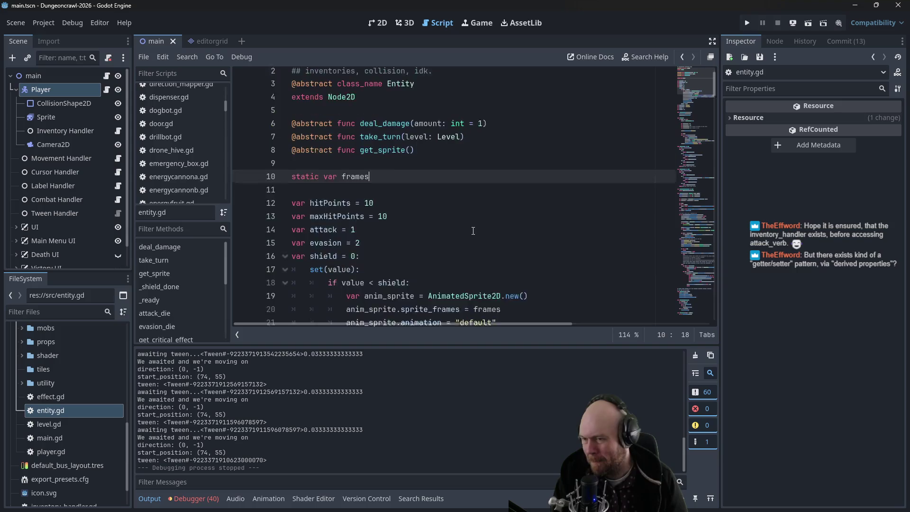
pyautogui.scroll(-5, 421, 215)
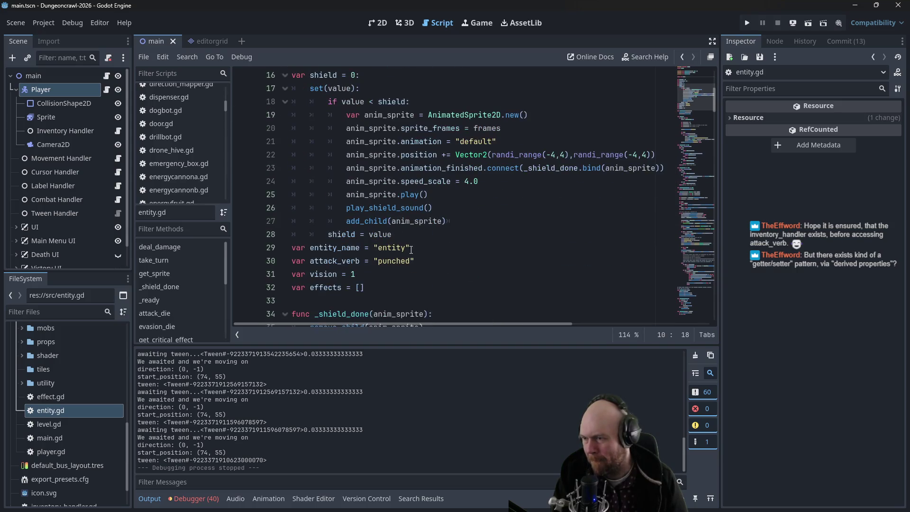
pyautogui.click(429, 260)
pyautogui.press('Return')
pyautogui.hotkey('ctrl', 'v')
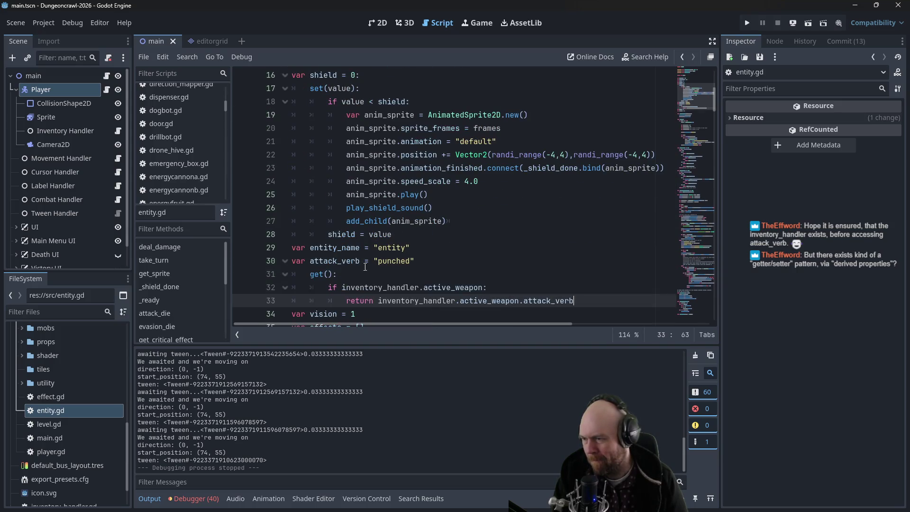
# Nest the weapon check under 'if self is Player', add 'and inventory_handler', and indent the return
pyautogui.click(341, 287)
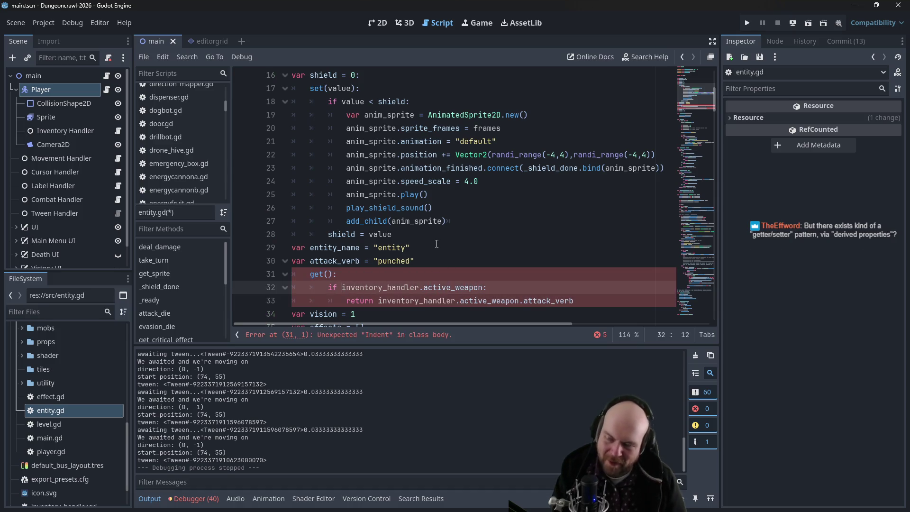
pyautogui.write('self is Player:')
pyautogui.press('Return')
pyautogui.write('if')
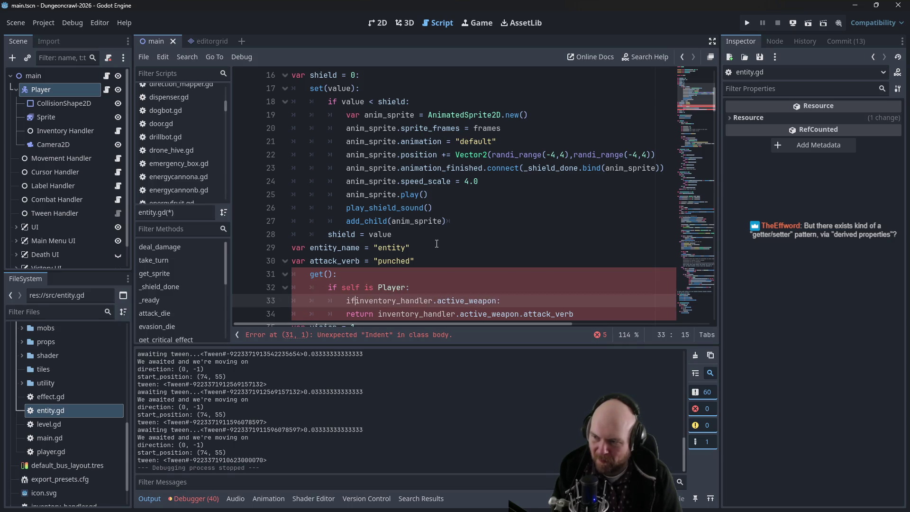
pyautogui.press('Left')
pyautogui.write('and inventory_handler')
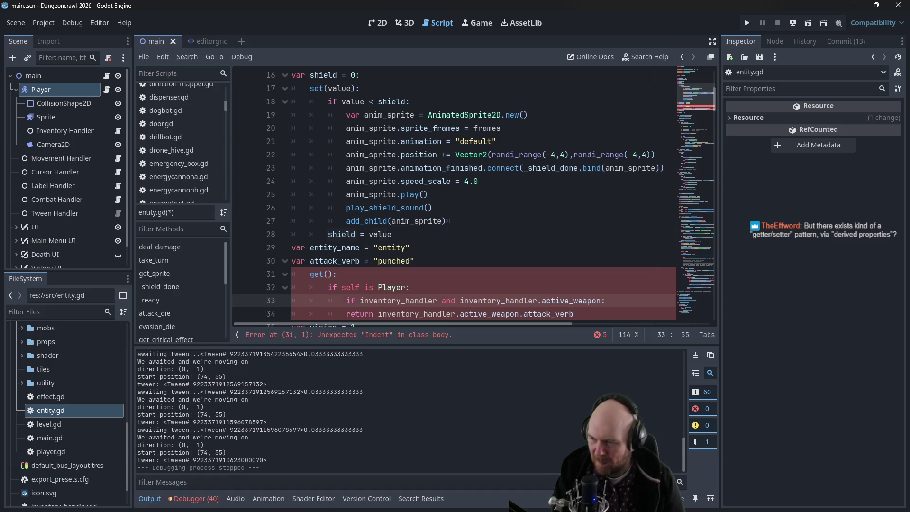
pyautogui.click(446, 234)
pyautogui.click(346, 314)
pyautogui.press('Tab')
# Delete the "punched" default so the attack_verb declaration ends with a colon
pyautogui.click(433, 247)
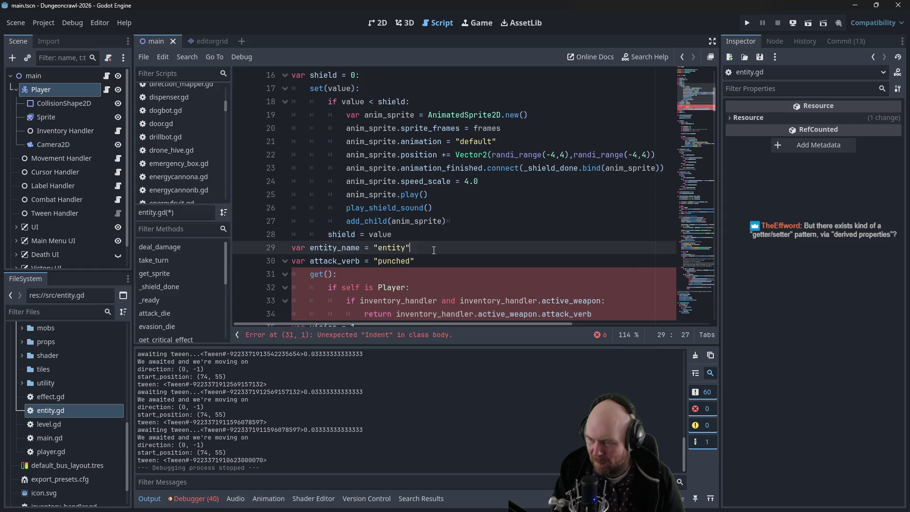
pyautogui.scroll(-1, 433, 250)
pyautogui.moveTo(368, 223); pyautogui.dragTo(446, 222)
pyautogui.press('BackSpace')
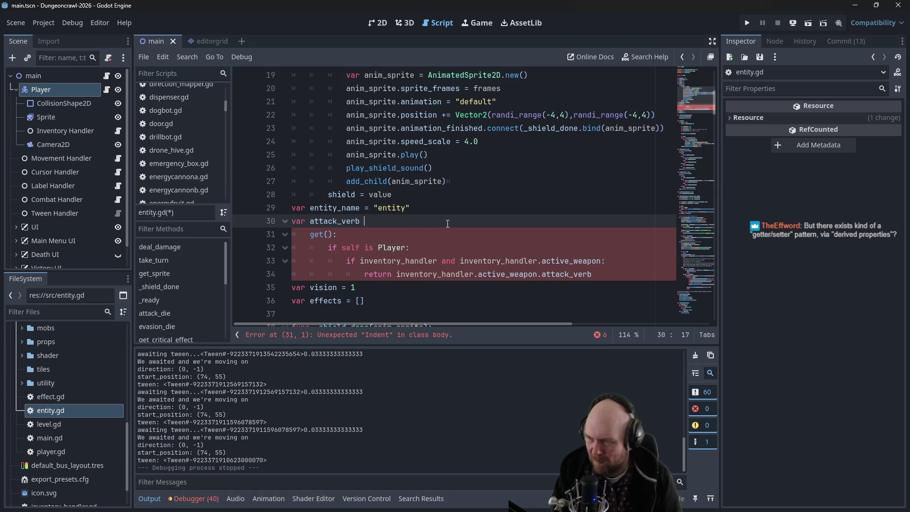
pyautogui.click(618, 277)
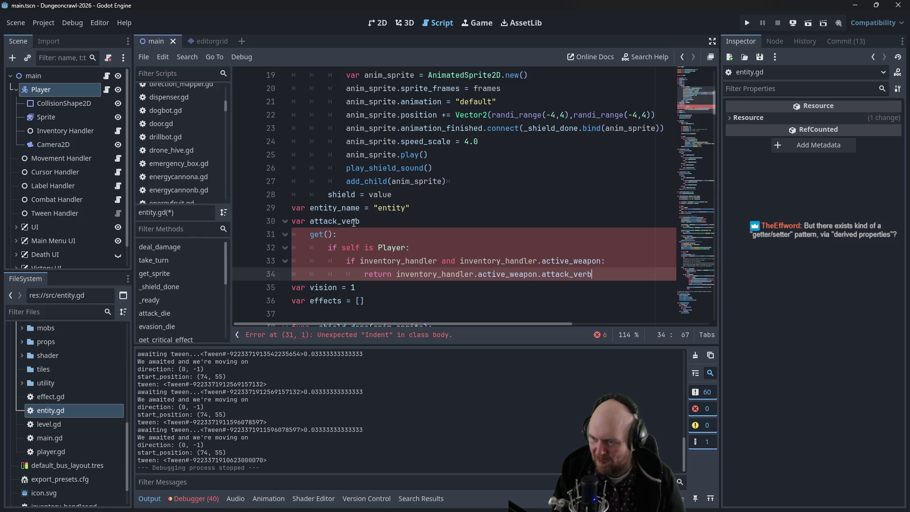
pyautogui.click(385, 216)
pyautogui.write(':')
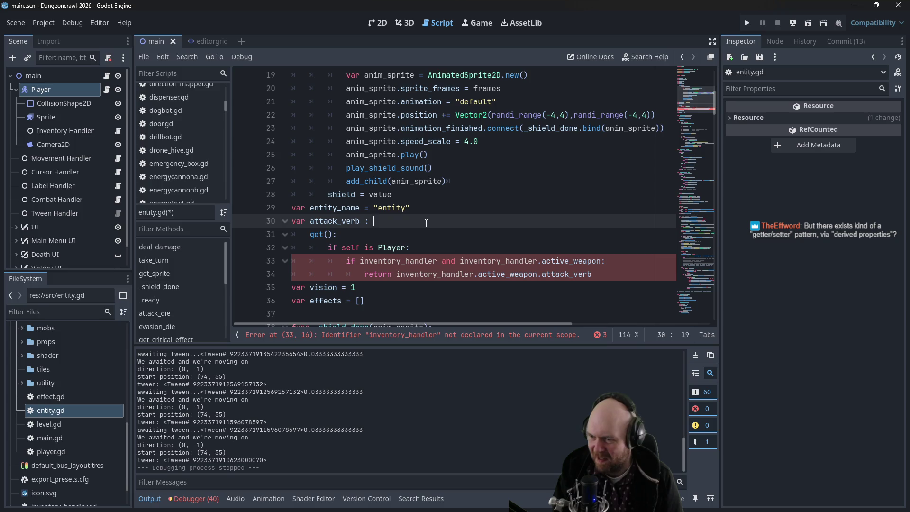
# Add 'var inv_han = $"Inventory Handler"' under the Player check
pyautogui.click(360, 260)
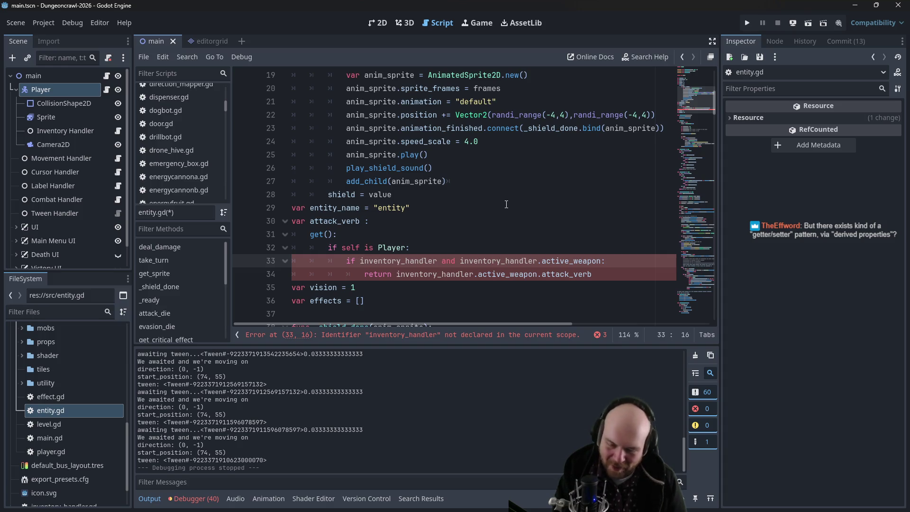
pyautogui.write('$')
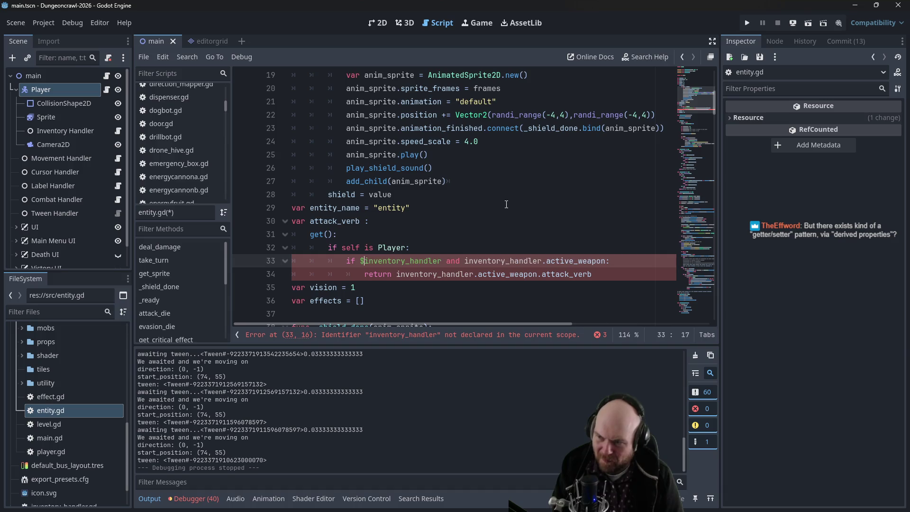
pyautogui.press('Right')
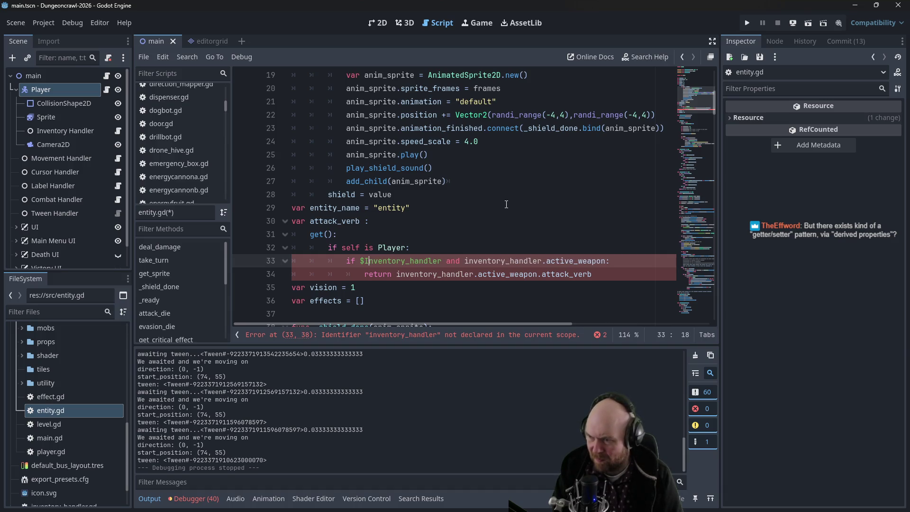
pyautogui.press('BackSpace')
pyautogui.press('Delete')
pyautogui.write('H')
pyautogui.press('Right')
pyautogui.press('Right')
pyautogui.press('Right')
pyautogui.press('Left')
pyautogui.write('"')
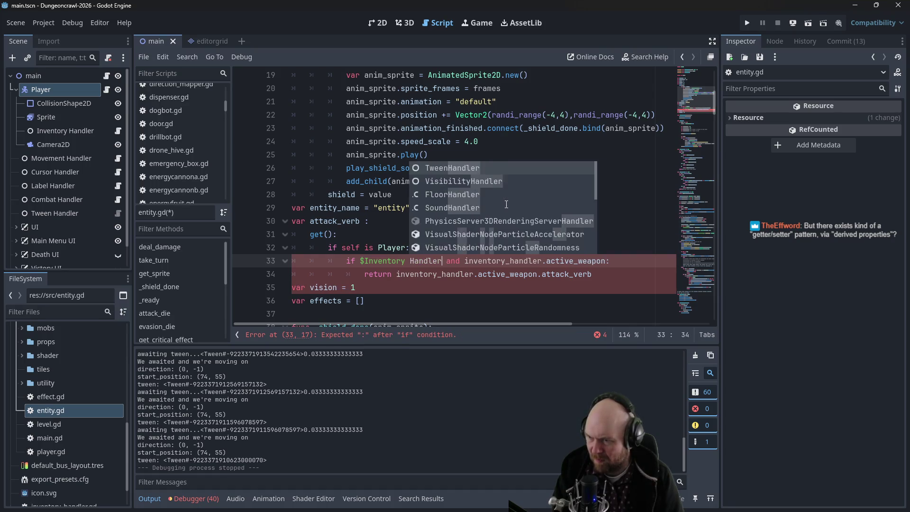
pyautogui.press('Left')
pyautogui.press('Left')
pyautogui.press('Left')
pyautogui.write('"')
pyautogui.press('Right')
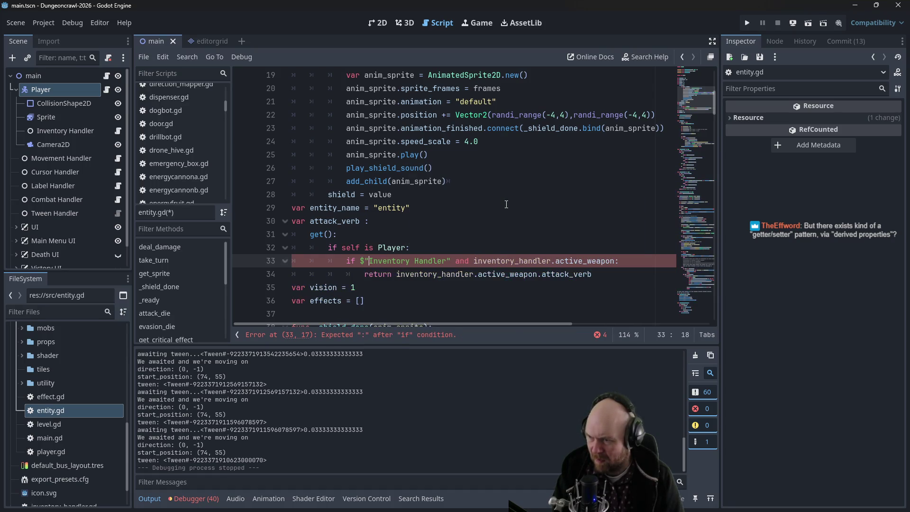
pyautogui.press('Right')
pyautogui.press('Right')
pyautogui.press('Right')
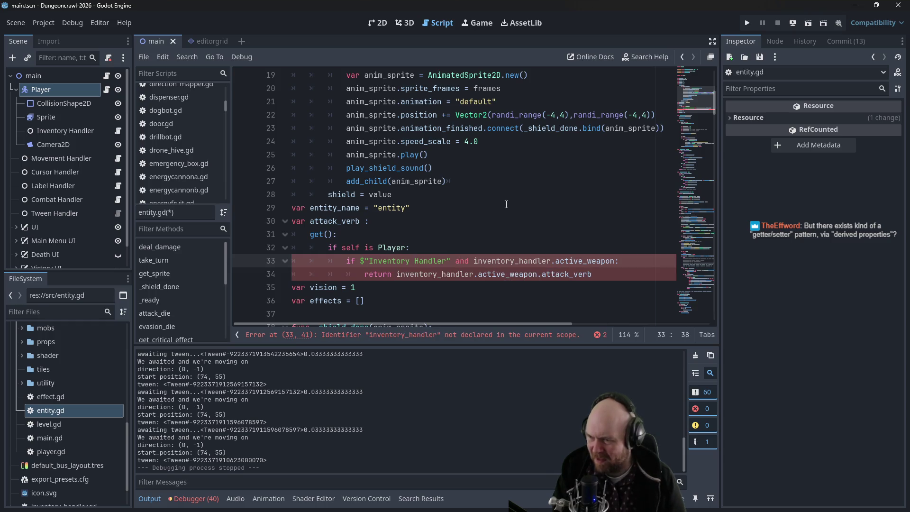
pyautogui.moveTo(451, 261); pyautogui.dragTo(362, 264)
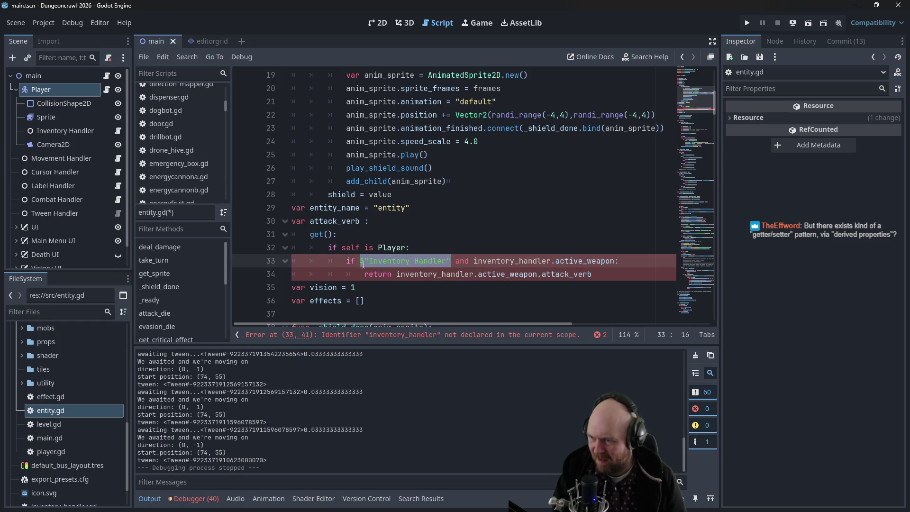
pyautogui.write('$')
pyautogui.click(449, 250)
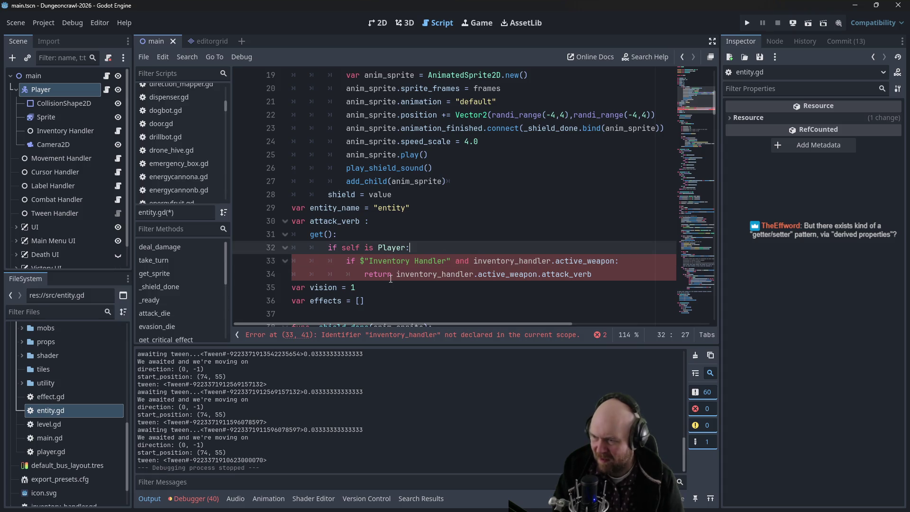
pyautogui.press('Return')
pyautogui.write('var inv_han ')
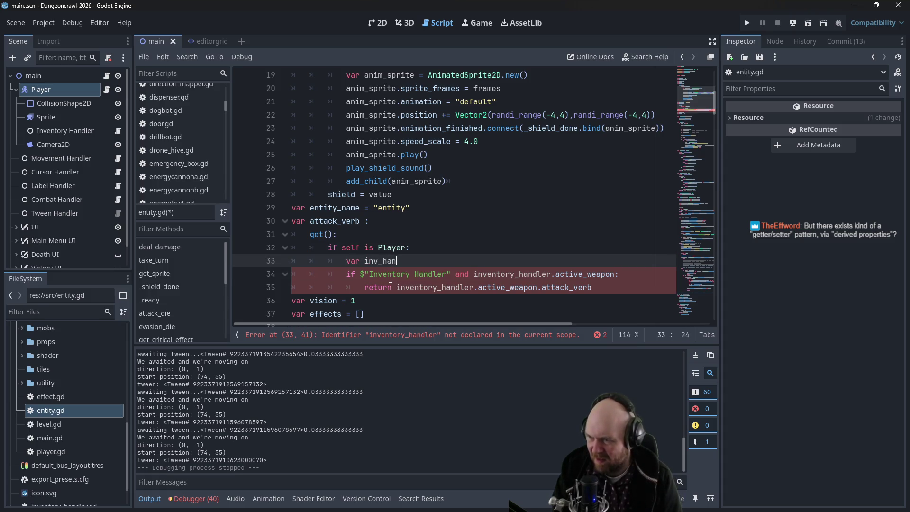
pyautogui.write('= $"Inventory Handler"')
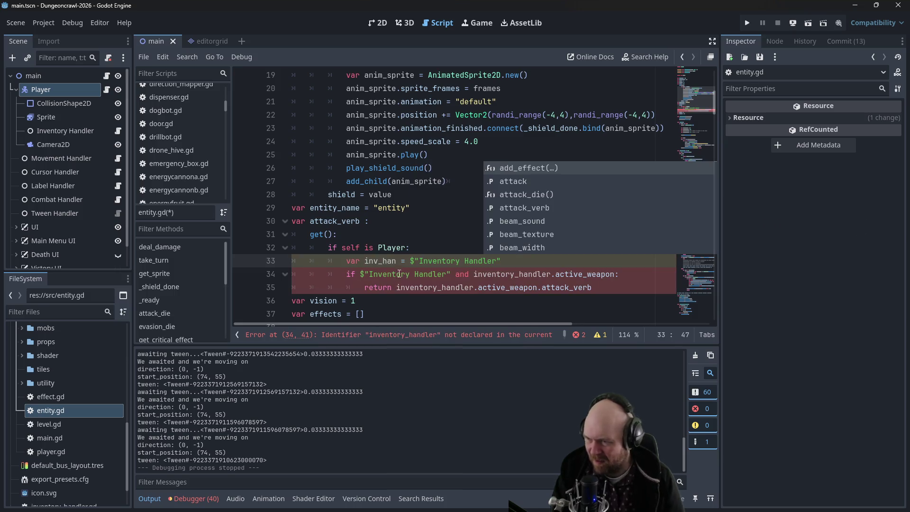
# Replace inventory_handler with inv_han in the if condition
pyautogui.moveTo(361, 274); pyautogui.dragTo(450, 274)
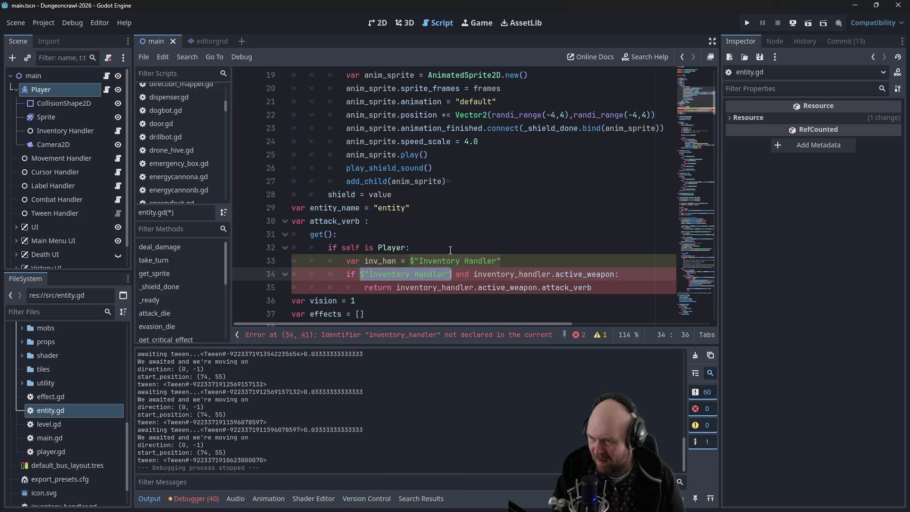
pyautogui.write('inv_han')
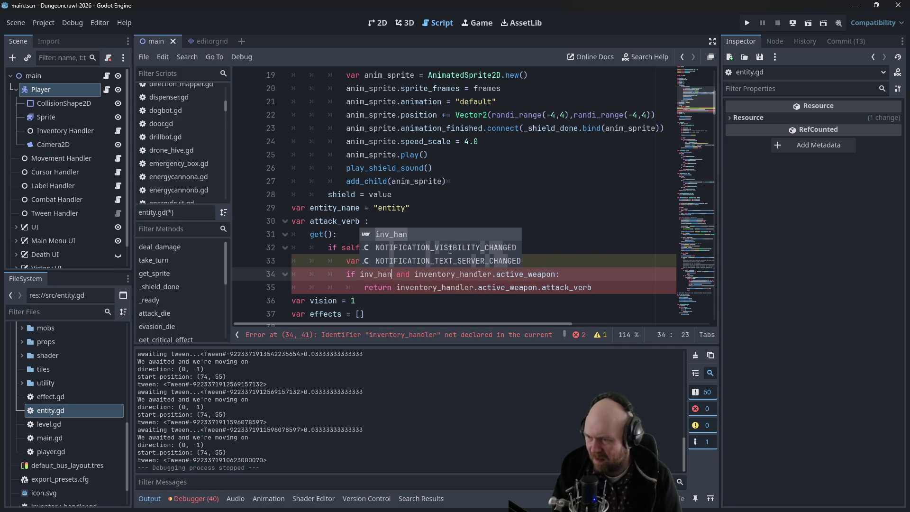
pyautogui.press('Right')
pyautogui.press('Right')
pyautogui.press('Right')
pyautogui.press('Delete')
pyautogui.press('Delete')
pyautogui.press('Delete')
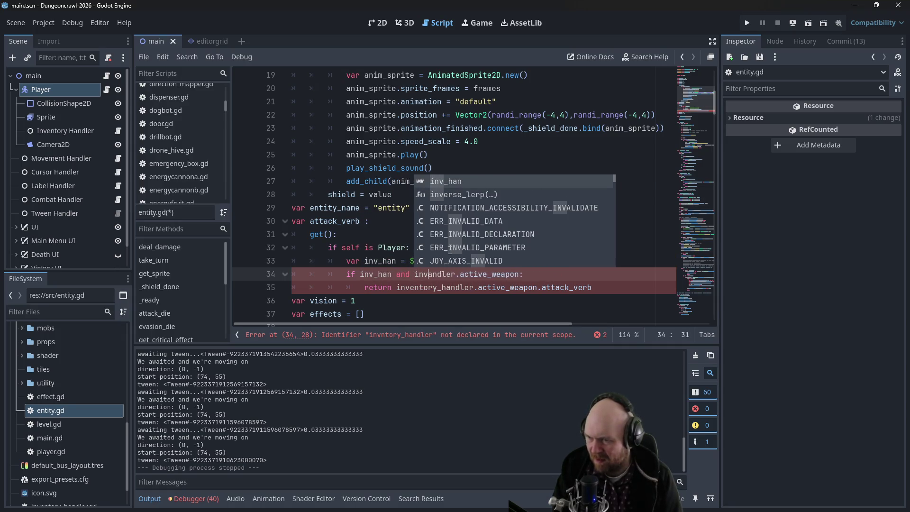
pyautogui.write('_han')
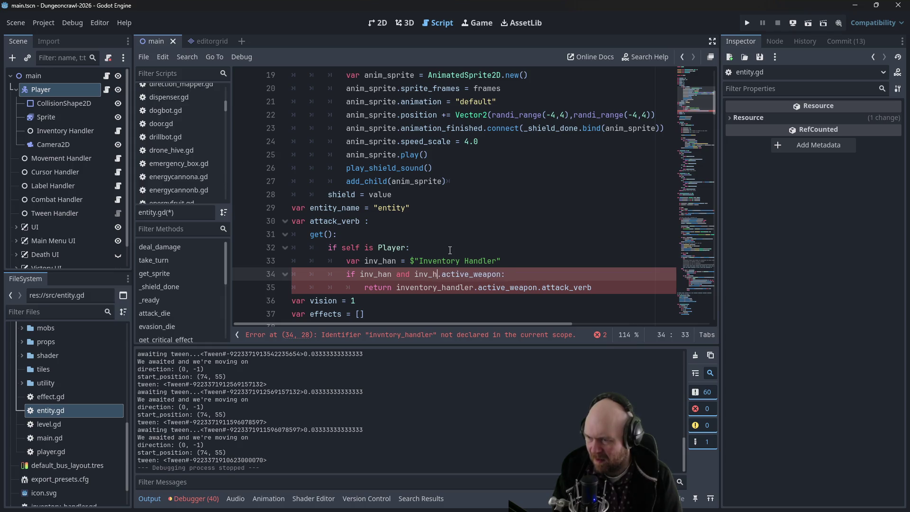
pyautogui.press('Escape')
# Use inv_han in the return line and start an outdented line after it
pyautogui.press('Down')
pyautogui.press('Home')
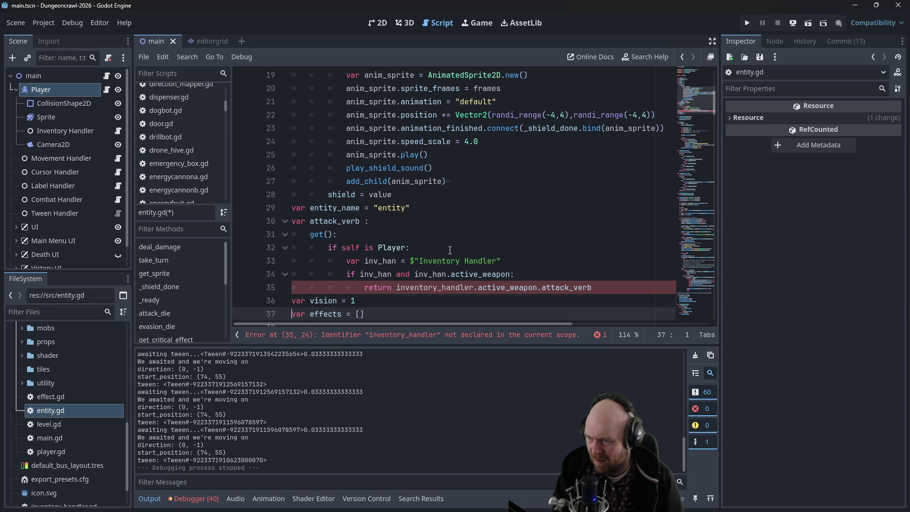
pyautogui.press('Delete')
pyautogui.press('BackSpace')
pyautogui.press('BackSpace')
pyautogui.press('BackSpace')
pyautogui.write('_han')
pyautogui.press('End')
pyautogui.press('Left')
pyautogui.press('Left')
pyautogui.press('Down')
pyautogui.press('Up')
pyautogui.press('End')
pyautogui.press('Return')
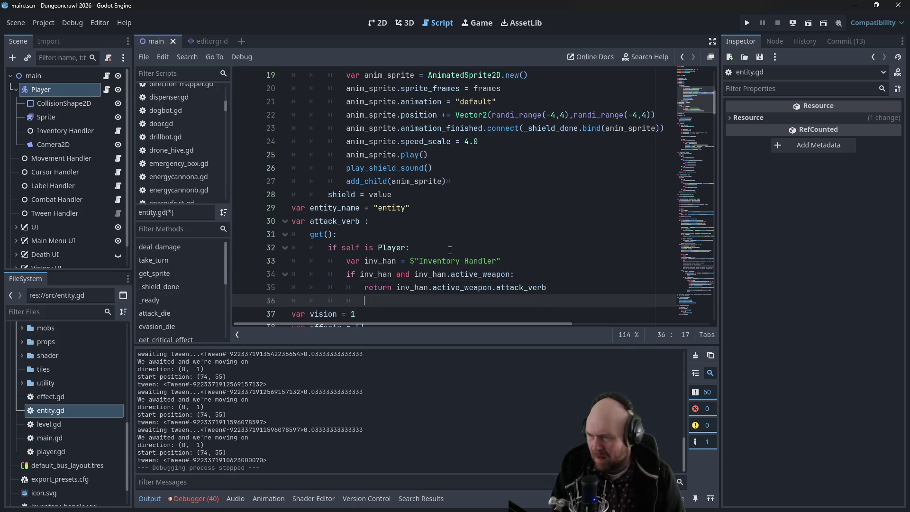
# Add a fallback 'return attack_verb' after the weapon return, replacing "punched"
pyautogui.write('return "')
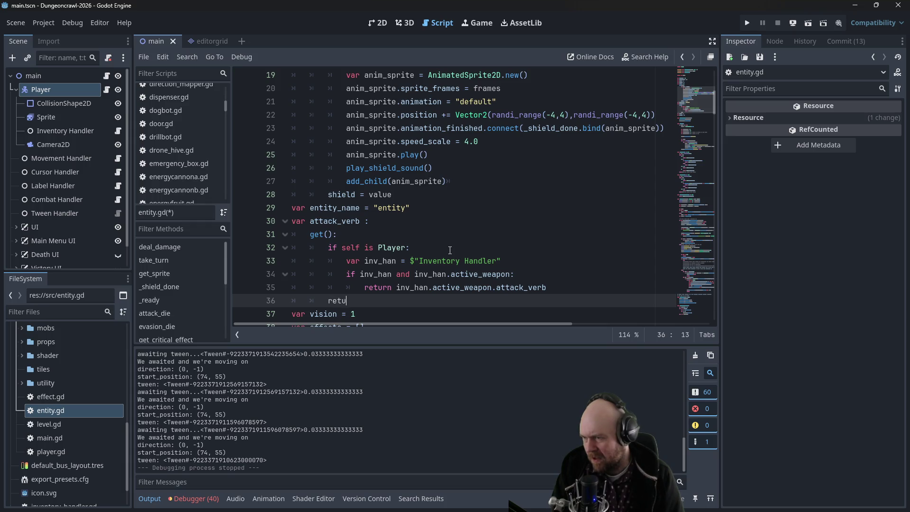
pyautogui.press('BackSpace')
pyautogui.press('BackSpace')
pyautogui.write('punched"')
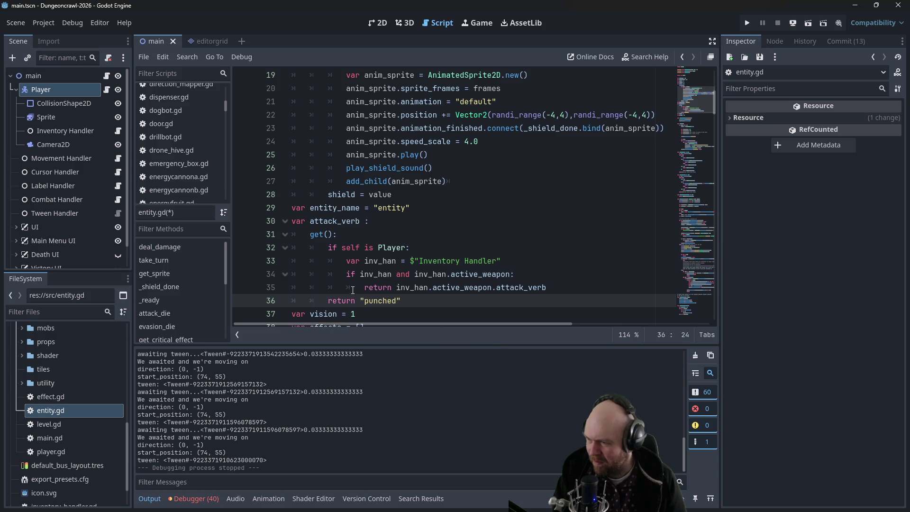
pyautogui.moveTo(360, 302); pyautogui.dragTo(404, 302)
pyautogui.press('BackSpace')
pyautogui.write('attac')
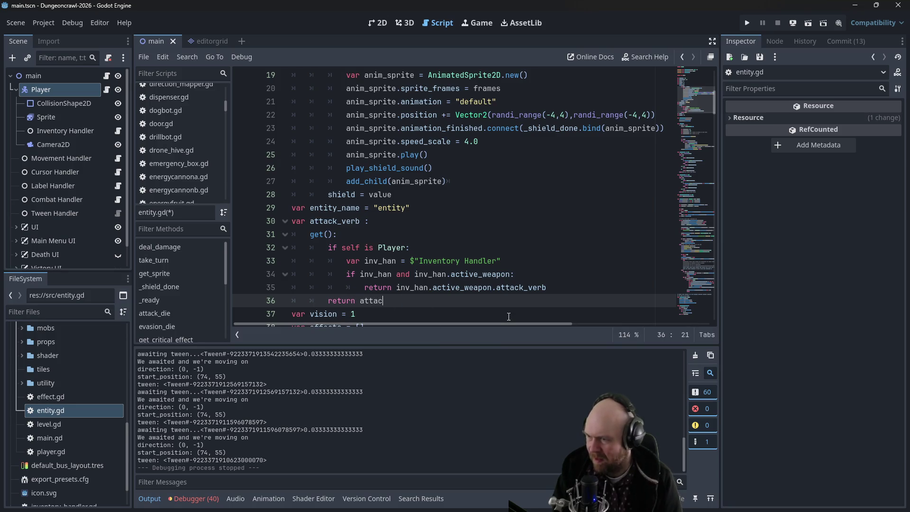
pyautogui.write('k_verb')
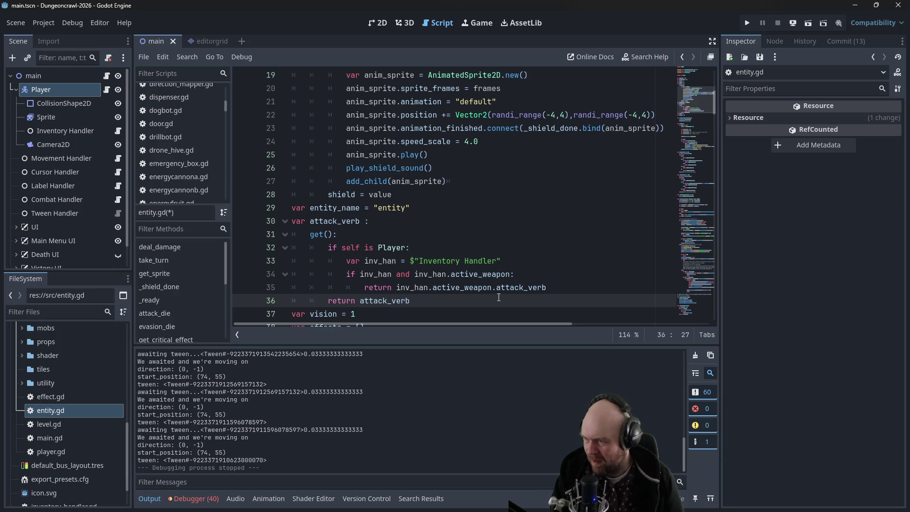
# Review the getter around line 30, then switch to Firefox with a new private tab
pyautogui.click(483, 276)
pyautogui.click(373, 221)
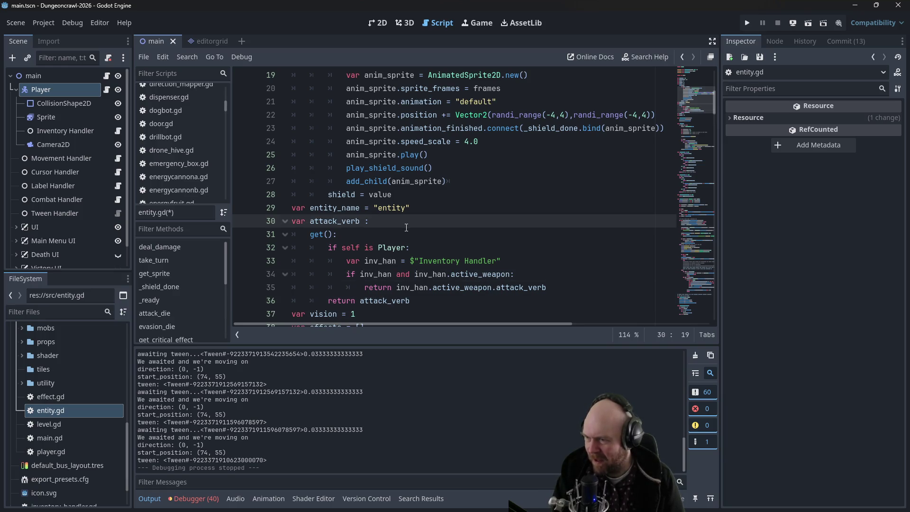
pyautogui.scroll(-4, 407, 230)
pyautogui.scroll(3, 408, 233)
pyautogui.scroll(-3, 409, 236)
pyautogui.scroll(-3, 409, 237)
pyautogui.scroll(5, 411, 237)
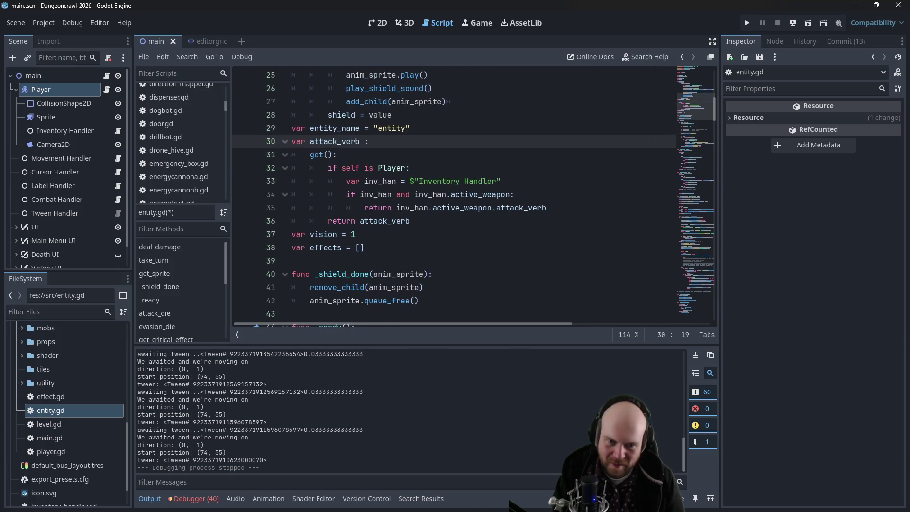
pyautogui.hotkey('alt', 'Tab')
pyautogui.hotkey('ctrl', 't')
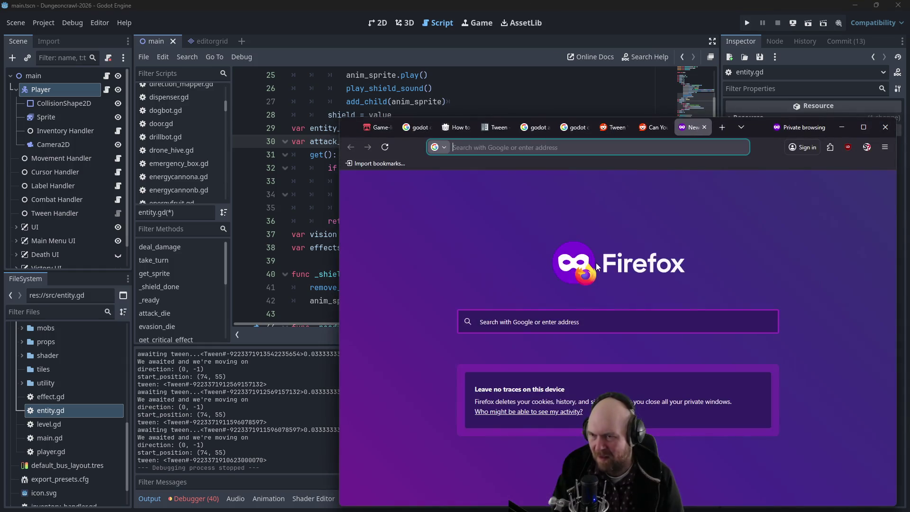
# Search 'godot get function', expand the AI Overview's getter syntax, then return to Godot
pyautogui.write('godot get ')
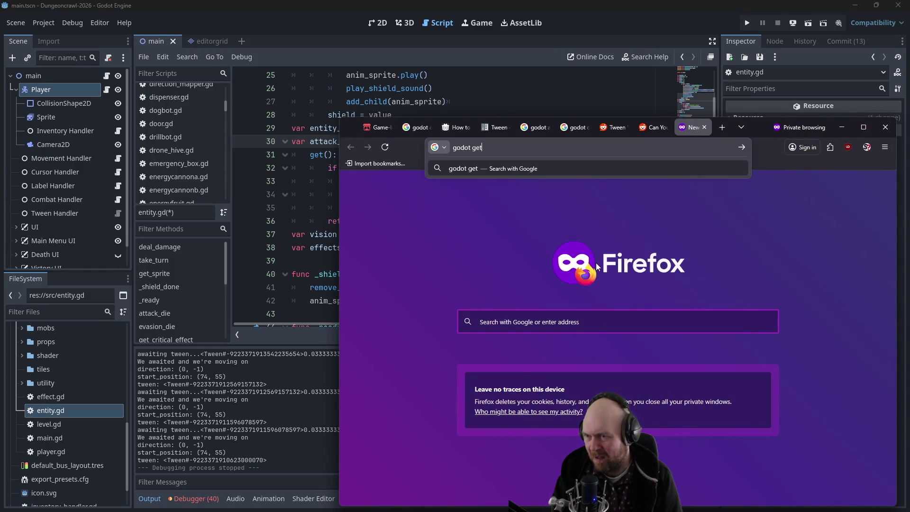
pyautogui.write('function')
pyautogui.press('Return')
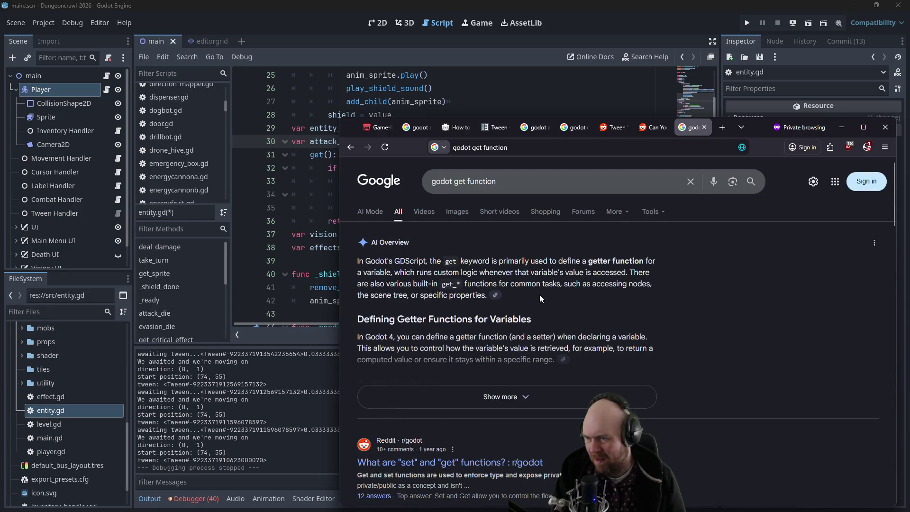
pyautogui.scroll(-3, 544, 302)
pyautogui.click(504, 258)
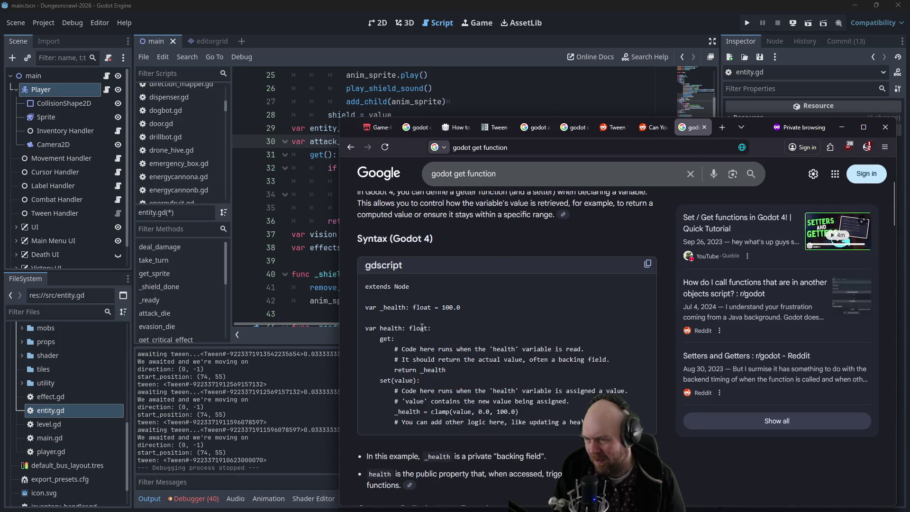
pyautogui.click(305, 142)
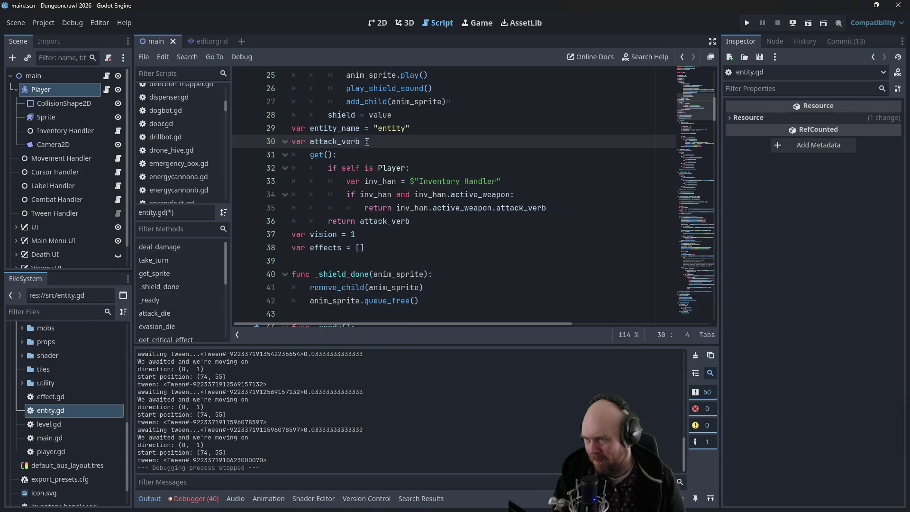
# Give attack_verb the default value "punched" on line 30 and run the project
pyautogui.click(356, 142)
pyautogui.write('= "')
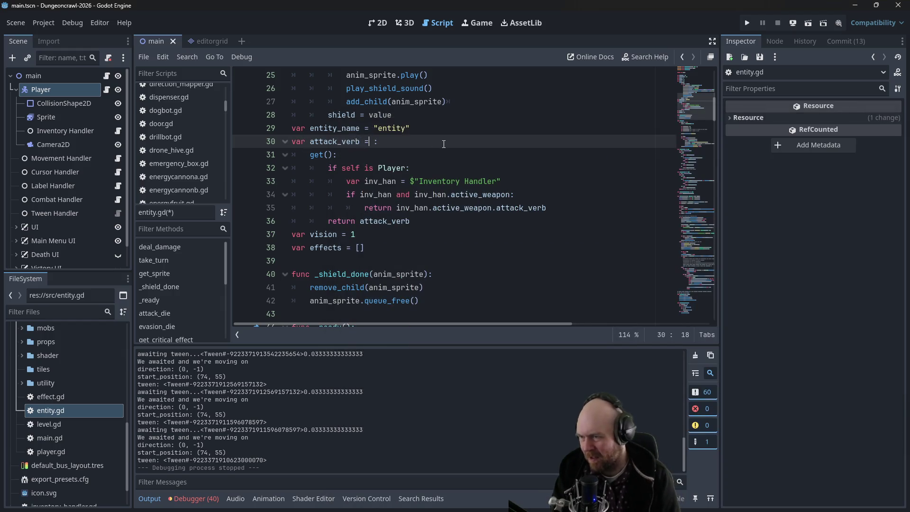
pyautogui.press('Escape')
pyautogui.write('punche')
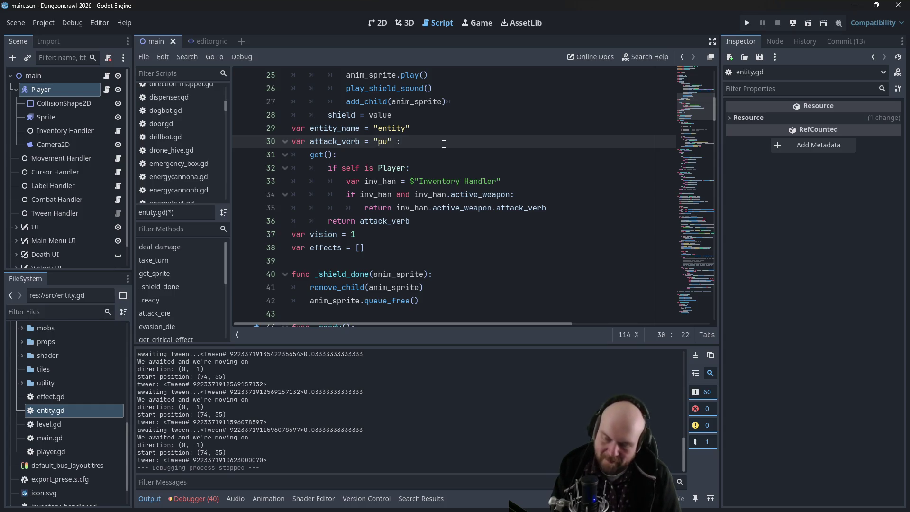
pyautogui.write('d')
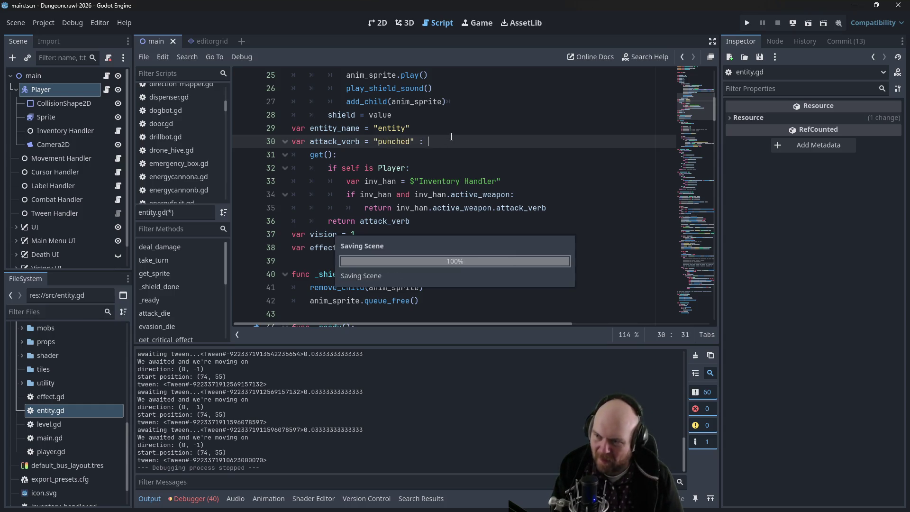
pyautogui.click(525, 134)
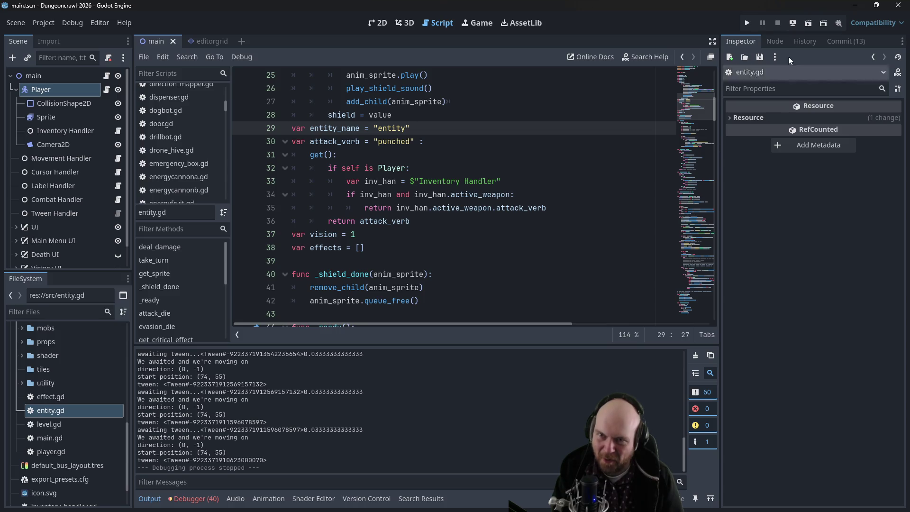
pyautogui.click(747, 23)
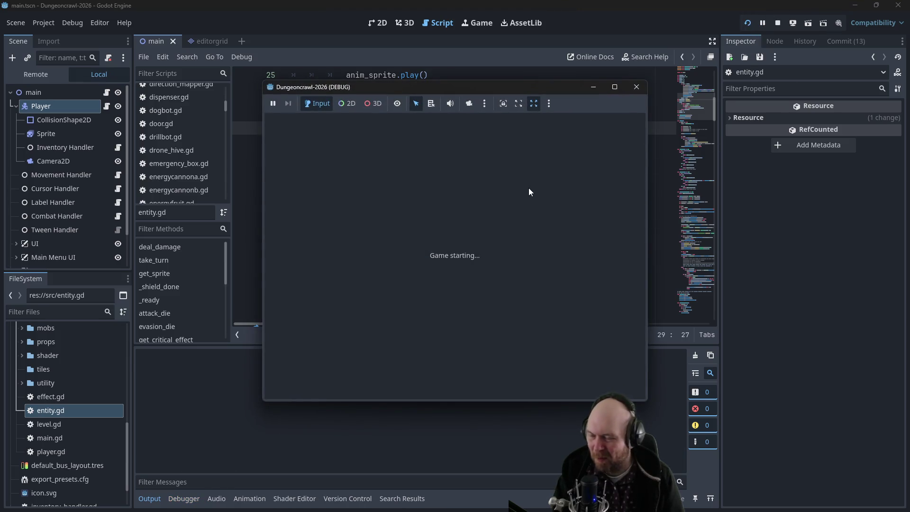
# Start a new game, equip and switch on the floodlight, and descend the stairs
pyautogui.click(394, 252)
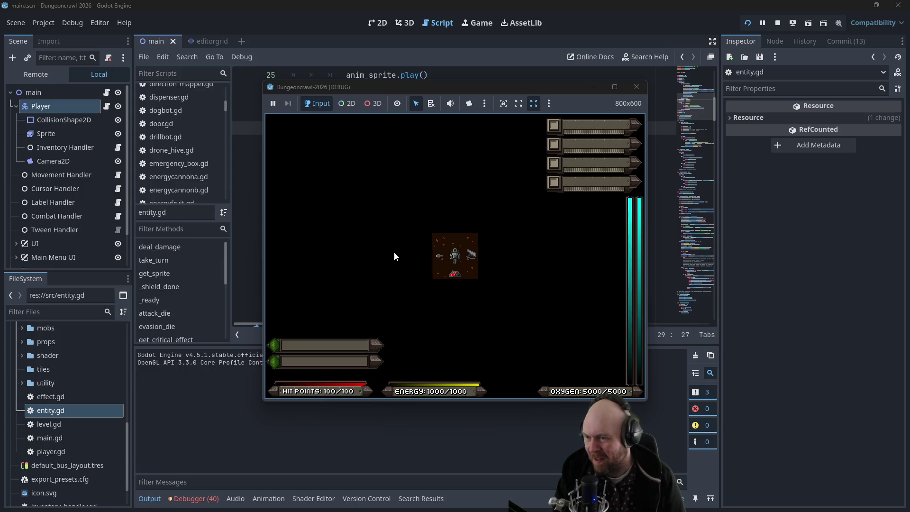
pyautogui.press('Left')
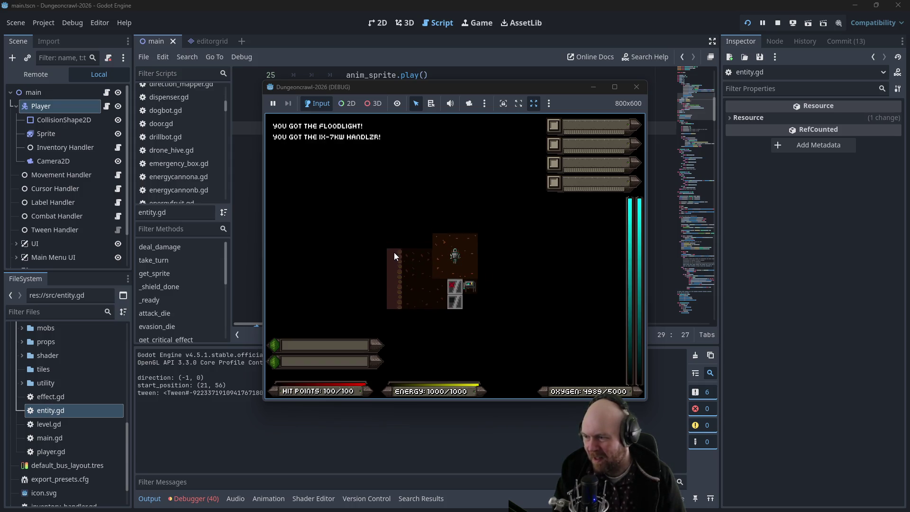
pyautogui.press('i')
pyautogui.press('1')
pyautogui.press('1')
pyautogui.press('q')
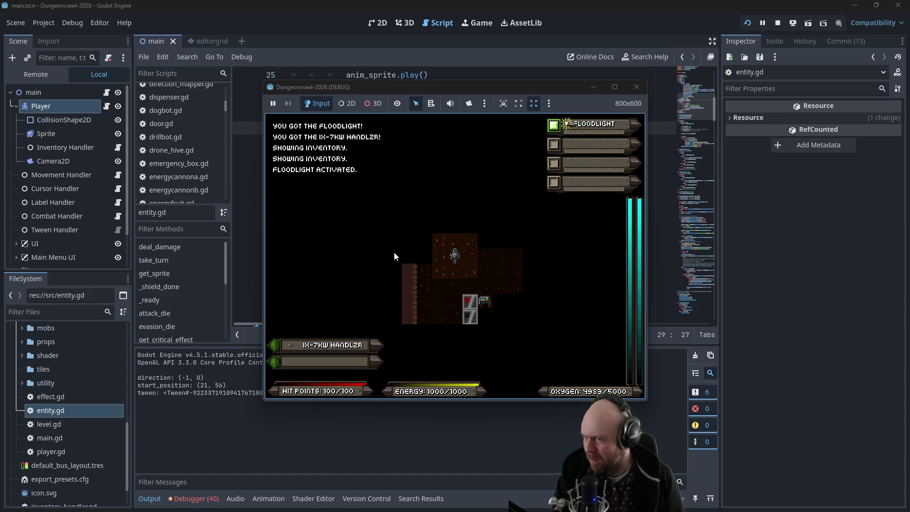
pyautogui.press('Right')
pyautogui.press('Right')
pyautogui.press('u')
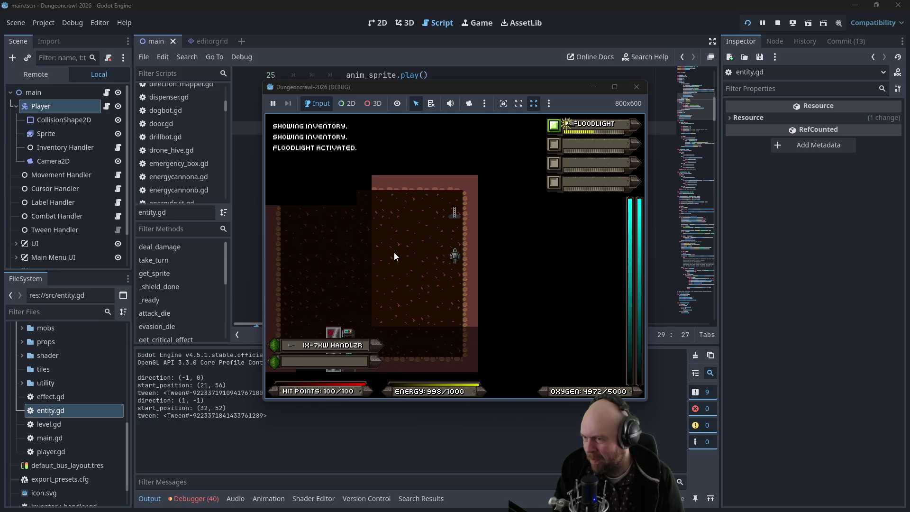
pyautogui.press('y')
# Collect, equip and activate the motion tracker on the new level
pyautogui.press('j')
pyautogui.press('j')
pyautogui.press('j')
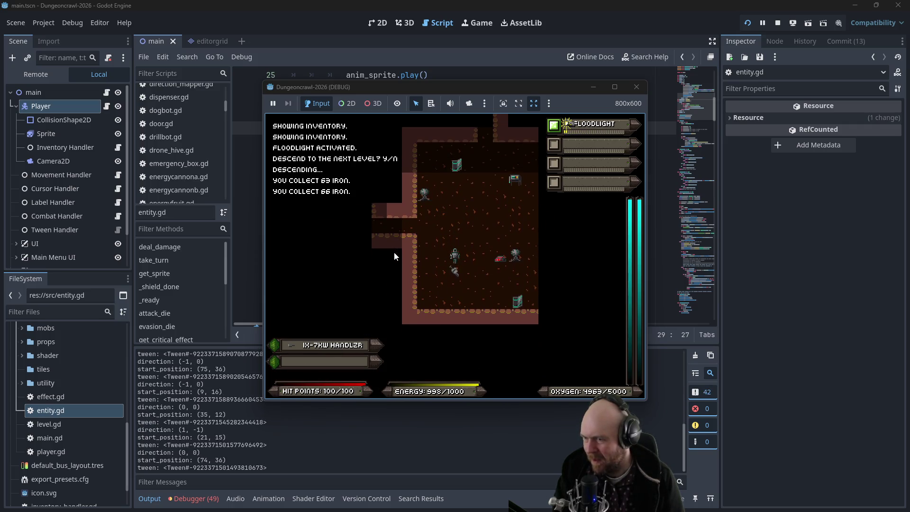
pyautogui.press('j')
pyautogui.press('u')
pyautogui.press('l')
pyautogui.press('l')
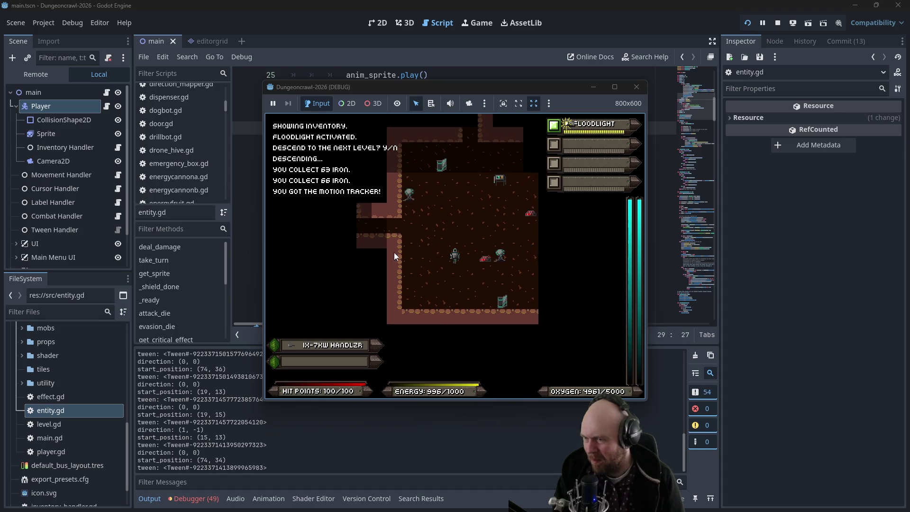
pyautogui.press('i')
pyautogui.press('1')
pyautogui.press('2')
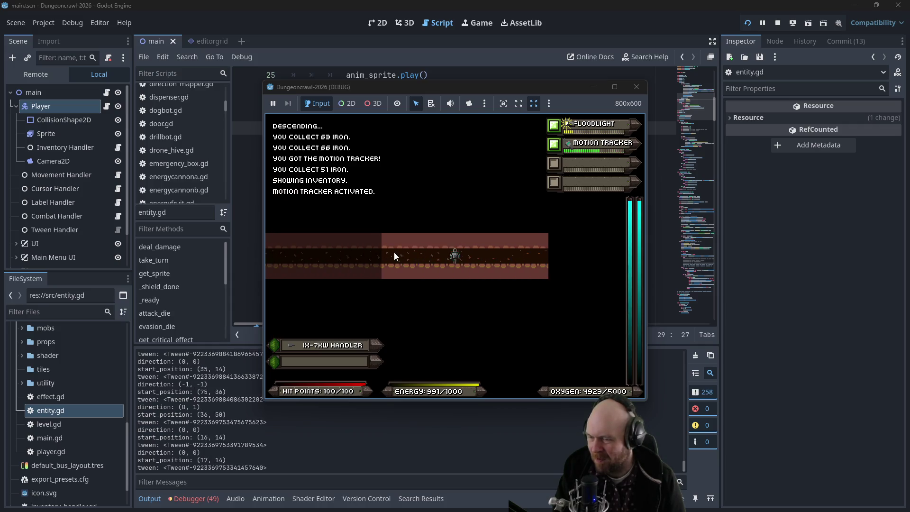
# Punch the Martian butterfly, then ready the IX-7KW HANDLZR and attack with it
pyautogui.press('Right')
pyautogui.press('Right')
pyautogui.press('Right')
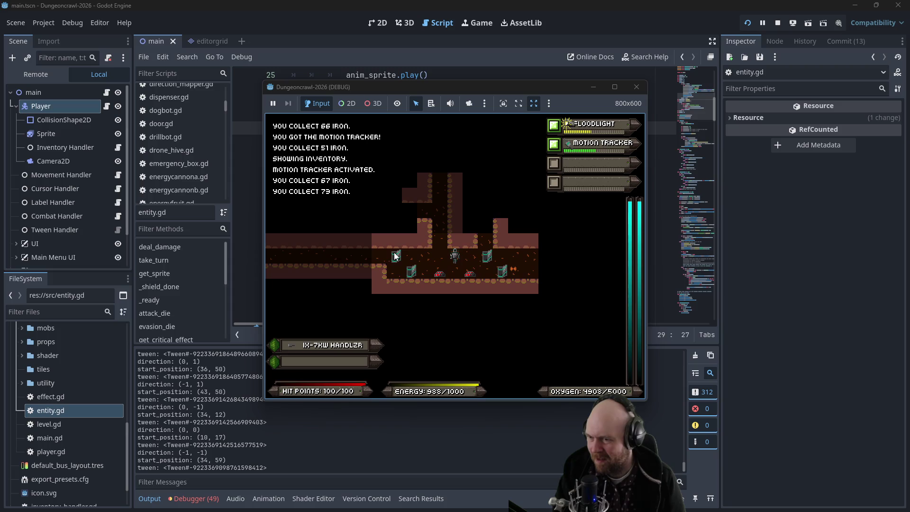
pyautogui.press('Right')
pyautogui.press('Right')
pyautogui.press('Right')
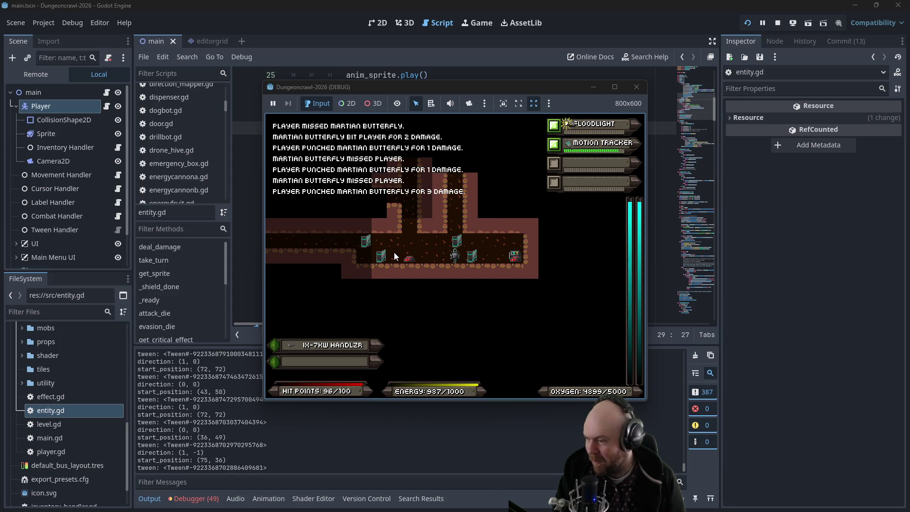
pyautogui.press('1')
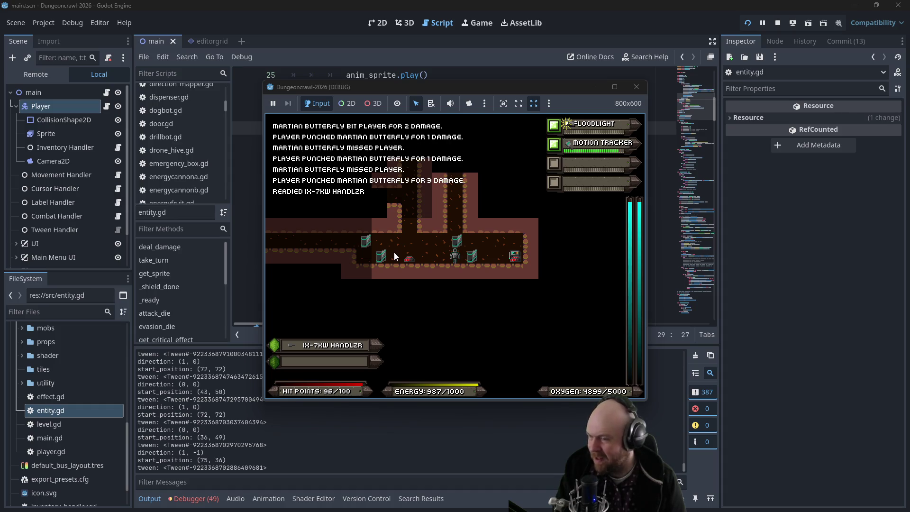
pyautogui.press('Up')
pyautogui.press('Up')
pyautogui.press('Up')
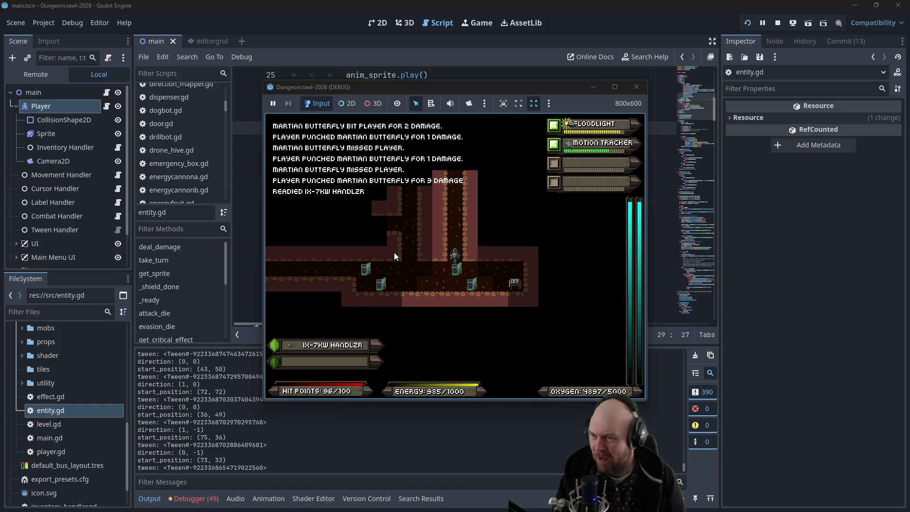
pyautogui.press('Up')
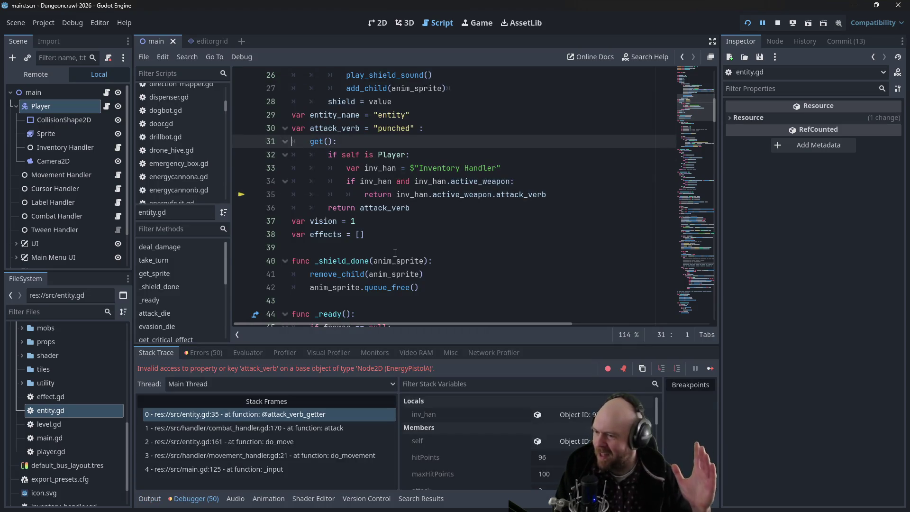
# Stop the crashed debug session
pyautogui.rightClick(394, 252)
pyautogui.press('Escape')
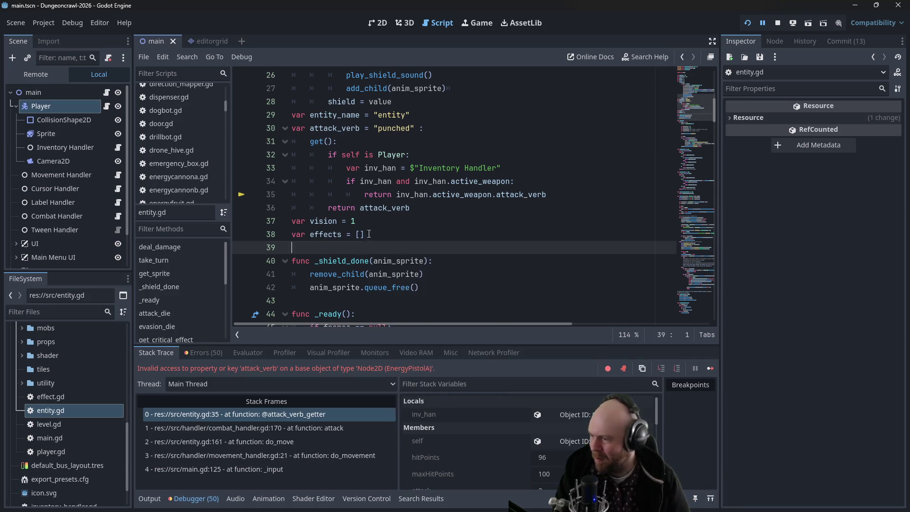
pyautogui.click(778, 23)
# Open the weapon.gd base script from the FileSystem dock
pyautogui.scroll(-3, 214, 183)
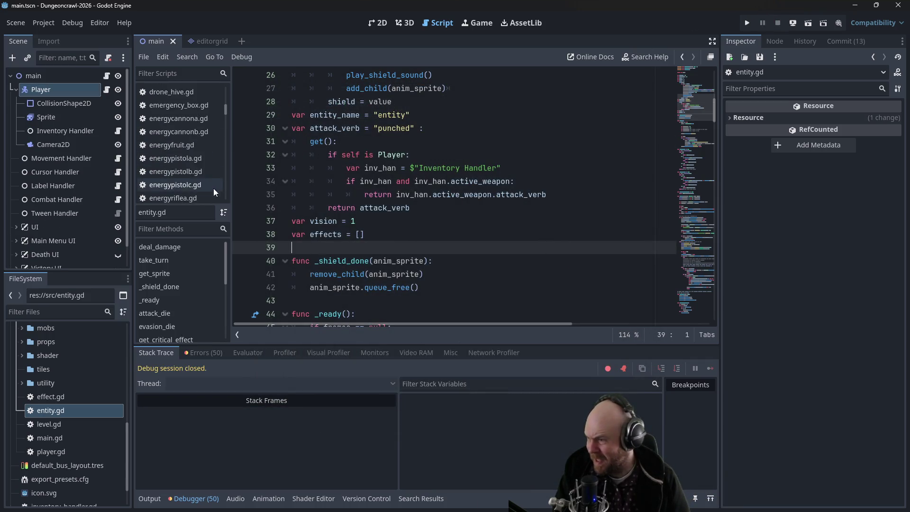
pyautogui.scroll(-2, 214, 166)
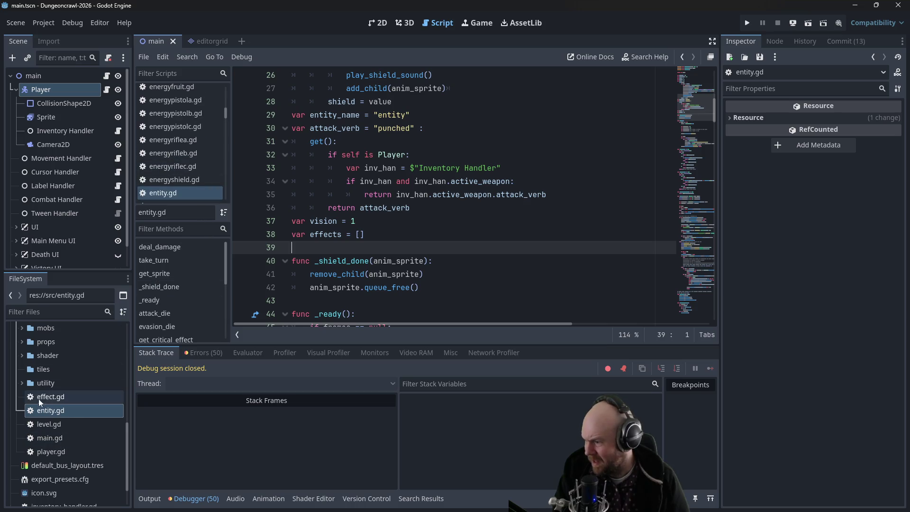
pyautogui.scroll(1, 21, 355)
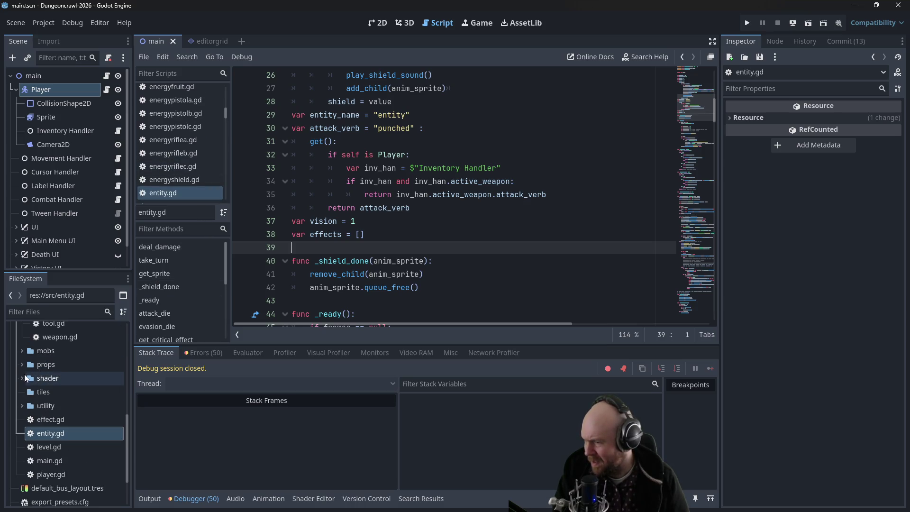
pyautogui.moveTo(494, 195); pyautogui.dragTo(546, 194)
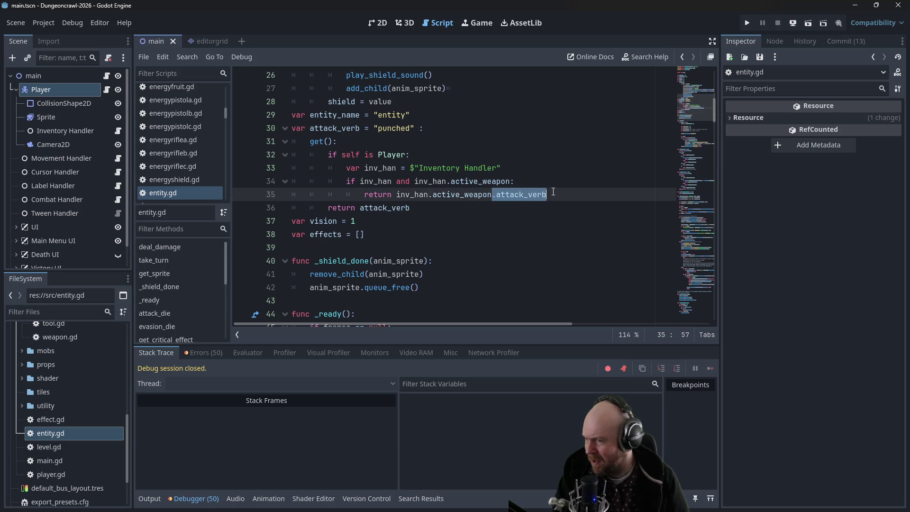
pyautogui.scroll(2, 55, 350)
pyautogui.doubleClick(56, 354)
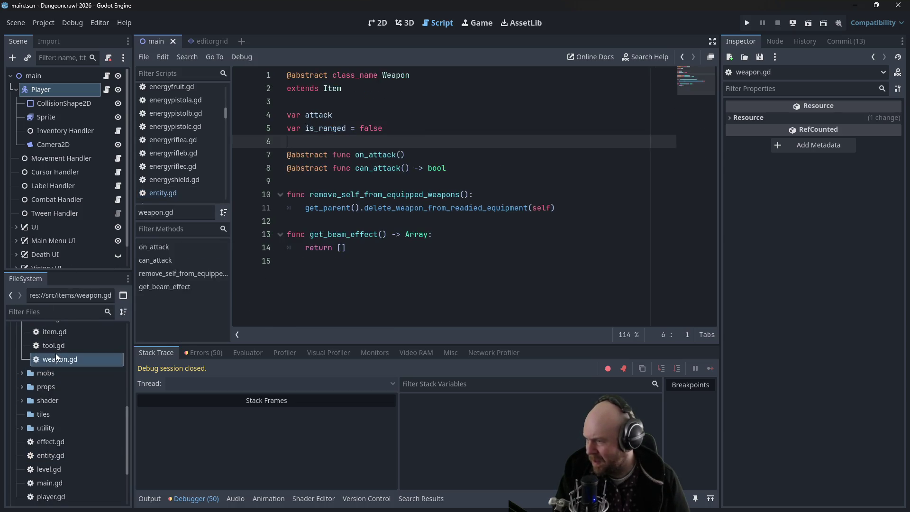
# Declare var attack_verb below is_ranged in weapon.gd and save
pyautogui.click(420, 125)
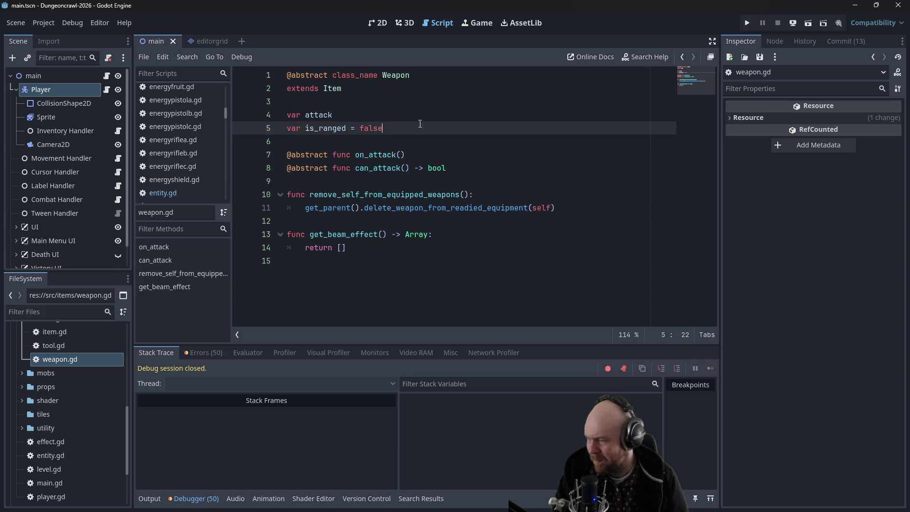
pyautogui.press('Return')
pyautogui.write('var attack_verb')
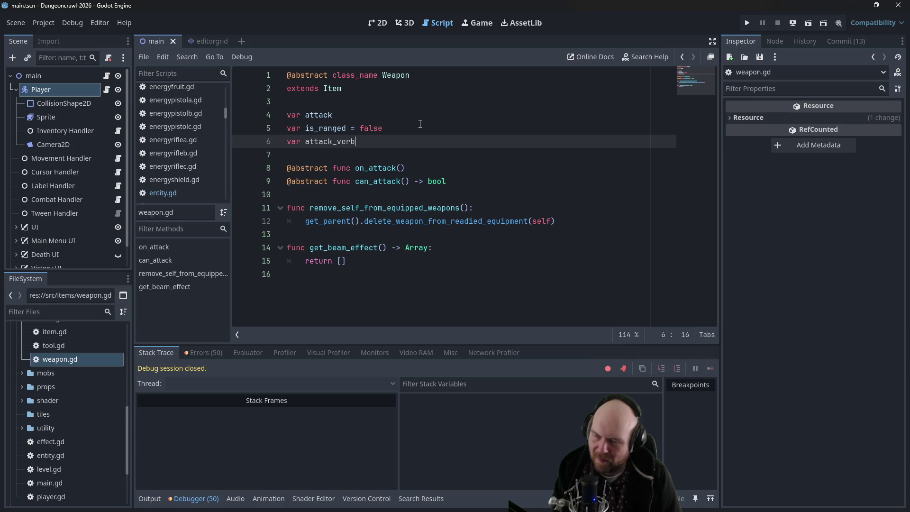
pyautogui.click(420, 126)
pyautogui.hotkey('ctrl', 's')
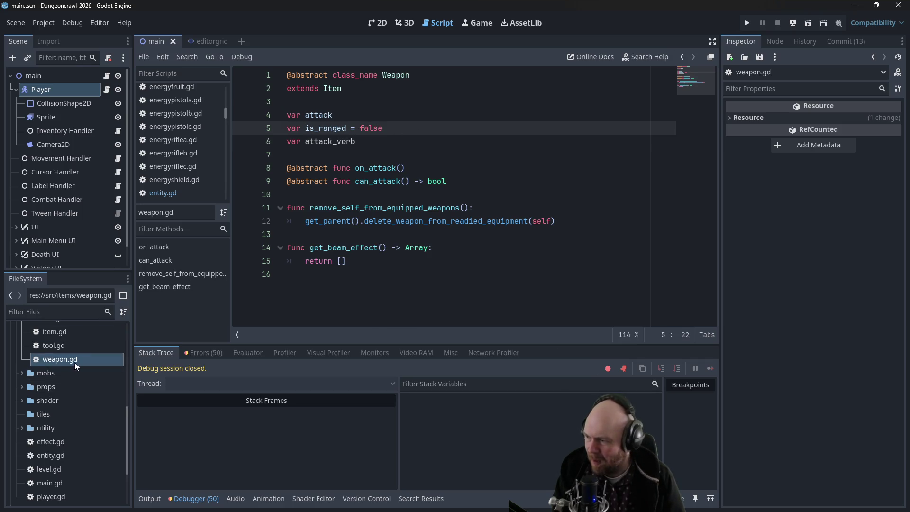
# In energycannona.gd, add attack_verb = "" under is_ranged = true
pyautogui.scroll(3, 75, 363)
pyautogui.scroll(2, 75, 362)
pyautogui.click(27, 366)
pyautogui.doubleClick(55, 383)
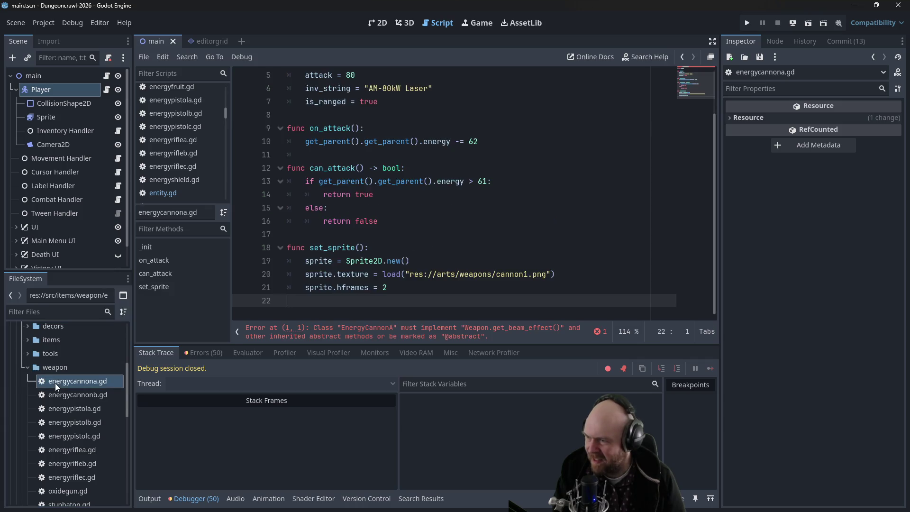
pyautogui.scroll(1, 344, 199)
pyautogui.click(412, 156)
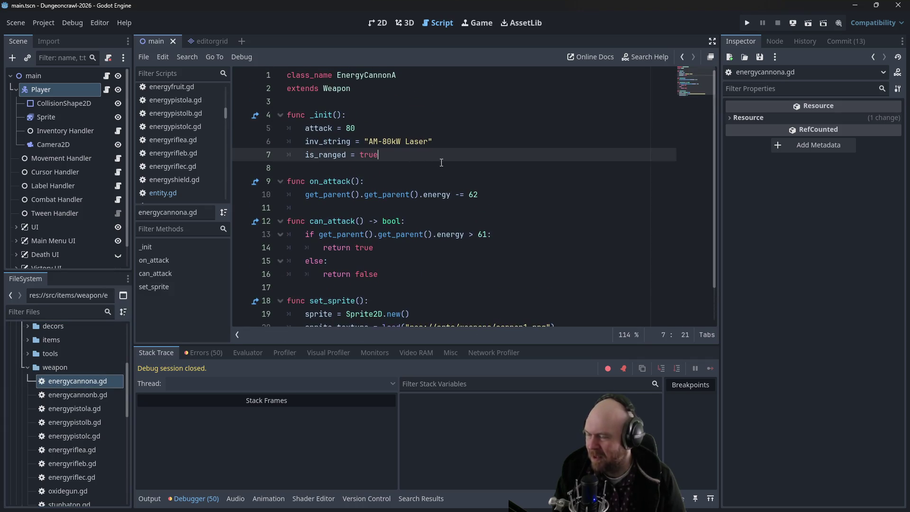
pyautogui.press('Return')
pyautogui.write('attack_ver')
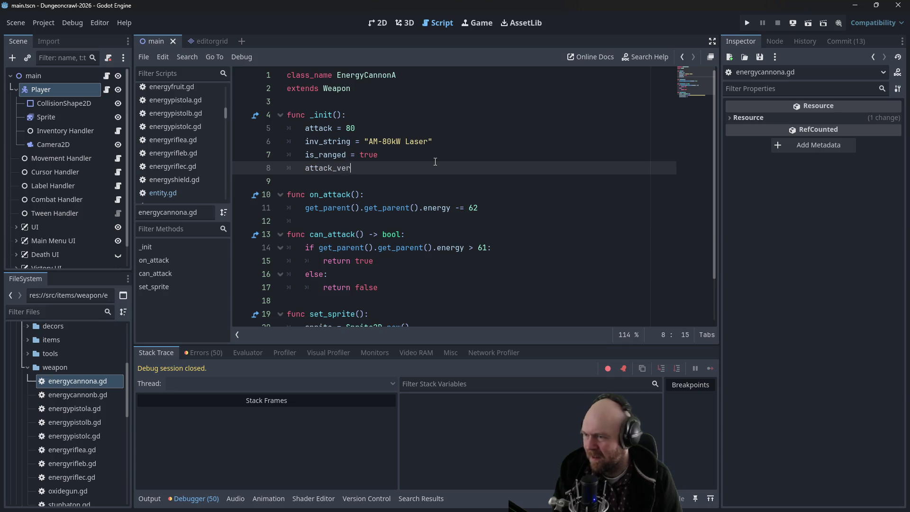
pyautogui.write('b = "')
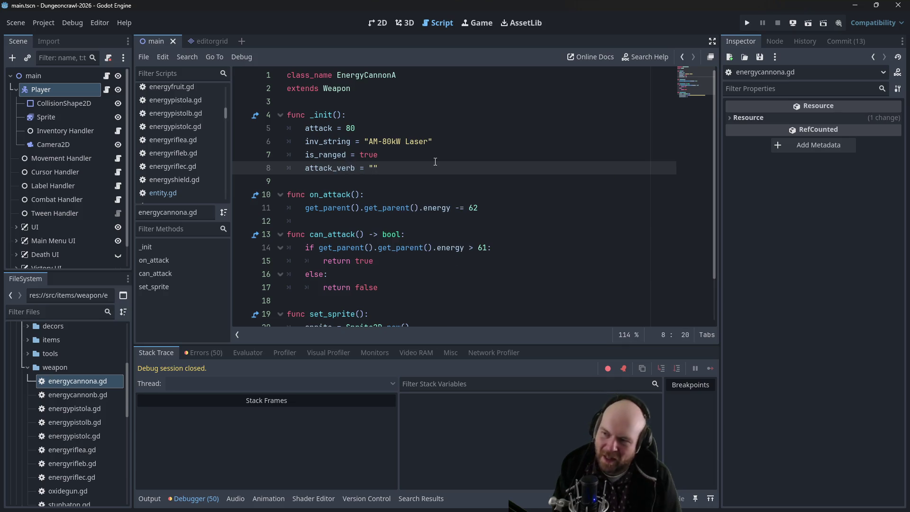
# Give attack_verb in weapon.gd the default value "blasted"
pyautogui.scroll(-3, 83, 412)
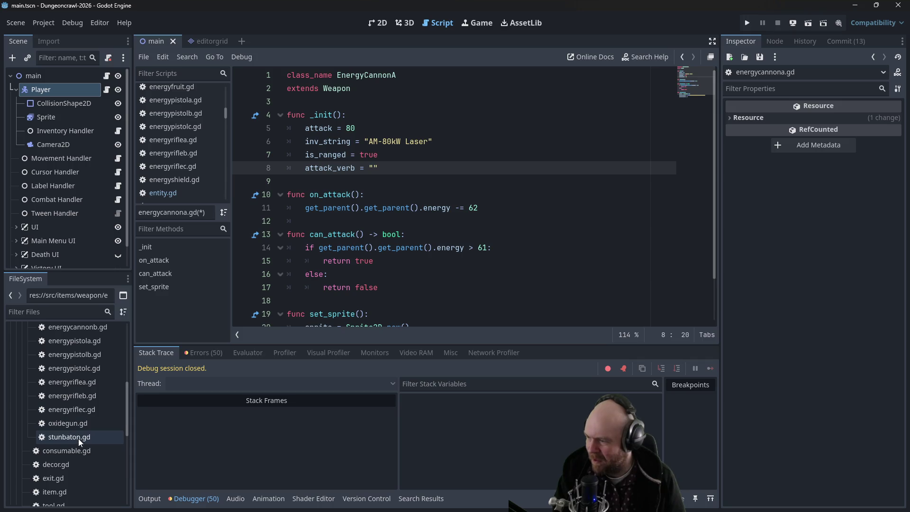
pyautogui.scroll(-1, 62, 493)
pyautogui.doubleClick(60, 496)
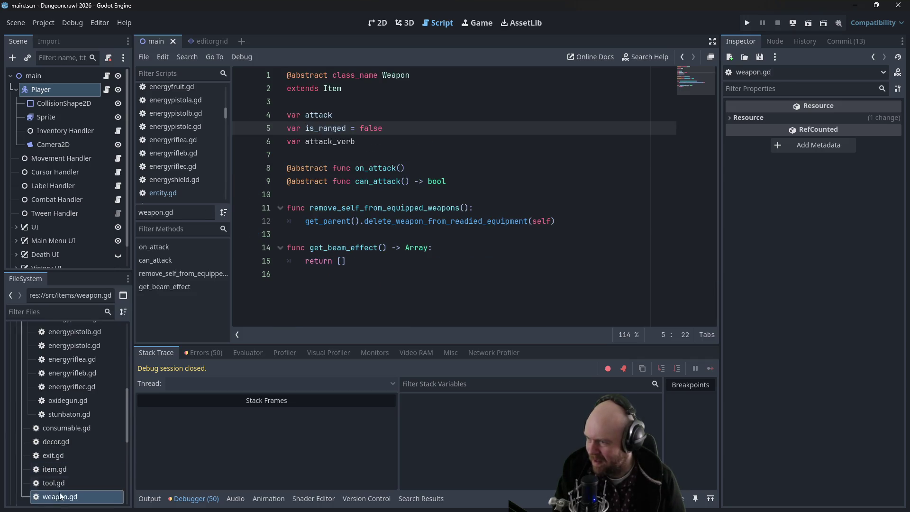
pyautogui.press('Down')
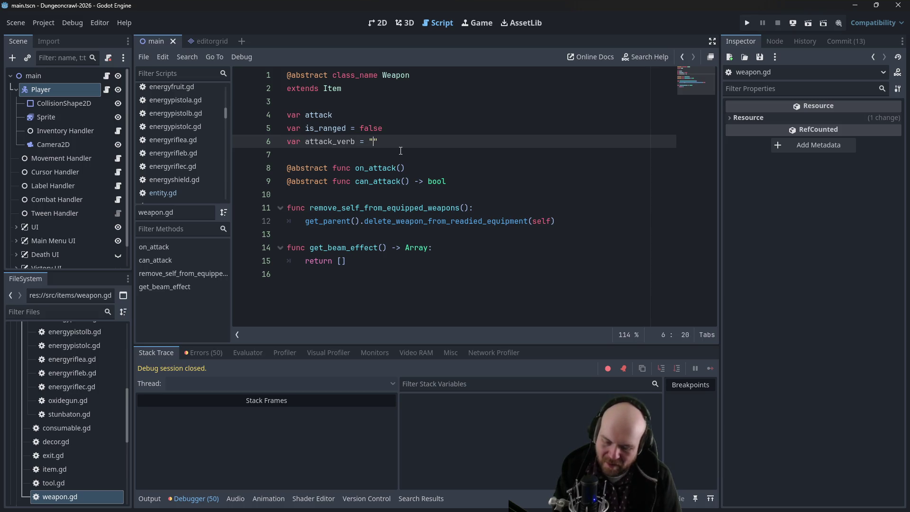
pyautogui.write('blast')
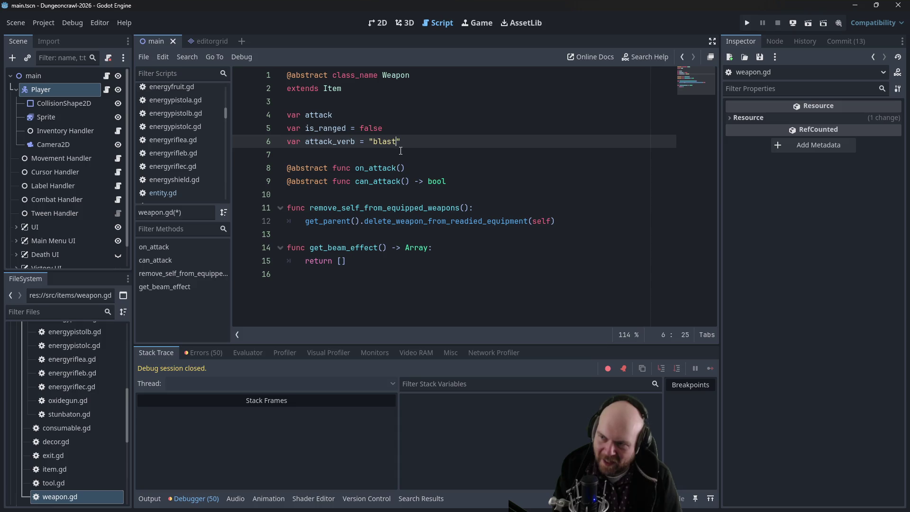
pyautogui.doubleClick(64, 416)
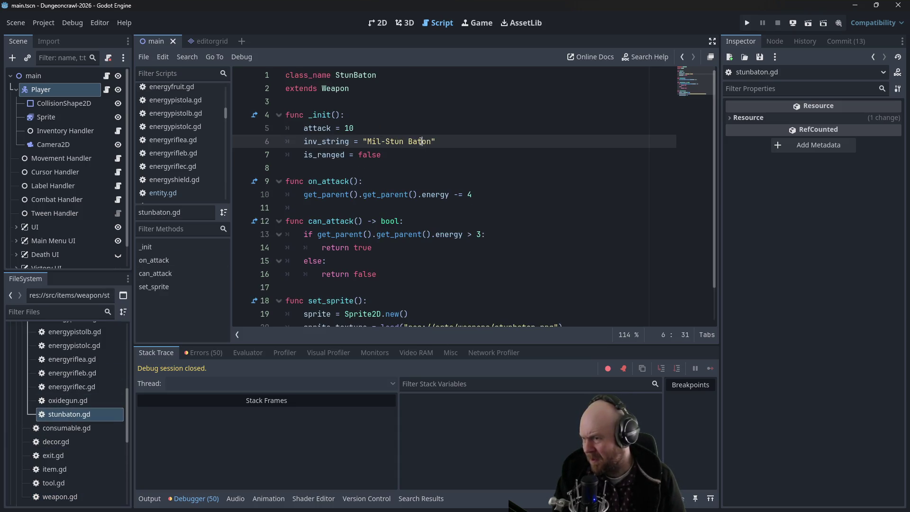
# Set attack_verb = "bashed" below is_ranged = false in stunbaton.gd and save
pyautogui.click(415, 155)
pyautogui.press('Return')
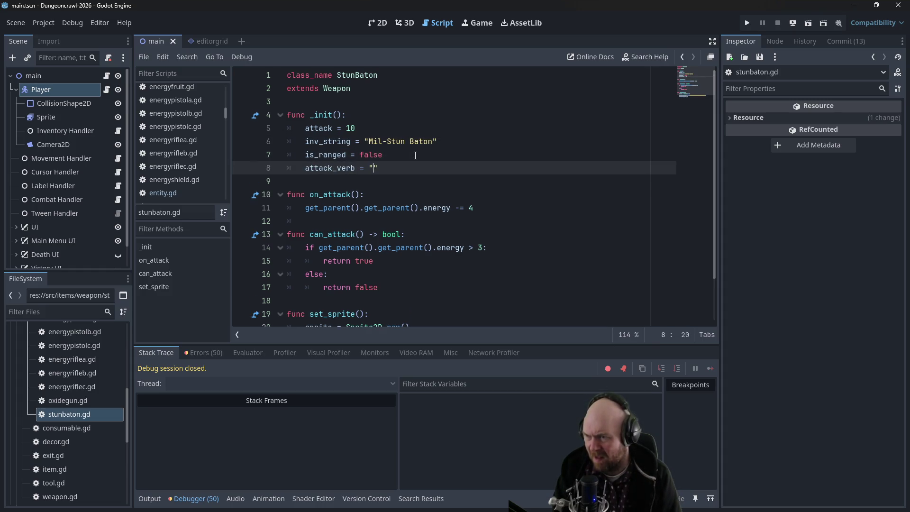
pyautogui.hotkey('ctrl', 's')
# Delete the empty attack_verb line from energycannona.gd, save, and run the game
pyautogui.click(73, 406)
pyautogui.scroll(3, 73, 405)
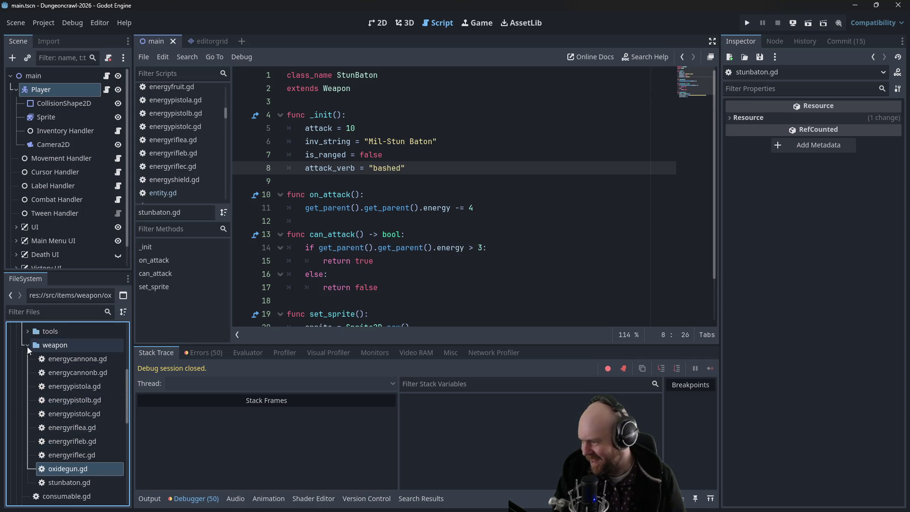
pyautogui.click(27, 345)
pyautogui.doubleClick(60, 428)
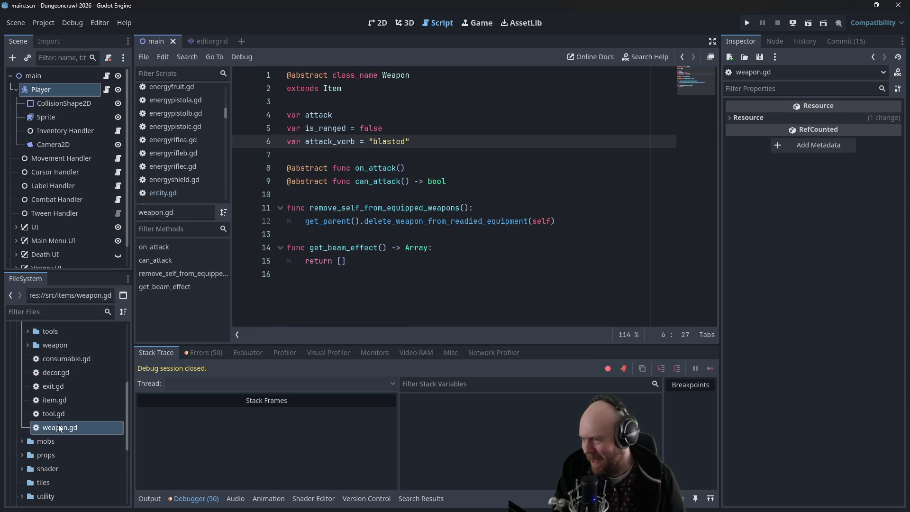
pyautogui.click(27, 345)
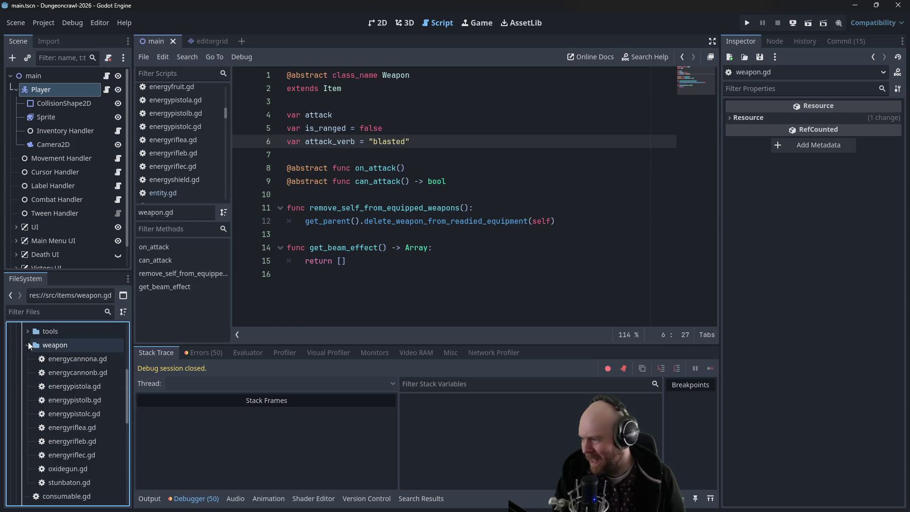
pyautogui.doubleClick(78, 360)
pyautogui.tripleClick(405, 163)
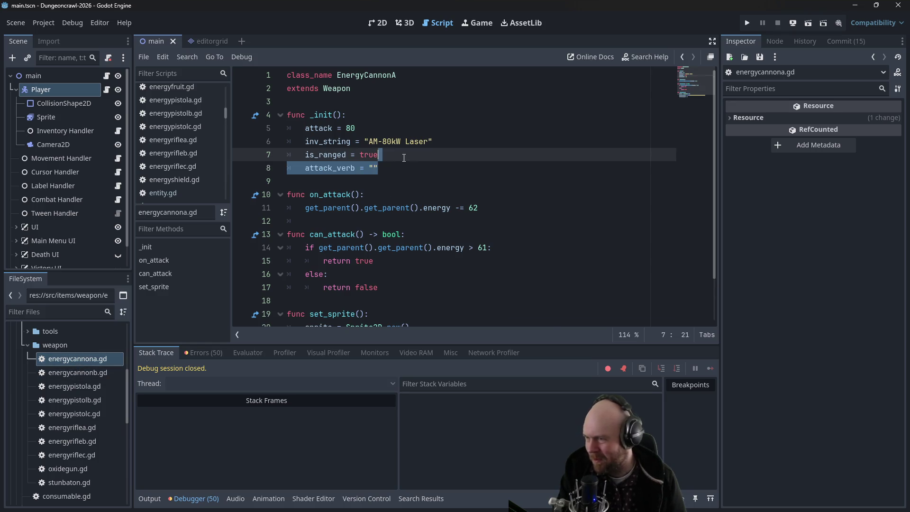
pyautogui.press('BackSpace')
pyautogui.press('BackSpace')
pyautogui.hotkey('ctrl', 's')
pyautogui.click(748, 23)
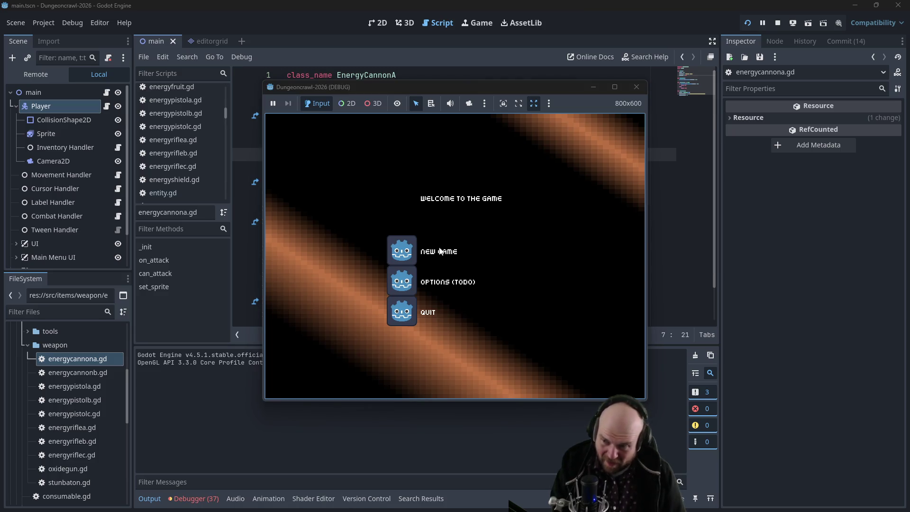
pyautogui.click(397, 261)
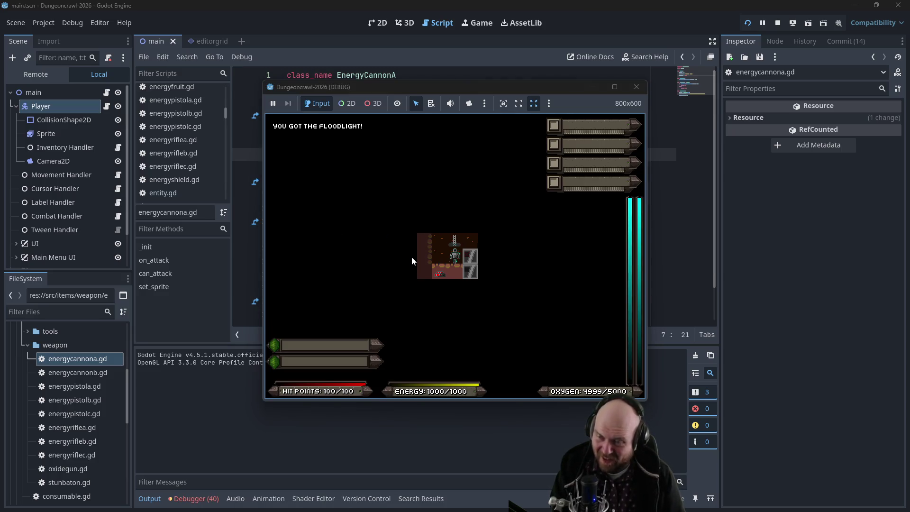
pyautogui.click(747, 23)
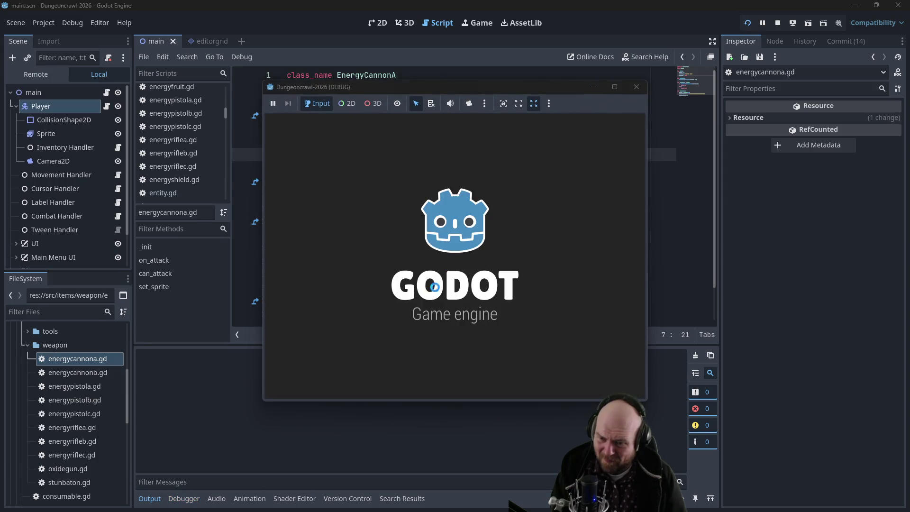
pyautogui.click(395, 251)
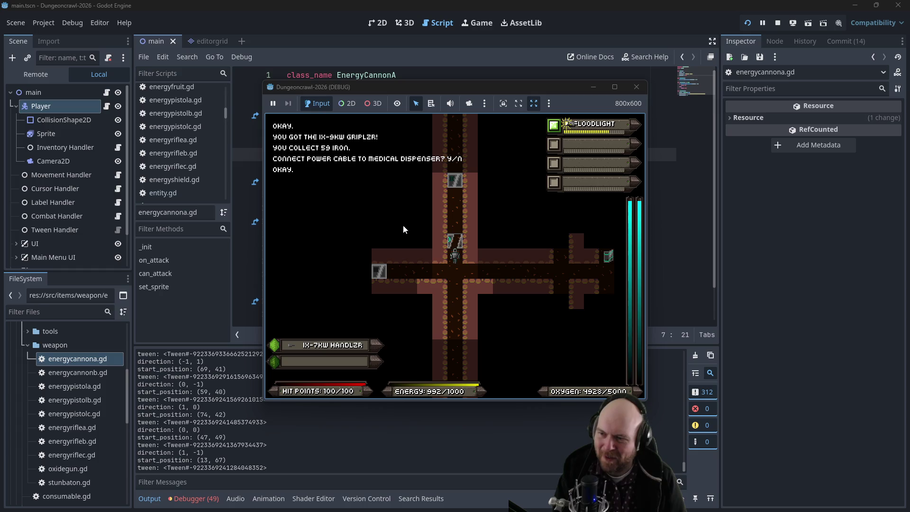
pyautogui.press('Down')
pyautogui.press('Right')
pyautogui.press('Right')
pyautogui.press('Right')
pyautogui.press('Right')
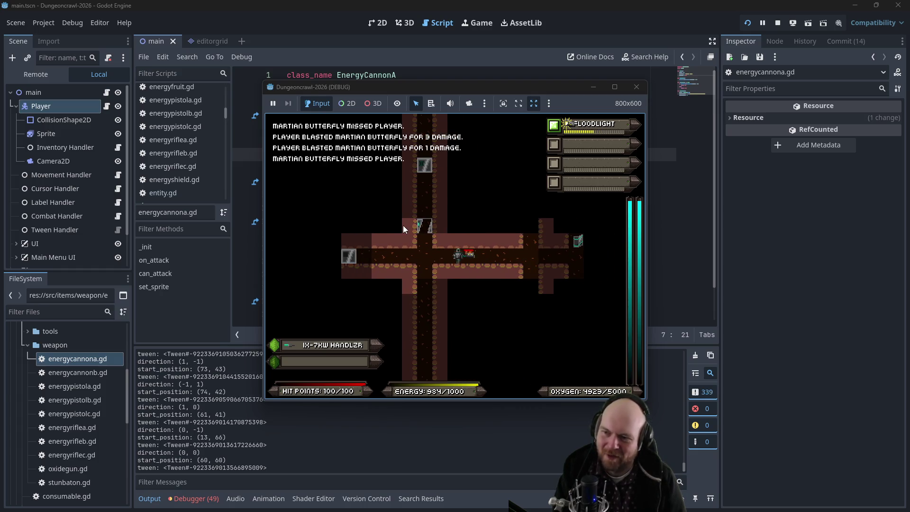
pyautogui.press('Right')
pyautogui.press('Right')
pyautogui.press('Right')
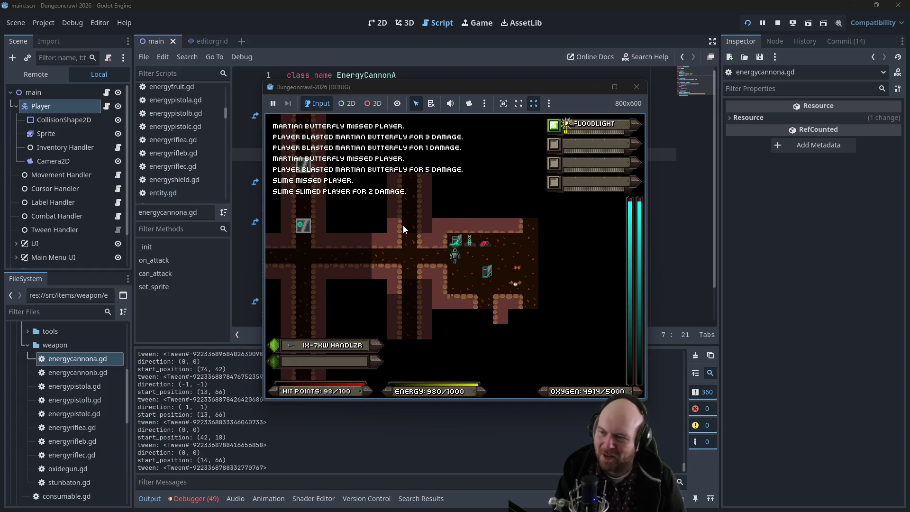
pyautogui.press('Left')
pyautogui.press('Left')
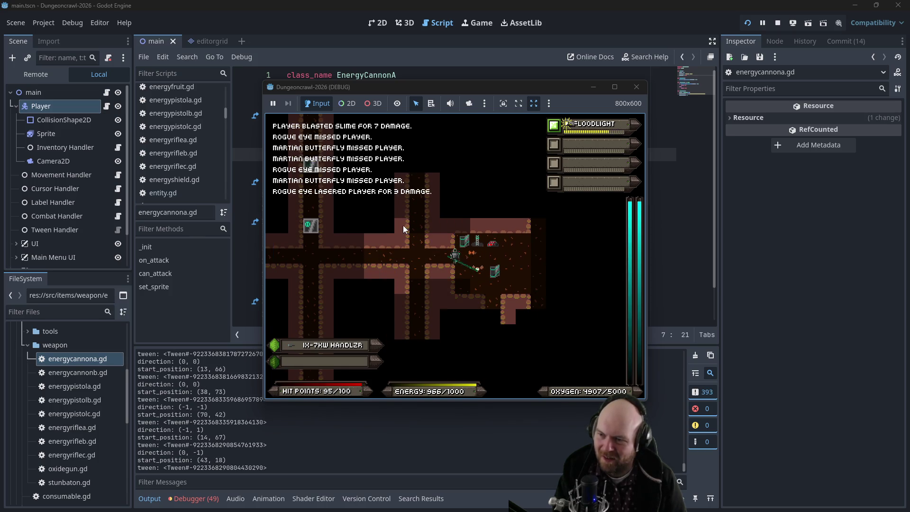
pyautogui.press('Left')
pyautogui.press('Left')
pyautogui.press('Left')
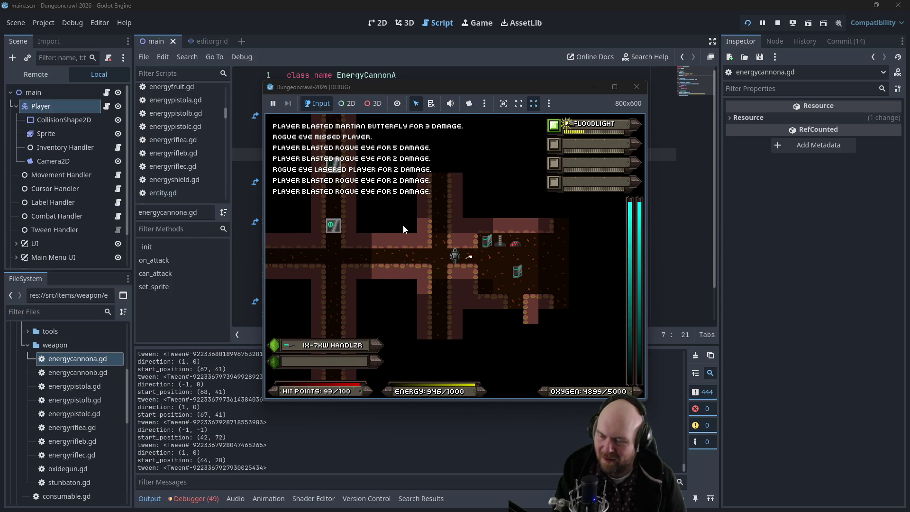
pyautogui.press('Right')
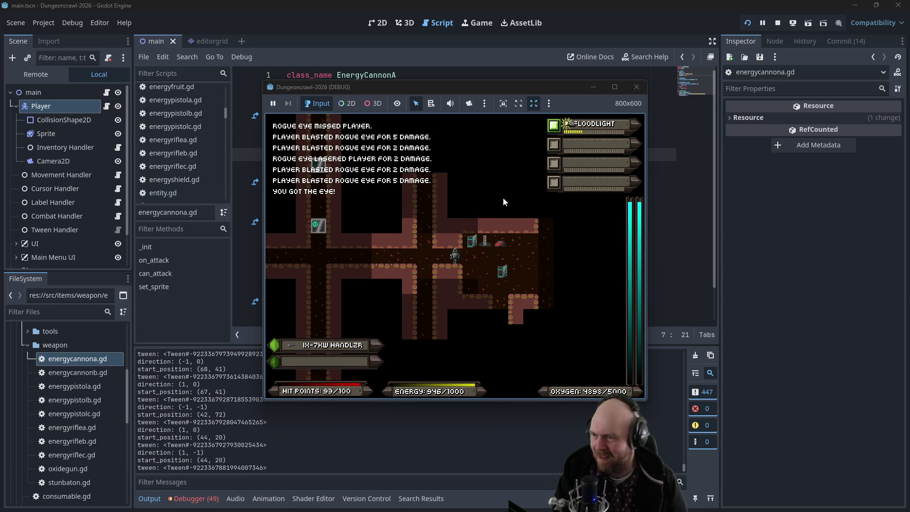
pyautogui.click(636, 87)
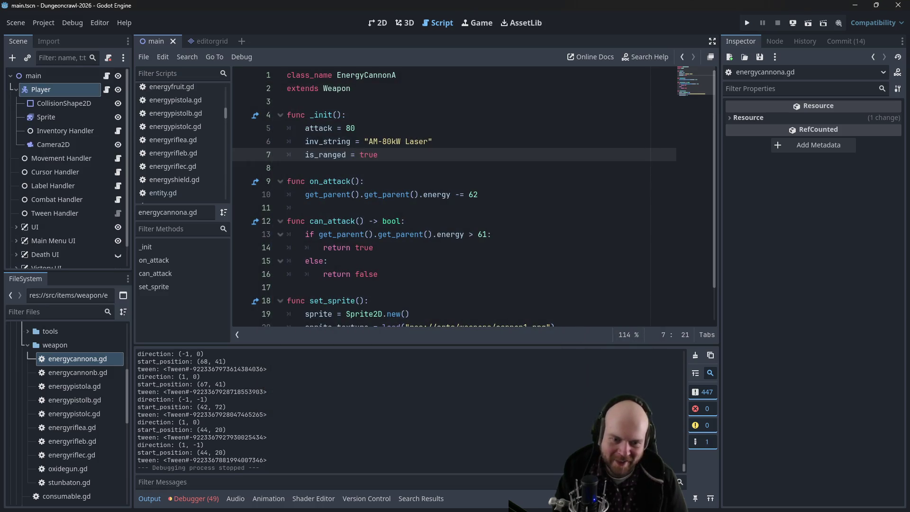
# Check that Obsidian's Plan note shows 'weapon verbs - DONE', then switch Godot to the 2D main scene
pyautogui.hotkey('alt', 'Tab')
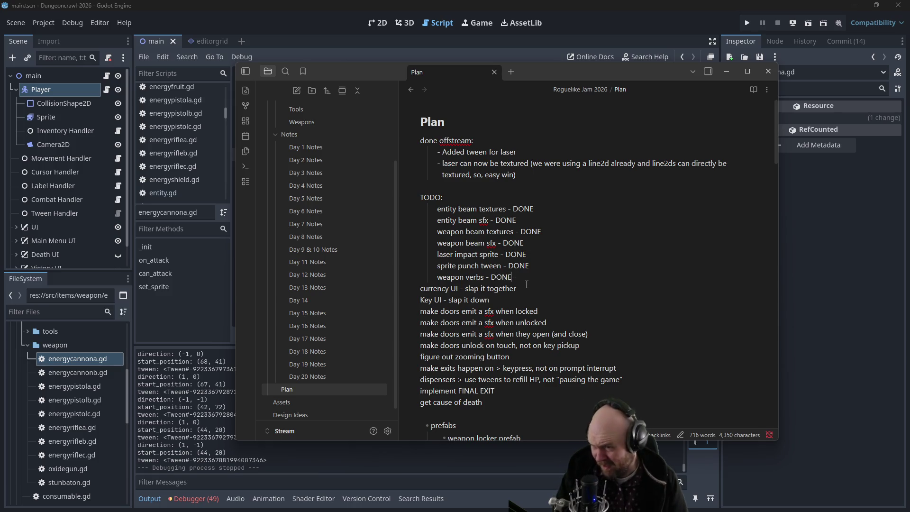
pyautogui.click(792, 240)
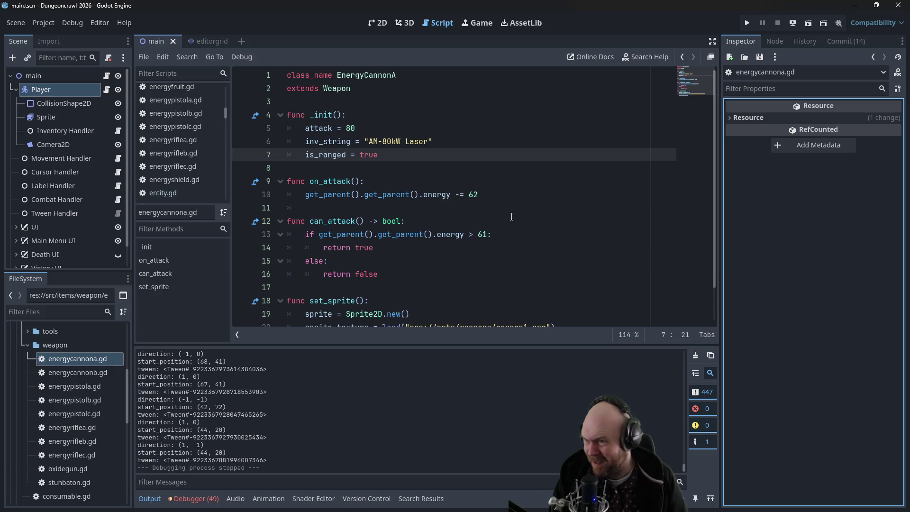
pyautogui.click(27, 344)
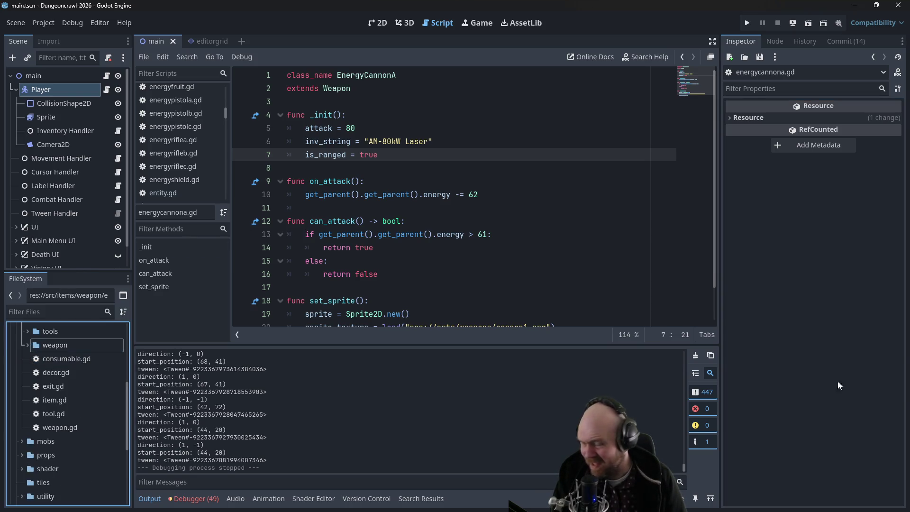
pyautogui.hotkey('alt', 'Tab')
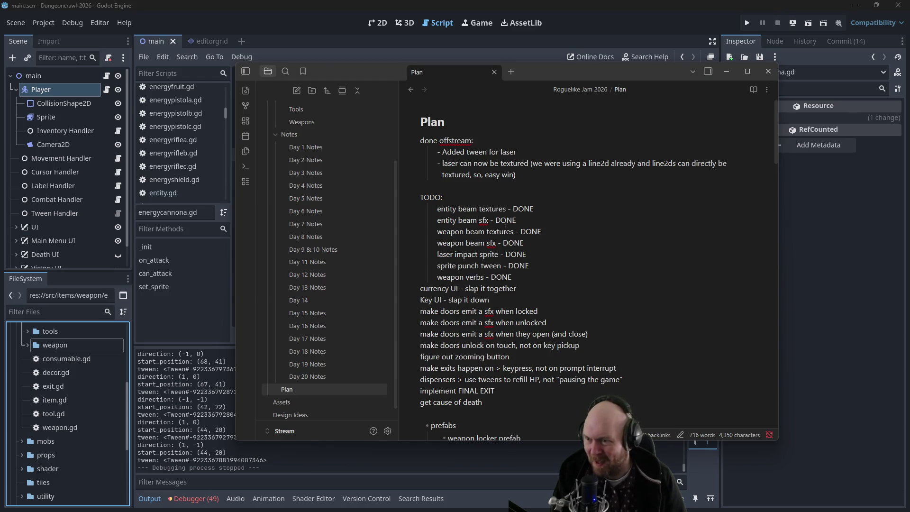
pyautogui.click(793, 275)
pyautogui.click(380, 24)
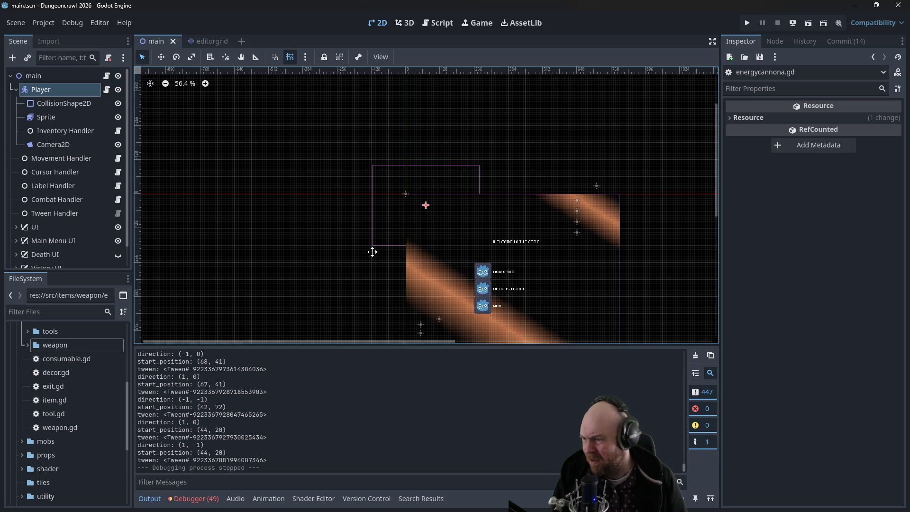
# Hide Main Menu UI and expand the UI node to reveal the HP, energy, oxygen and weapon HUD
pyautogui.moveTo(373, 252); pyautogui.dragTo(331, 137)
pyautogui.click(15, 92)
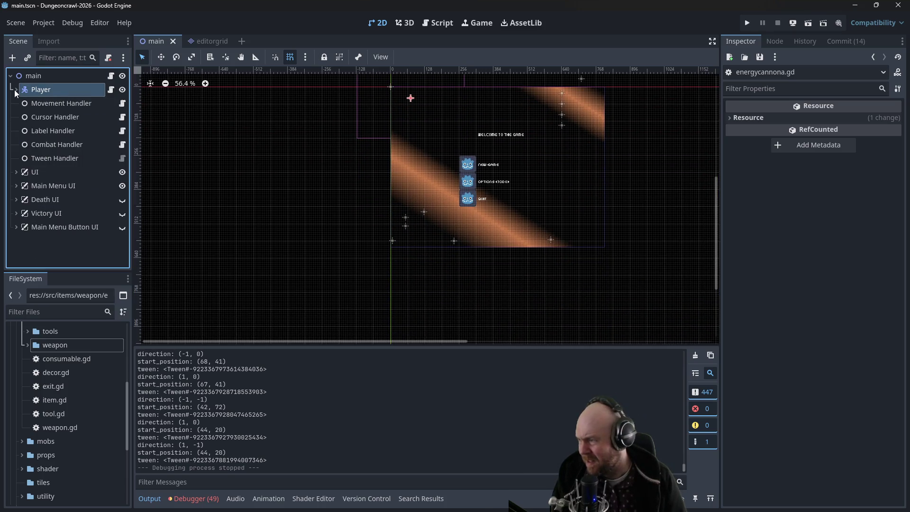
pyautogui.click(122, 186)
pyautogui.click(16, 174)
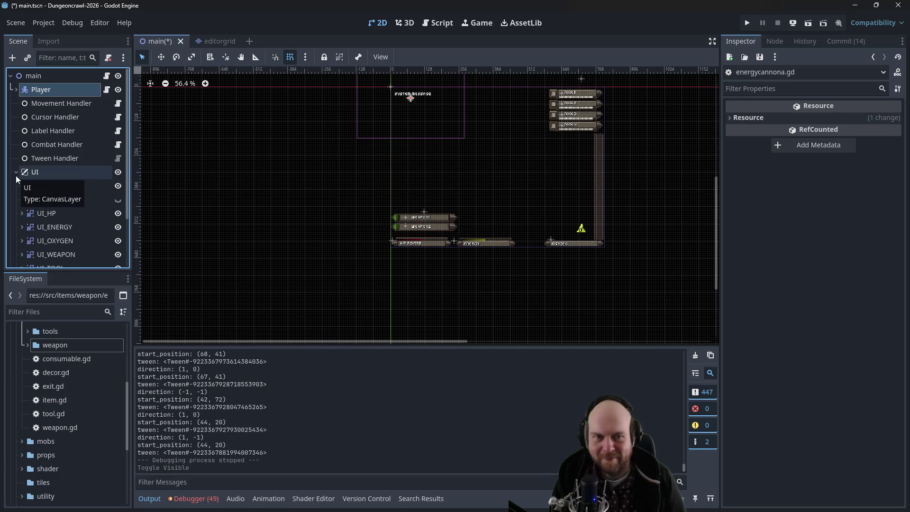
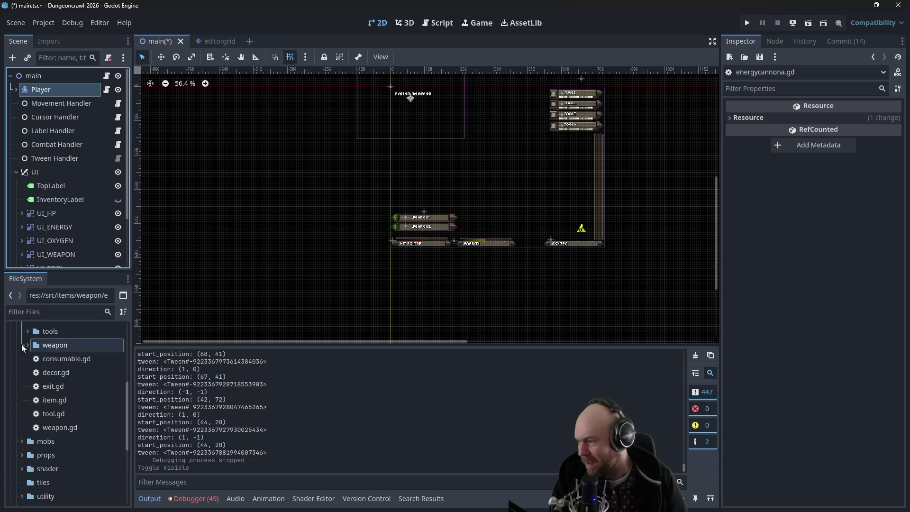
# Collapse items and src, expand arts, and drag currencybar.png into the viewport above the weapon bars
pyautogui.scroll(3, 22, 345)
pyautogui.click(22, 389)
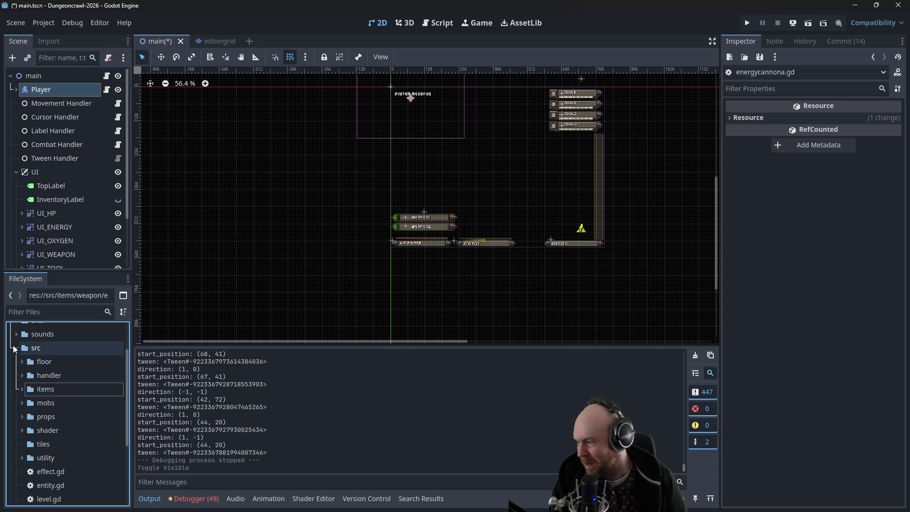
pyautogui.click(16, 348)
pyautogui.click(16, 372)
pyautogui.scroll(-3, 47, 377)
pyautogui.scroll(-1, 46, 377)
pyautogui.scroll(-8, 58, 389)
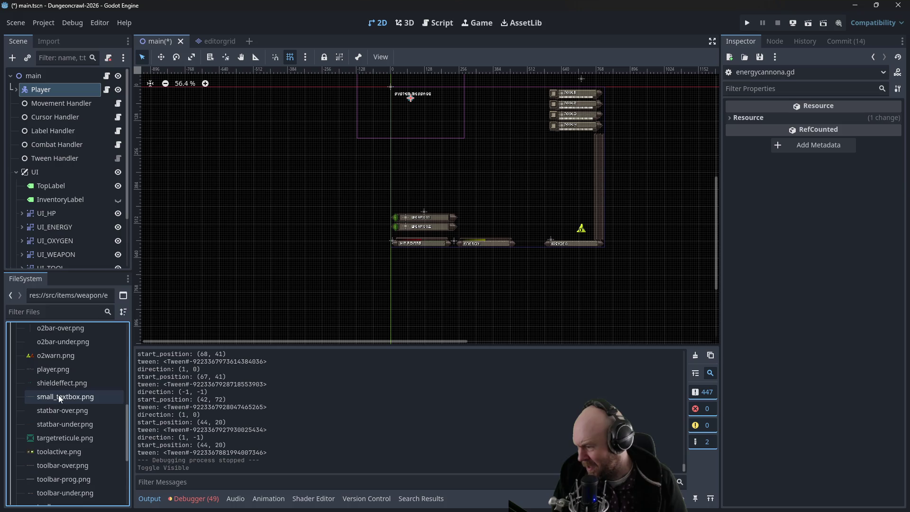
pyautogui.scroll(-2, 59, 397)
pyautogui.scroll(8, 71, 408)
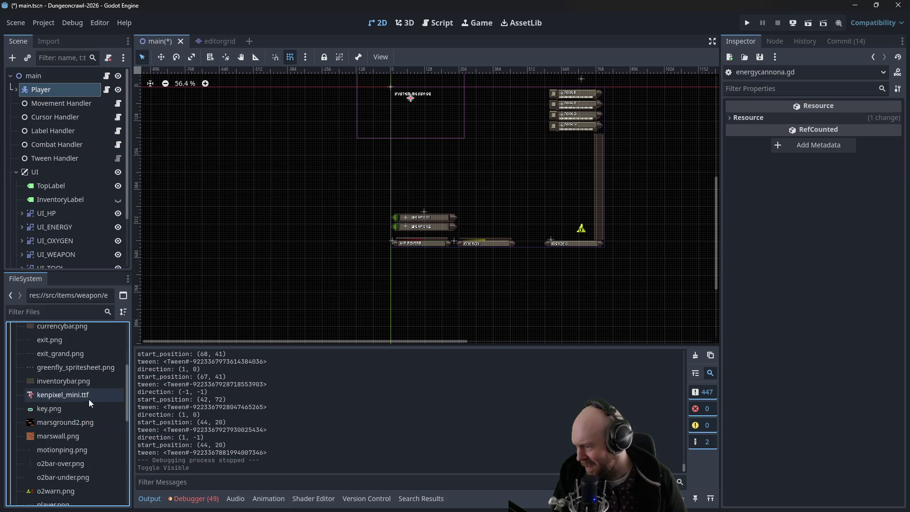
pyautogui.scroll(3, 95, 391)
pyautogui.moveTo(95, 395)
pyautogui.mouseDown()
pyautogui.moveTo(399, 157)
pyautogui.moveTo(401, 206)
pyautogui.mouseUp()
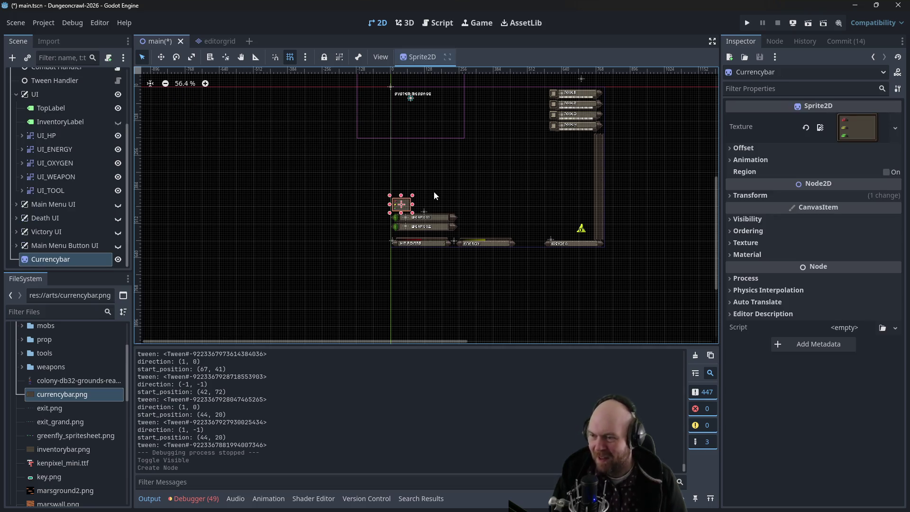
# Select the Currencybar sprite and collapse the UI_WEAPON branch in the Scene dock
pyautogui.scroll(8, 429, 202)
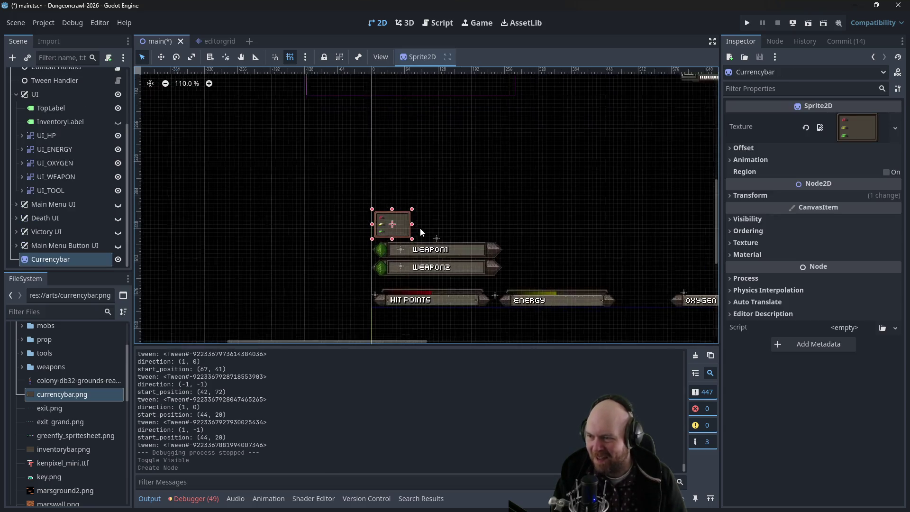
pyautogui.scroll(6, 420, 228)
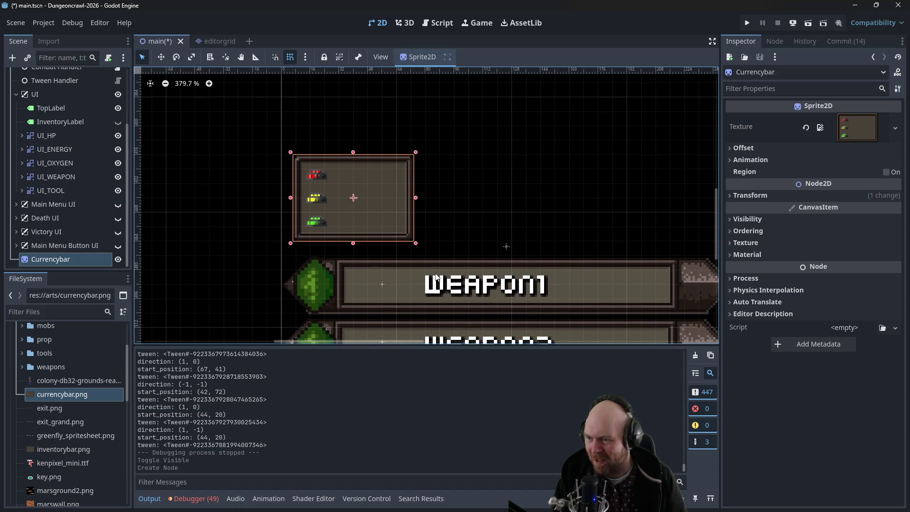
pyautogui.click(470, 290)
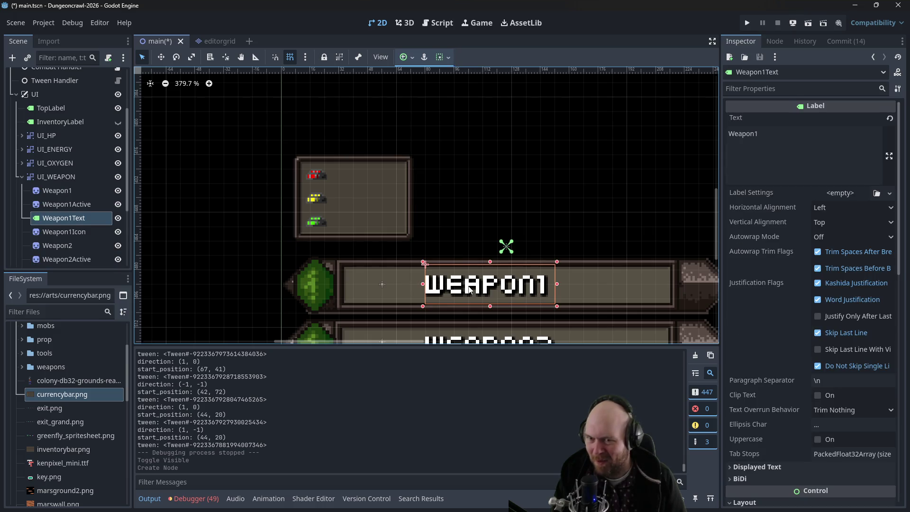
pyautogui.click(508, 191)
pyautogui.click(411, 183)
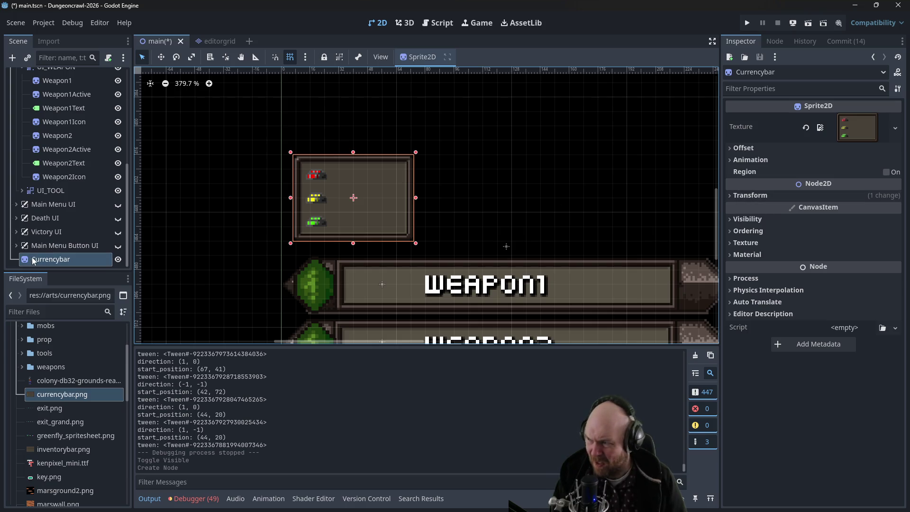
pyautogui.scroll(5, 36, 192)
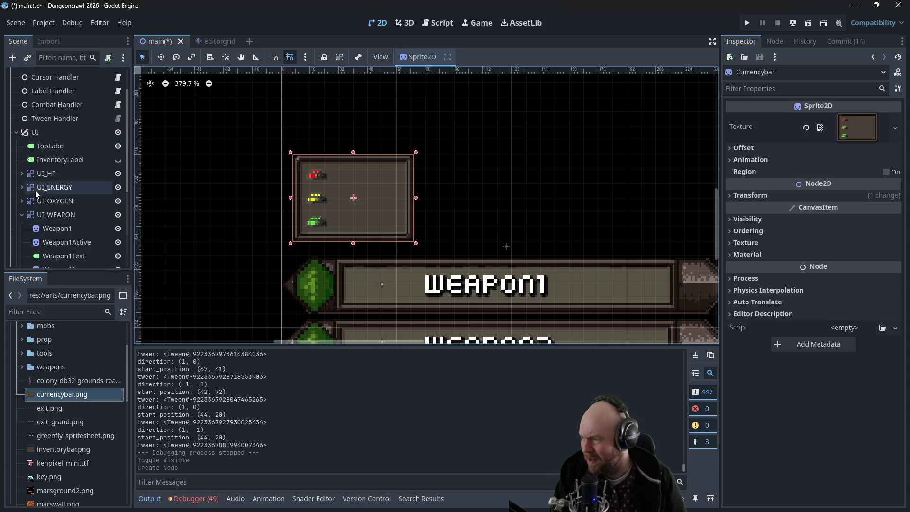
pyautogui.click(22, 214)
# Add a CanvasGroup child node under the UI node
pyautogui.rightClick(33, 134)
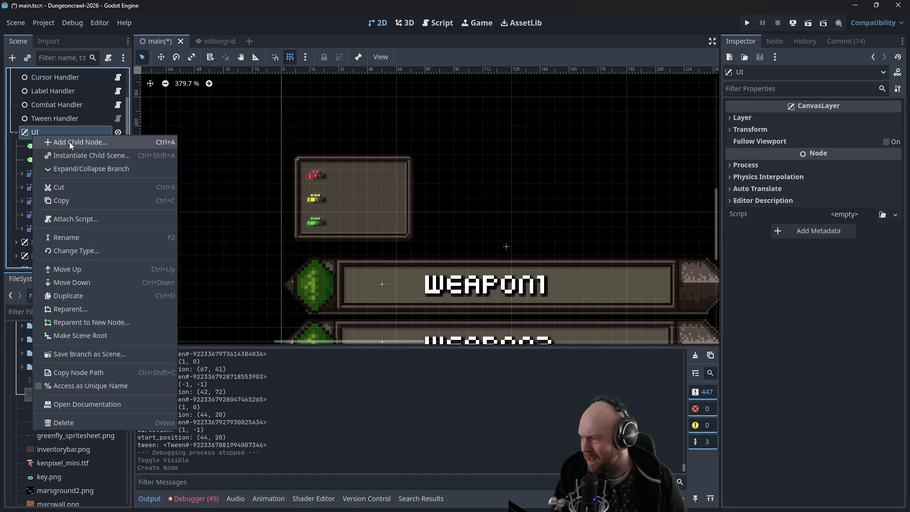
pyautogui.click(71, 142)
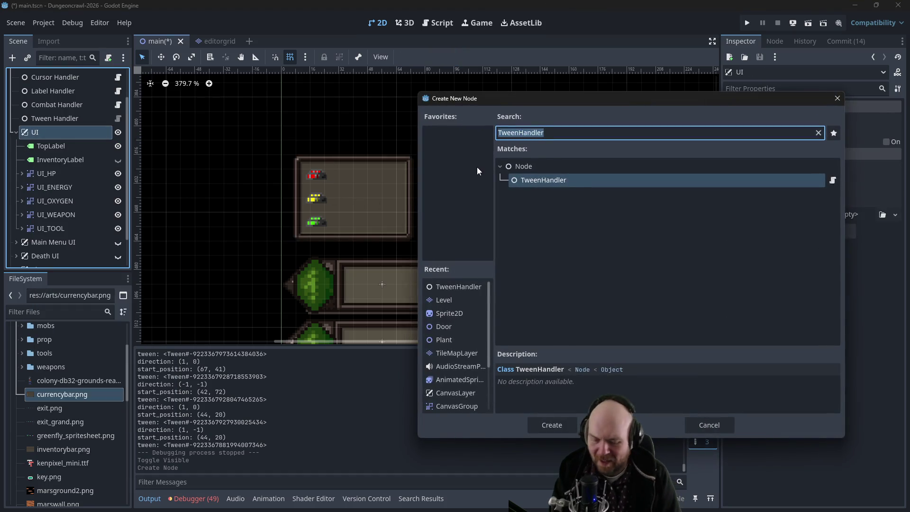
pyautogui.write('canvasgroup')
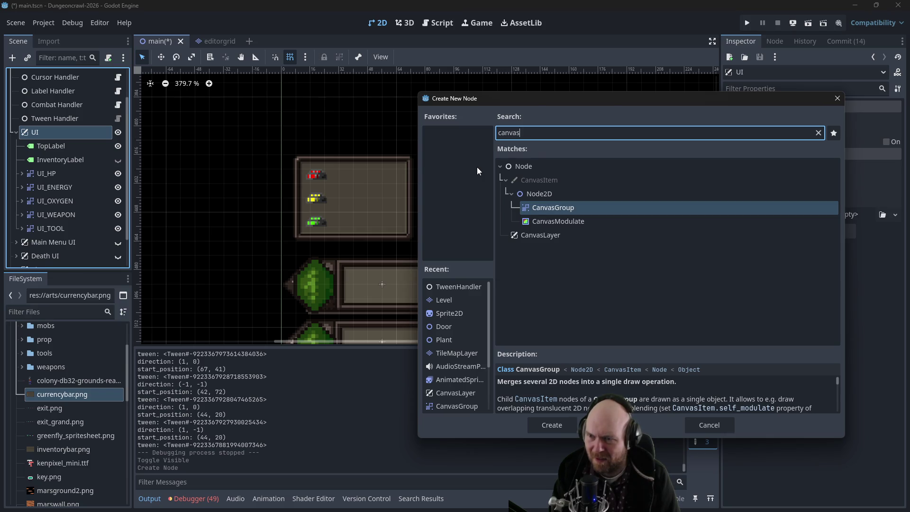
pyautogui.press('Return')
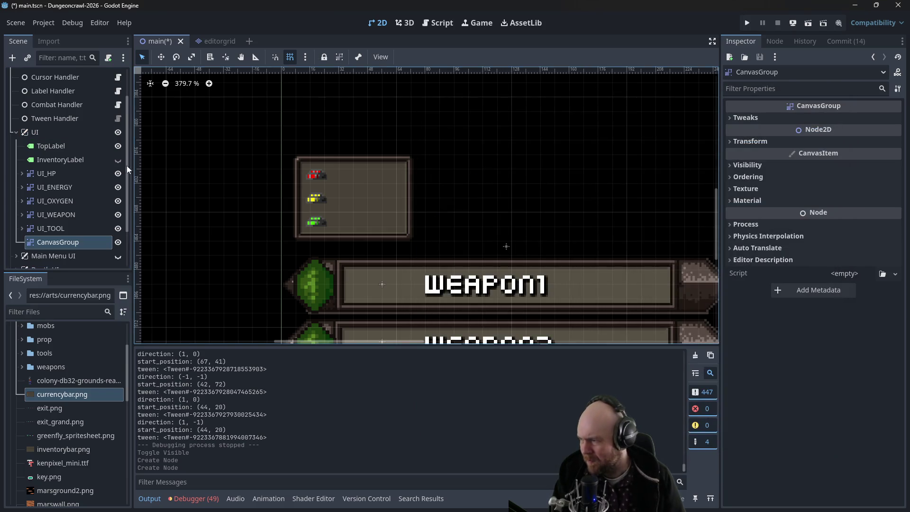
# Rename the CanvasGroup to UI_CURRENCY and move Currencybar inside it
pyautogui.click(64, 239)
pyautogui.write('UI_CURRENCY')
pyautogui.press('Return')
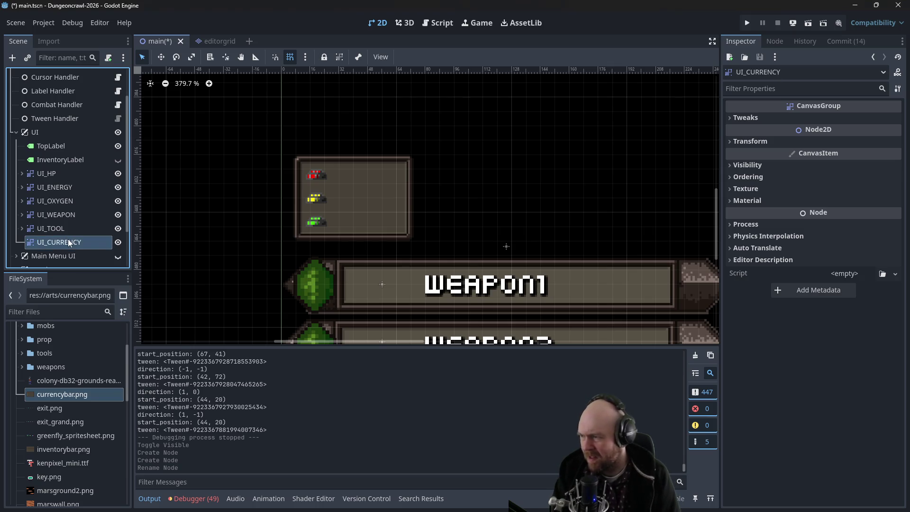
pyautogui.scroll(-3, 47, 246)
pyautogui.moveTo(59, 208); pyautogui.dragTo(56, 192)
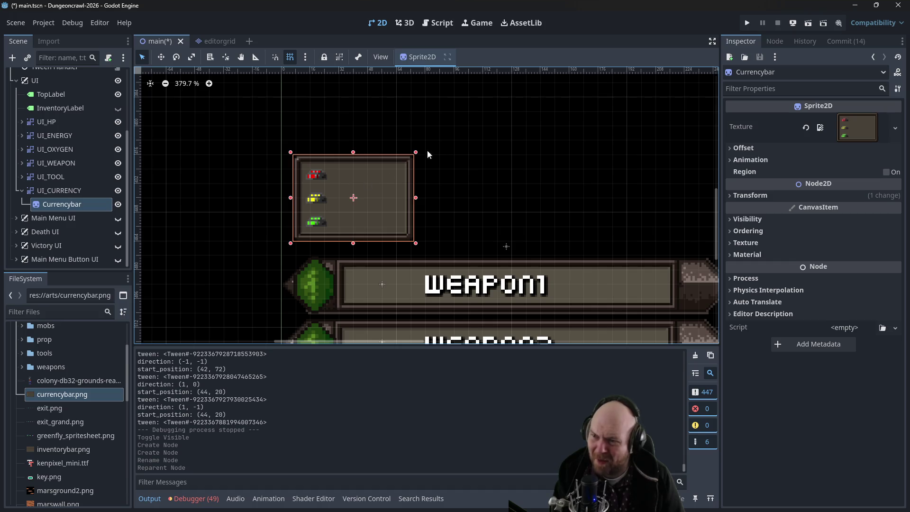
# Set the Currencybar's Transform Scale to 1.25 and nudge it up and right to (48, 440)
pyautogui.click(731, 197)
pyautogui.click(841, 260)
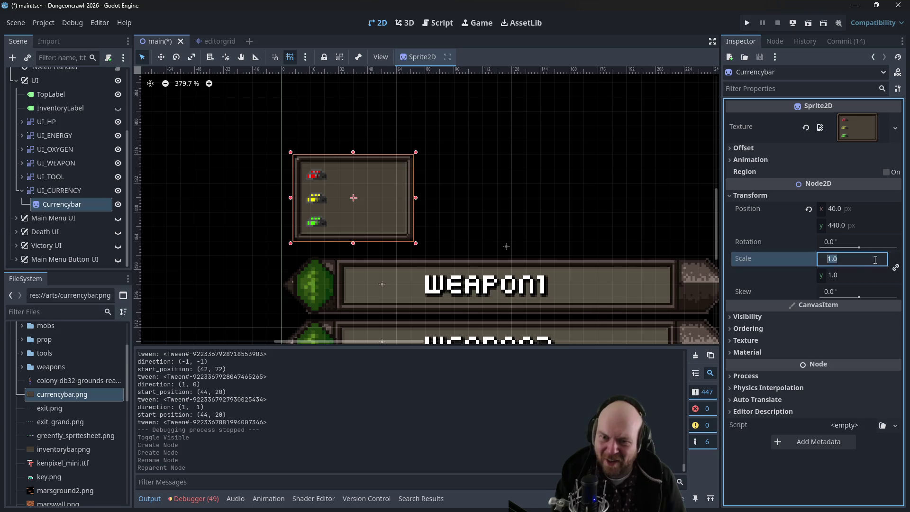
pyautogui.write('1.25')
pyautogui.press('Return')
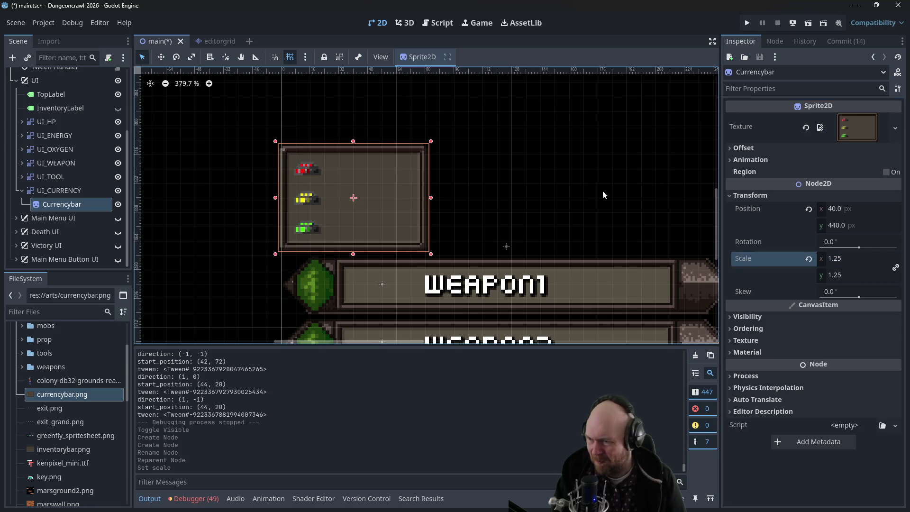
pyautogui.moveTo(386, 215)
pyautogui.mouseDown()
pyautogui.moveTo(413, 204)
pyautogui.moveTo(404, 214)
pyautogui.mouseUp()
pyautogui.click(505, 171)
pyautogui.click(395, 183)
pyautogui.click(493, 192)
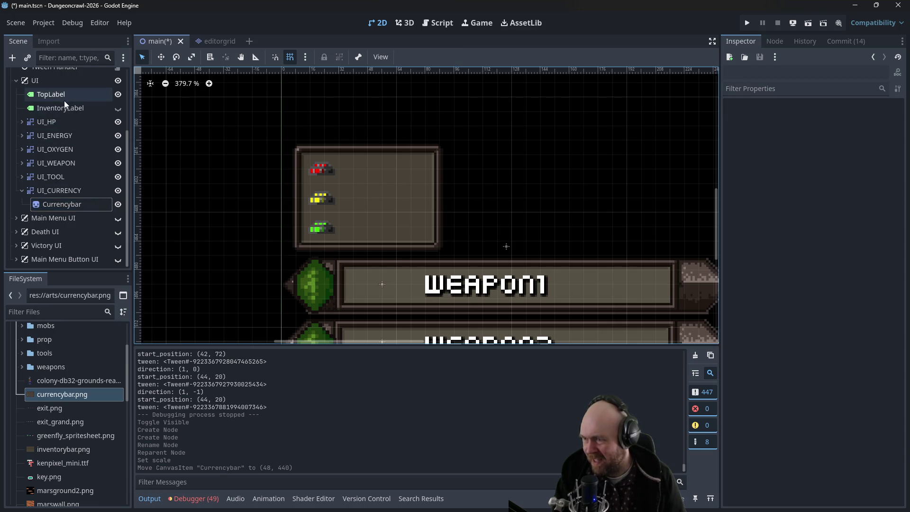
pyautogui.click(441, 293)
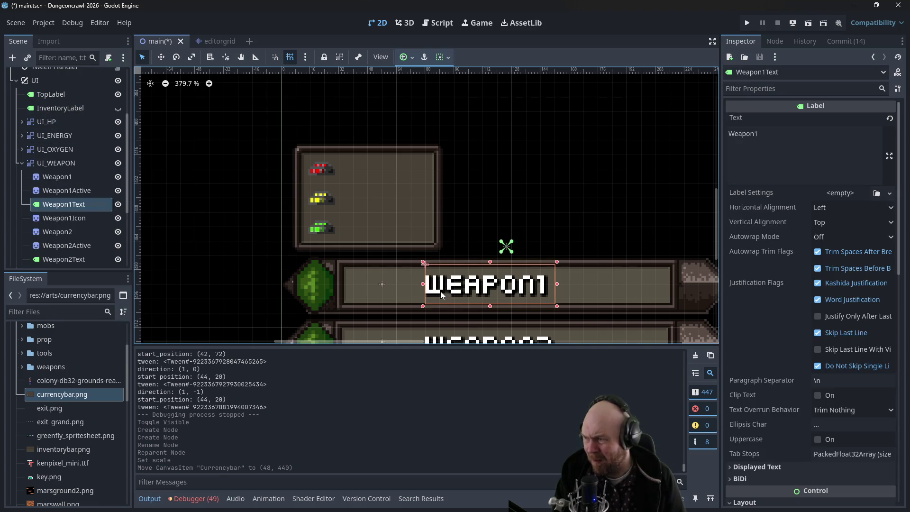
# Paste a copy of Weapon1Text into UI_CURRENCY below Currencybar, over the currency panel
pyautogui.hotkey('ctrl', 'v')
pyautogui.moveTo(70, 217)
pyautogui.mouseDown()
pyautogui.moveTo(34, 163)
pyautogui.moveTo(42, 192)
pyautogui.moveTo(52, 164)
pyautogui.moveTo(24, 164)
pyautogui.moveTo(45, 211)
pyautogui.mouseUp()
pyautogui.click(21, 175)
pyautogui.moveTo(393, 307); pyautogui.dragTo(390, 233)
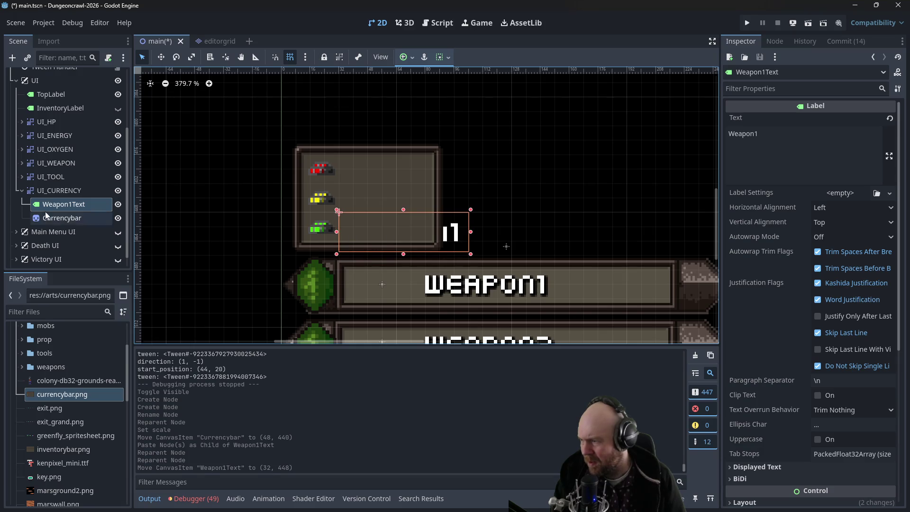
pyautogui.moveTo(62, 205); pyautogui.dragTo(48, 224)
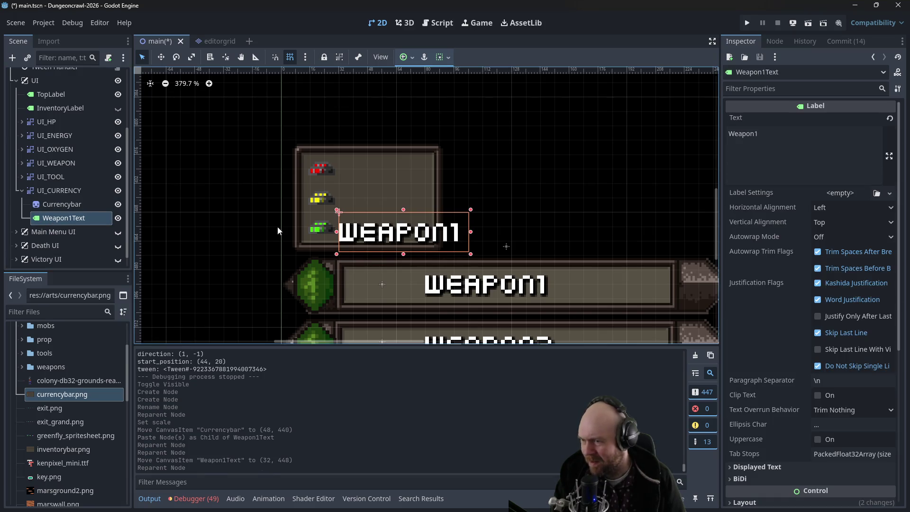
pyautogui.moveTo(369, 229)
pyautogui.mouseDown()
pyautogui.moveTo(379, 226)
pyautogui.moveTo(362, 236)
pyautogui.mouseUp()
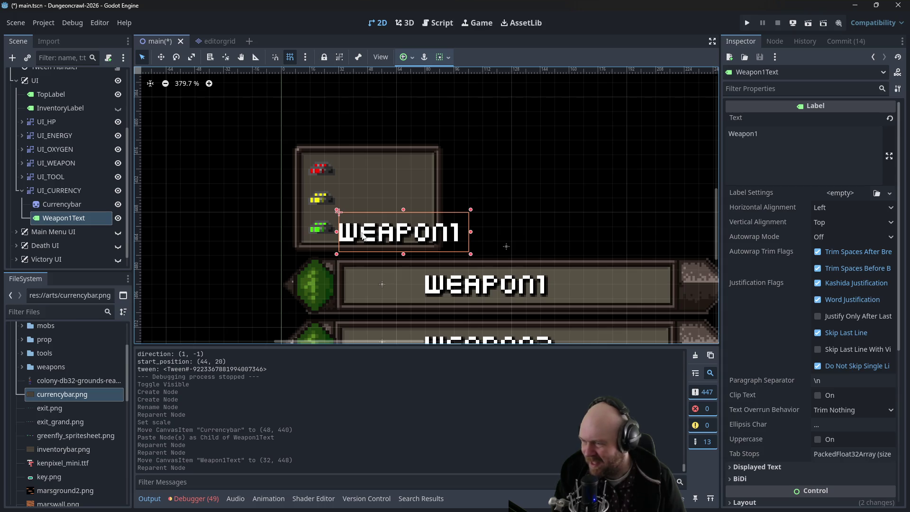
# Set the Currencybar's scale to 1.5 and shift it up and right
pyautogui.click(397, 160)
pyautogui.click(866, 260)
pyautogui.write('1.5')
pyautogui.press('Return')
pyautogui.moveTo(351, 168)
pyautogui.mouseDown()
pyautogui.moveTo(400, 151)
pyautogui.moveTo(367, 154)
pyautogui.mouseUp()
# Move the copied label up beside the red icon and rename it IronCount
pyautogui.moveTo(408, 220)
pyautogui.mouseDown()
pyautogui.moveTo(407, 205)
pyautogui.moveTo(417, 208)
pyautogui.mouseUp()
pyautogui.click(59, 215)
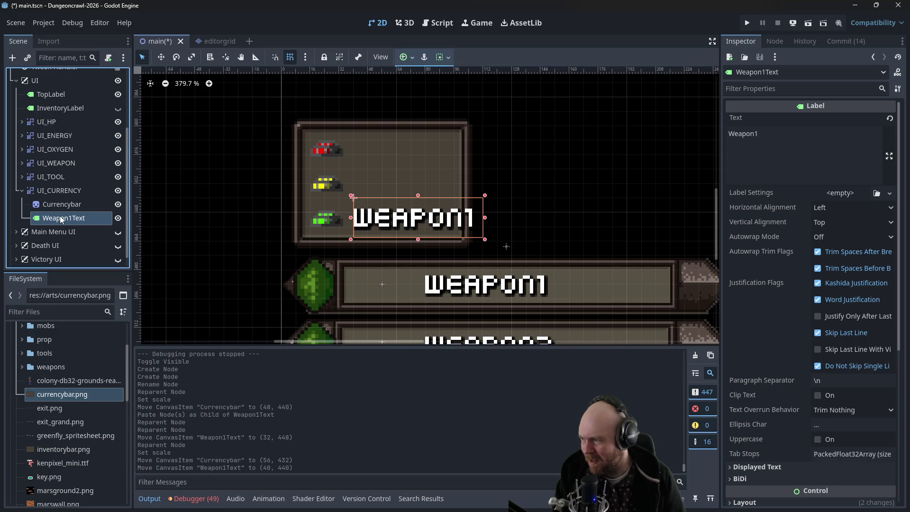
pyautogui.moveTo(434, 219); pyautogui.dragTo(434, 147)
pyautogui.click(85, 219)
pyautogui.press('BackSpace')
pyautogui.press('Return')
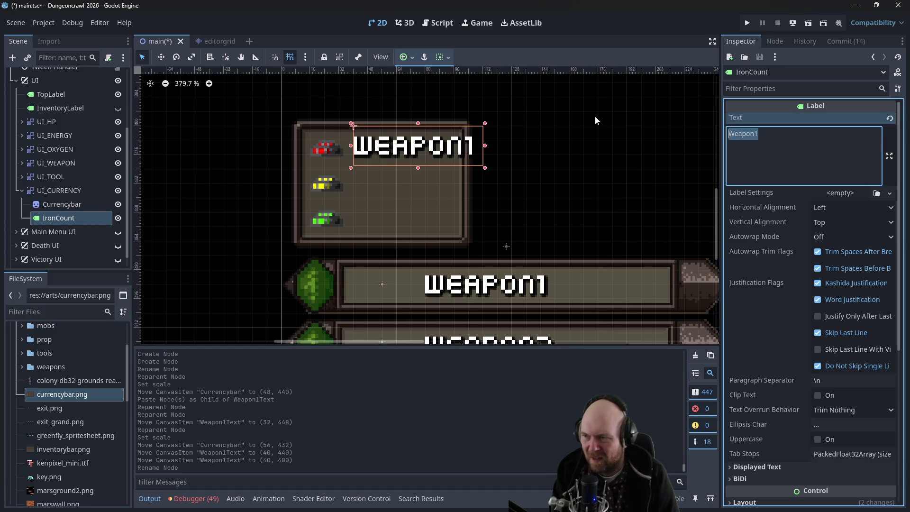
# Enter Iron for the IronCount label and reselect it
pyautogui.write('Iron')
pyautogui.click(588, 134)
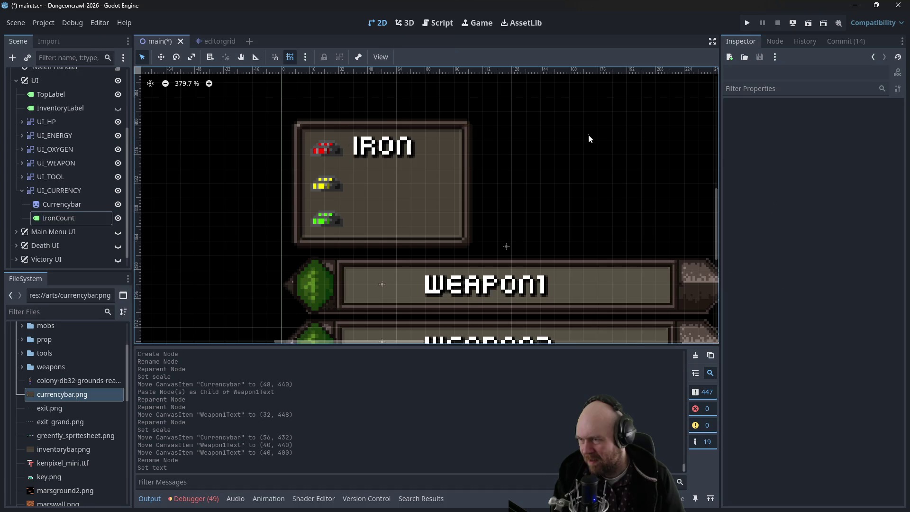
pyautogui.click(70, 219)
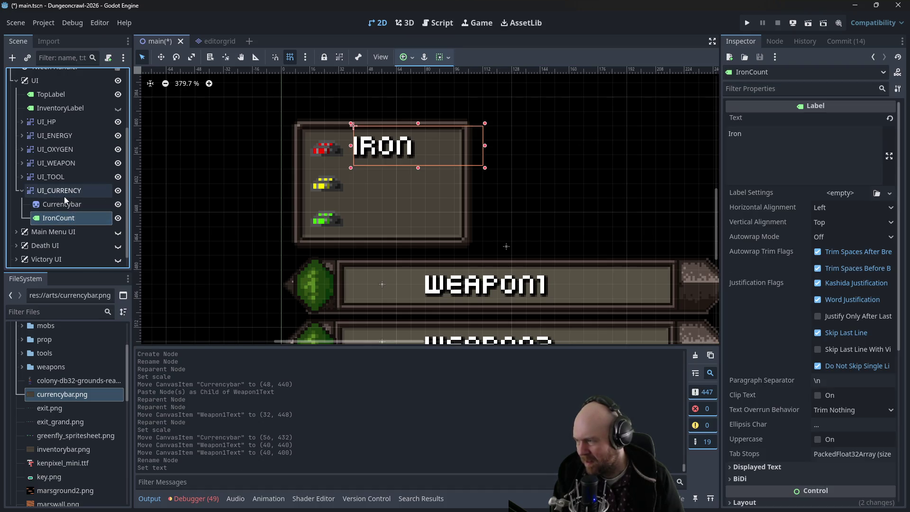
# Duplicate IronCount into the currency group and rename the copy GoldCount
pyautogui.hotkey('ctrl', 'c')
pyautogui.hotkey('ctrl', 'v')
pyautogui.moveTo(52, 232)
pyautogui.mouseDown()
pyautogui.moveTo(50, 196)
pyautogui.moveTo(56, 235)
pyautogui.mouseUp()
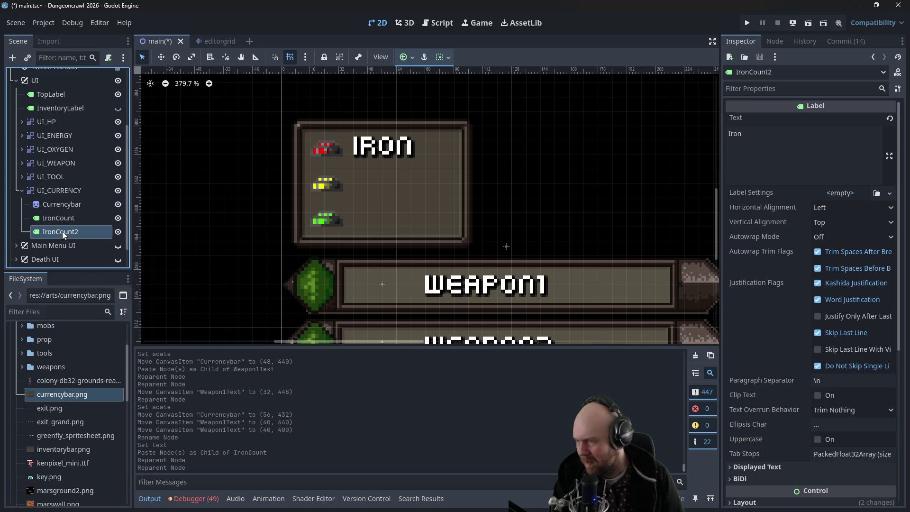
pyautogui.click(61, 231)
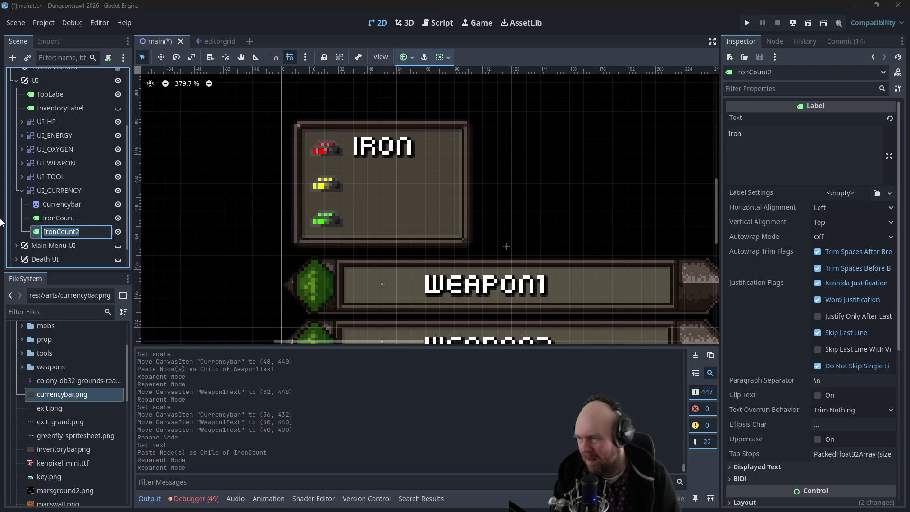
pyautogui.write('Gold')
pyautogui.press('Return')
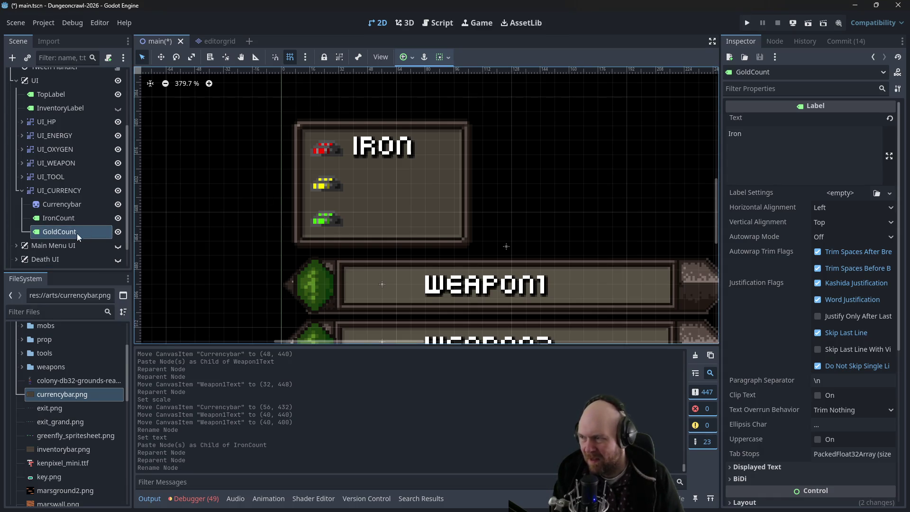
# Hide the IronCount label, then select GoldCount and its Iron text in the Inspector
pyautogui.click(376, 148)
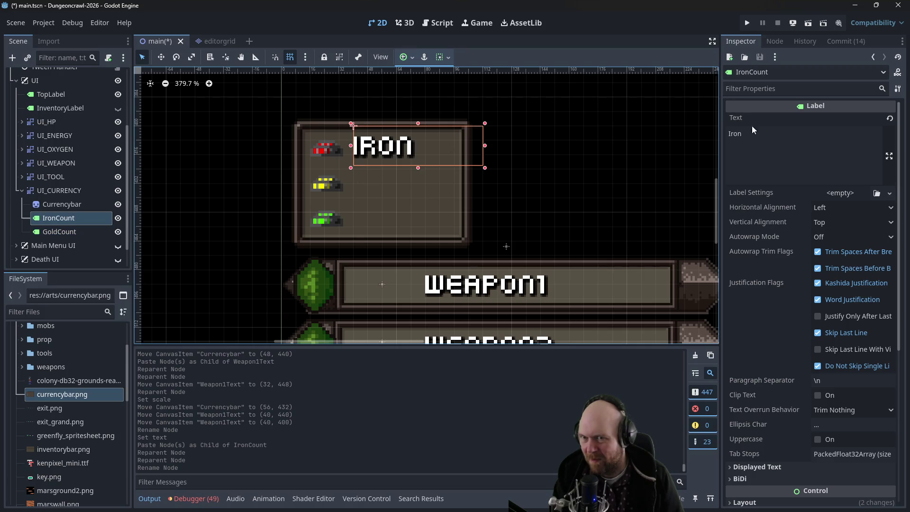
pyautogui.click(87, 232)
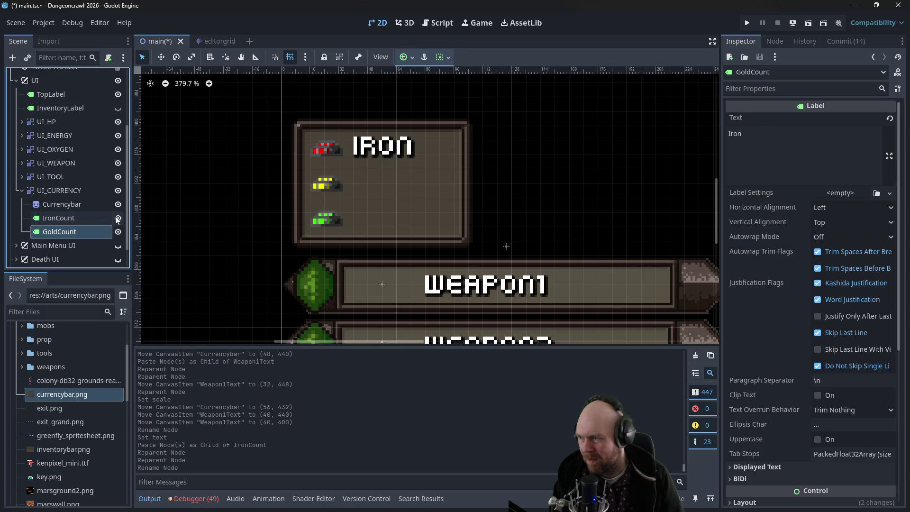
pyautogui.click(118, 218)
pyautogui.click(92, 230)
pyautogui.scroll(-8, 588, 189)
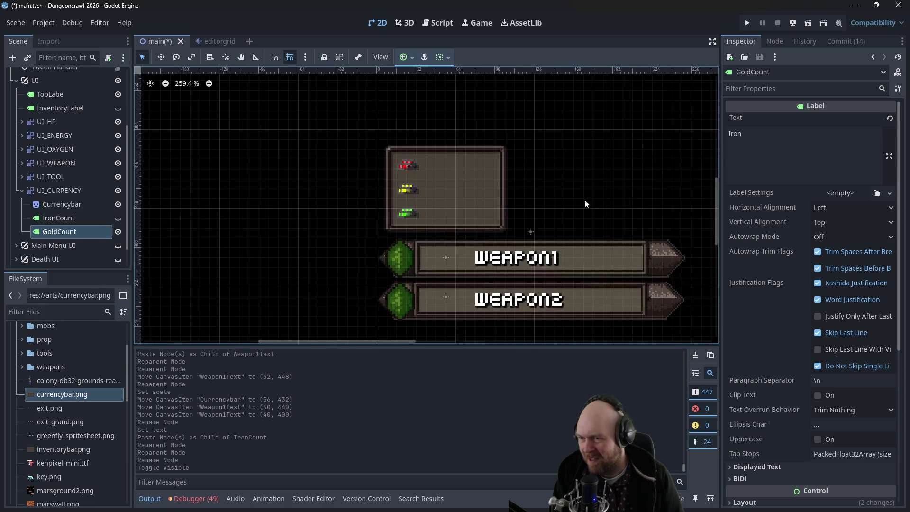
pyautogui.scroll(-3, 593, 146)
pyautogui.moveTo(593, 144)
pyautogui.mouseDown()
pyautogui.moveTo(490, 312)
pyautogui.moveTo(406, 299)
pyautogui.mouseUp()
pyautogui.scroll(-6, 391, 239)
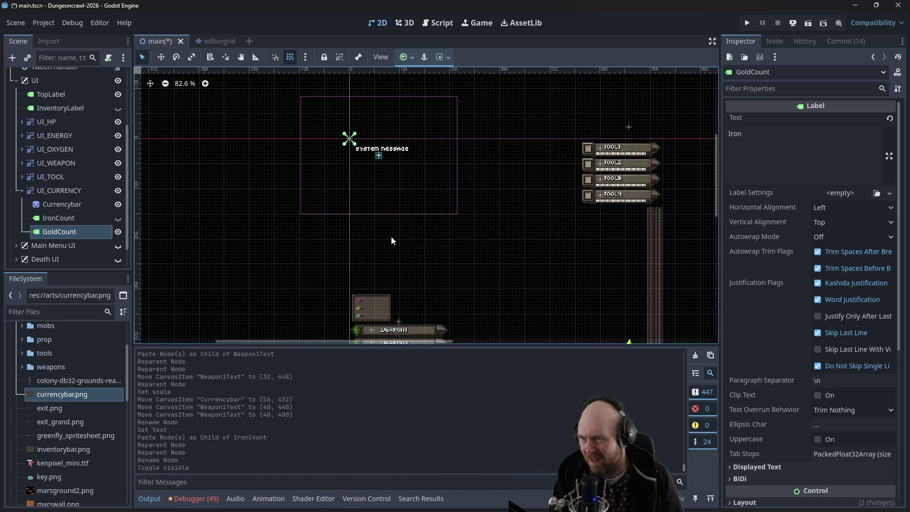
pyautogui.doubleClick(734, 133)
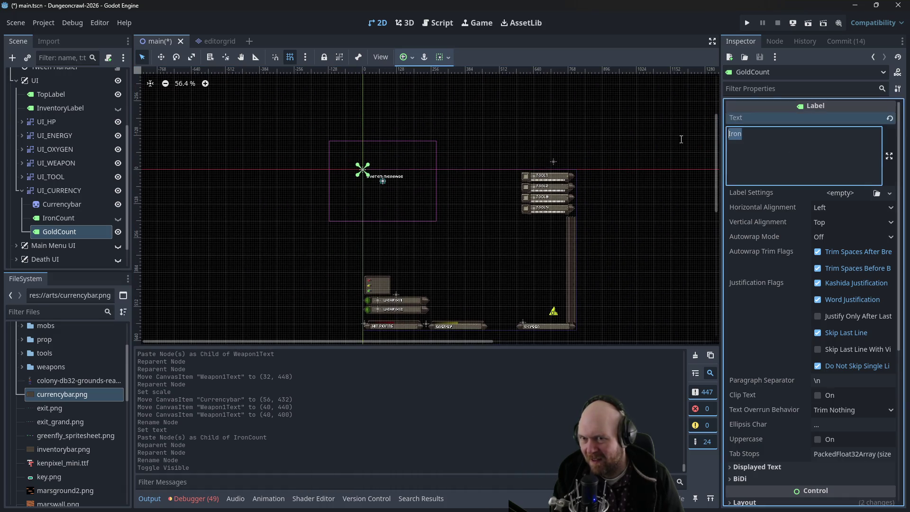
# Replace GoldCount's text with placeholder 'GDOGIODIFODIGODG' and toggle its visibility off and on
pyautogui.write('GDOGIODIFODIGODG')
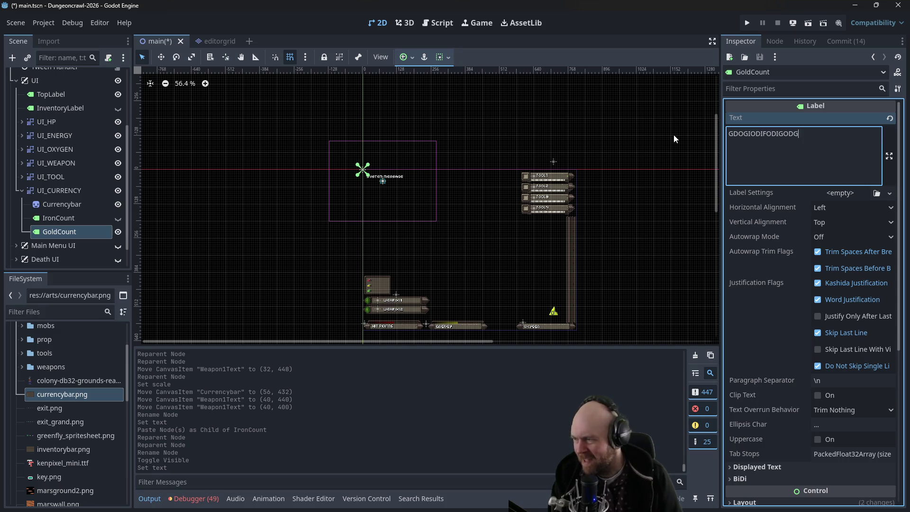
pyautogui.click(119, 232)
pyautogui.click(119, 232)
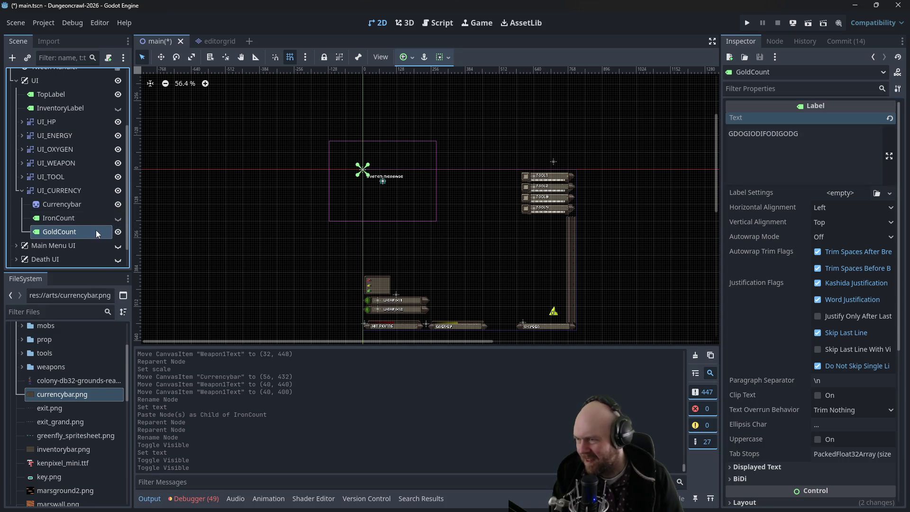
pyautogui.doubleClick(87, 232)
pyautogui.scroll(4, 416, 169)
pyautogui.scroll(2, 415, 167)
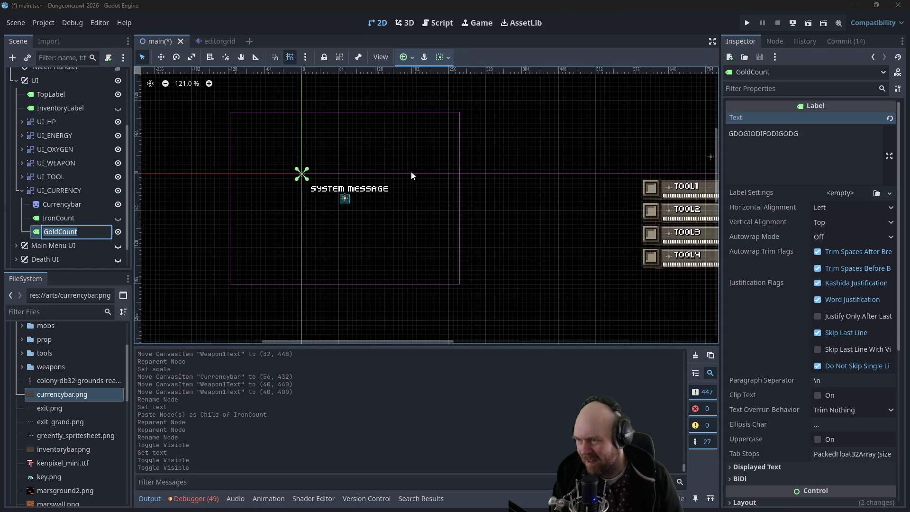
pyautogui.press('Return')
# Show IronCount again and drag GoldCount under IronCount, then back beside it
pyautogui.moveTo(522, 154); pyautogui.dragTo(608, 127)
pyautogui.scroll(2, 605, 132)
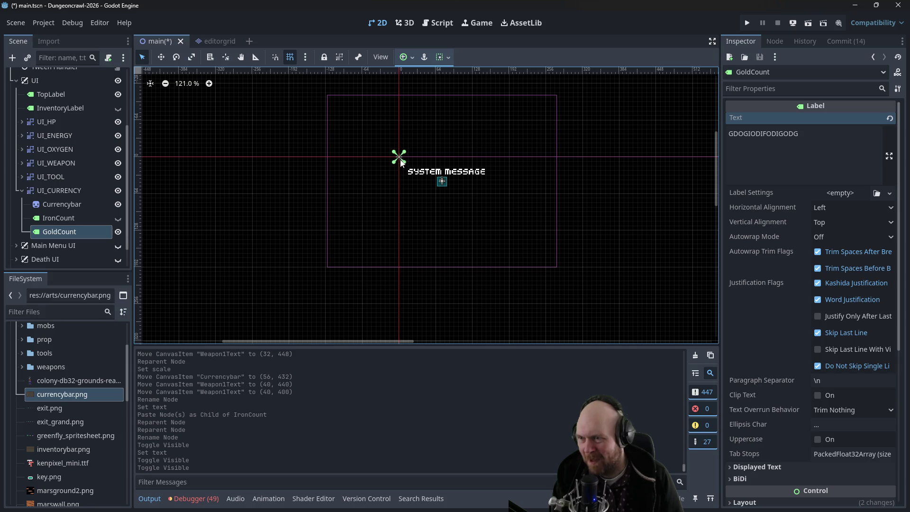
pyautogui.scroll(-10, 486, 102)
pyautogui.scroll(-1, 510, 152)
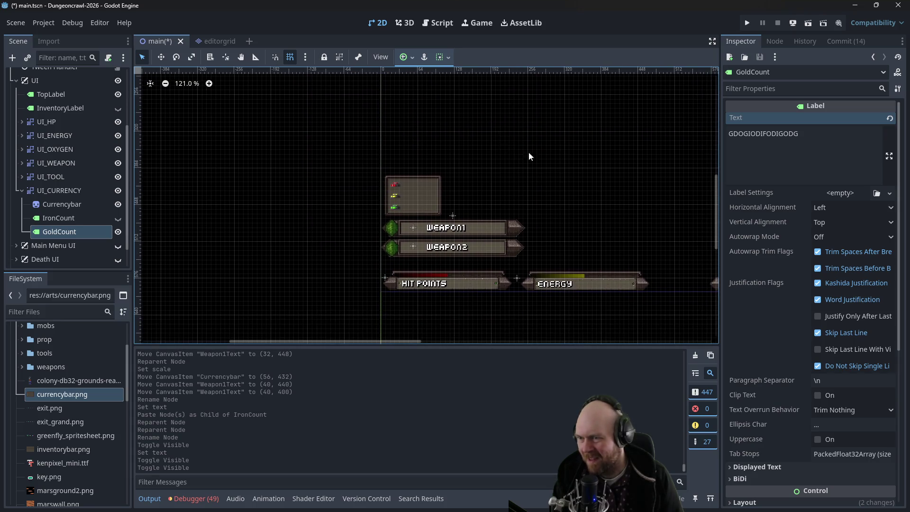
pyautogui.click(118, 219)
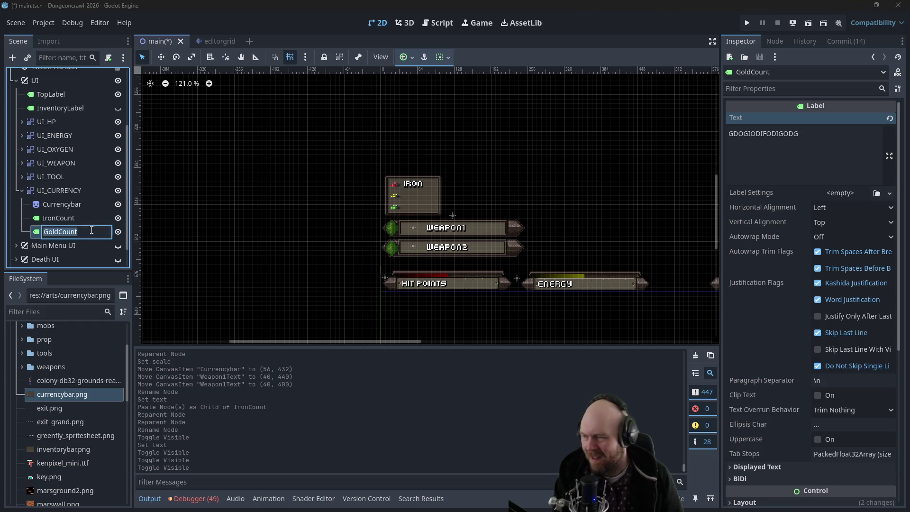
pyautogui.moveTo(38, 234)
pyautogui.mouseDown()
pyautogui.moveTo(51, 223)
pyautogui.moveTo(36, 220)
pyautogui.moveTo(55, 190)
pyautogui.mouseUp()
pyautogui.click(414, 192)
# Select the currency box sprite, then the UI_CURRENCY group, and inspect its transform
pyautogui.click(441, 191)
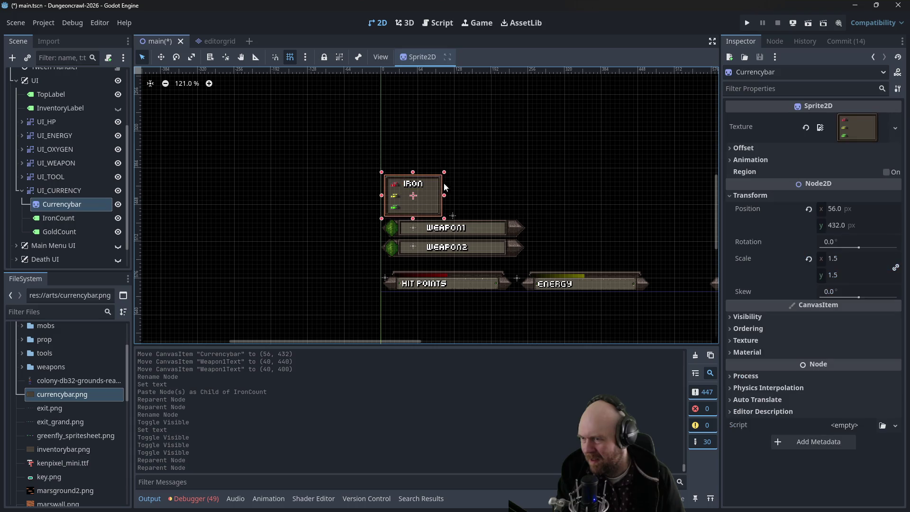
pyautogui.scroll(5, 483, 128)
pyautogui.scroll(-5, 555, 199)
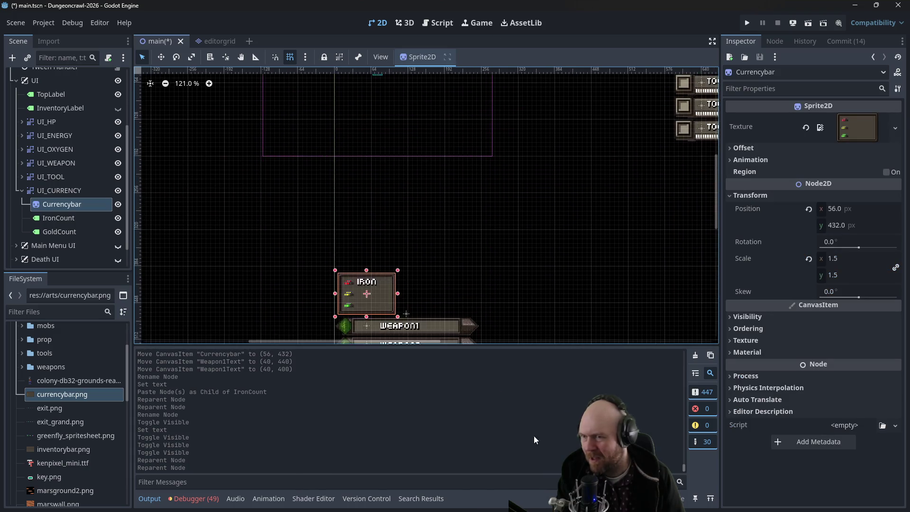
pyautogui.scroll(1, 445, 246)
pyautogui.hscroll(-1, 445, 247)
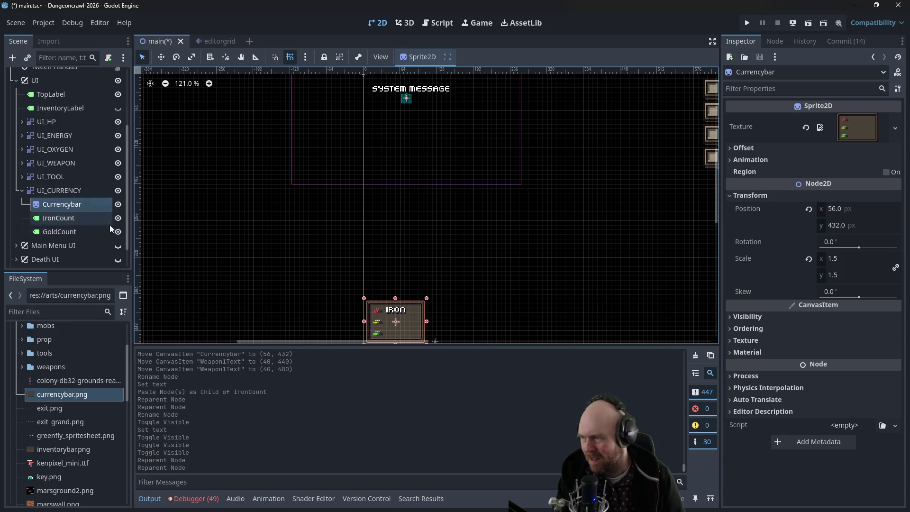
pyautogui.scroll(-4, 417, 225)
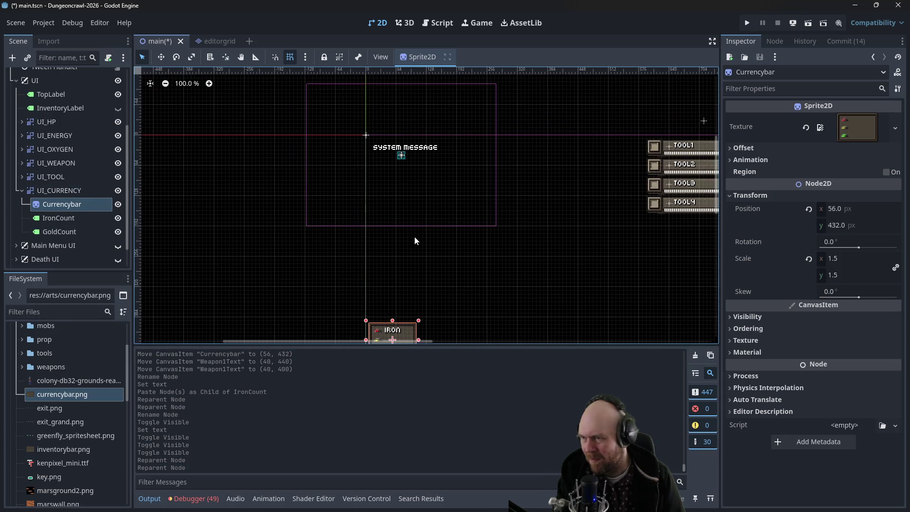
pyautogui.click(40, 194)
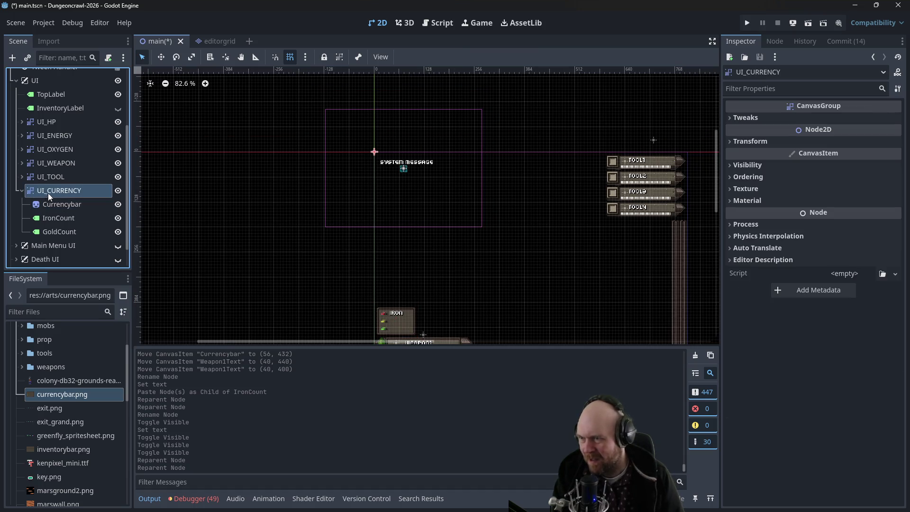
pyautogui.scroll(-4, 333, 208)
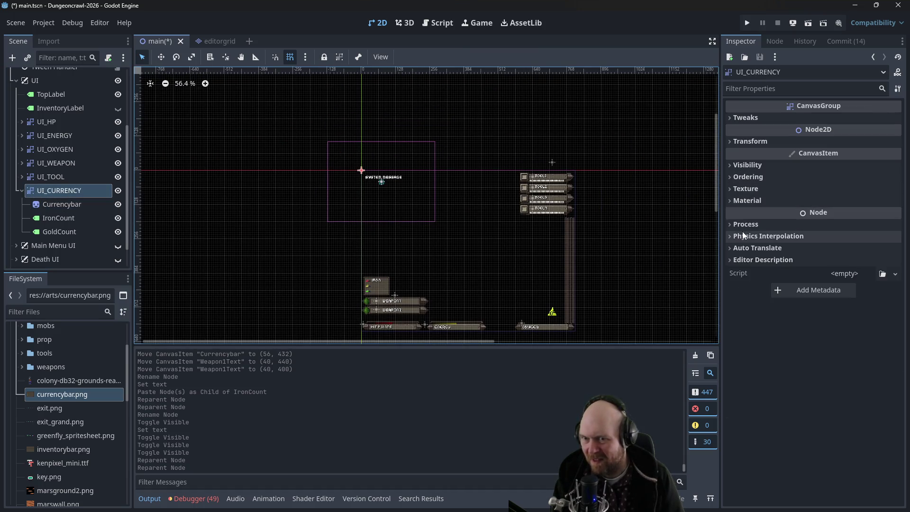
pyautogui.click(732, 140)
pyautogui.click(732, 137)
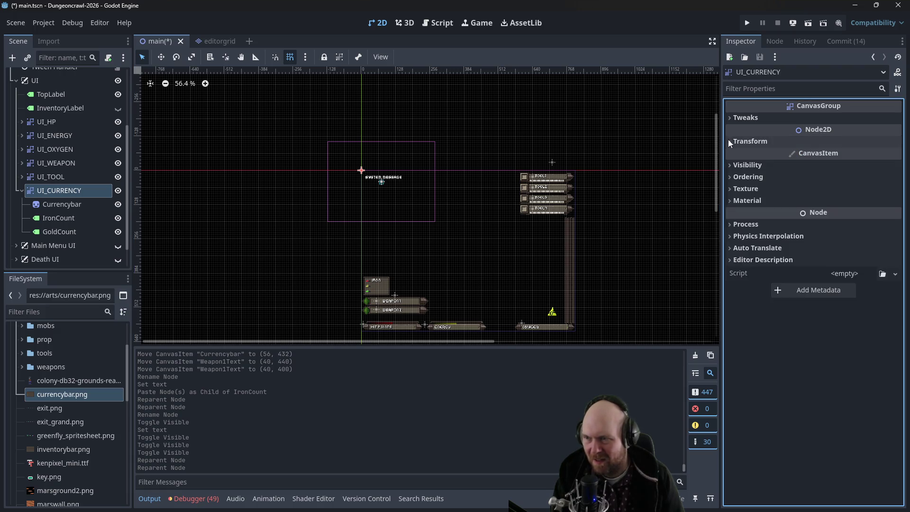
# Move UI_CURRENCY just above the weapon bars at the left edge and lift IRON into the box's top row
pyautogui.scroll(2, 383, 285)
pyautogui.scroll(2, 383, 286)
pyautogui.moveTo(380, 289); pyautogui.dragTo(381, 133)
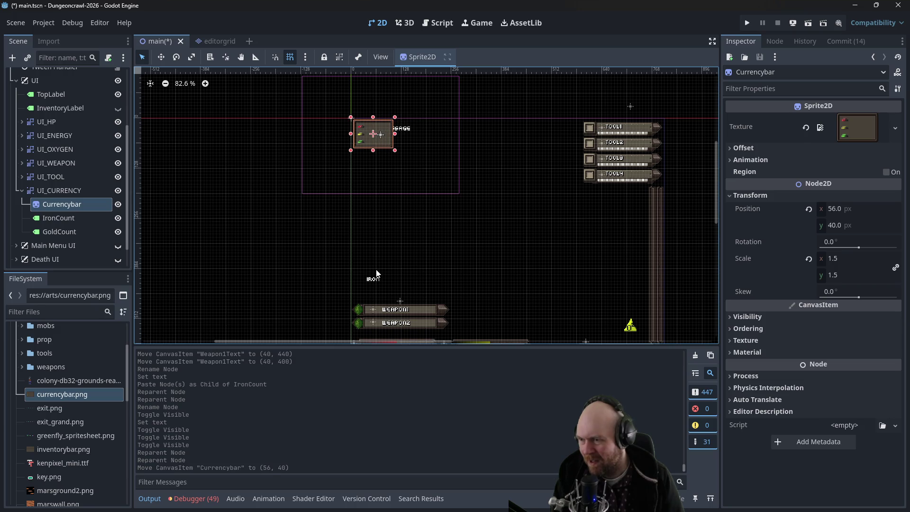
pyautogui.click(46, 191)
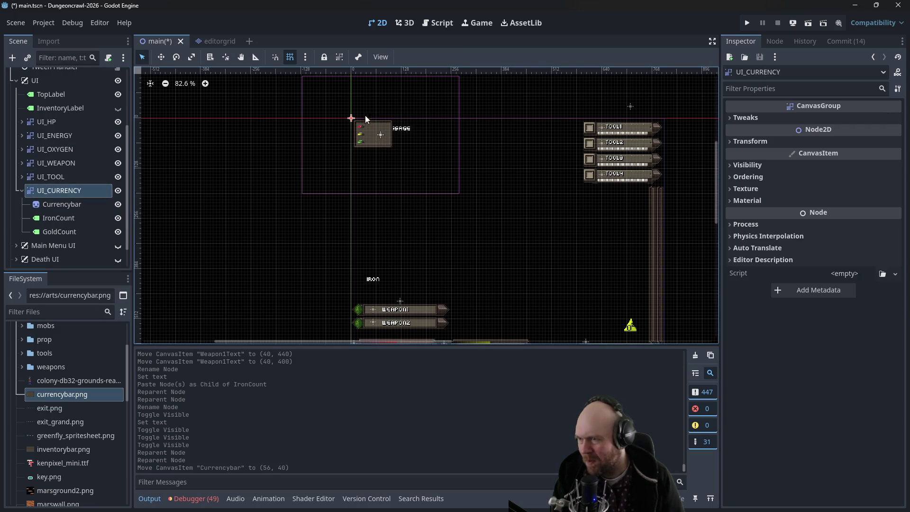
pyautogui.moveTo(351, 118)
pyautogui.mouseDown()
pyautogui.moveTo(345, 240)
pyautogui.moveTo(353, 270)
pyautogui.mouseUp()
pyautogui.scroll(-5, 309, 284)
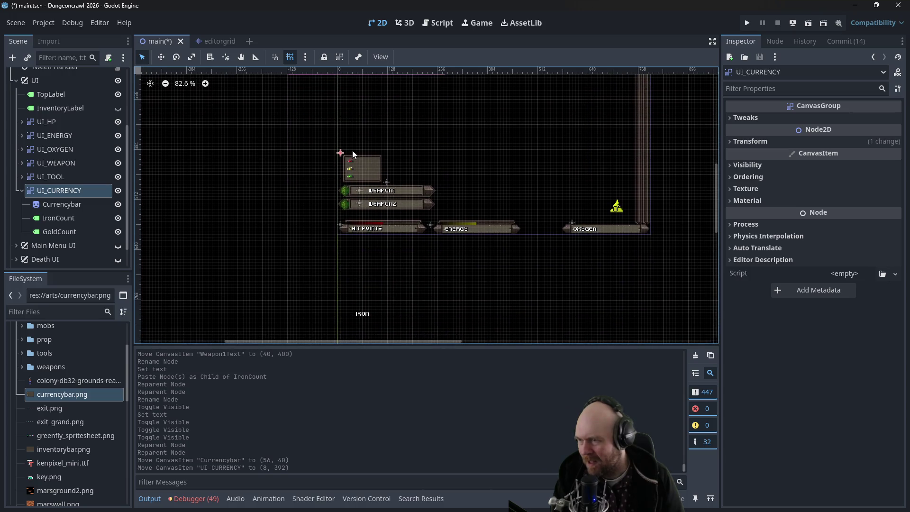
pyautogui.moveTo(339, 156); pyautogui.dragTo(336, 156)
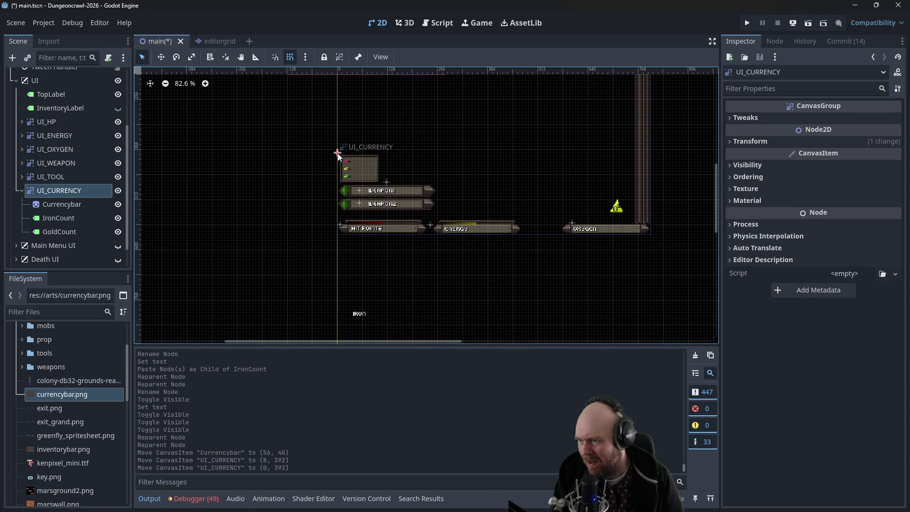
pyautogui.moveTo(360, 312); pyautogui.dragTo(355, 159)
pyautogui.scroll(3, 382, 144)
pyautogui.scroll(12, 383, 146)
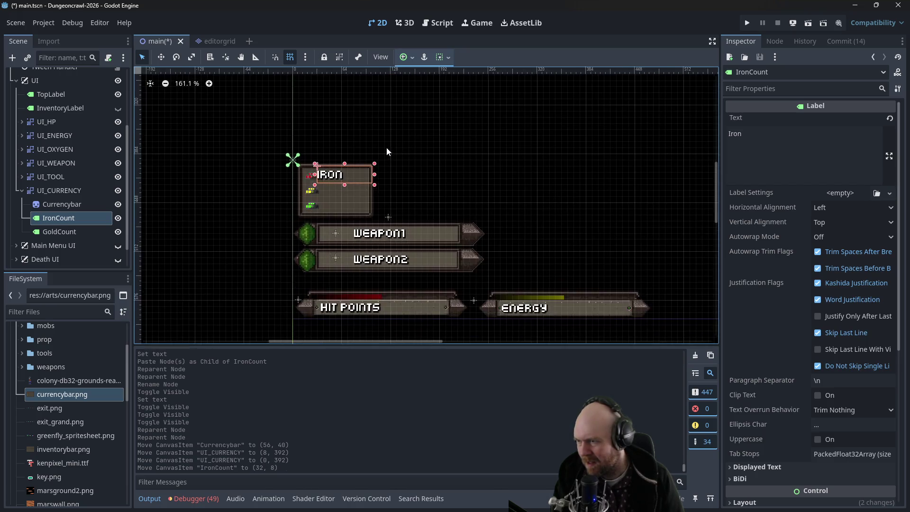
# Shift the IRON label slightly right, then clear and delete the old GoldCount node
pyautogui.scroll(1, 375, 186)
pyautogui.moveTo(364, 198); pyautogui.dragTo(377, 198)
pyautogui.click(60, 231)
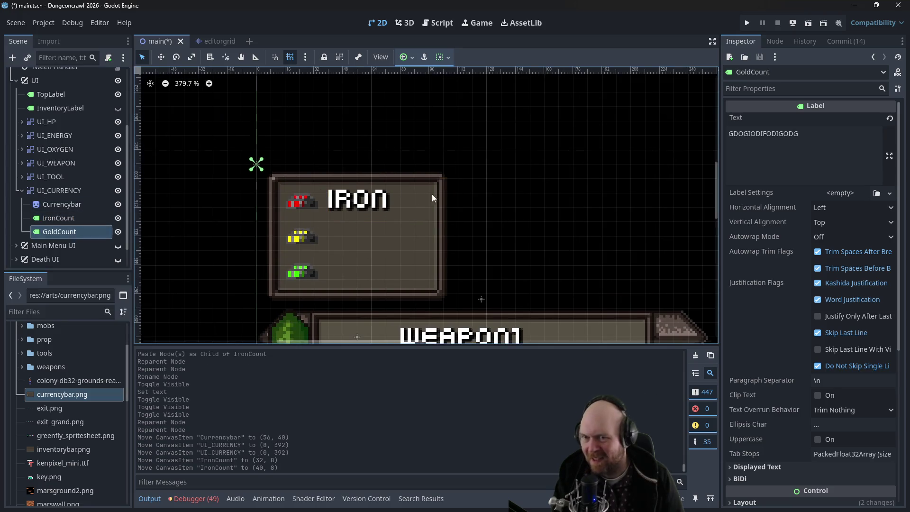
pyautogui.click(889, 121)
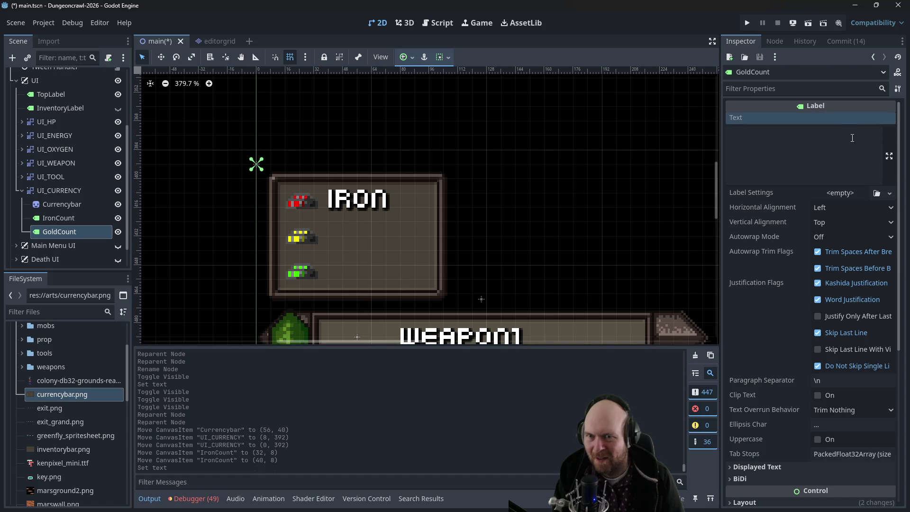
pyautogui.rightClick(67, 231)
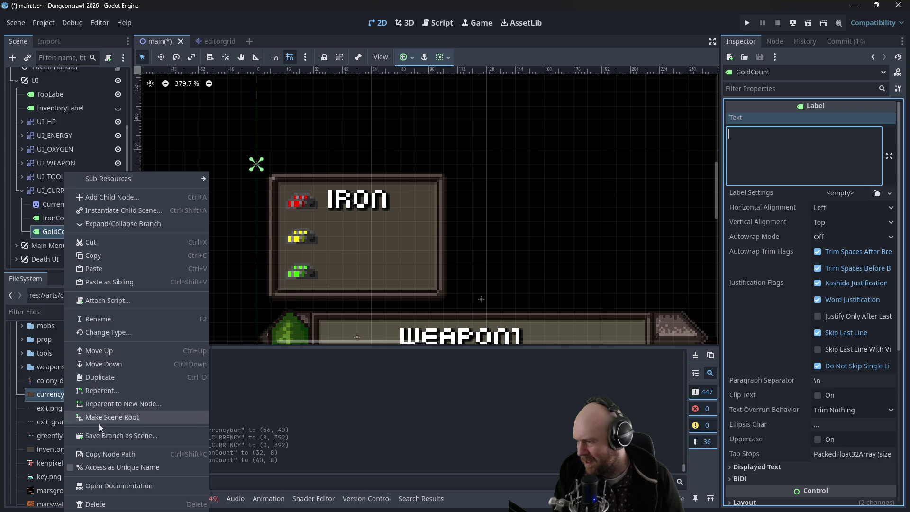
pyautogui.click(95, 504)
pyautogui.click(427, 262)
# Paste a copy of IronCount, move it below IRON, and set its text to GOLD
pyautogui.click(73, 223)
pyautogui.hotkey('ctrl', 'v')
pyautogui.moveTo(427, 213)
pyautogui.mouseDown()
pyautogui.moveTo(355, 242)
pyautogui.moveTo(342, 239)
pyautogui.moveTo(353, 233)
pyautogui.moveTo(343, 236)
pyautogui.mouseUp()
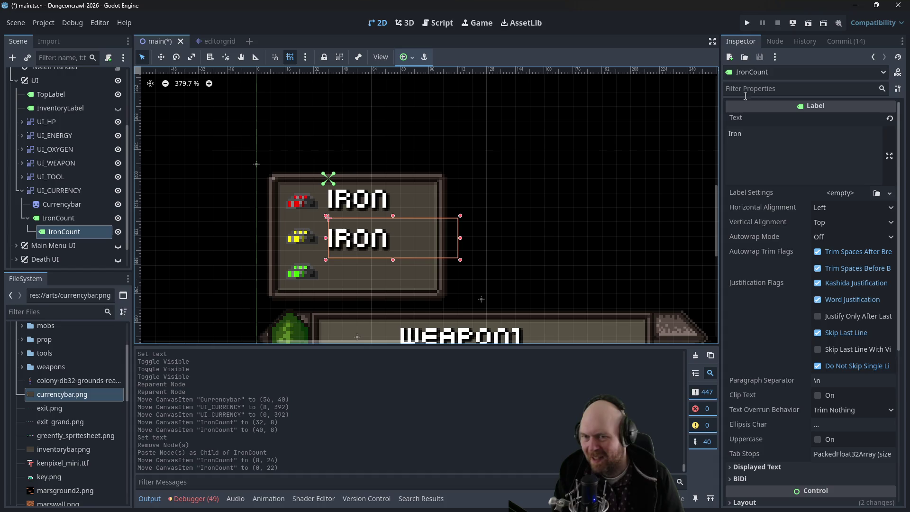
pyautogui.click(739, 135)
pyautogui.write('g')
pyautogui.press('BackSpace')
pyautogui.press('BackSpace')
pyautogui.press('BackSpace')
pyautogui.write('GOLD')
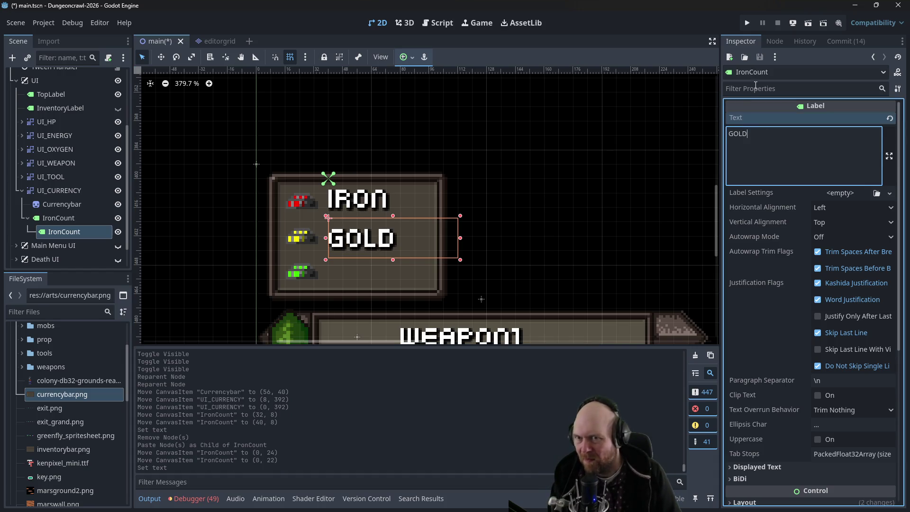
pyautogui.click(748, 72)
# Rename the copy GoldCount and move it directly under UI_CURRENCY beside IronCount
pyautogui.doubleClick(63, 231)
pyautogui.write('Goold')
pyautogui.press('Return')
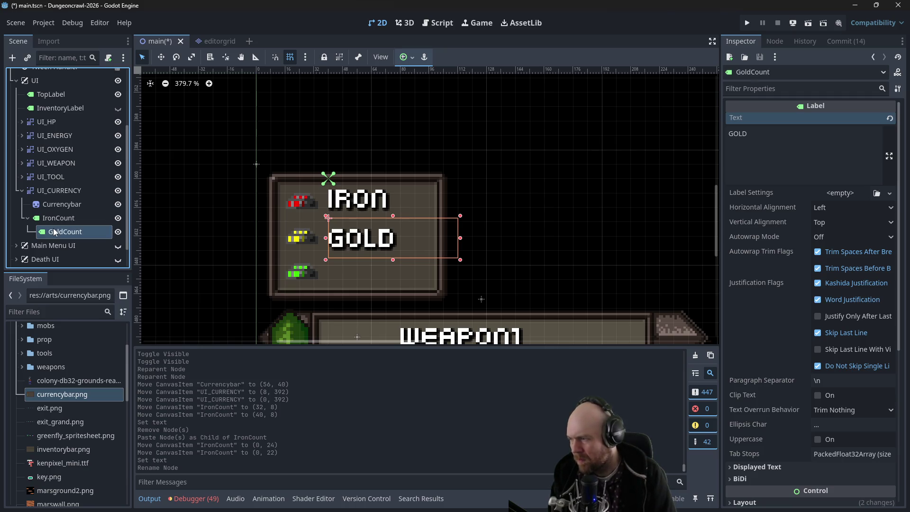
pyautogui.moveTo(57, 231); pyautogui.dragTo(47, 213)
pyautogui.click(395, 236)
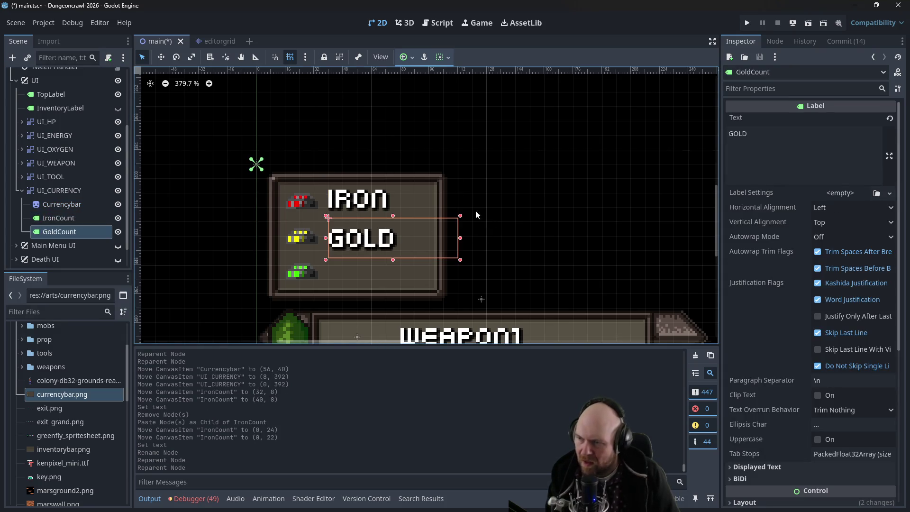
# Turn off grid snapping and move the GOLD label a few pixels higher
pyautogui.moveTo(365, 241)
pyautogui.mouseDown()
pyautogui.moveTo(364, 230)
pyautogui.moveTo(342, 245)
pyautogui.moveTo(351, 233)
pyautogui.mouseUp()
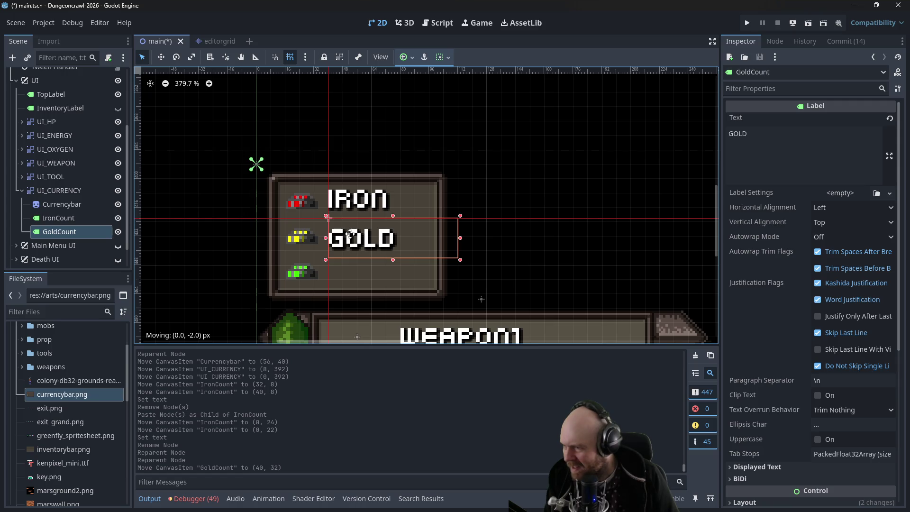
pyautogui.press('Escape')
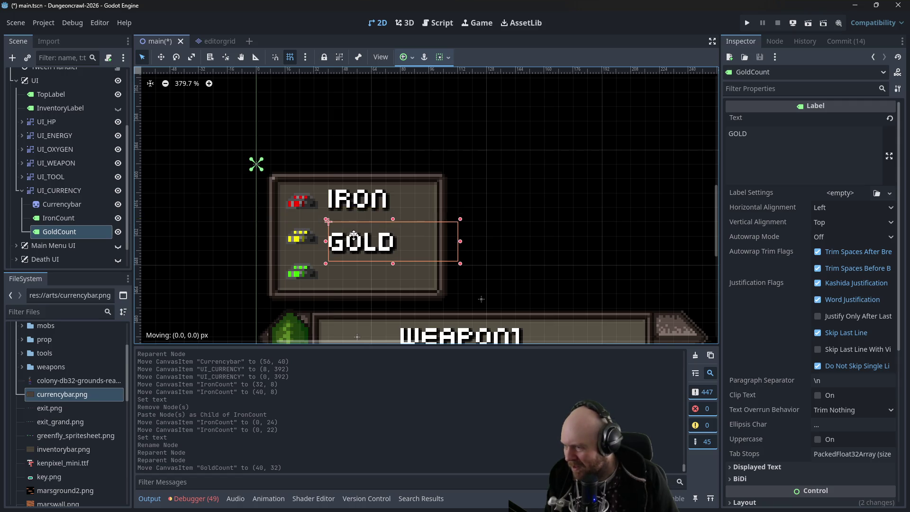
pyautogui.click(289, 57)
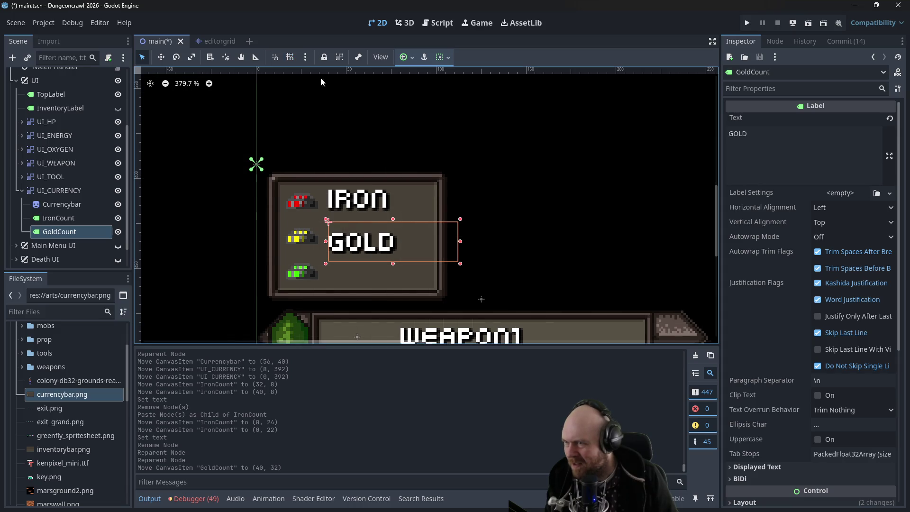
pyautogui.moveTo(347, 240); pyautogui.dragTo(346, 229)
pyautogui.moveTo(346, 229); pyautogui.dragTo(345, 227)
# Re-enable grid snapping, check the snapping options, and undo an extra GOLD move
pyautogui.click(290, 56)
pyautogui.click(306, 57)
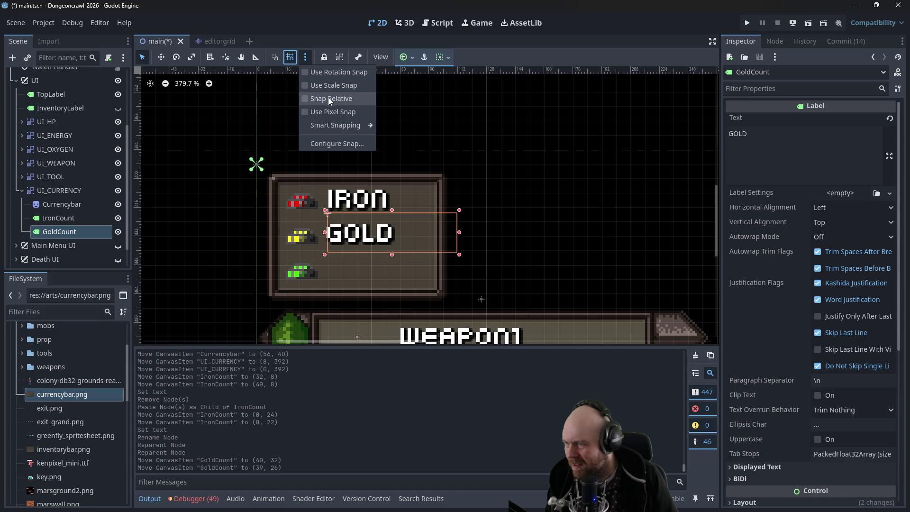
pyautogui.moveTo(326, 123)
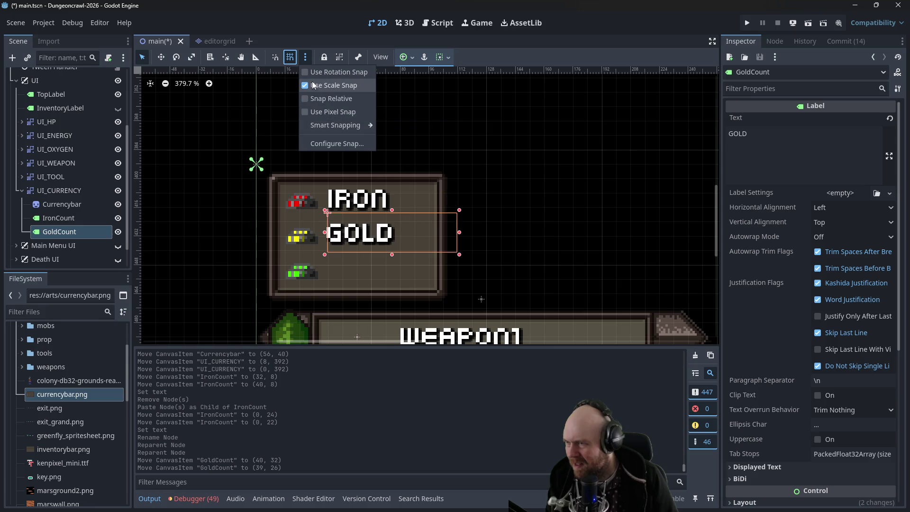
pyautogui.click(294, 54)
pyautogui.moveTo(353, 237); pyautogui.dragTo(353, 233)
pyautogui.hotkey('ctrl', 'z')
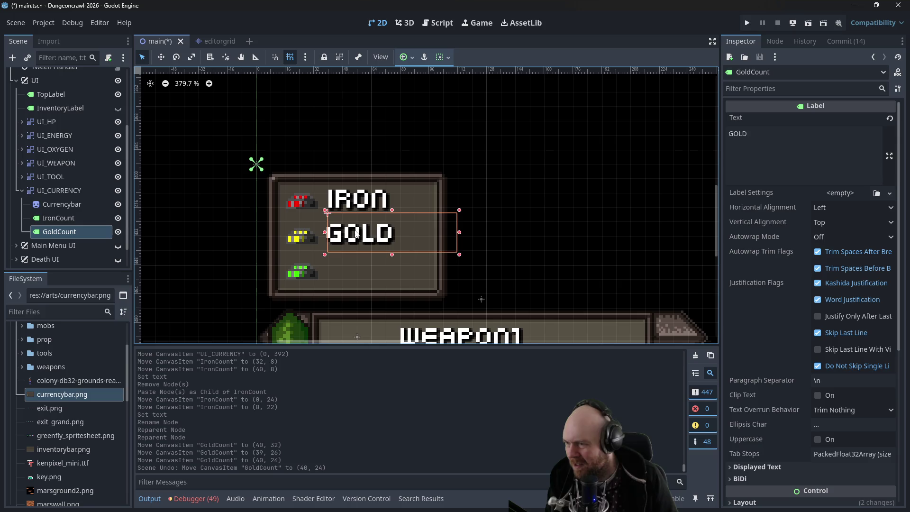
# Deselect the labels, pan the view right, and select the GoldCount node
pyautogui.click(508, 238)
pyautogui.moveTo(364, 199); pyautogui.dragTo(363, 198)
pyautogui.click(494, 240)
pyautogui.moveTo(483, 236); pyautogui.dragTo(533, 231)
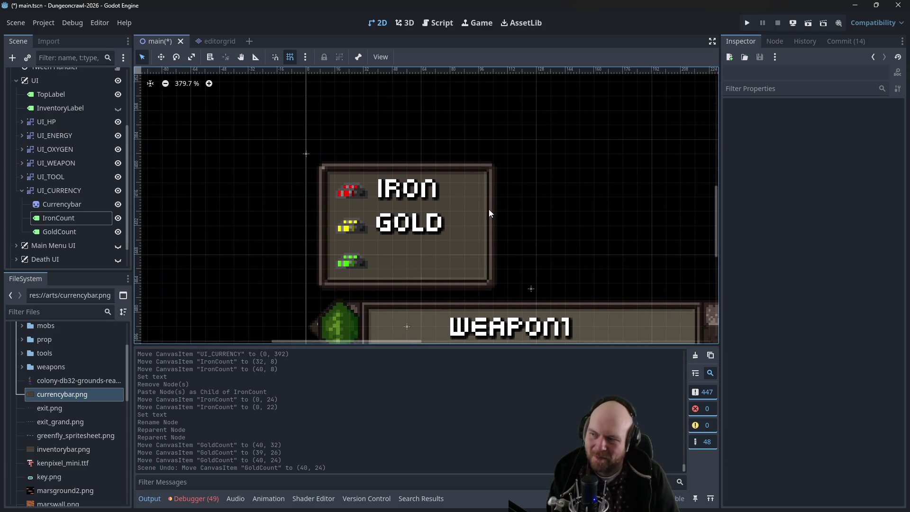
pyautogui.click(71, 231)
# Paste a copy of GoldCount under UI_CURRENCY as GoldCount2, beside the green bar
pyautogui.hotkey('ctrl', 'v')
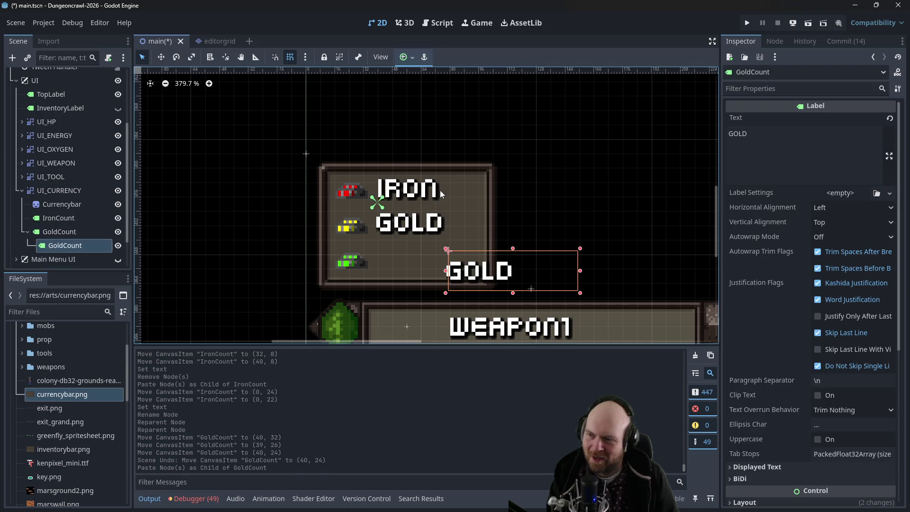
pyautogui.moveTo(79, 244)
pyautogui.mouseDown()
pyautogui.moveTo(65, 217)
pyautogui.moveTo(58, 236)
pyautogui.moveTo(52, 231)
pyautogui.mouseUp()
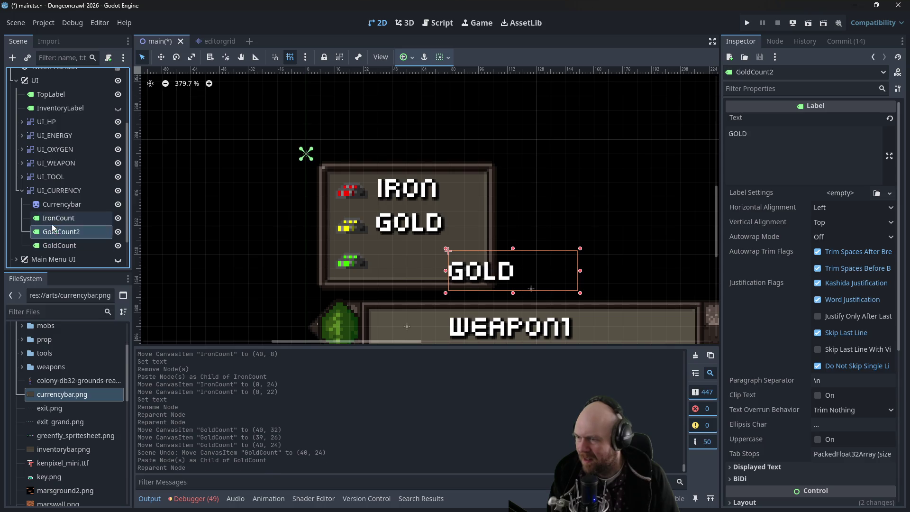
pyautogui.moveTo(488, 276); pyautogui.dragTo(416, 265)
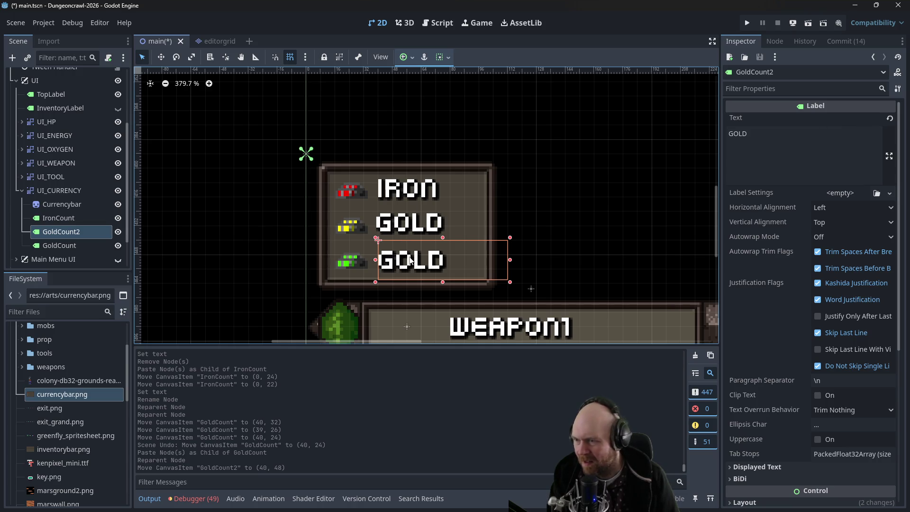
# Check the IRON and middle GOLD label positions and toggle grid snapping off and back on
pyautogui.moveTo(403, 204)
pyautogui.mouseDown()
pyautogui.moveTo(425, 204)
pyautogui.moveTo(403, 204)
pyautogui.mouseUp()
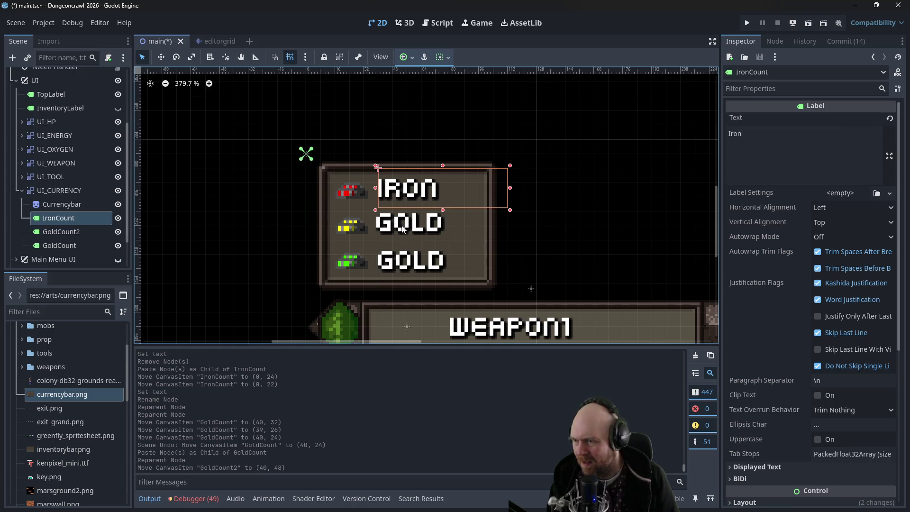
pyautogui.click(402, 228)
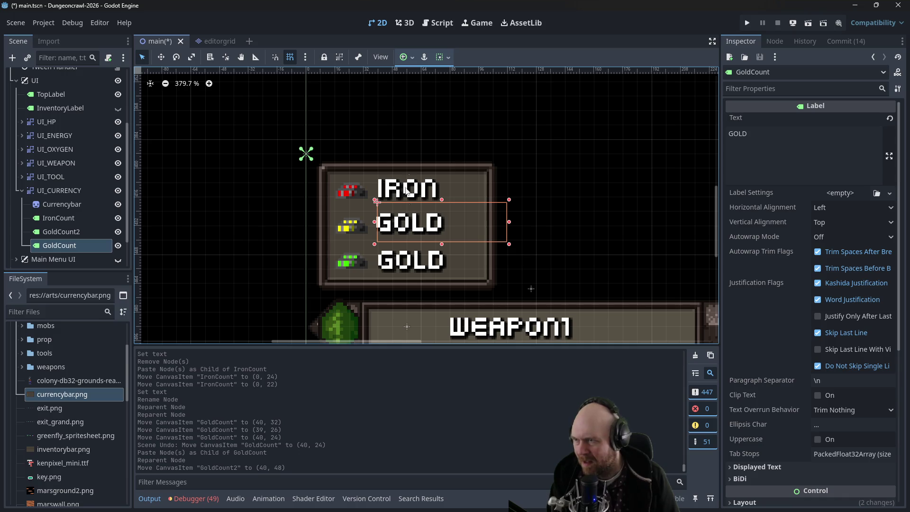
pyautogui.click(295, 58)
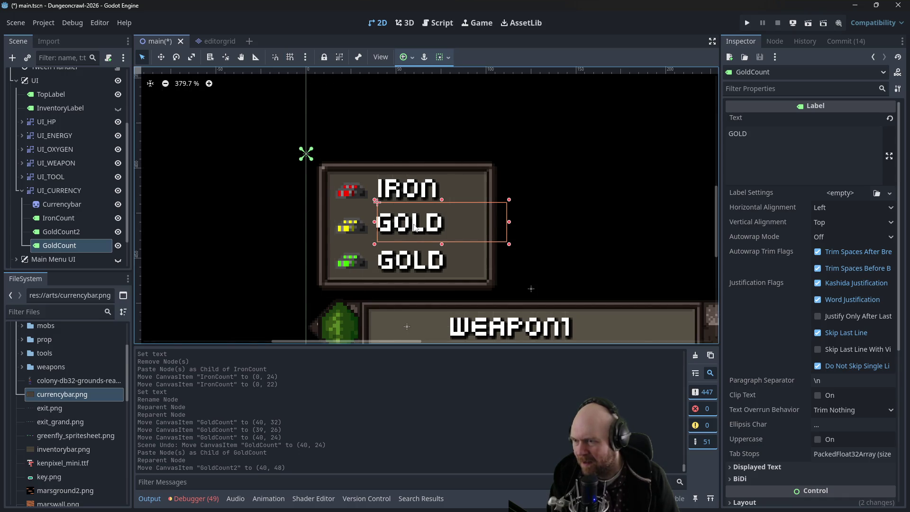
pyautogui.click(290, 57)
pyautogui.click(305, 57)
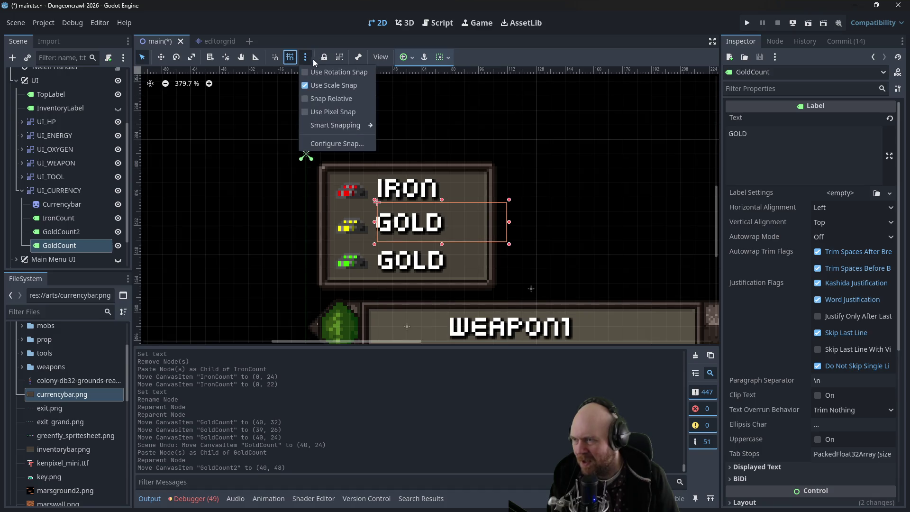
# Turn on smart snapping and nudge the middle GOLD label upward
pyautogui.moveTo(333, 124)
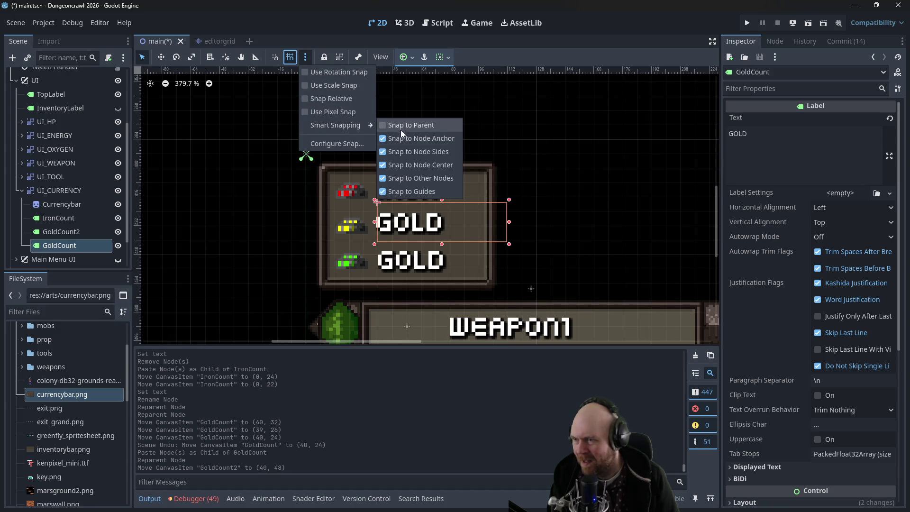
pyautogui.click(411, 192)
pyautogui.moveTo(411, 219)
pyautogui.mouseDown()
pyautogui.moveTo(411, 212)
pyautogui.moveTo(411, 227)
pyautogui.moveTo(410, 207)
pyautogui.moveTo(410, 215)
pyautogui.mouseUp()
pyautogui.hotkey('ctrl', 'z')
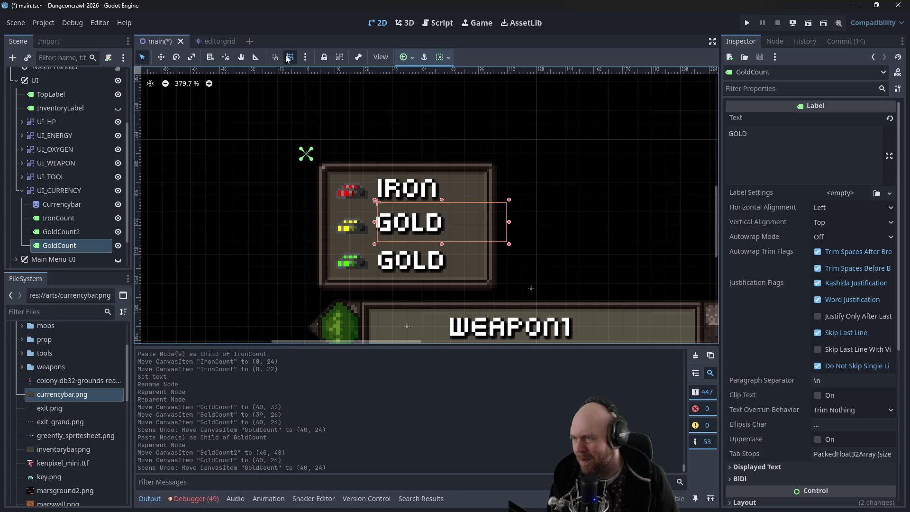
pyautogui.click(305, 57)
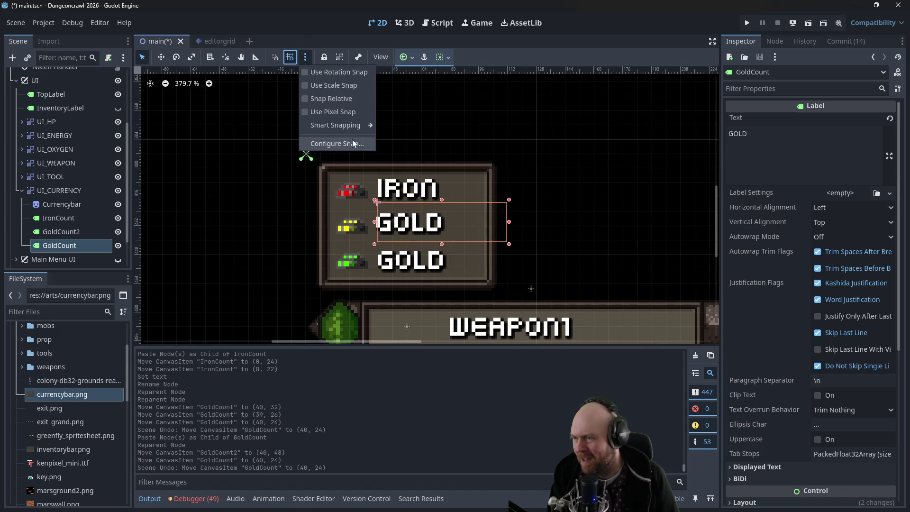
pyautogui.click(277, 57)
pyautogui.click(276, 58)
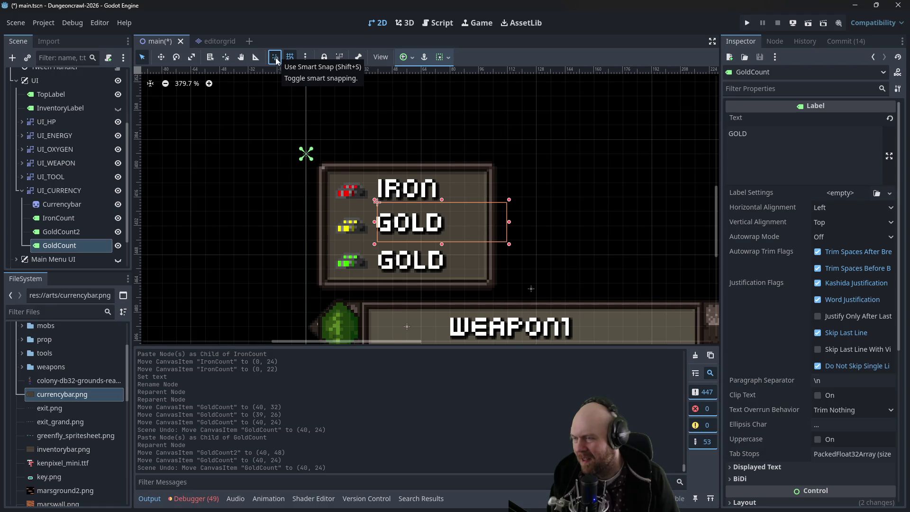
pyautogui.moveTo(396, 226)
pyautogui.mouseDown()
pyautogui.moveTo(406, 216)
pyautogui.moveTo(395, 234)
pyautogui.moveTo(397, 220)
pyautogui.moveTo(411, 221)
pyautogui.moveTo(411, 229)
pyautogui.moveTo(394, 216)
pyautogui.moveTo(393, 229)
pyautogui.moveTo(393, 216)
pyautogui.mouseUp()
# Enable smart snapping to parent, node anchors, node sides, node centres and other nodes
pyautogui.click(305, 57)
pyautogui.moveTo(342, 126)
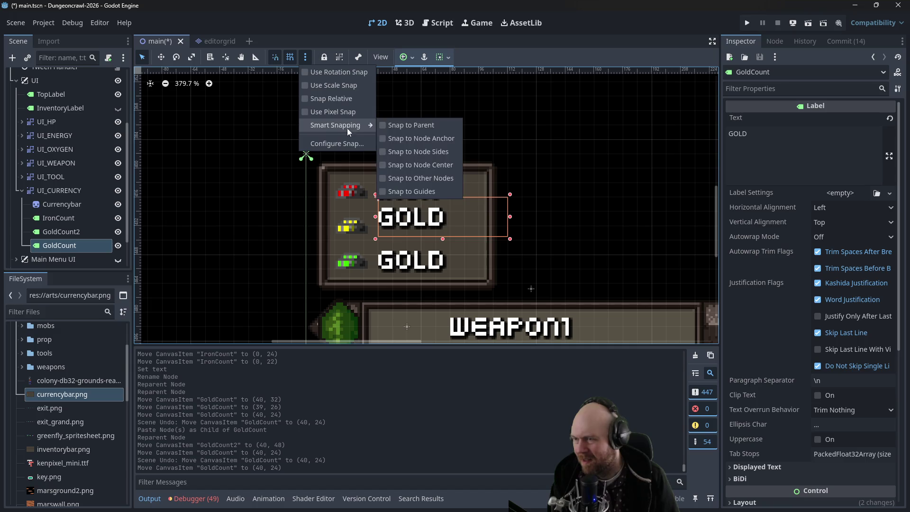
pyautogui.click(426, 127)
pyautogui.click(421, 138)
pyautogui.click(418, 152)
pyautogui.click(416, 165)
pyautogui.click(415, 178)
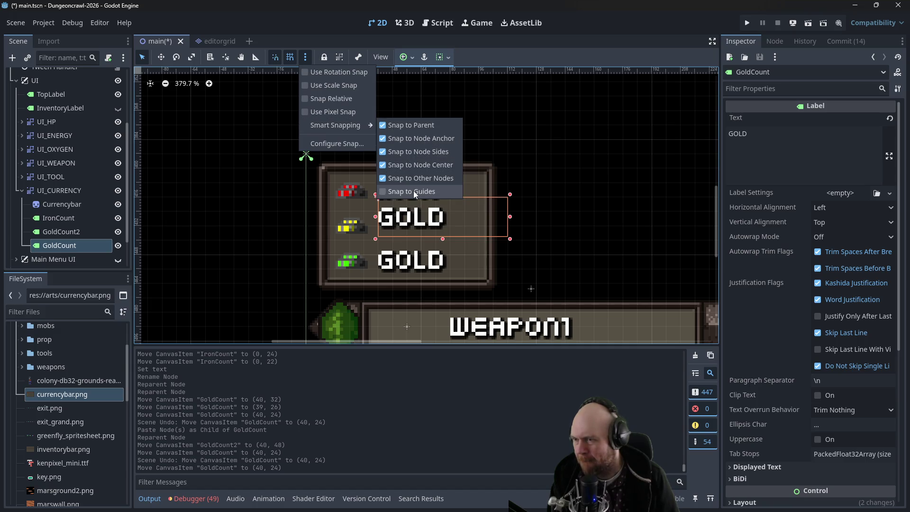
pyautogui.click(354, 145)
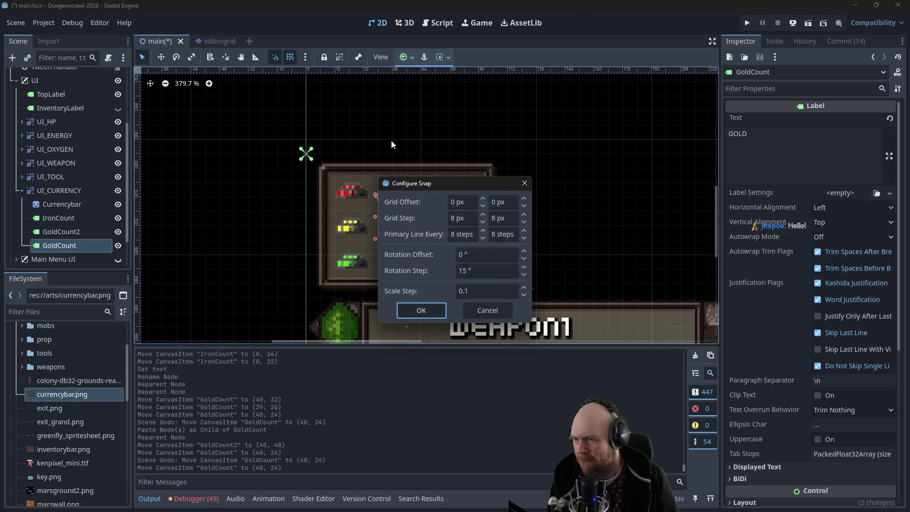
pyautogui.click(525, 183)
pyautogui.moveTo(434, 218)
pyautogui.mouseDown()
pyautogui.moveTo(435, 229)
pyautogui.moveTo(434, 218)
pyautogui.mouseUp()
# Set the snap grid step to 4 px × 4 px and move the middle GOLD label down 4 px
pyautogui.click(305, 56)
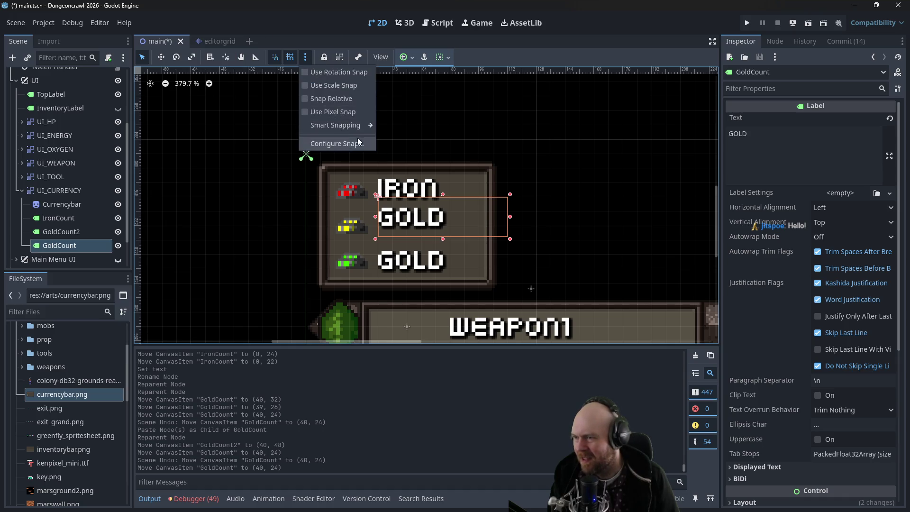
pyautogui.click(354, 144)
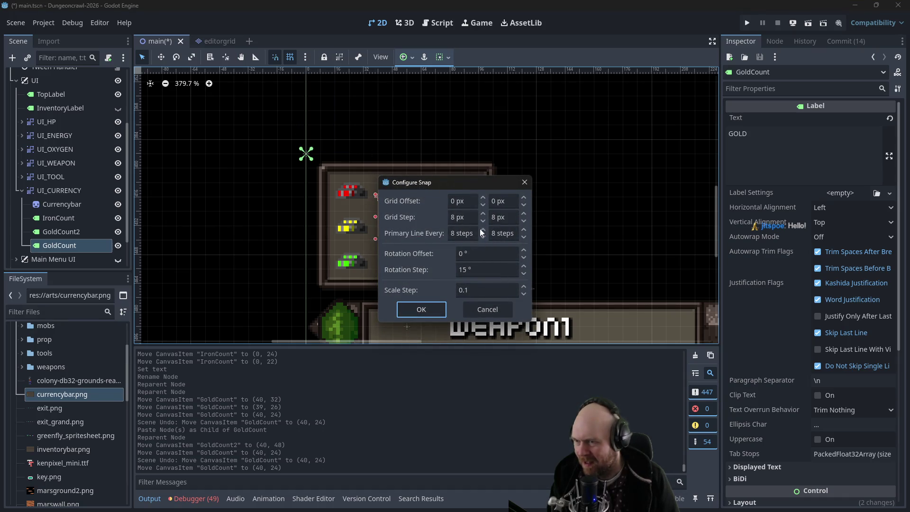
pyautogui.click(483, 214)
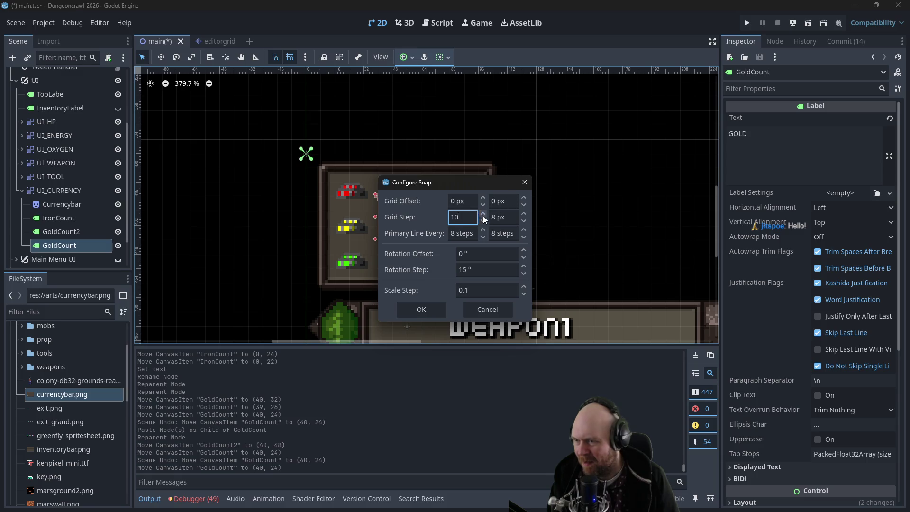
pyautogui.doubleClick(484, 219)
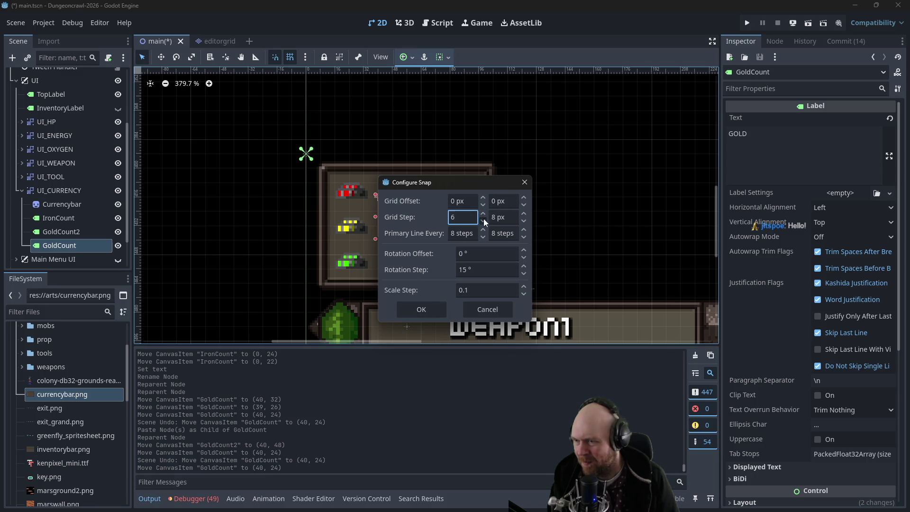
pyautogui.doubleClick(524, 221)
pyautogui.doubleClick(524, 222)
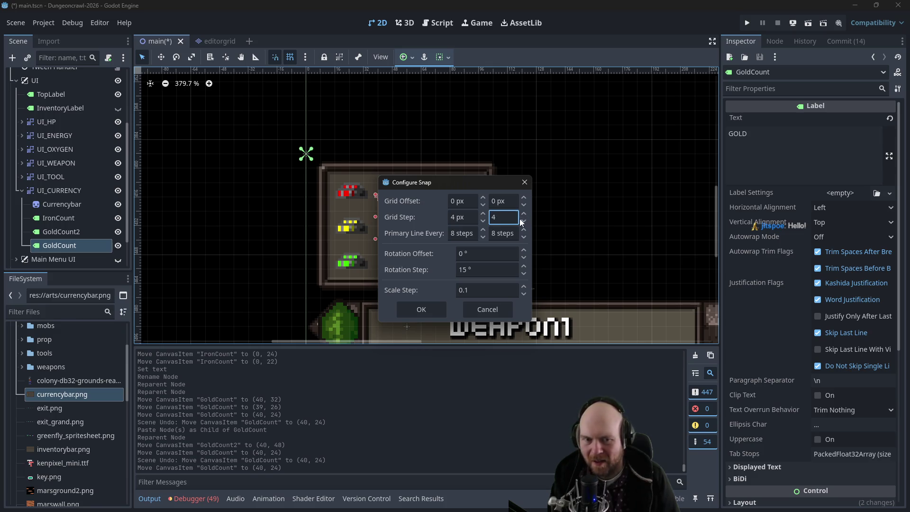
pyautogui.click(408, 306)
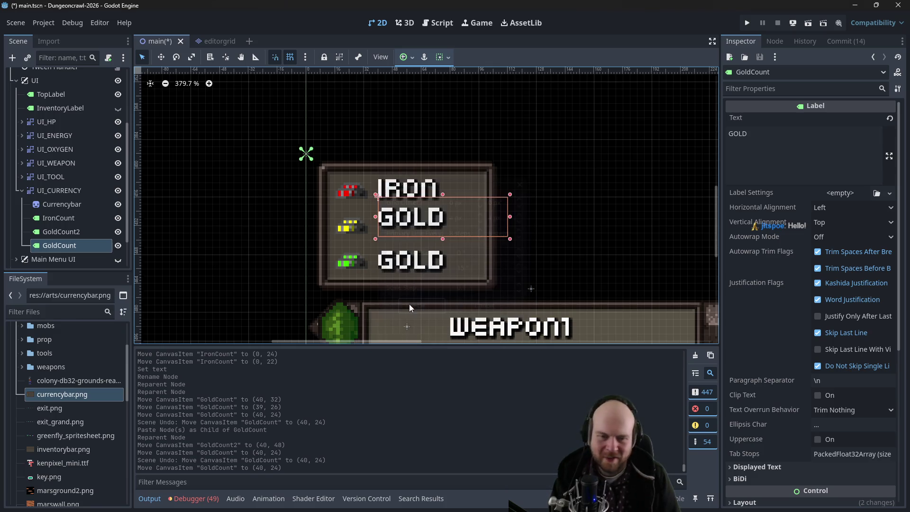
pyautogui.moveTo(420, 217)
pyautogui.mouseDown()
pyautogui.moveTo(415, 204)
pyautogui.moveTo(415, 219)
pyautogui.mouseUp()
# Change the bottom GOLD label's Text to Uranium in the Inspector
pyautogui.click(403, 256)
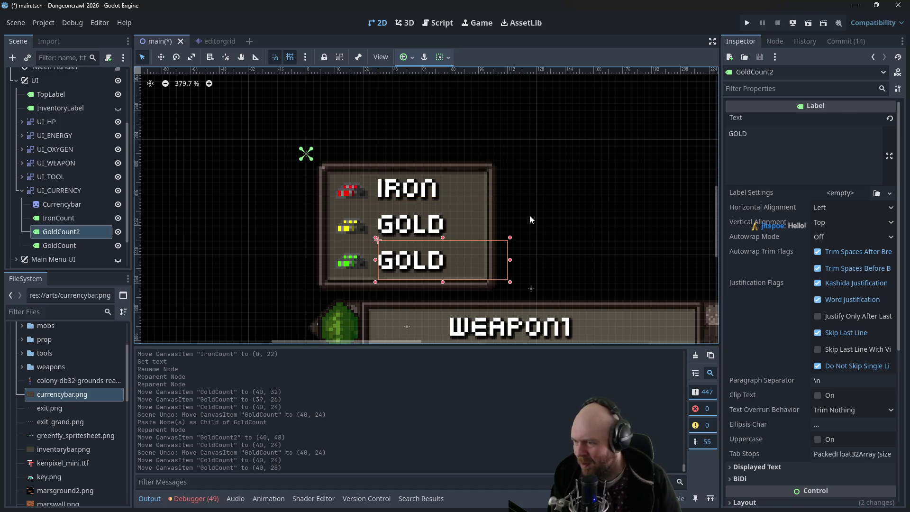
pyautogui.scroll(4, 551, 200)
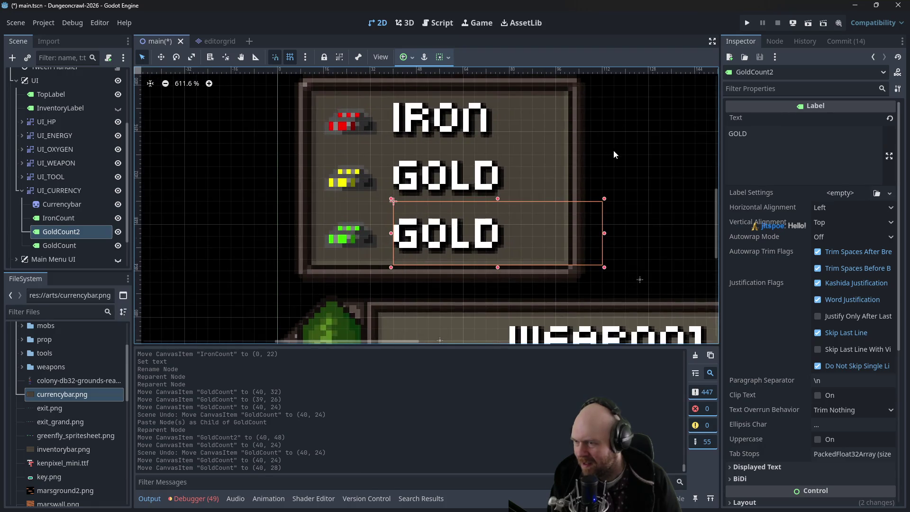
pyautogui.moveTo(418, 171); pyautogui.dragTo(417, 164)
pyautogui.click(436, 113)
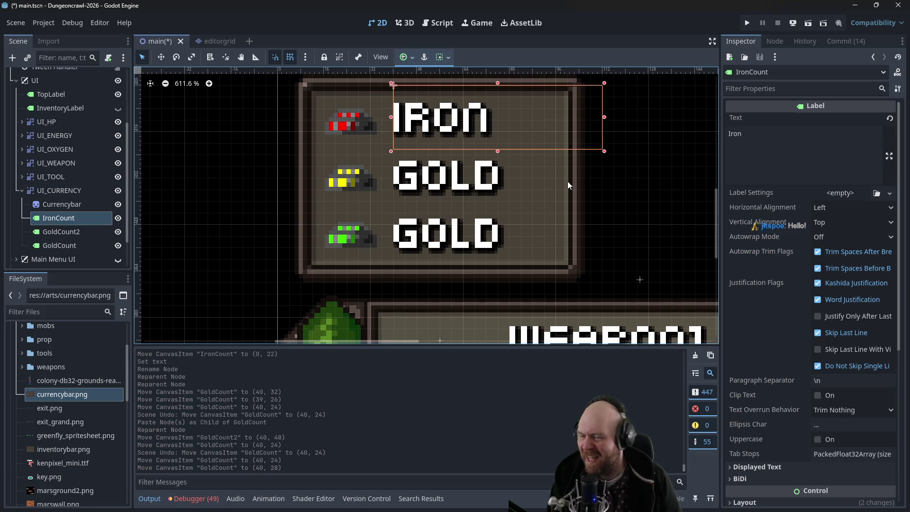
pyautogui.click(470, 227)
pyautogui.tripleClick(788, 144)
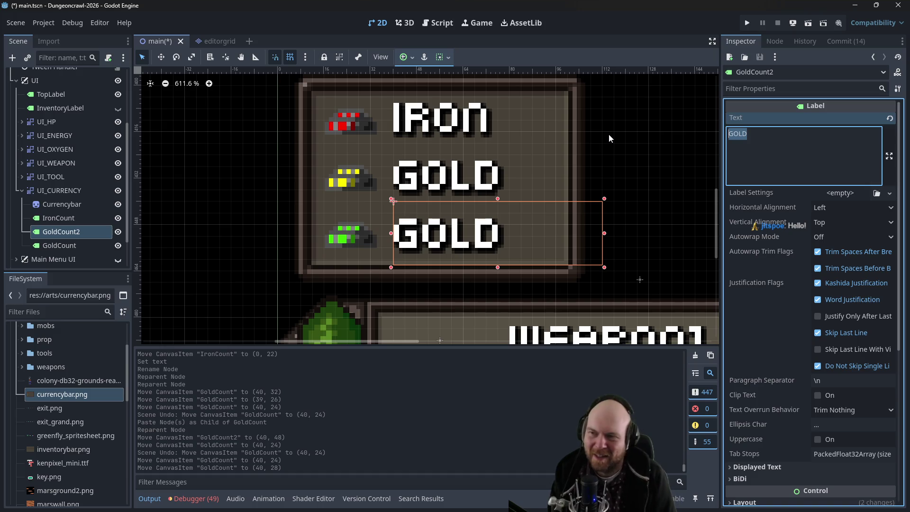
pyautogui.write('Uranium')
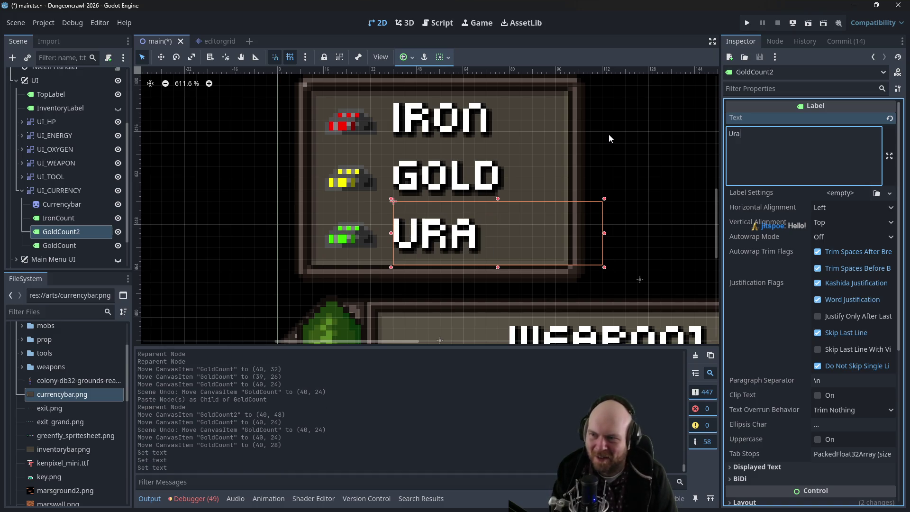
pyautogui.click(609, 135)
# Move the label's node below GoldCount in the Scene tree and rename it UraniumCount
pyautogui.click(72, 231)
pyautogui.moveTo(73, 235)
pyautogui.mouseDown()
pyautogui.moveTo(61, 249)
pyautogui.moveTo(35, 247)
pyautogui.mouseUp()
pyautogui.click(61, 249)
pyautogui.write('Uranium')
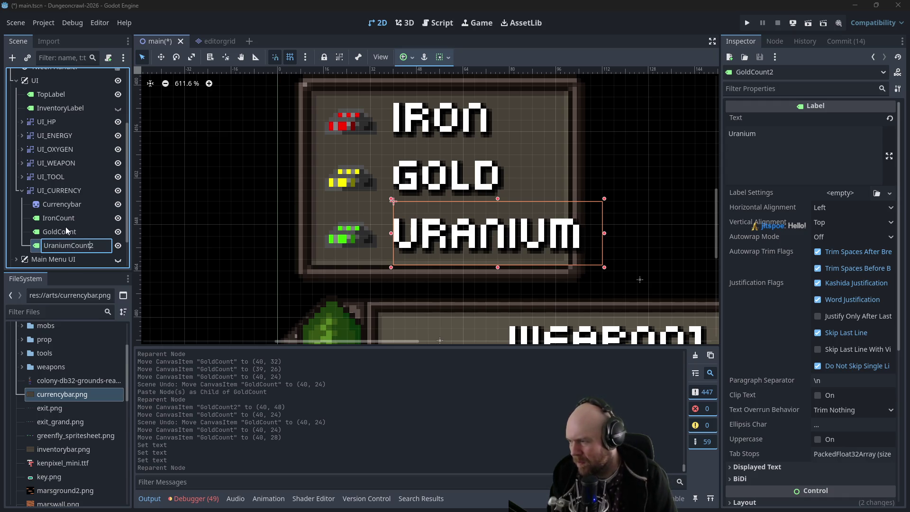
pyautogui.press('Return')
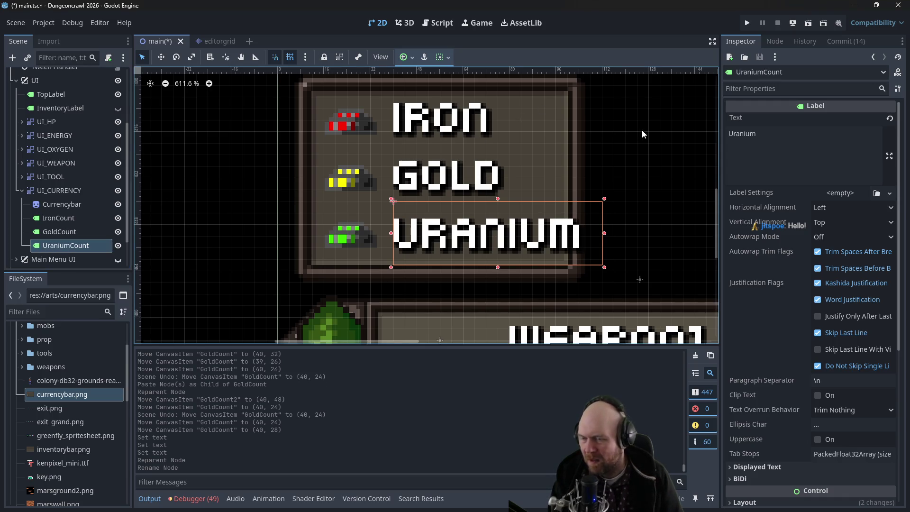
pyautogui.scroll(-2, 644, 129)
pyautogui.scroll(-6, 647, 129)
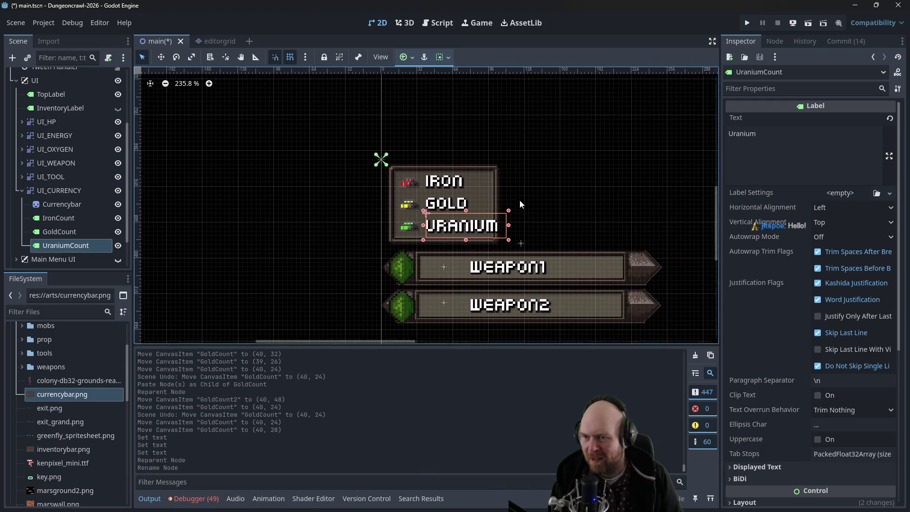
pyautogui.scroll(-4, 554, 180)
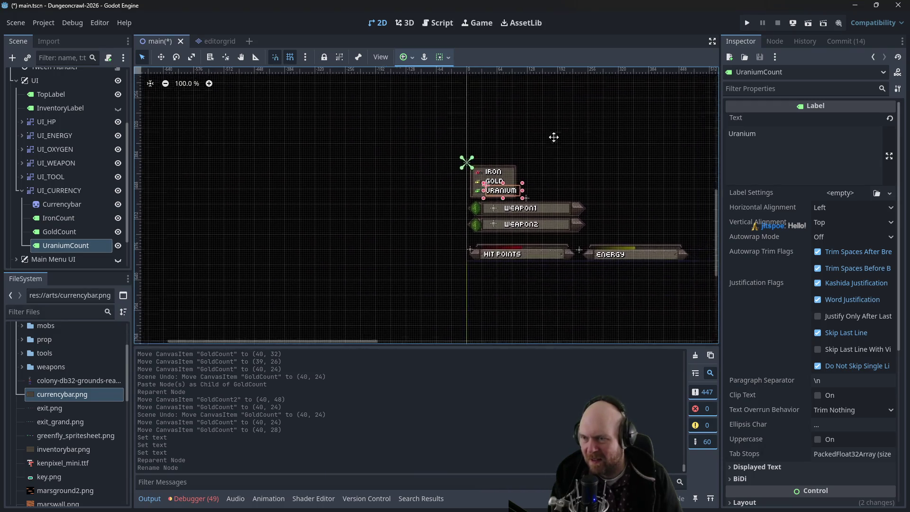
# Collapse UI_CURRENCY and UI in the Scene dock and briefly preview the Main Menu UI
pyautogui.moveTo(501, 179); pyautogui.dragTo(464, 187)
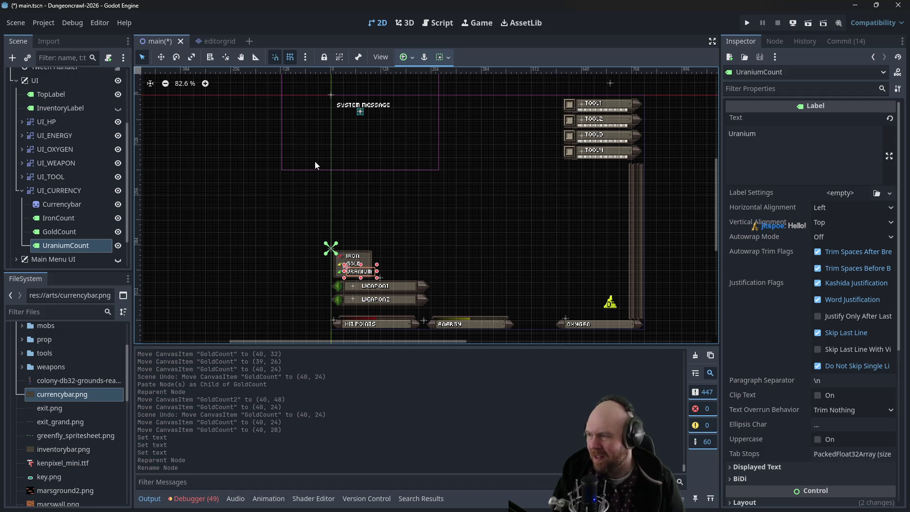
pyautogui.click(21, 191)
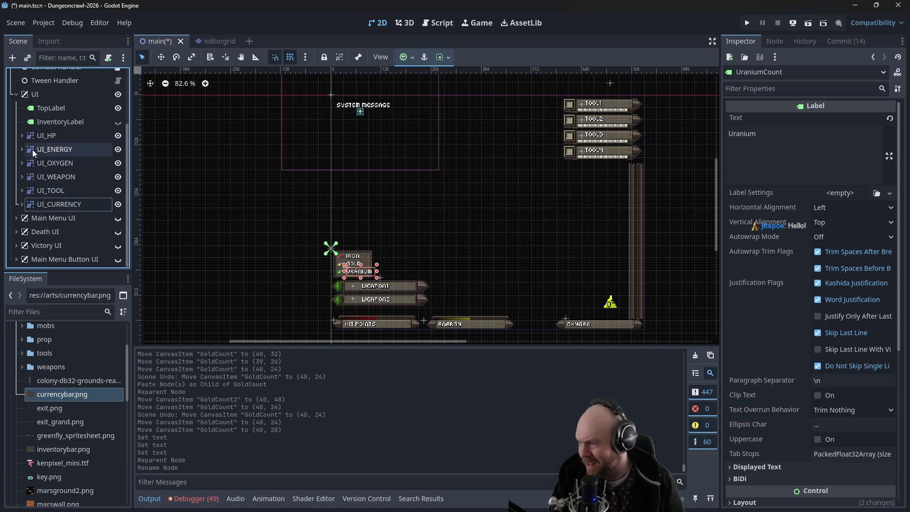
pyautogui.click(15, 95)
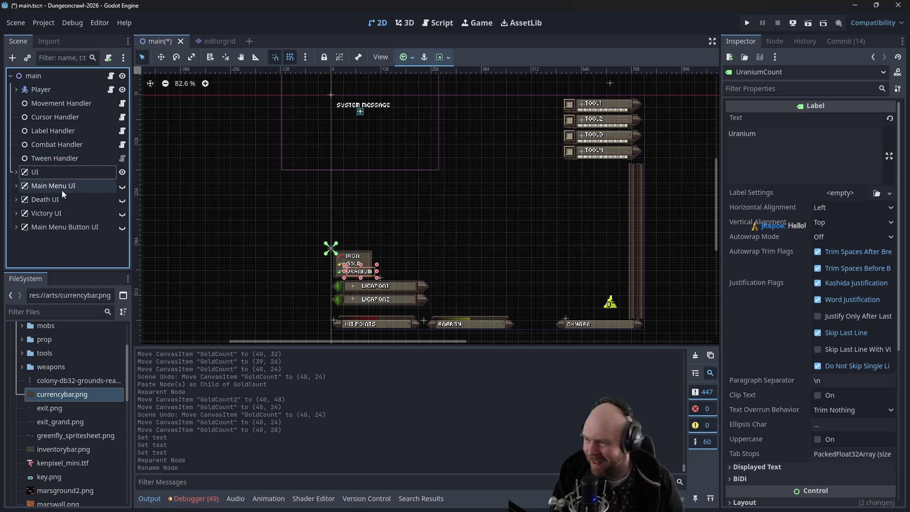
pyautogui.click(394, 227)
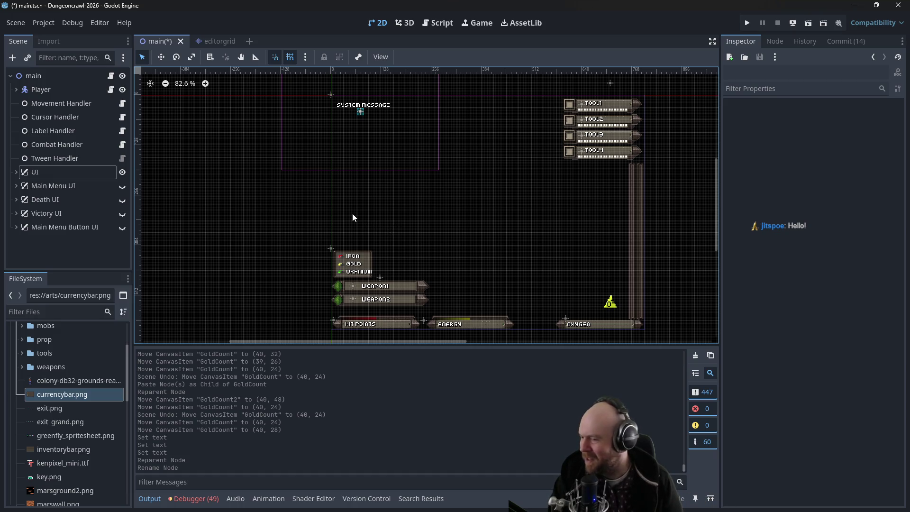
pyautogui.click(122, 187)
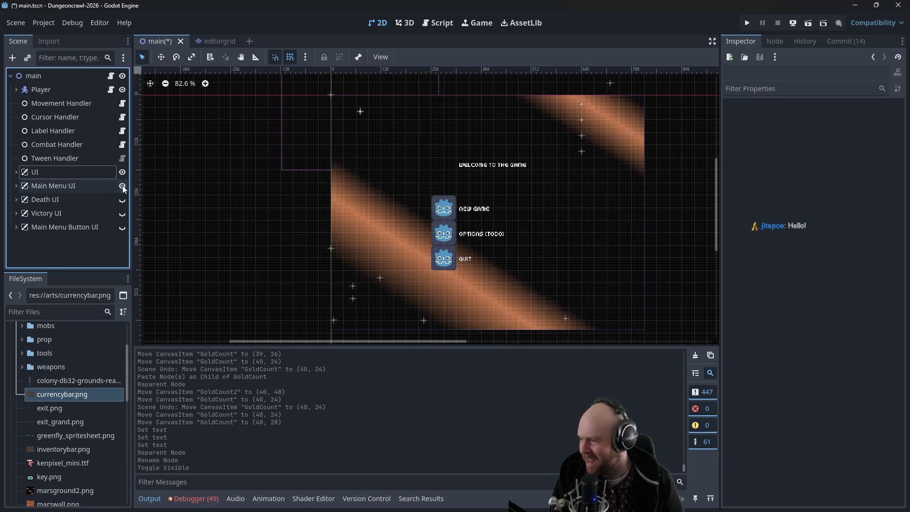
pyautogui.click(122, 187)
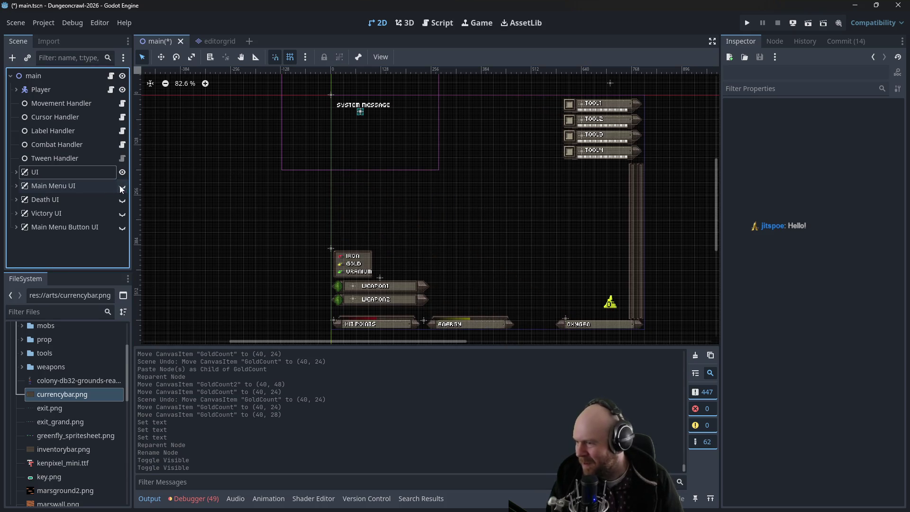
# Select the IRON and GOLD labels, fold the tree again, and select Label Handler
pyautogui.click(357, 265)
pyautogui.click(369, 268)
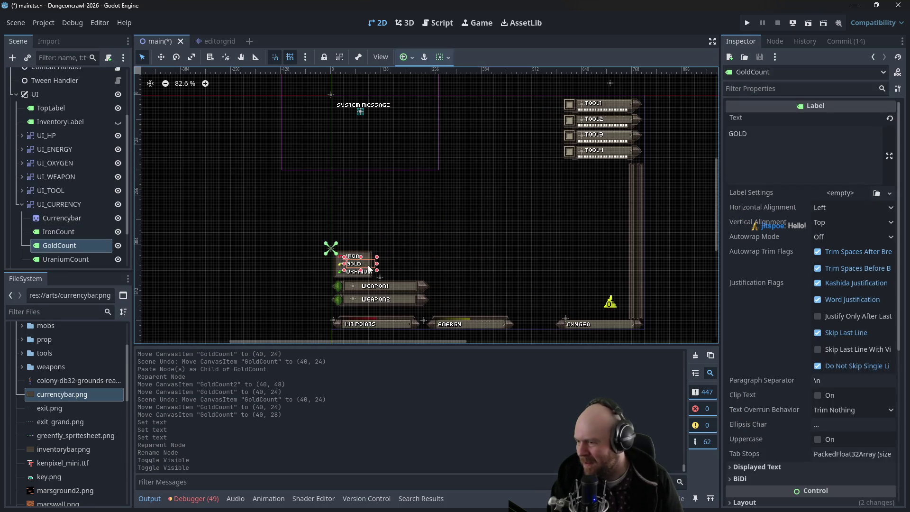
pyautogui.click(22, 204)
pyautogui.click(16, 94)
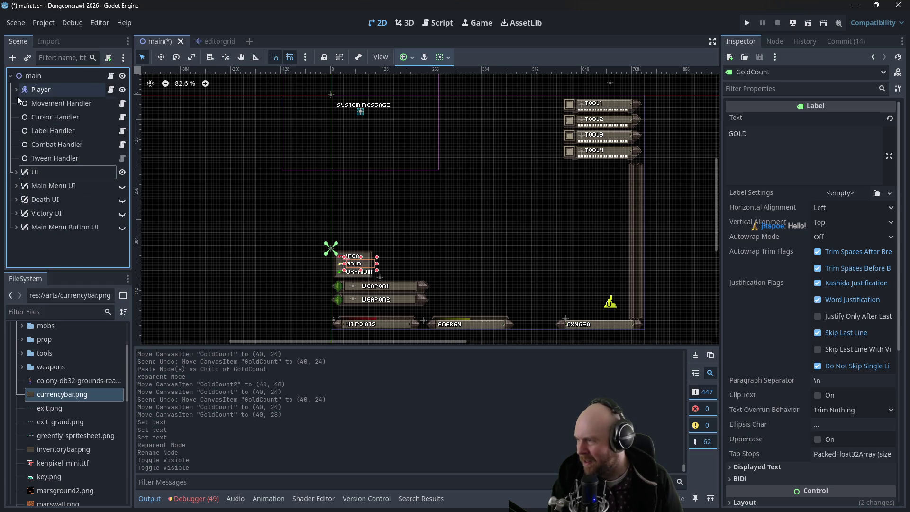
pyautogui.click(24, 131)
# Open label_handler.gd and select the whole update_inv_box function
pyautogui.click(123, 132)
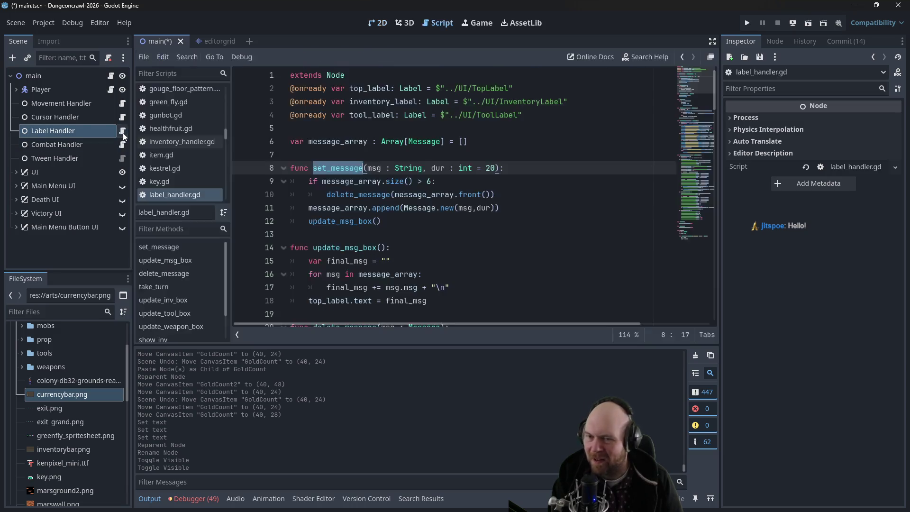
pyautogui.scroll(-5, 569, 214)
pyautogui.scroll(-9, 569, 213)
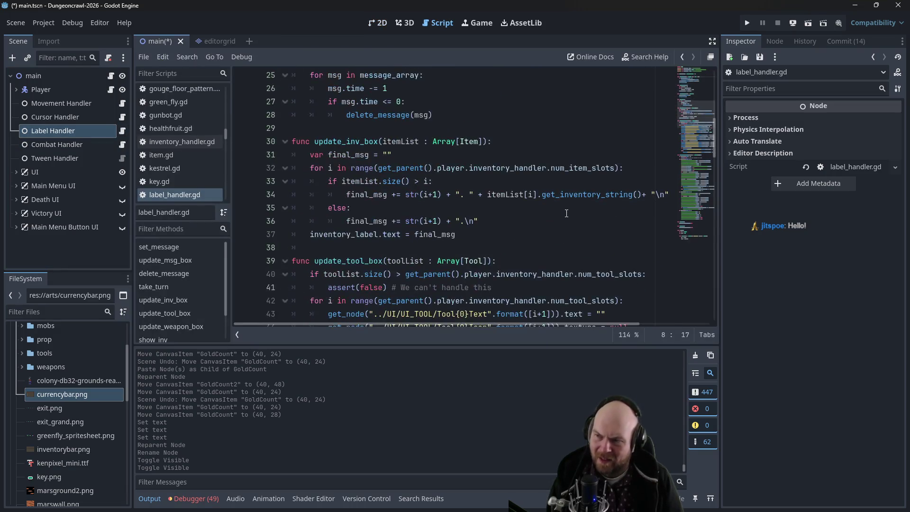
pyautogui.scroll(5, 521, 211)
pyautogui.scroll(2, 521, 210)
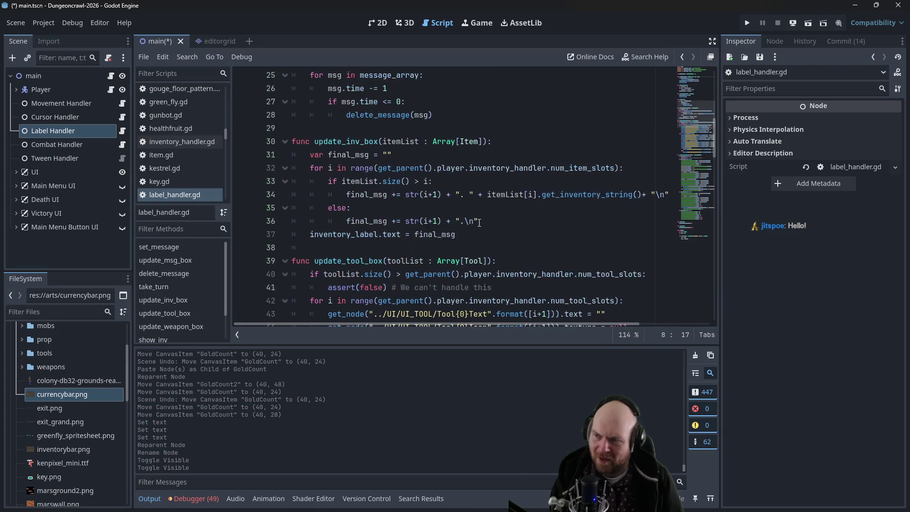
pyautogui.moveTo(293, 139)
pyautogui.mouseDown()
pyautogui.moveTo(498, 208)
pyautogui.moveTo(516, 231)
pyautogui.mouseUp()
pyautogui.hotkey('ctrl', 'c')
# Paste the function copy above class Message and rename it update_currency_box
pyautogui.scroll(-9, 527, 240)
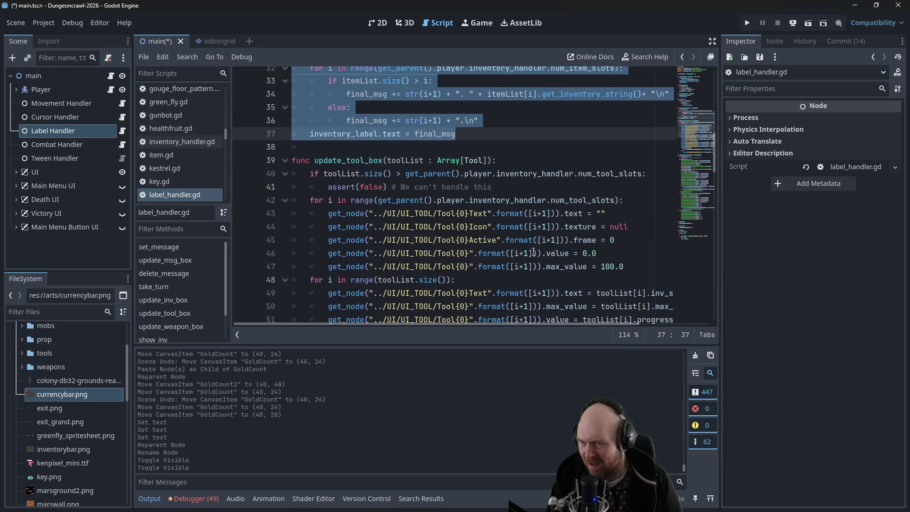
pyautogui.scroll(-15, 555, 243)
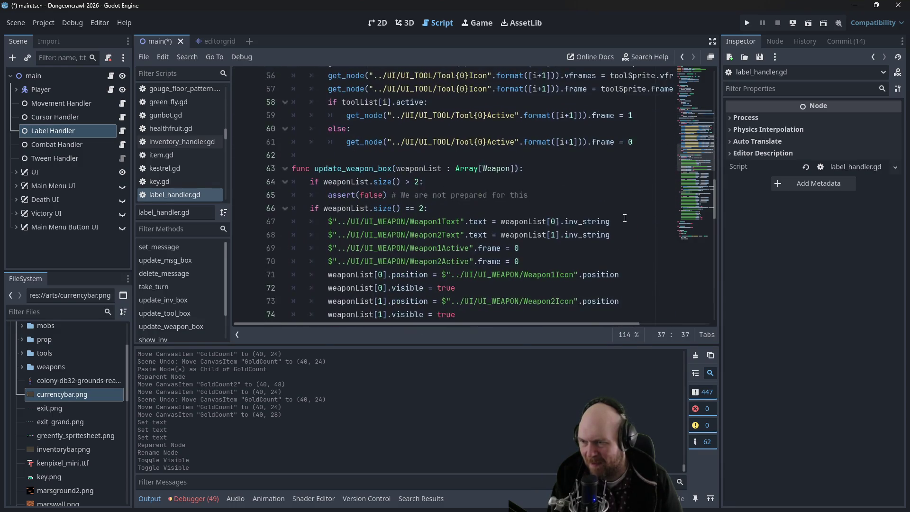
pyautogui.scroll(-4, 620, 219)
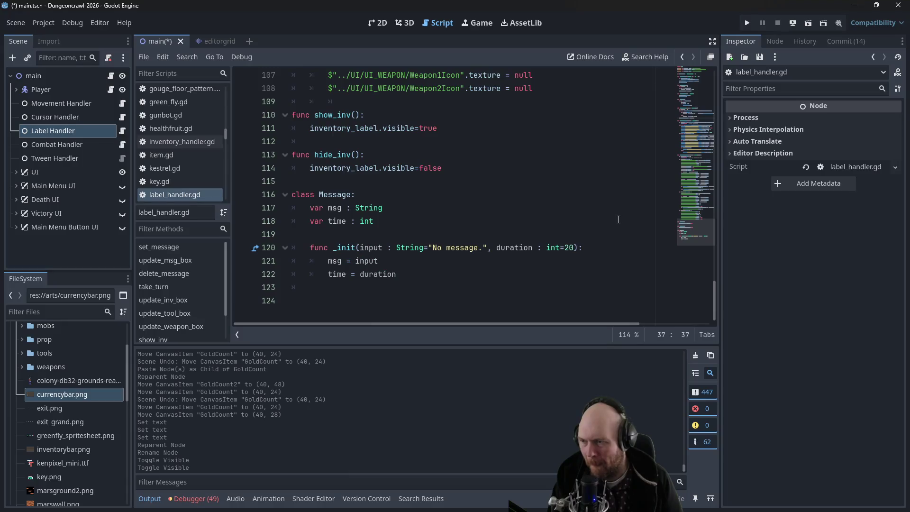
pyautogui.scroll(2, 517, 222)
pyautogui.click(340, 265)
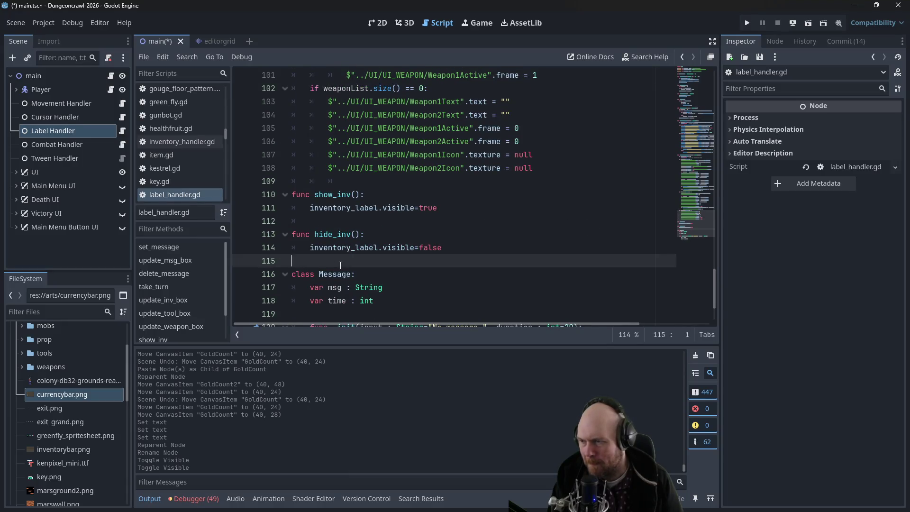
pyautogui.press('Return')
pyautogui.press('Return')
pyautogui.press('Up')
pyautogui.hotkey('ctrl', 'v')
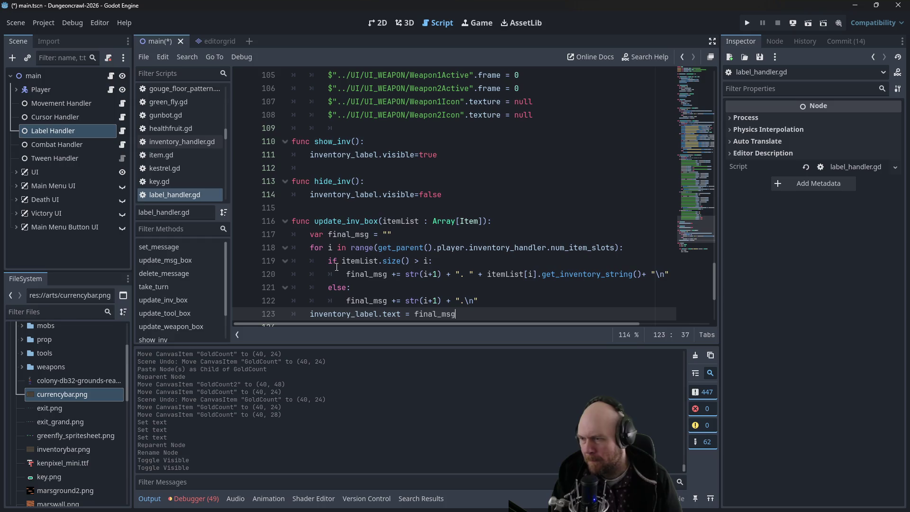
pyautogui.doubleClick(348, 220)
pyautogui.write('currency')
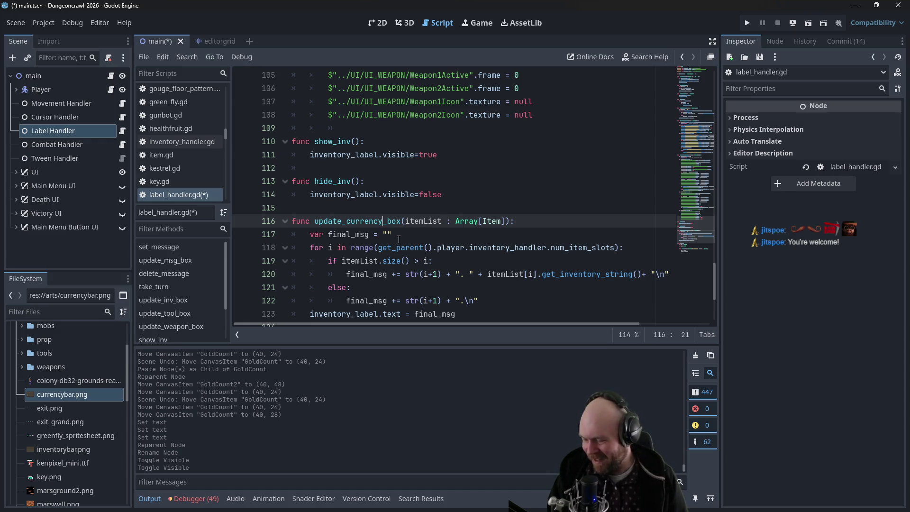
# Delete the final_msg initialisation line from update_currency_box
pyautogui.click(430, 222)
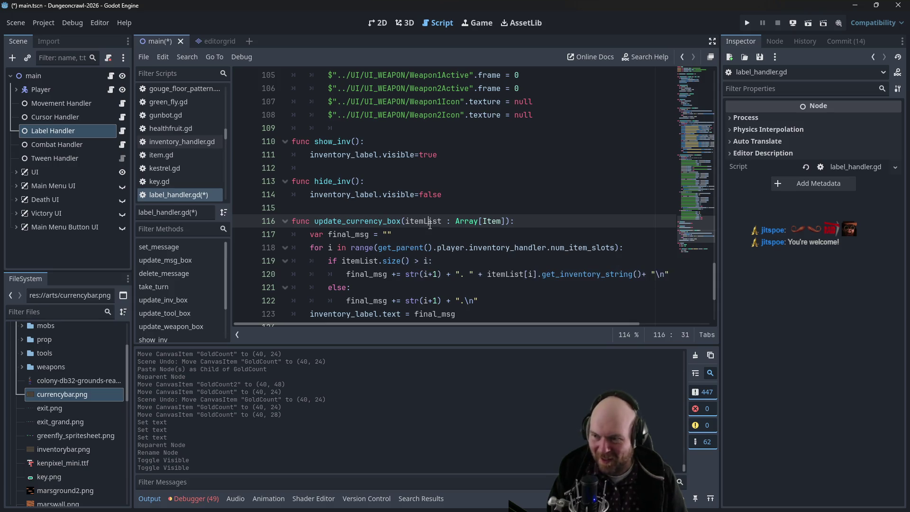
pyautogui.click(419, 233)
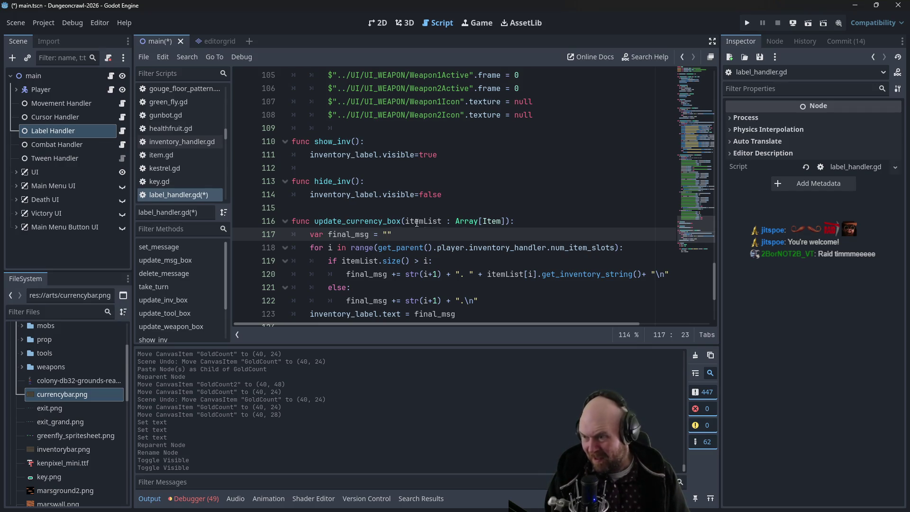
pyautogui.moveTo(402, 228); pyautogui.dragTo(330, 232)
pyautogui.press('BackSpace')
pyautogui.press('BackSpace')
pyautogui.press('BackSpace')
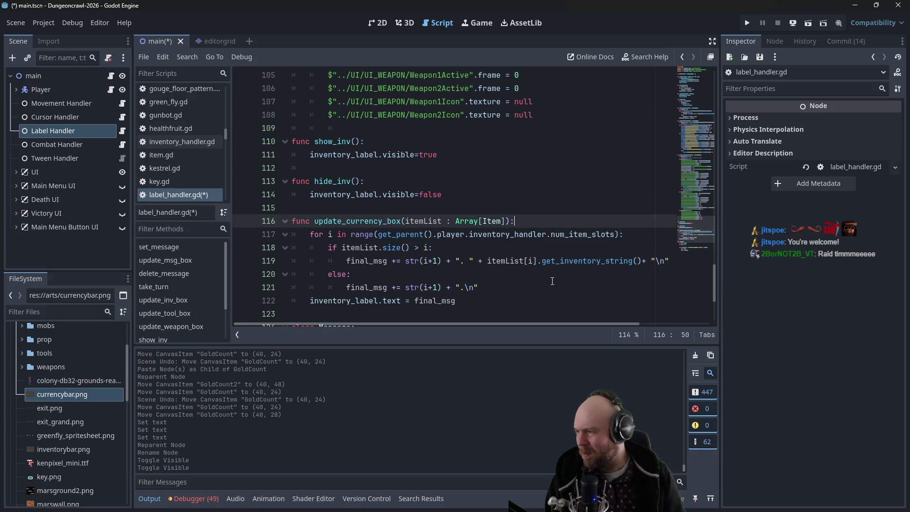
# Select the loop code, expand the UI node's children, and scroll the script back to line 1
pyautogui.click(425, 239)
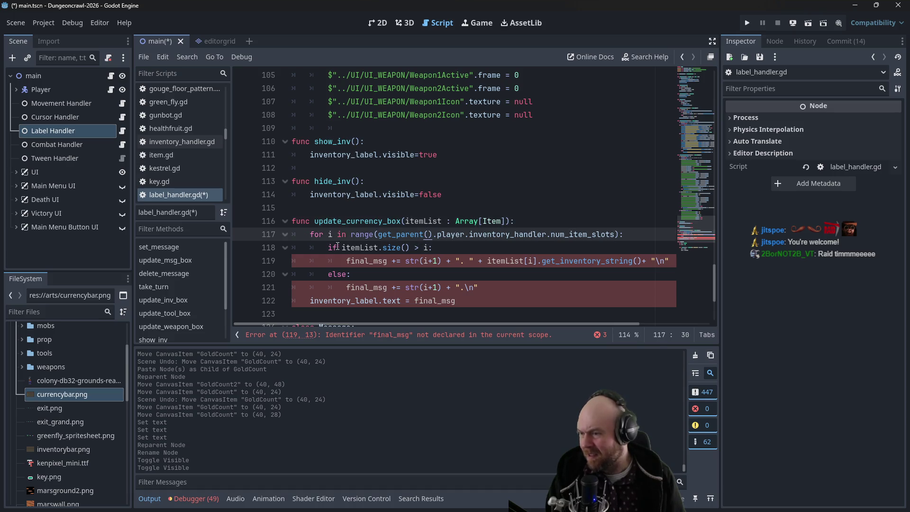
pyautogui.hotkey('shift', 'Down')
pyautogui.hotkey('shift', 'Down')
pyautogui.hotkey('shift', 'End')
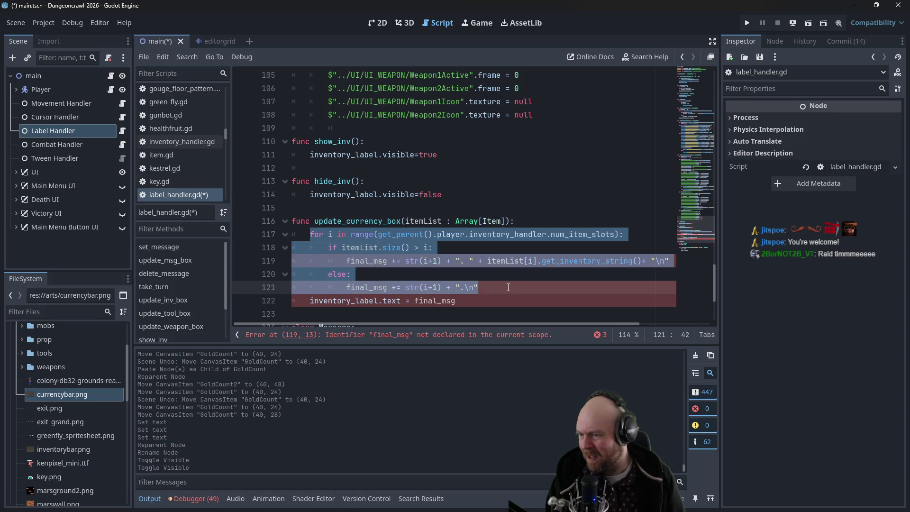
pyautogui.click(16, 172)
pyautogui.scroll(-2, 72, 221)
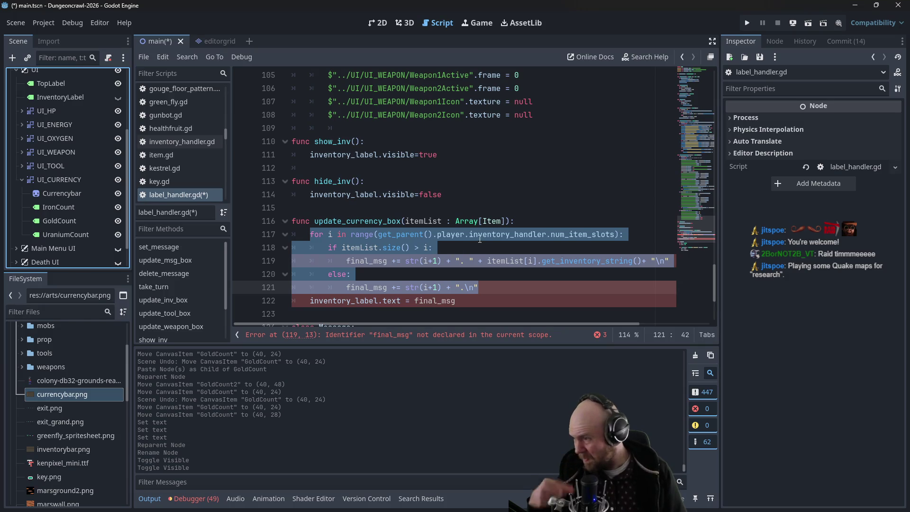
pyautogui.click(448, 268)
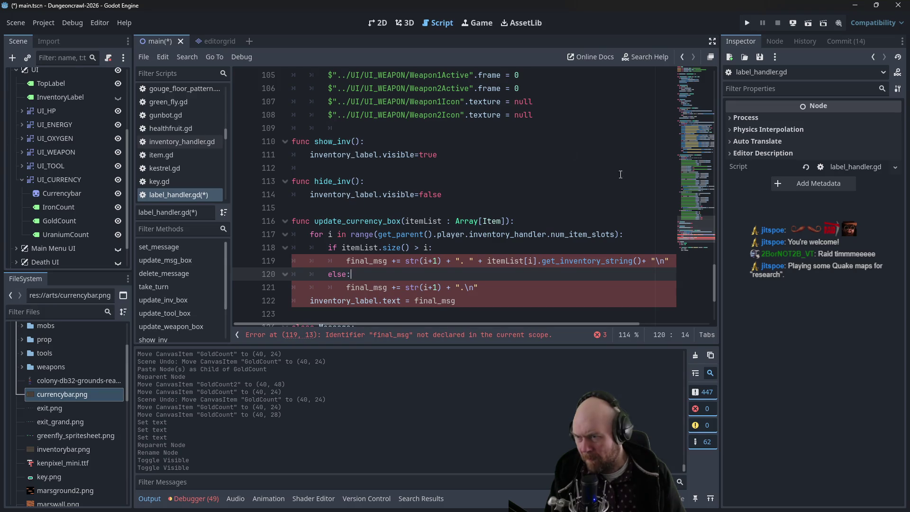
pyautogui.moveTo(717, 291); pyautogui.dragTo(702, 85)
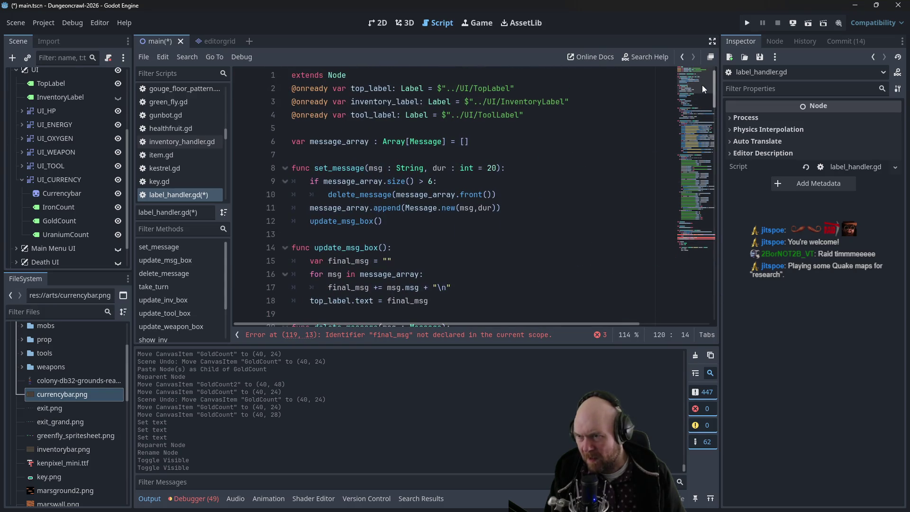
# Drop UI_CURRENCY onto line 5 to add the ui_currency variable, then return to update_currency_box
pyautogui.moveTo(52, 179); pyautogui.dragTo(333, 131)
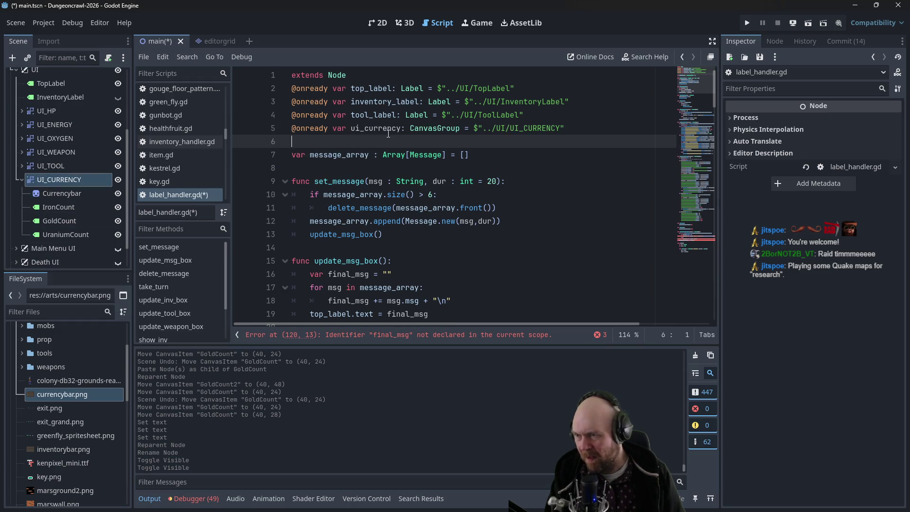
pyautogui.moveTo(704, 94); pyautogui.dragTo(696, 294)
pyautogui.scroll(-2, 695, 297)
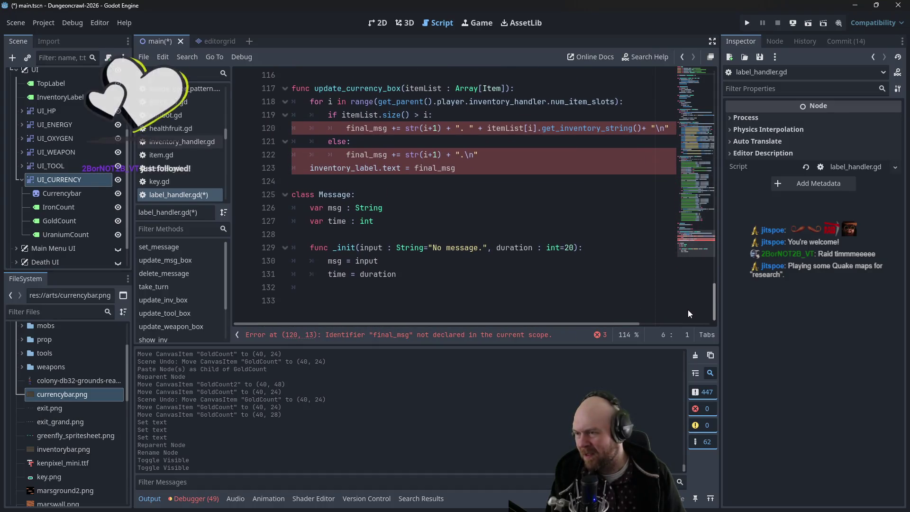
pyautogui.click(463, 127)
pyautogui.scroll(1, 463, 127)
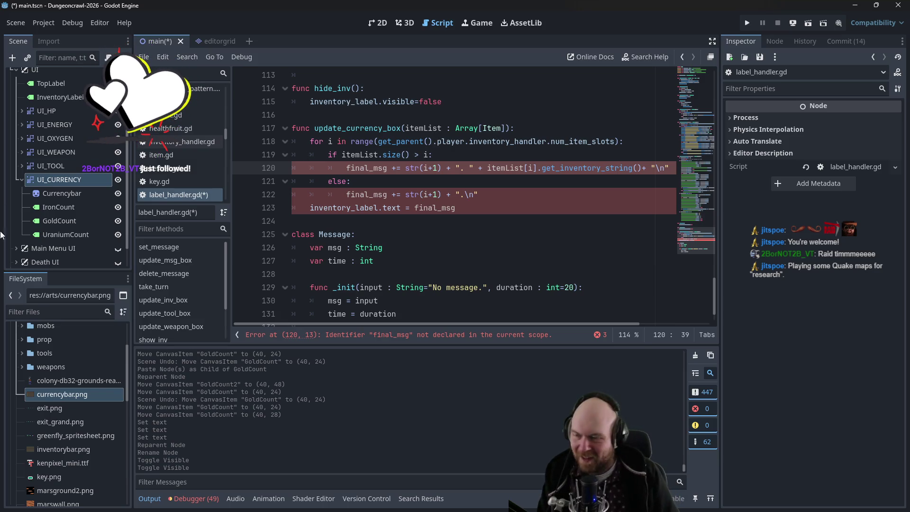
pyautogui.click(410, 193)
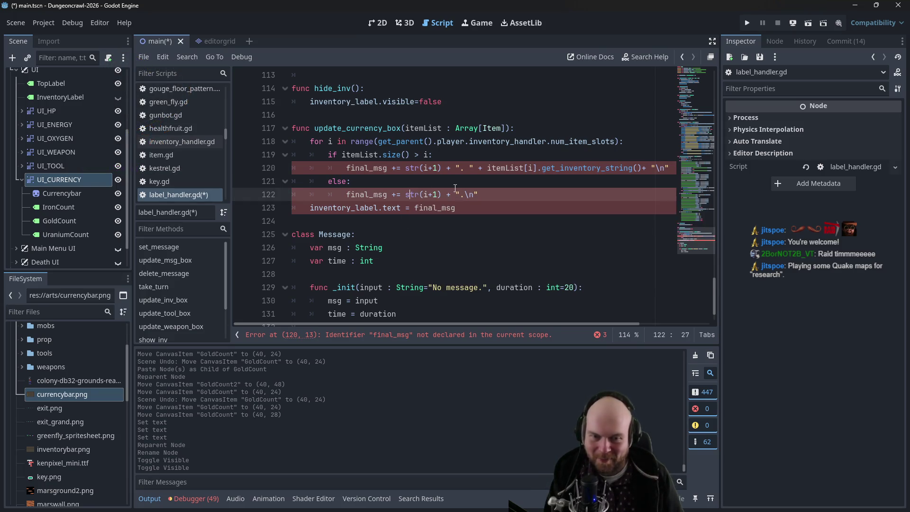
pyautogui.click(466, 209)
pyautogui.moveTo(448, 209); pyautogui.dragTo(266, 146)
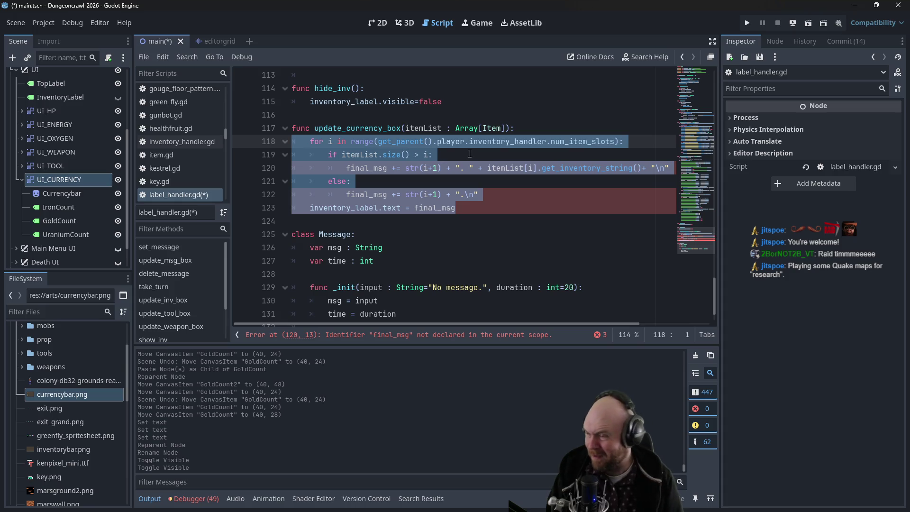
pyautogui.moveTo(406, 128); pyautogui.dragTo(507, 127)
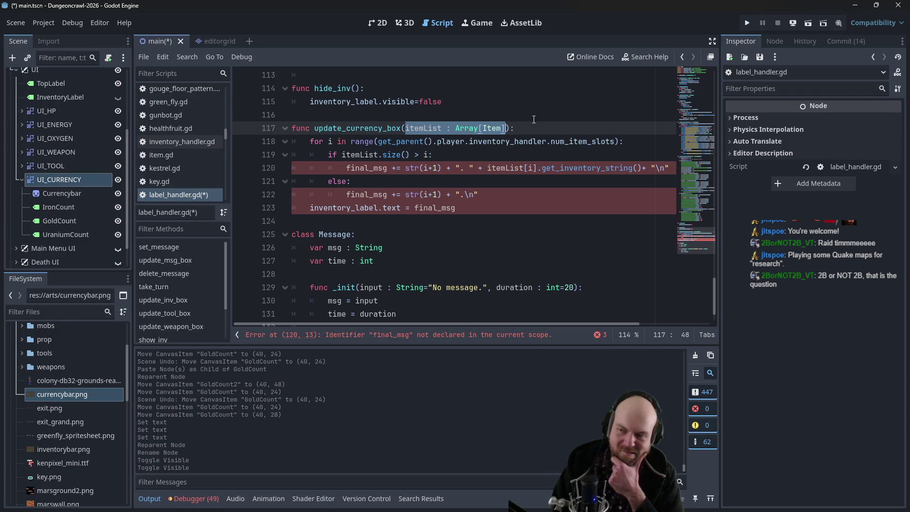
pyautogui.scroll(7, 534, 119)
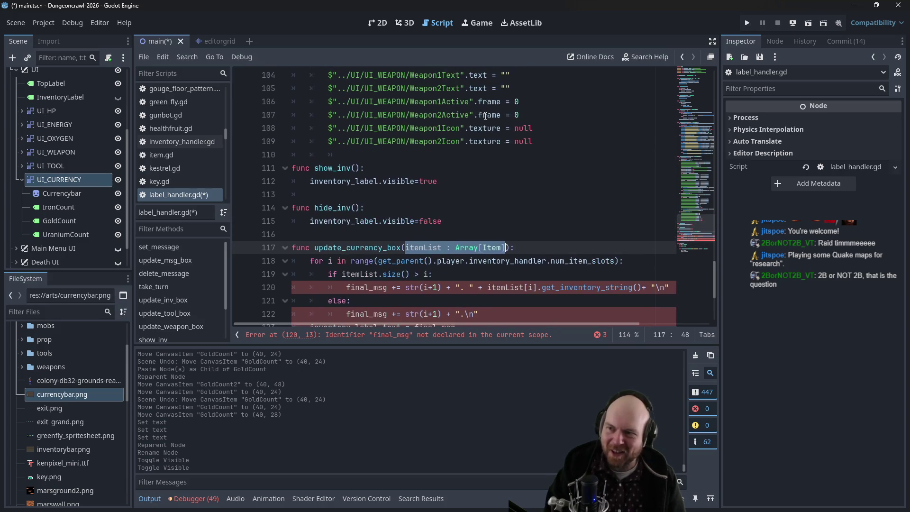
pyautogui.scroll(12, 486, 116)
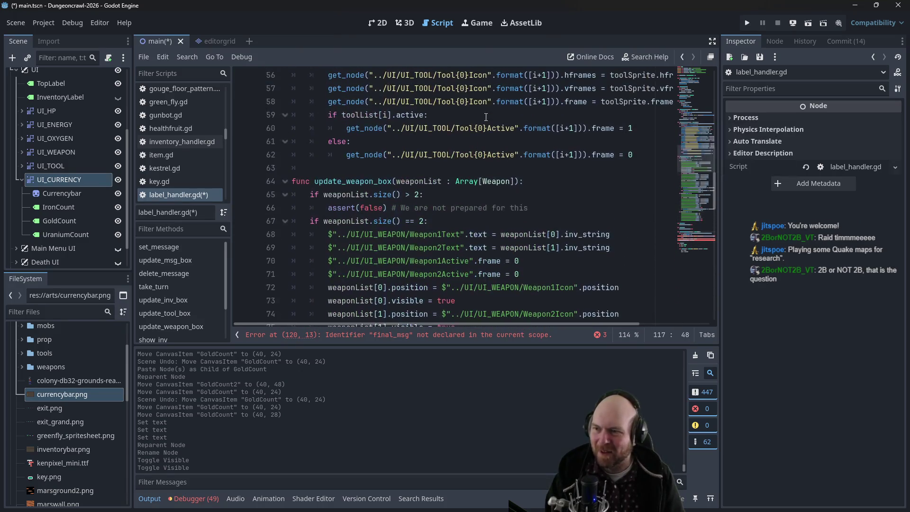
pyautogui.scroll(7, 498, 140)
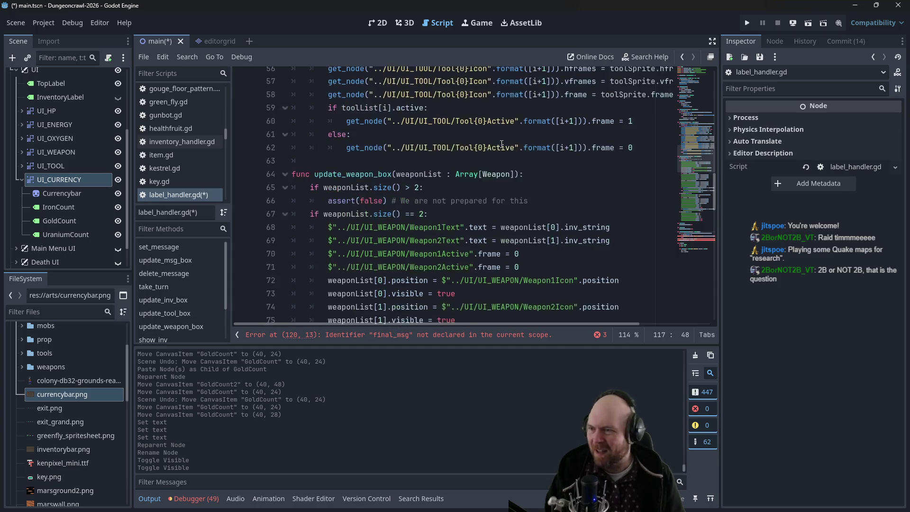
pyautogui.scroll(2, 502, 144)
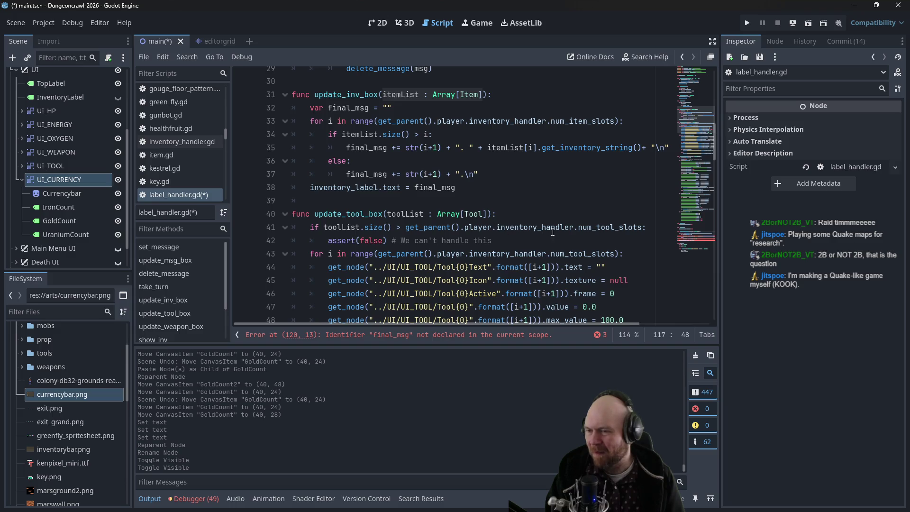
pyautogui.scroll(3, 410, 216)
pyautogui.scroll(7, 461, 212)
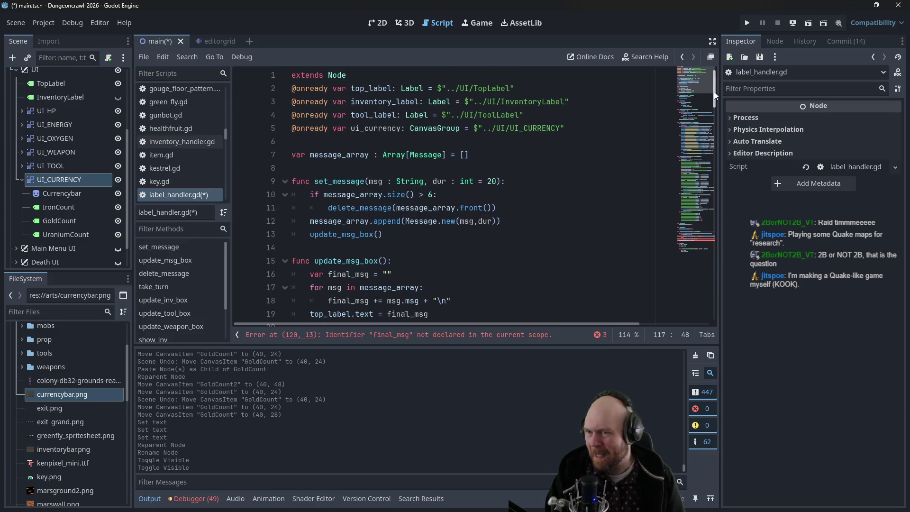
pyautogui.moveTo(714, 92); pyautogui.dragTo(686, 290)
pyautogui.moveTo(405, 193); pyautogui.dragTo(506, 194)
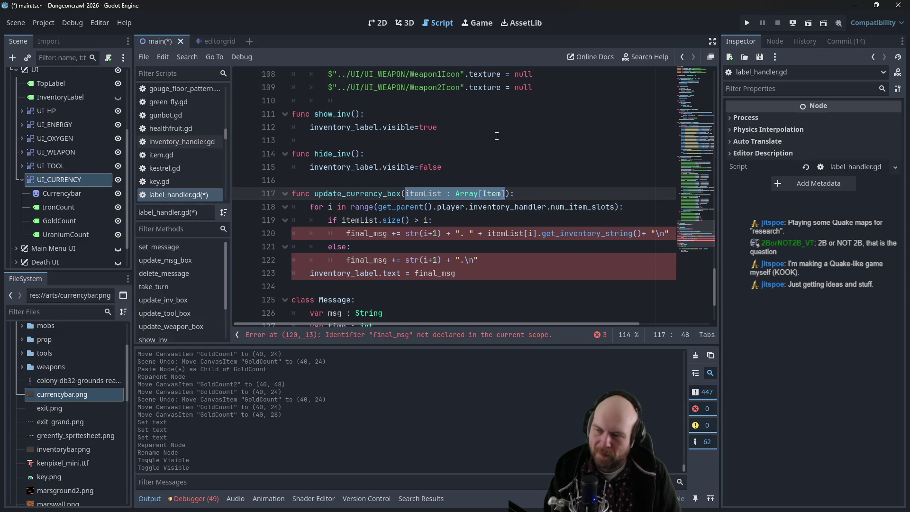
# Remove the itemList parameter and look up the player's inventory_handler path at line 41
pyautogui.press('BackSpace')
pyautogui.scroll(10, 488, 156)
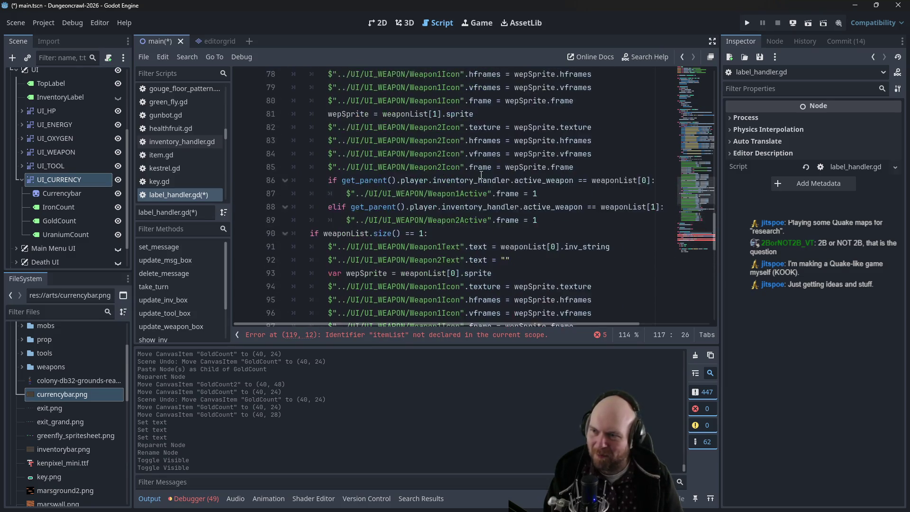
pyautogui.scroll(5, 481, 175)
pyautogui.moveTo(715, 207)
pyautogui.mouseDown()
pyautogui.moveTo(709, 113)
pyautogui.moveTo(708, 136)
pyautogui.mouseUp()
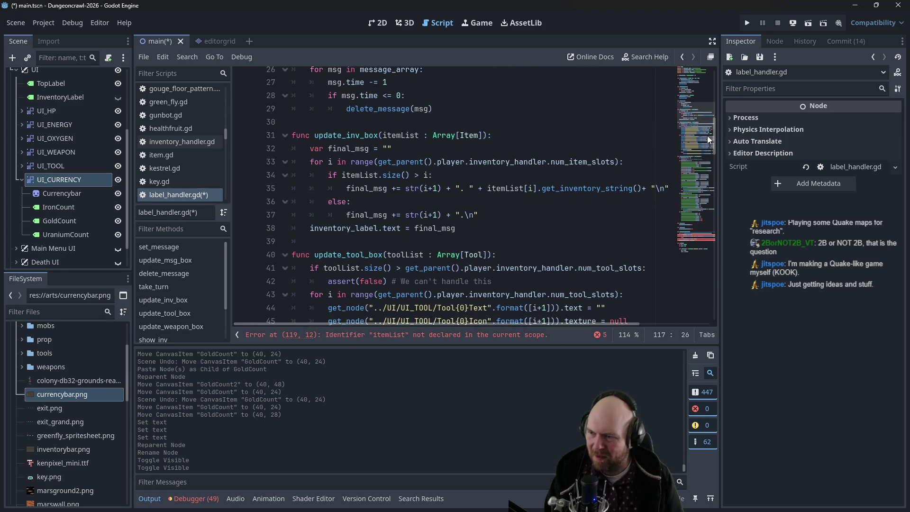
pyautogui.moveTo(406, 268)
pyautogui.mouseDown()
pyautogui.moveTo(593, 267)
pyautogui.moveTo(573, 268)
pyautogui.mouseUp()
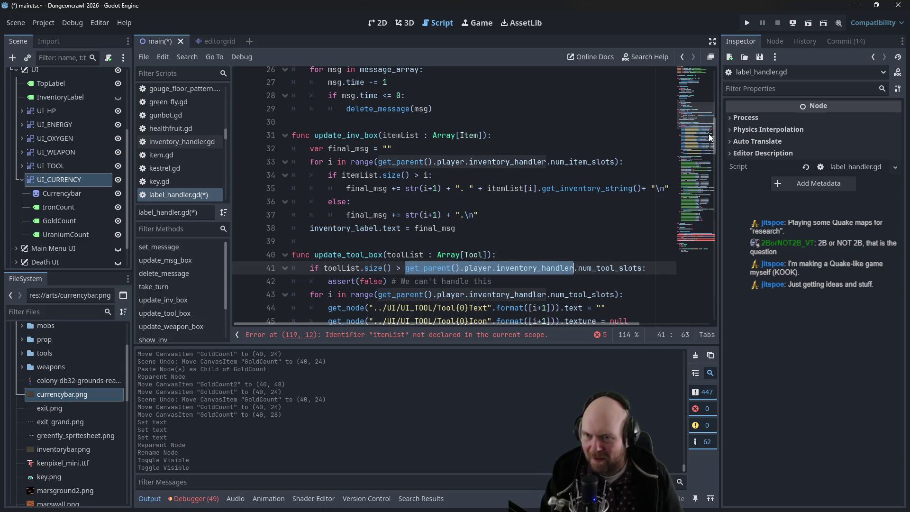
pyautogui.moveTo(715, 137); pyautogui.dragTo(710, 316)
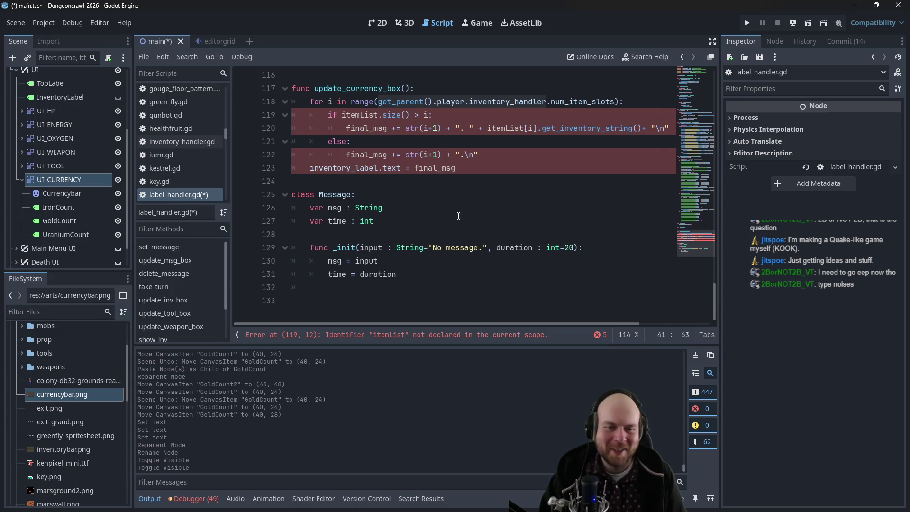
pyautogui.scroll(1, 428, 207)
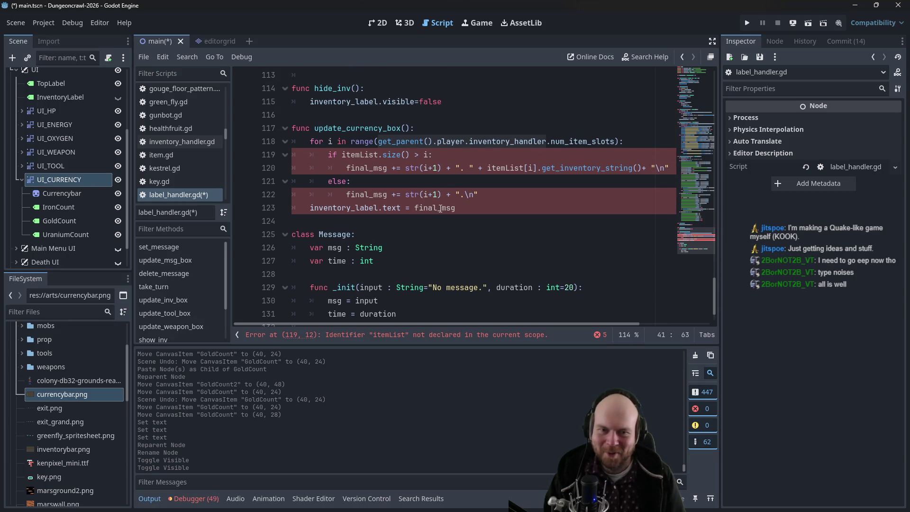
pyautogui.scroll(2, 446, 205)
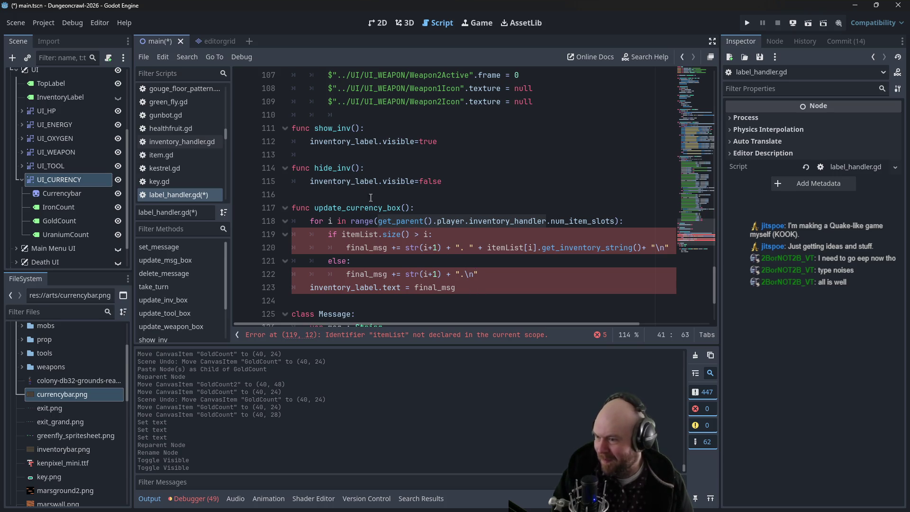
# Rewrite line 118 as var inv_han = get_parent().player.inventory_handler and select line 119
pyautogui.click(405, 208)
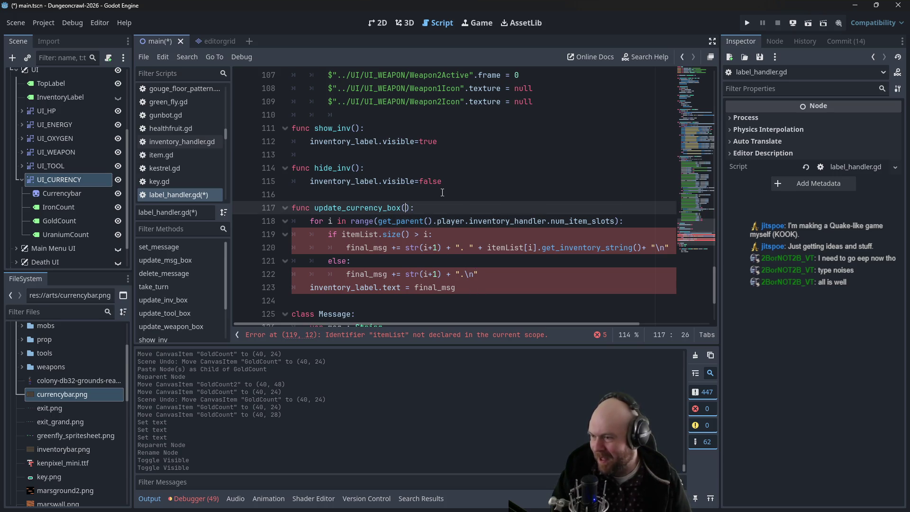
pyautogui.click(444, 206)
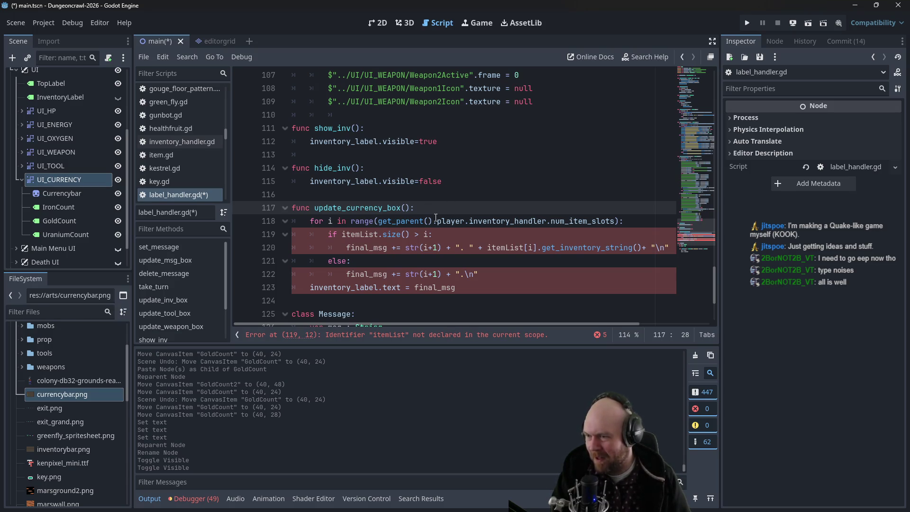
pyautogui.moveTo(378, 221); pyautogui.dragTo(310, 221)
pyautogui.press('BackSpace')
pyautogui.write('var inve')
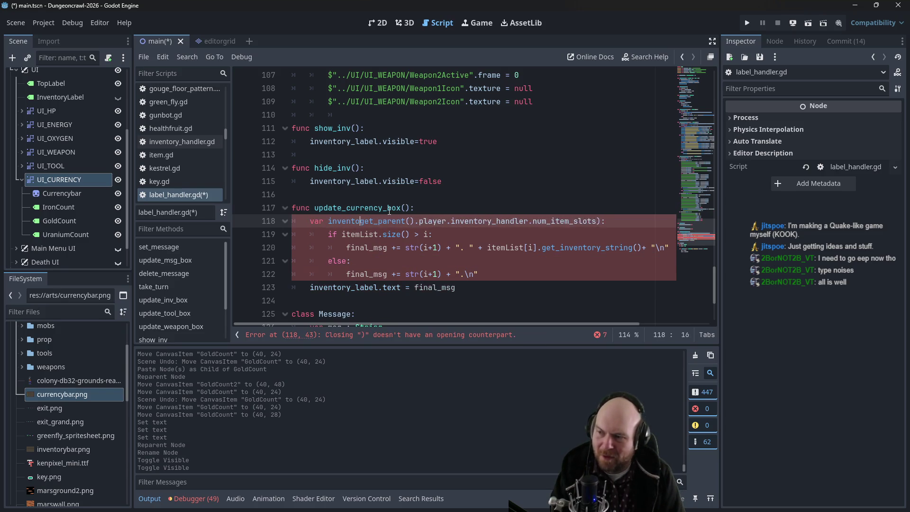
pyautogui.press('BackSpace')
pyautogui.write('_han =')
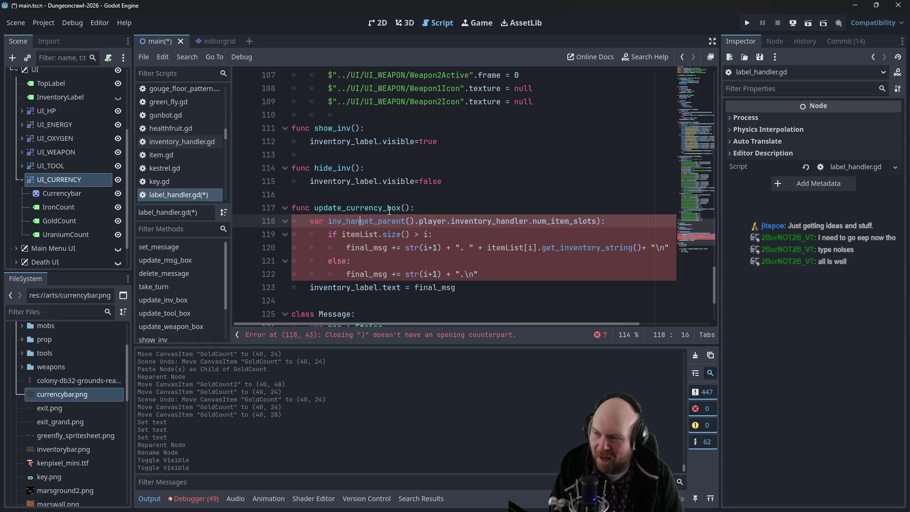
pyautogui.moveTo(621, 221); pyautogui.dragTo(544, 221)
pyautogui.press('BackSpace')
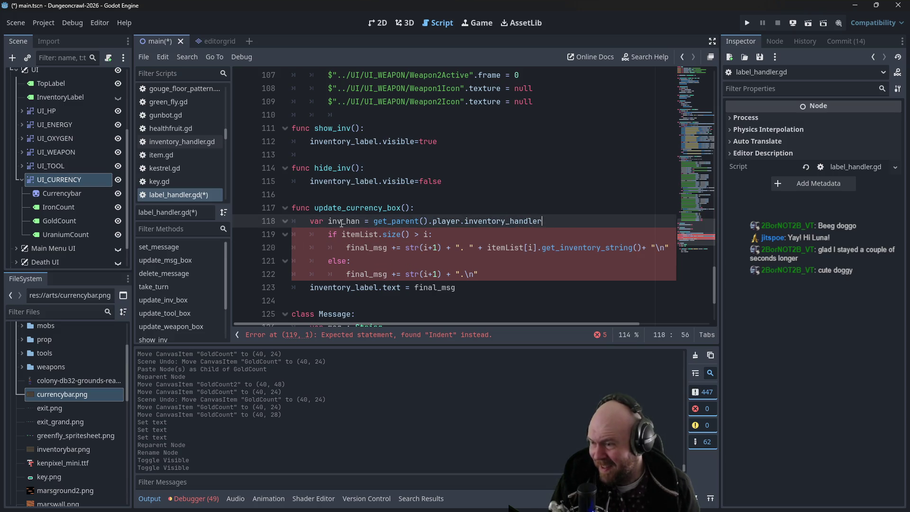
pyautogui.moveTo(329, 234); pyautogui.dragTo(455, 237)
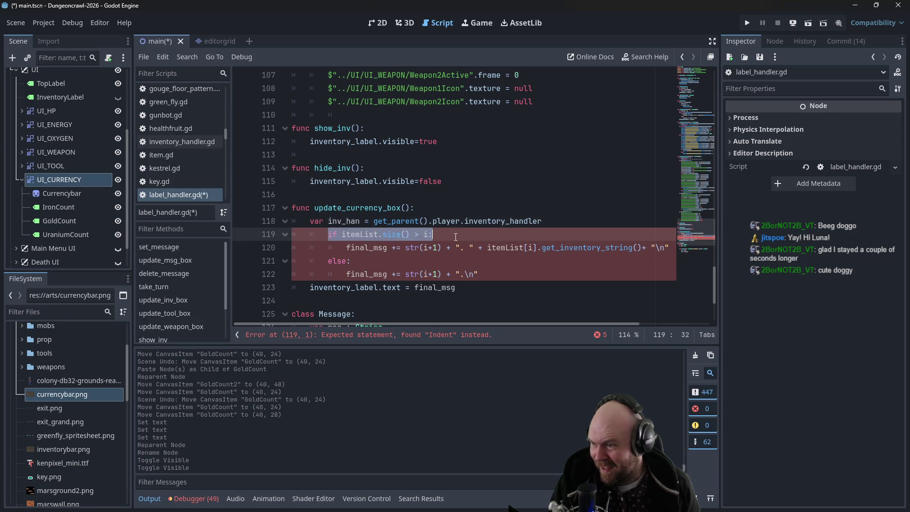
# Replace the itemList size check on line 119 with ui_currency.$IronCount.text = inv_han.iron
pyautogui.press('BackSpace')
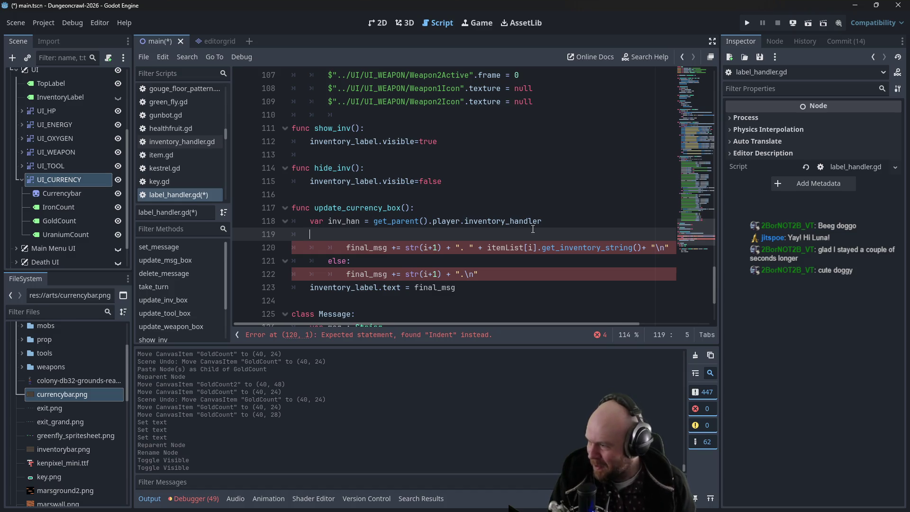
pyautogui.click(70, 210)
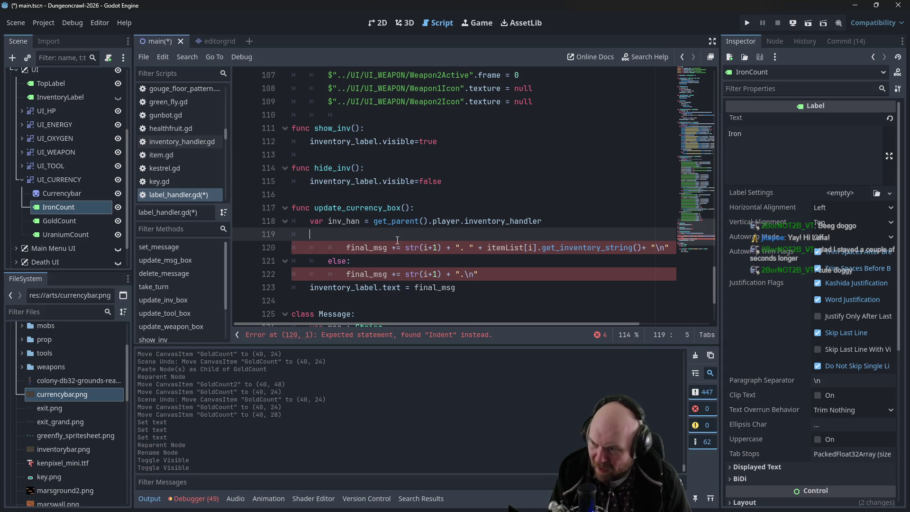
pyautogui.write('ui_currency.$')
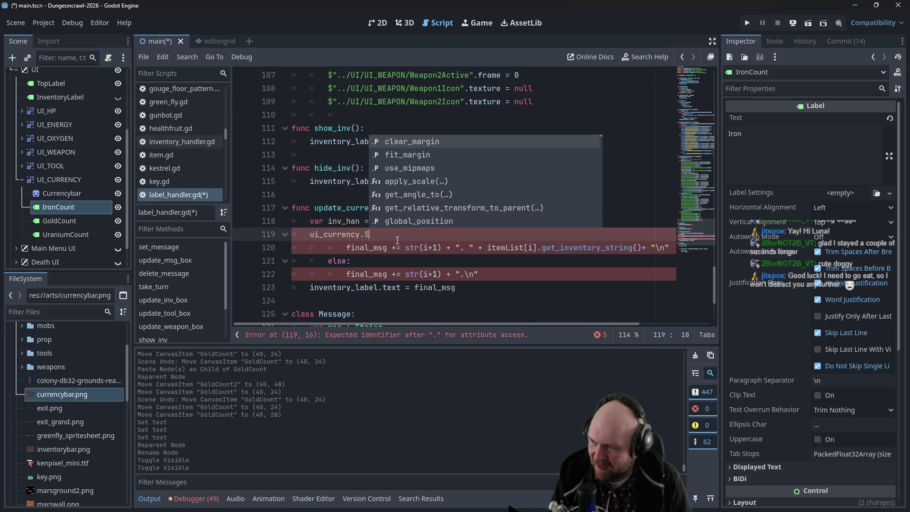
pyautogui.write('IronCount.')
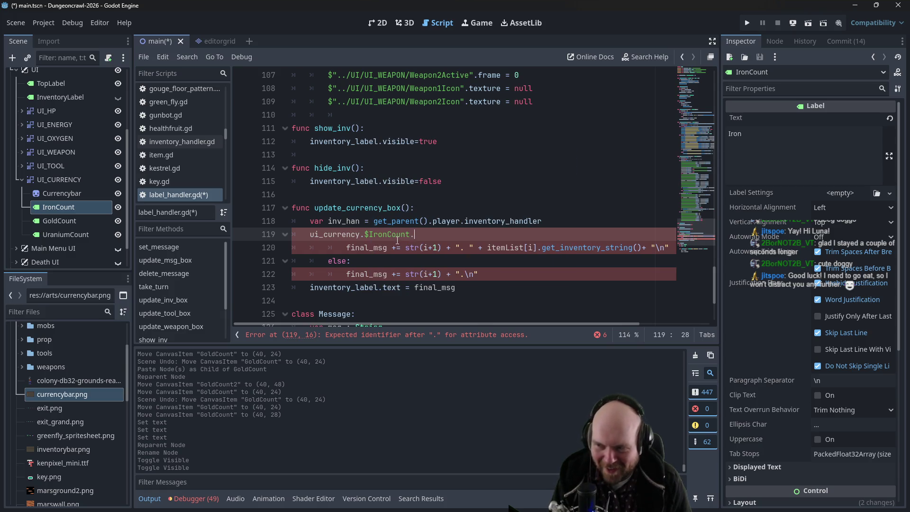
pyautogui.write('text = ')
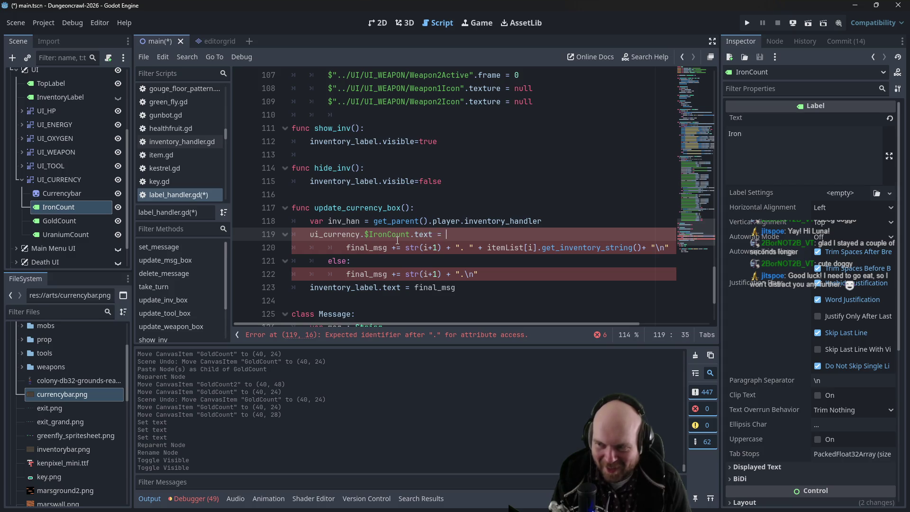
pyautogui.write('in')
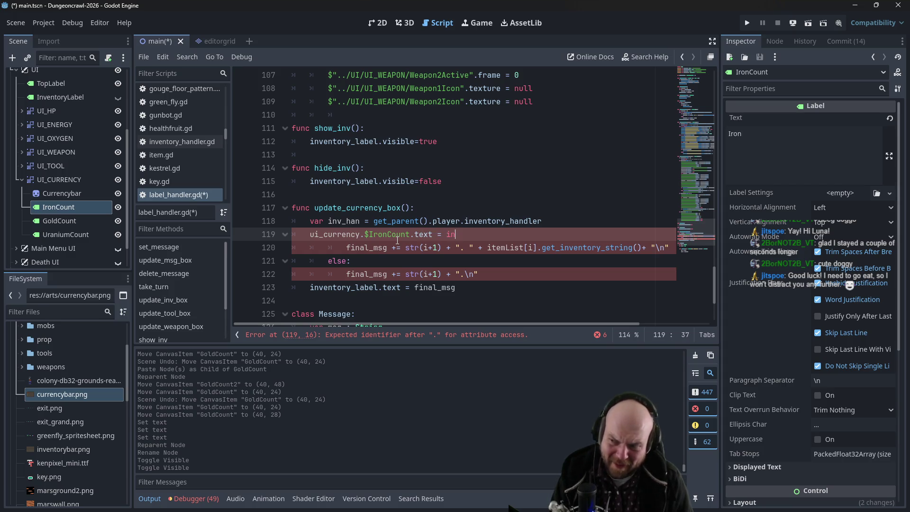
pyautogui.write('v_han.iron')
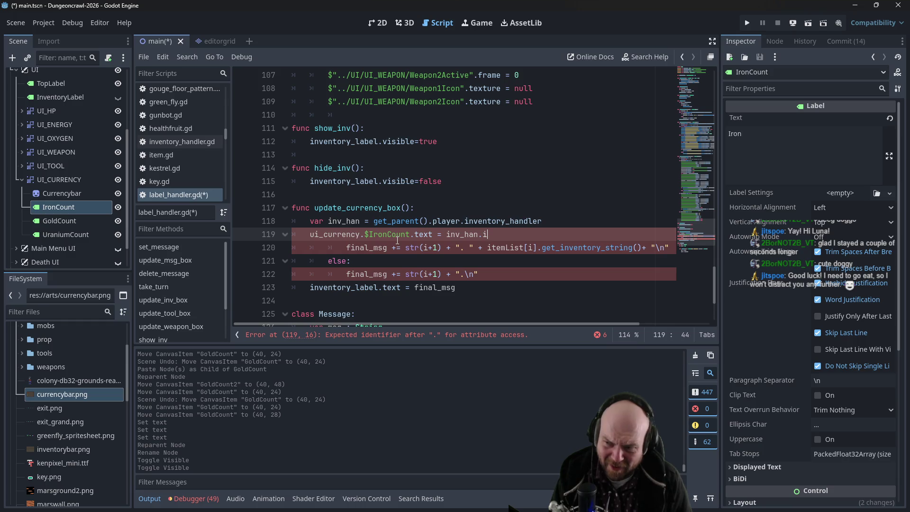
# Delete the leftover loop lines 120–123 and save
pyautogui.moveTo(462, 287)
pyautogui.mouseDown()
pyautogui.moveTo(332, 287)
pyautogui.moveTo(268, 247)
pyautogui.mouseUp()
pyautogui.press('BackSpace')
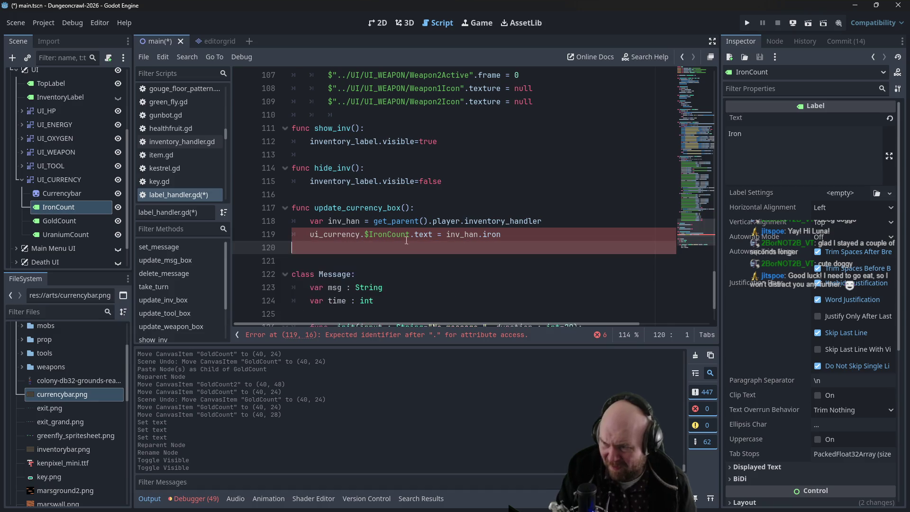
pyautogui.hotkey('ctrl', 's')
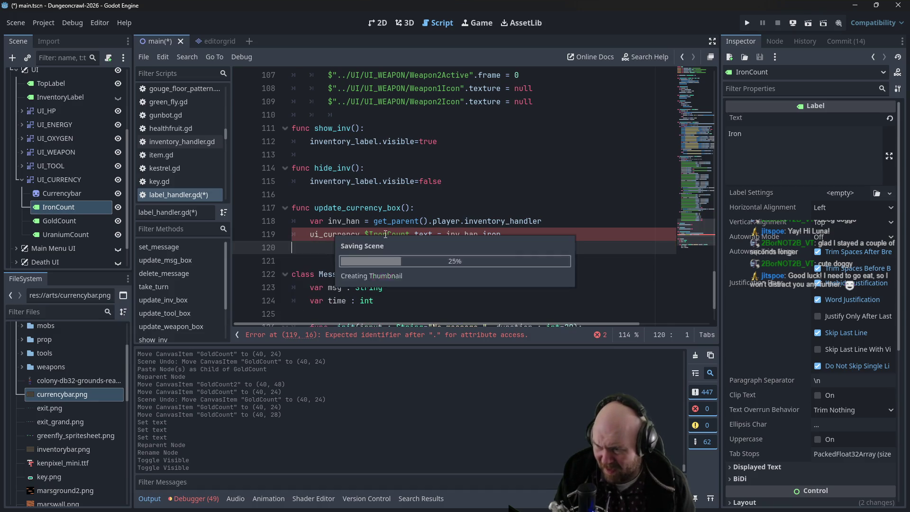
# Try quoting "IronCount" on line 119, then drop in the IronCount node's path instead
pyautogui.click(371, 234)
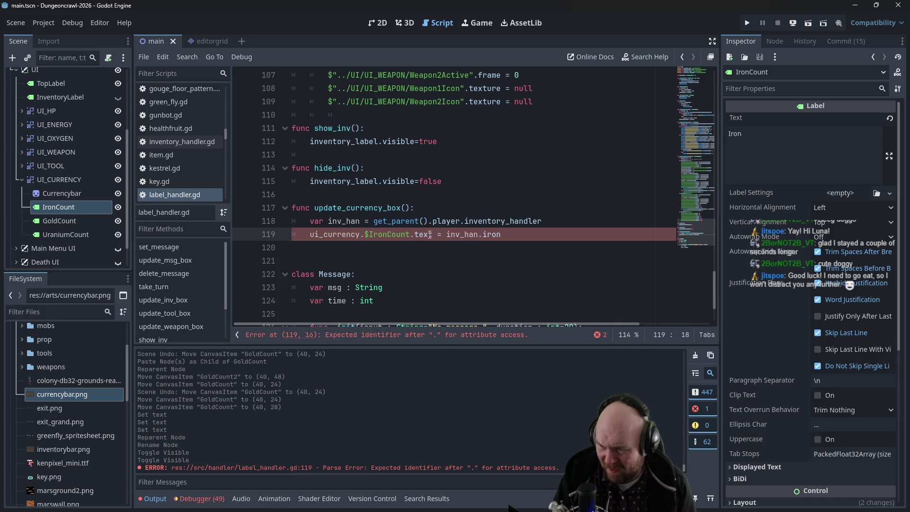
pyautogui.write('"')
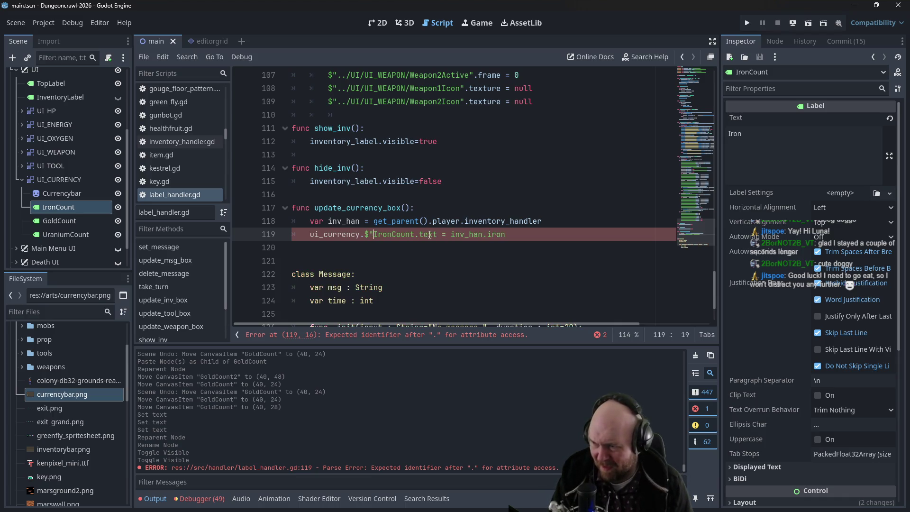
pyautogui.press('Right')
pyautogui.write('"')
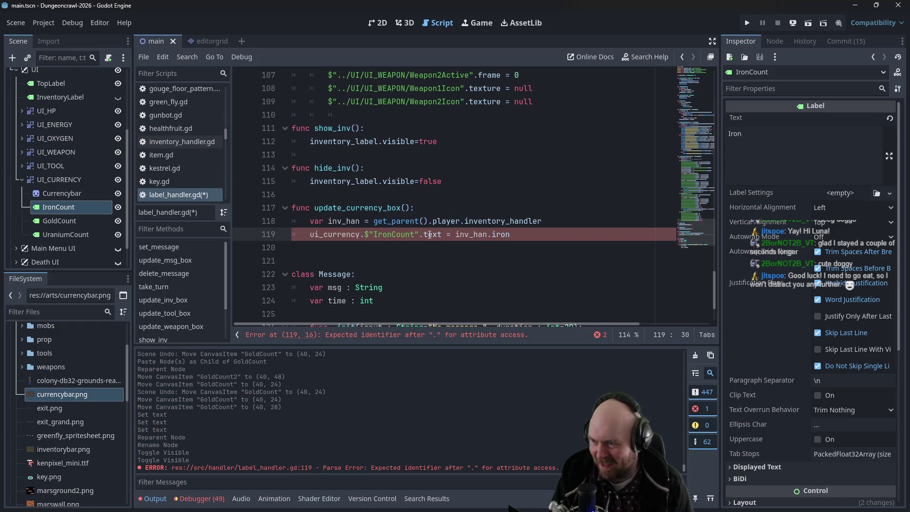
pyautogui.press('BackSpace')
pyautogui.press('BackSpace')
pyautogui.press('BackSpace')
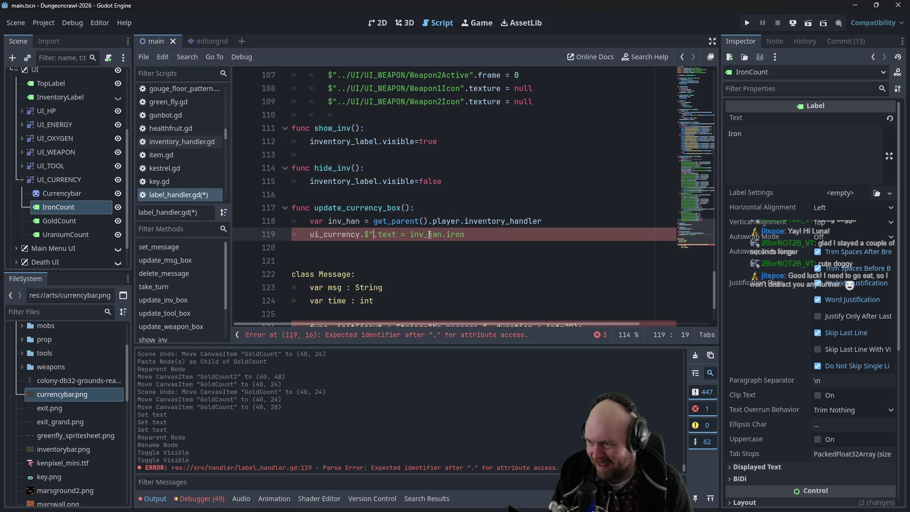
pyautogui.write('Iro')
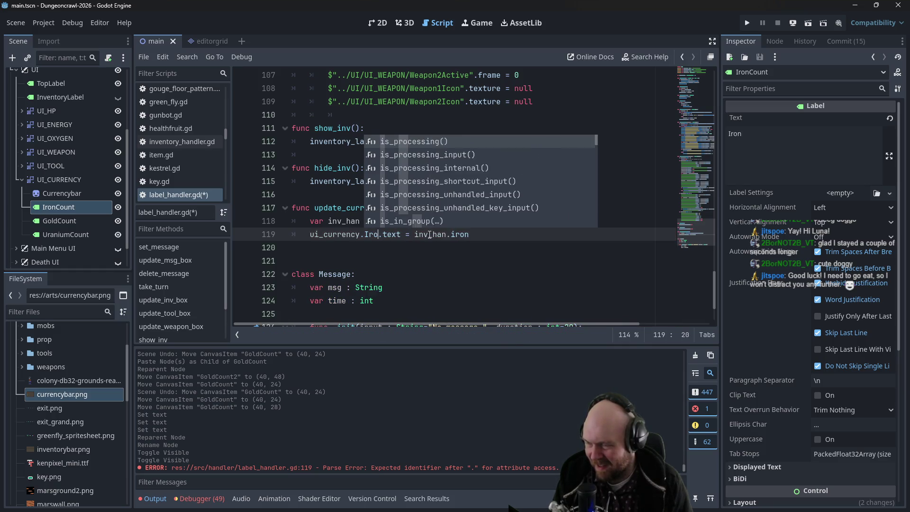
pyautogui.press('BackSpace')
pyautogui.press('BackSpace')
pyautogui.press('BackSpace')
pyautogui.moveTo(80, 208)
pyautogui.mouseDown()
pyautogui.moveTo(351, 222)
pyautogui.moveTo(366, 236)
pyautogui.mouseUp()
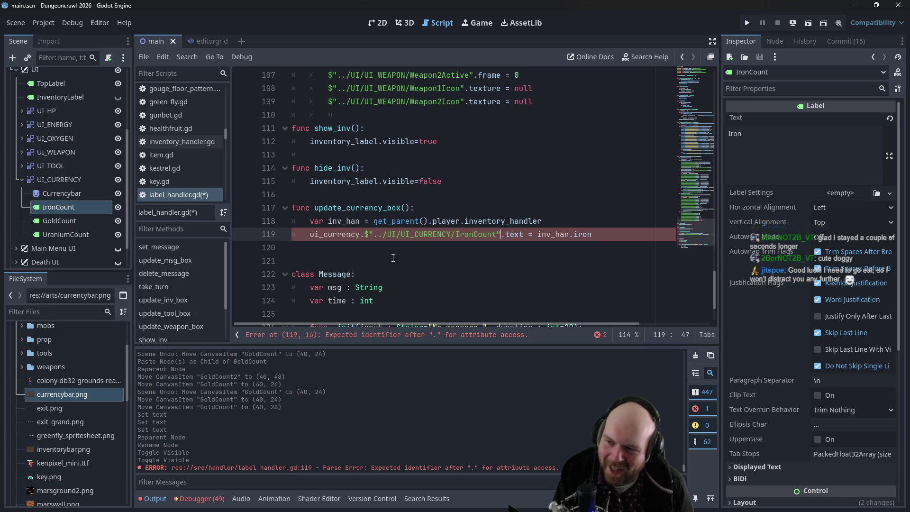
# Check where ui_currency is declared and replace the node path with get_child($IronCount)
pyautogui.keyDown('ctrl'); pyautogui.click(333, 235); pyautogui.keyUp('ctrl')
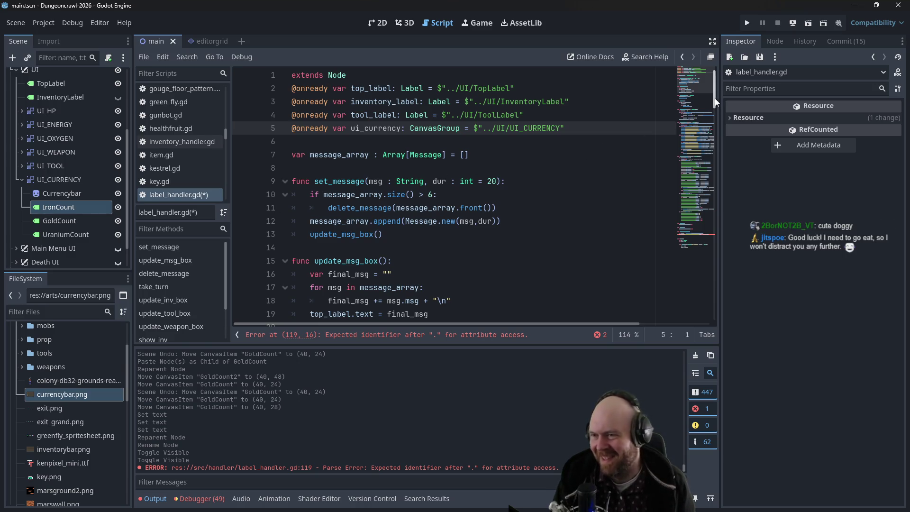
pyautogui.moveTo(715, 99)
pyautogui.mouseDown()
pyautogui.moveTo(670, 328)
pyautogui.moveTo(681, 312)
pyautogui.mouseUp()
pyautogui.scroll(2, 686, 302)
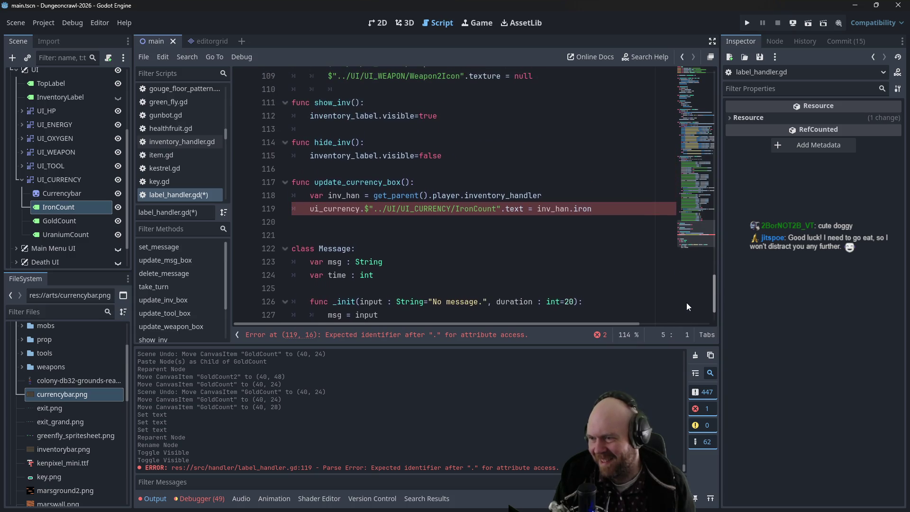
pyautogui.click(413, 208)
pyautogui.click(365, 209)
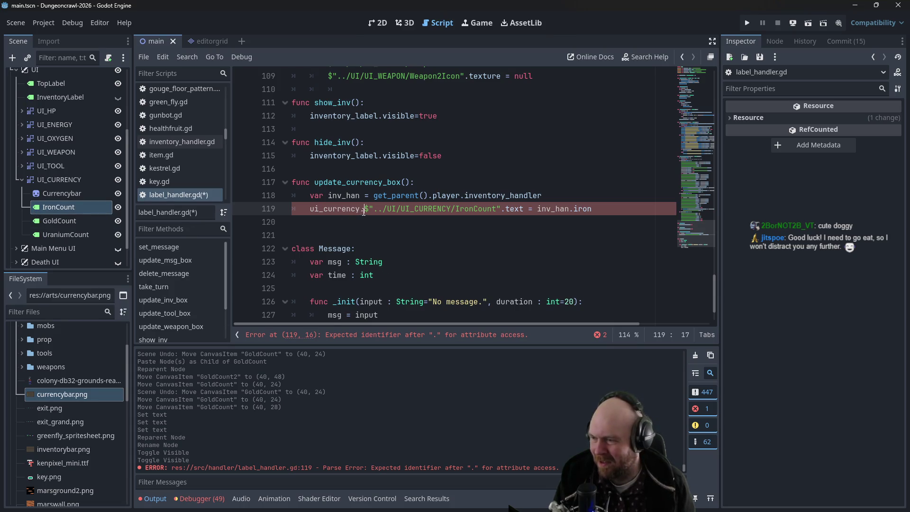
pyautogui.moveTo(365, 210); pyautogui.dragTo(503, 214)
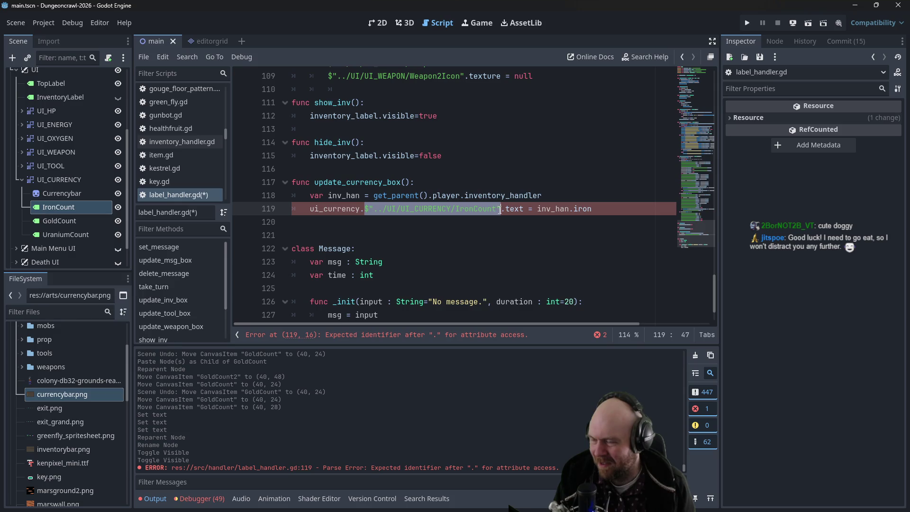
pyautogui.write('get_child')
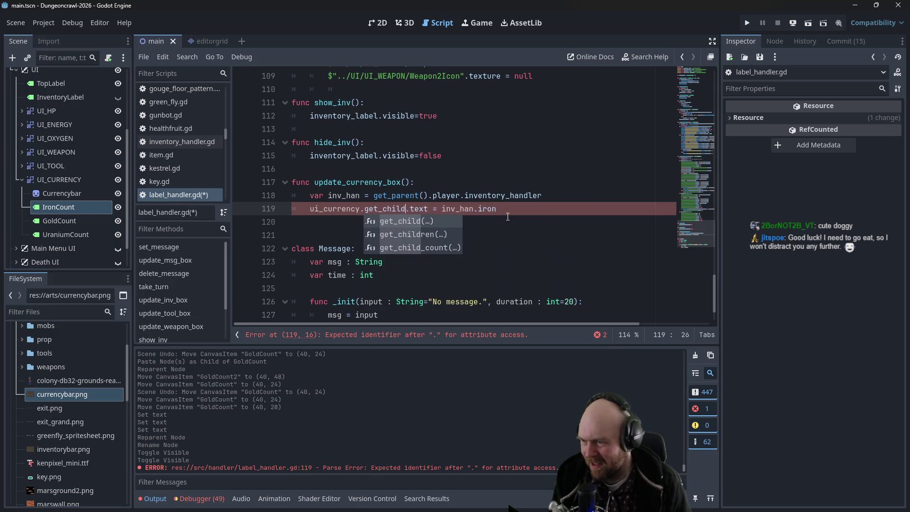
pyautogui.press('Return')
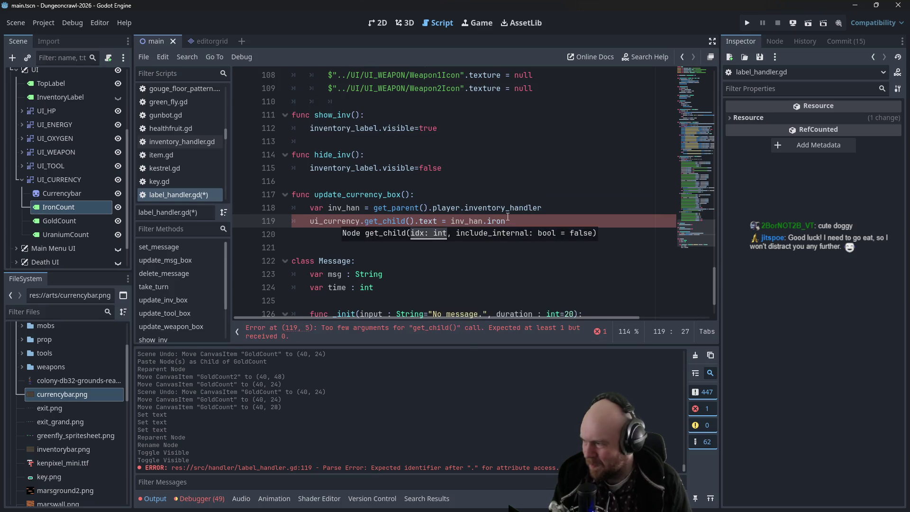
pyautogui.write('$Iron')
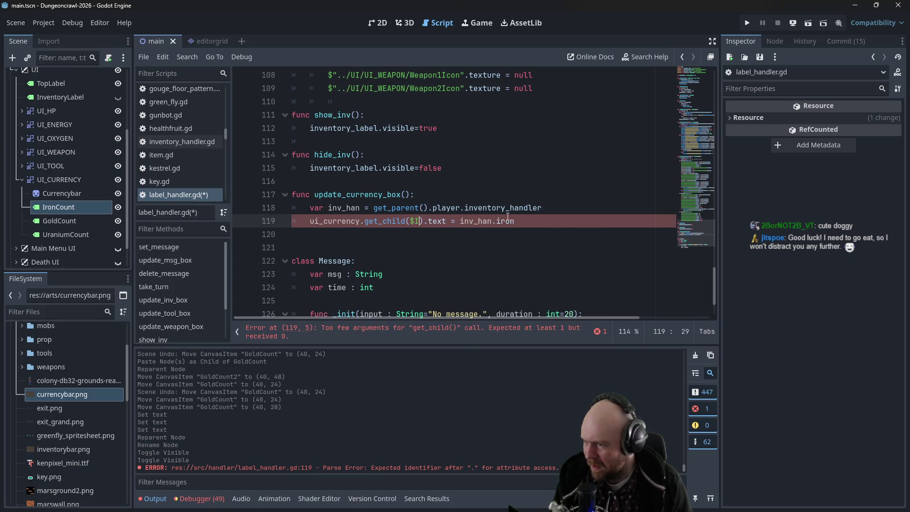
pyautogui.write('Count')
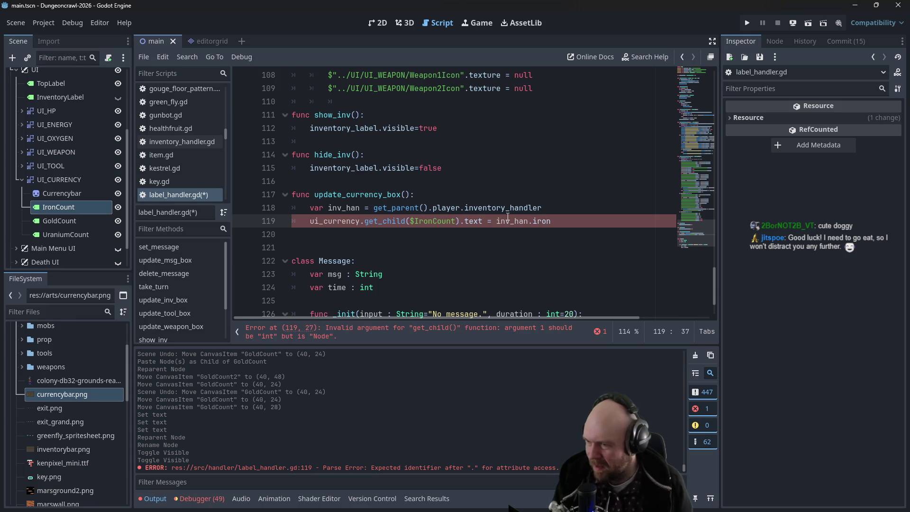
# Change get_child to get_node and bring up the browser results for 'godot get function'
pyautogui.click(498, 209)
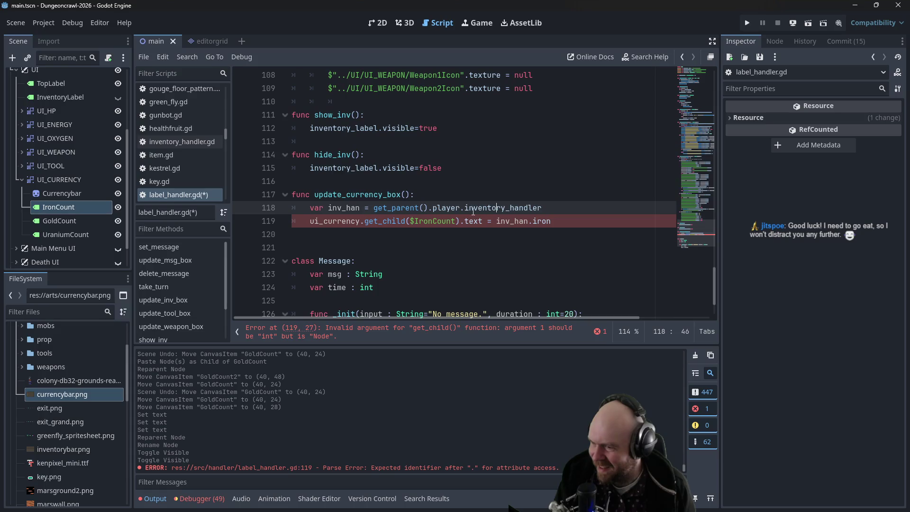
pyautogui.moveTo(383, 222); pyautogui.dragTo(407, 223)
pyautogui.write('node')
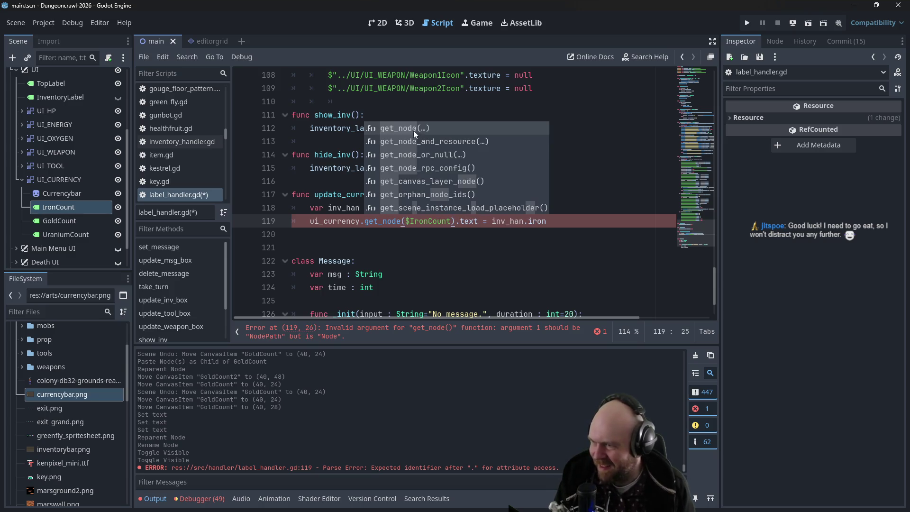
pyautogui.click(413, 126)
pyautogui.click(356, 157)
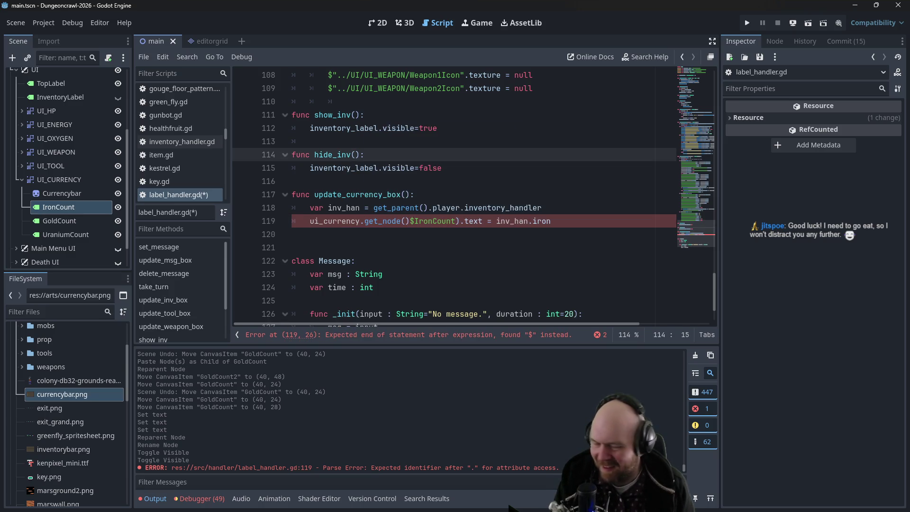
pyautogui.hotkey('alt', 'Tab')
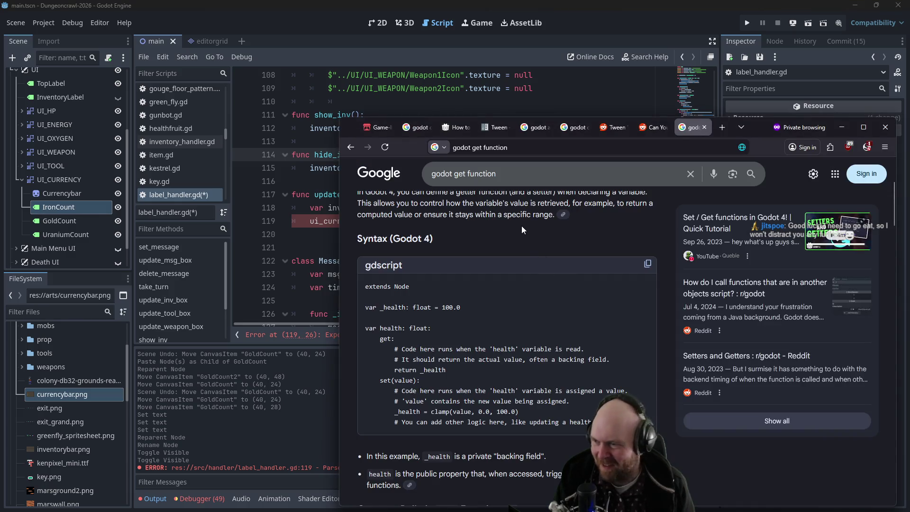
# Search the web for 'godot get child node' in a new Firefox tab
pyautogui.hotkey('ctrl', 't')
pyautogui.write('godot get ')
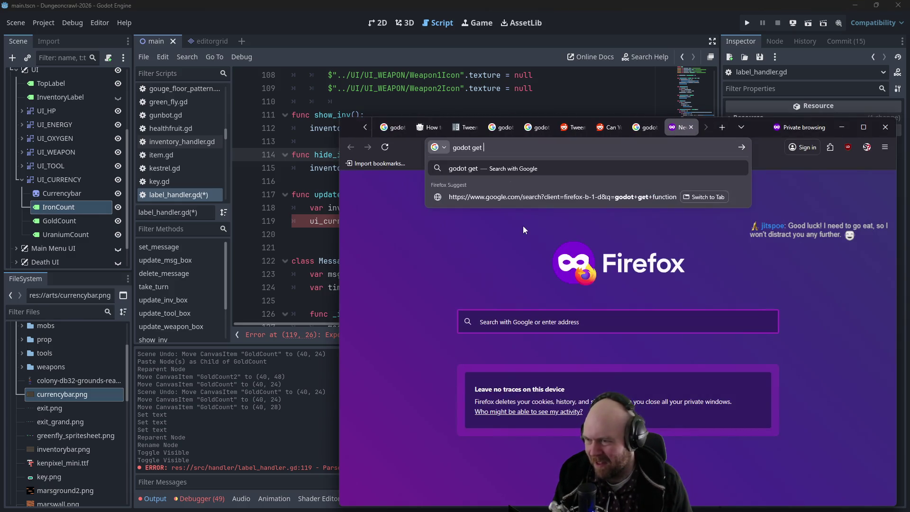
pyautogui.write('child node')
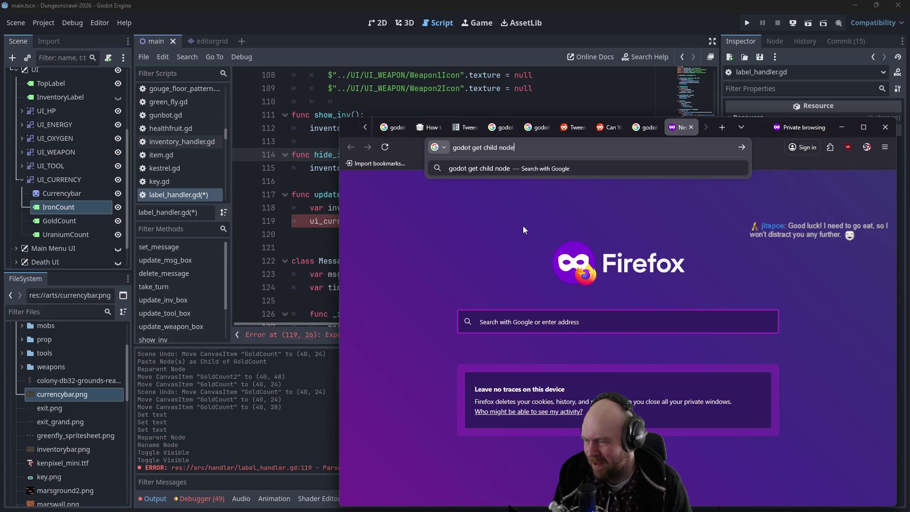
pyautogui.press('Return')
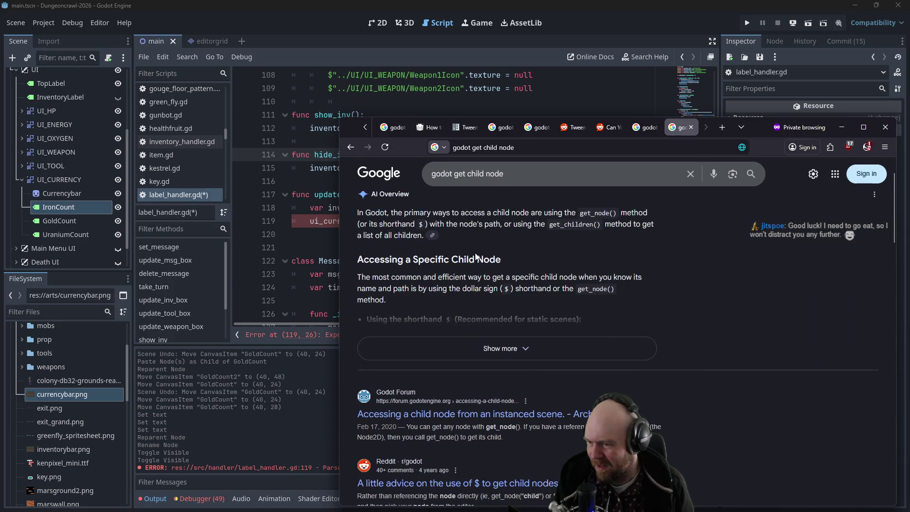
pyautogui.scroll(-1, 474, 253)
pyautogui.scroll(1, 473, 253)
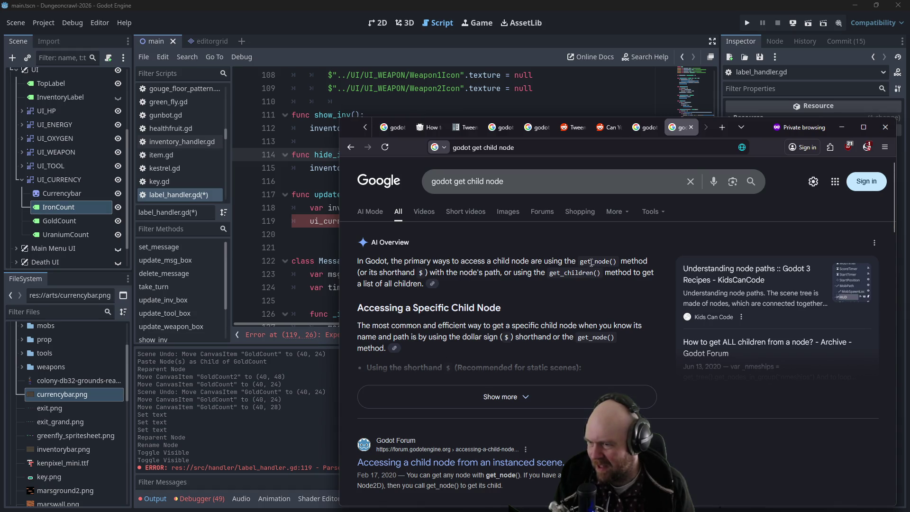
# Back in Godot, delete the get_node() call from line 119
pyautogui.click(314, 232)
pyautogui.moveTo(362, 222)
pyautogui.mouseDown()
pyautogui.moveTo(432, 222)
pyautogui.moveTo(410, 222)
pyautogui.mouseUp()
pyautogui.press('BackSpace')
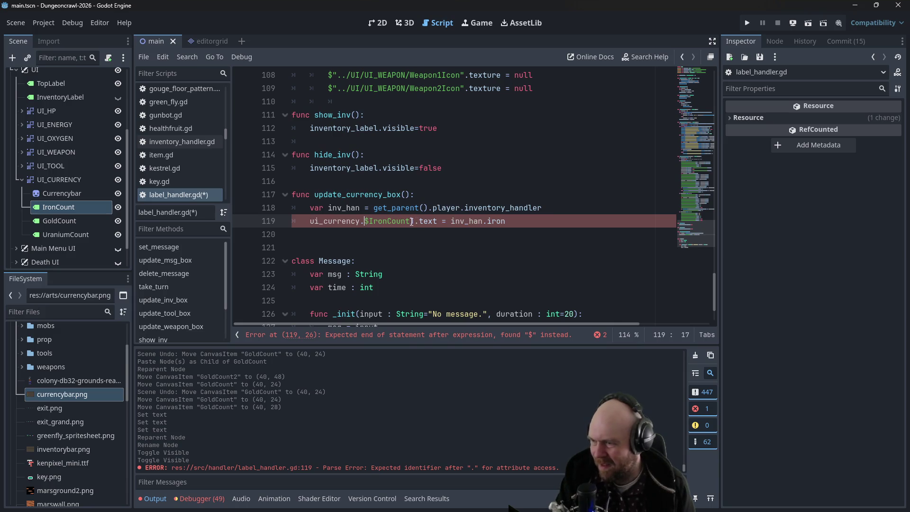
# Remove the stray character after IronCount and add quote marks around the node name
pyautogui.click(411, 221)
pyautogui.press('Delete')
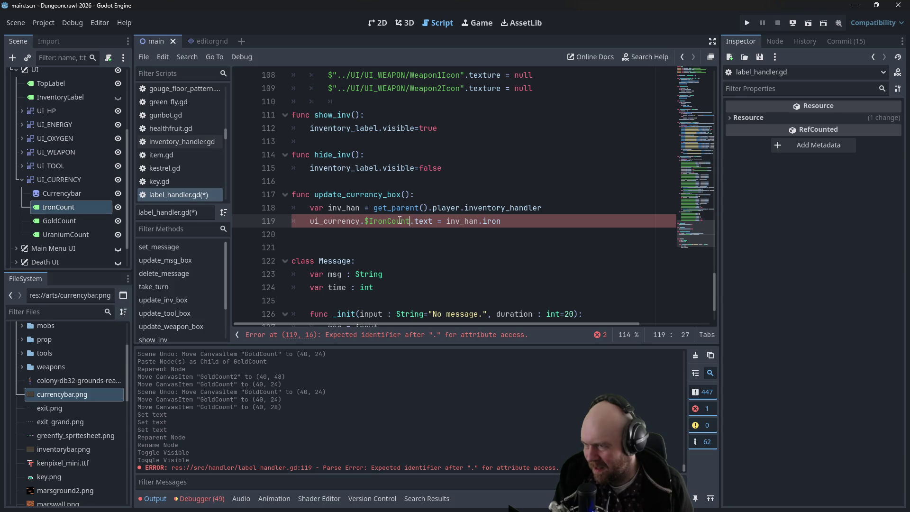
pyautogui.write('"')
pyautogui.press('Left')
pyautogui.press('Left')
pyautogui.press('Left')
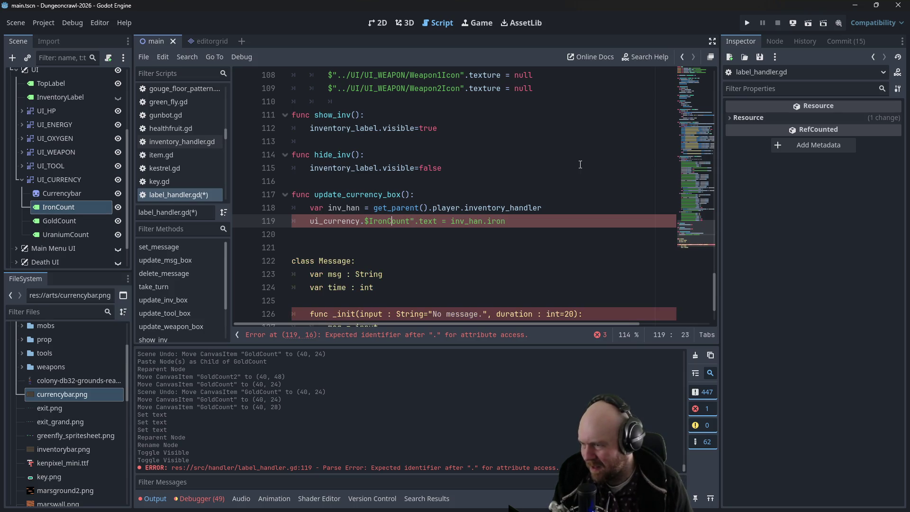
pyautogui.write('"')
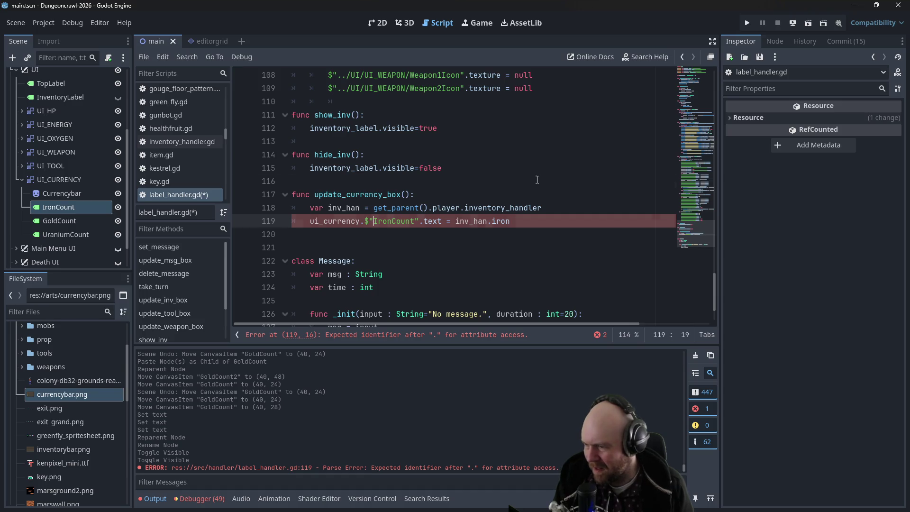
pyautogui.press('Up')
pyautogui.press('Up')
pyautogui.press('Up')
pyautogui.click(506, 198)
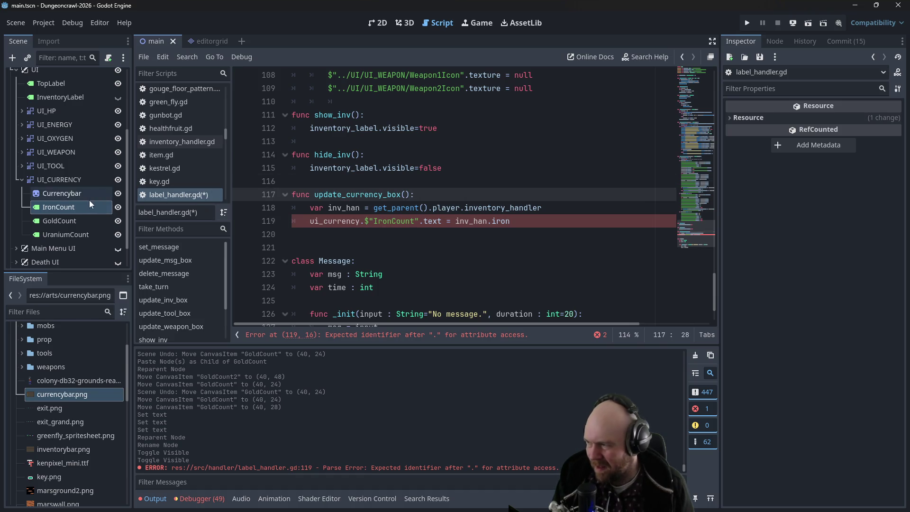
# Insert the IronCount node path set to inv_han.iron, and delete the old ui_currency line
pyautogui.moveTo(76, 207)
pyautogui.mouseDown()
pyautogui.moveTo(303, 239)
pyautogui.moveTo(290, 235)
pyautogui.mouseUp()
pyautogui.click(290, 235)
pyautogui.press('Tab')
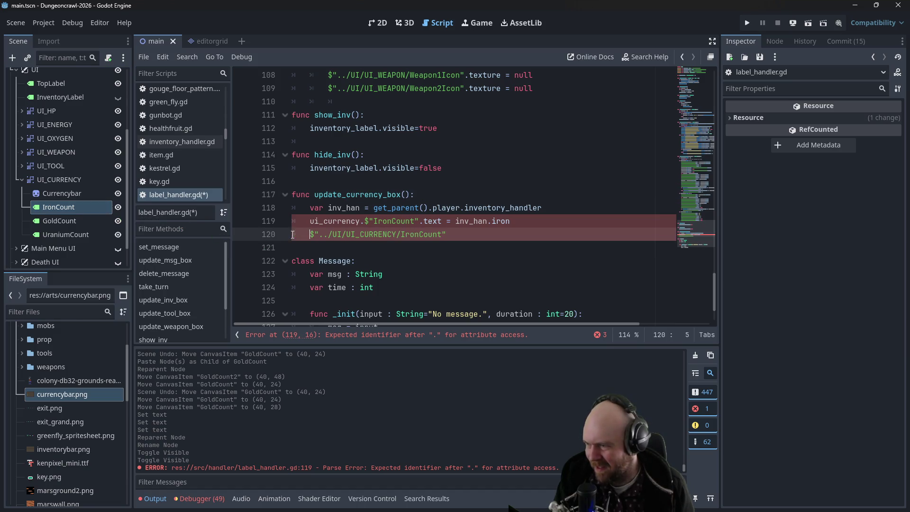
pyautogui.write('.te')
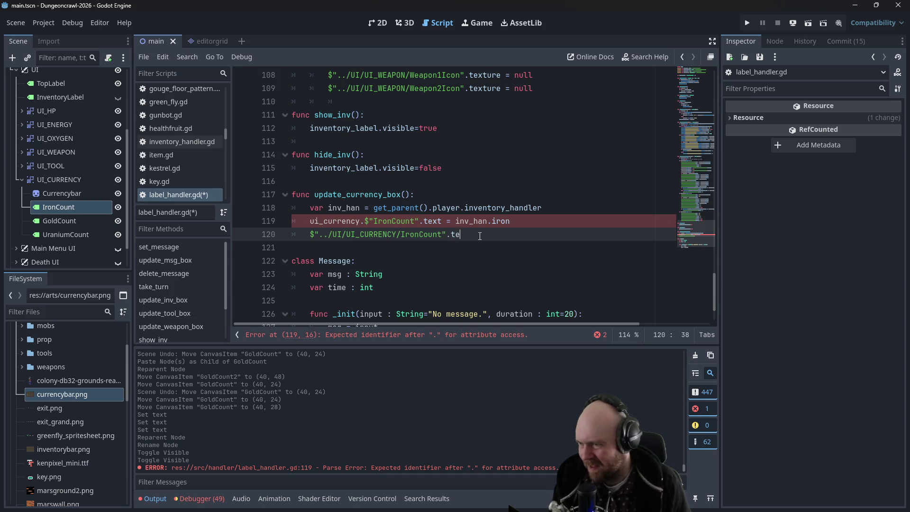
pyautogui.write('xt = inv_han')
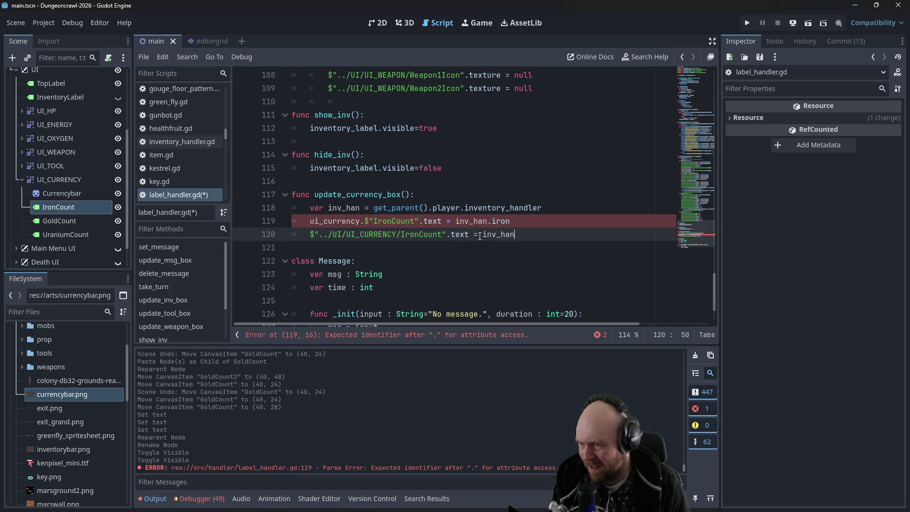
pyautogui.write('.iron')
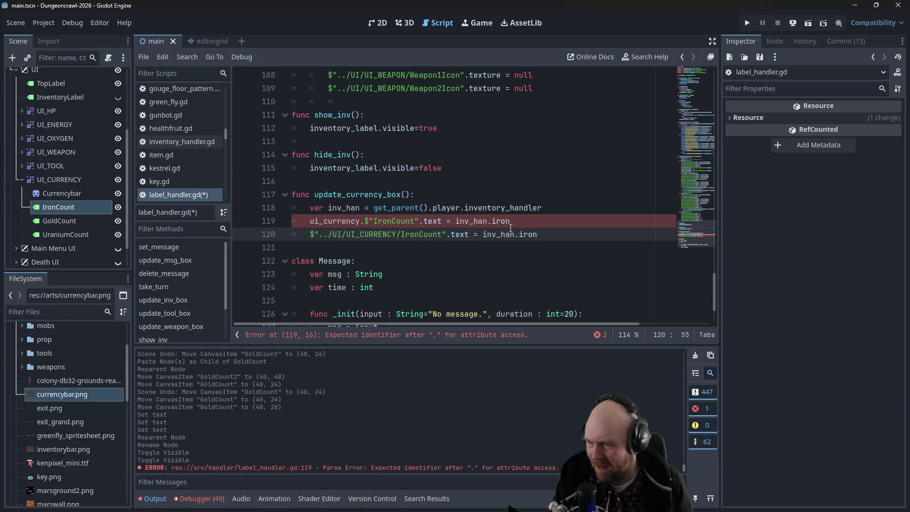
pyautogui.press('Up')
pyautogui.hotkey('ctrl', 'shift', 'k')
# Add an indented GoldCount node path line setting .text = inv_han.gold
pyautogui.click(558, 222)
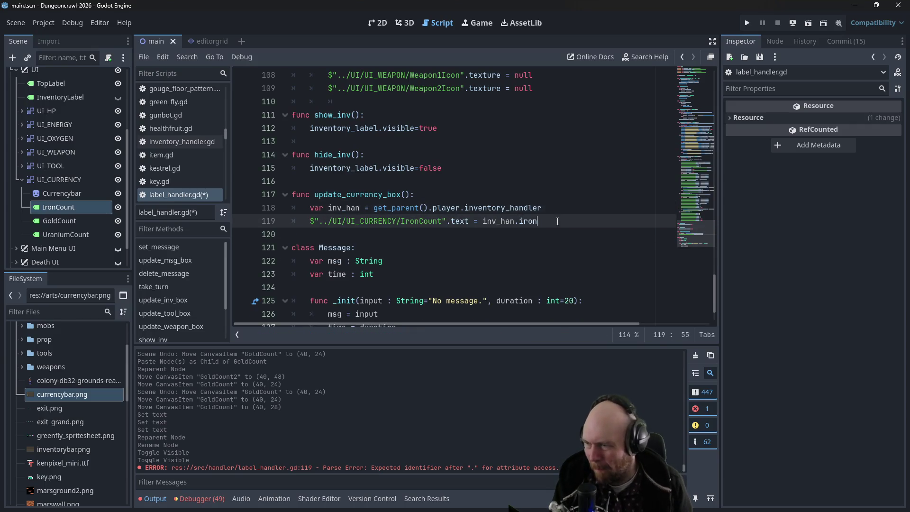
pyautogui.moveTo(60, 220)
pyautogui.mouseDown()
pyautogui.moveTo(361, 232)
pyautogui.moveTo(349, 235)
pyautogui.mouseUp()
pyautogui.hotkey('ctrl', 'z')
pyautogui.moveTo(92, 218)
pyautogui.mouseDown()
pyautogui.moveTo(375, 222)
pyautogui.moveTo(348, 234)
pyautogui.mouseUp()
pyautogui.click(291, 234)
pyautogui.press('Tab')
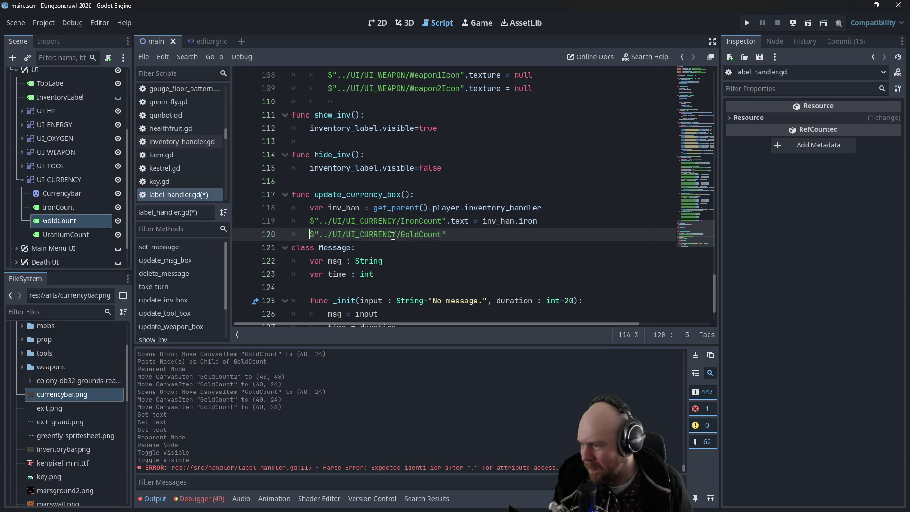
pyautogui.write('.text = ')
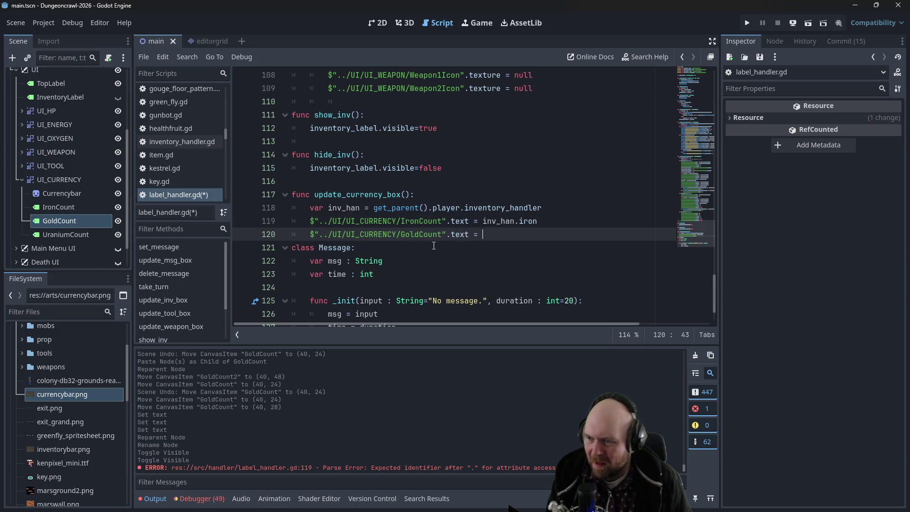
pyautogui.write('inv_han.gol')
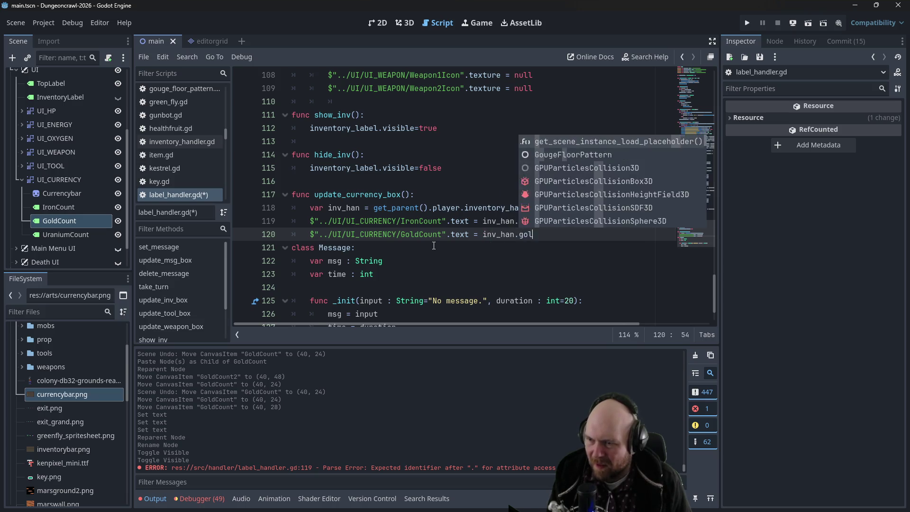
pyautogui.press('Return')
pyautogui.press('BackSpace')
pyautogui.press('BackSpace')
pyautogui.press('BackSpace')
pyautogui.press('BackSpace')
pyautogui.press('BackSpace')
pyautogui.write('old')
pyautogui.press('Return')
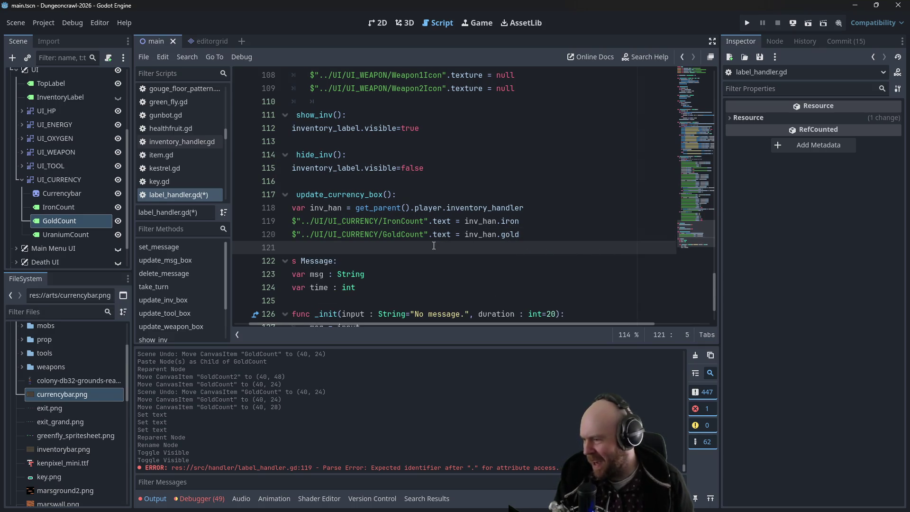
pyautogui.press('Return')
# Add a UraniumCount node path line setting .text = inv_han.uranium, then save label_handler
pyautogui.moveTo(56, 234)
pyautogui.mouseDown()
pyautogui.moveTo(332, 260)
pyautogui.moveTo(332, 274)
pyautogui.moveTo(336, 248)
pyautogui.mouseUp()
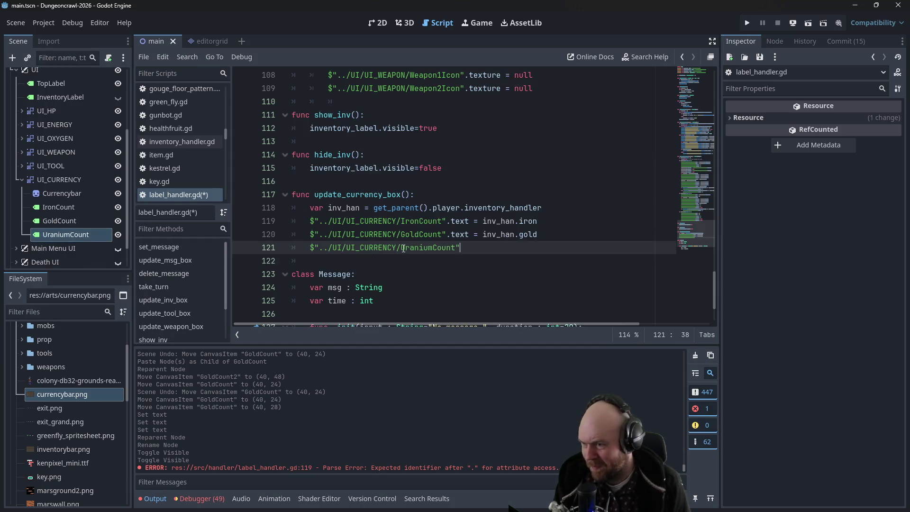
pyautogui.write('.text =inv_h')
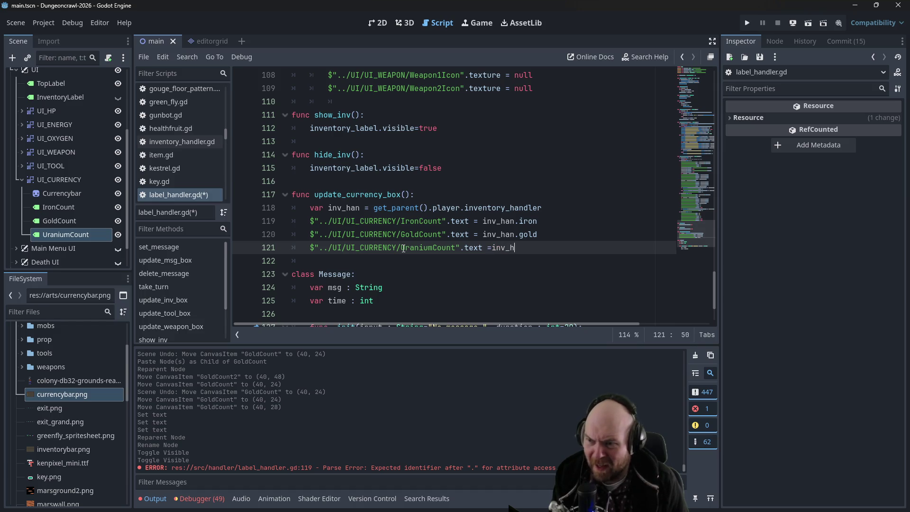
pyautogui.press('BackSpace')
pyautogui.press('BackSpace')
pyautogui.press('BackSpace')
pyautogui.write('= i')
pyautogui.write('han.')
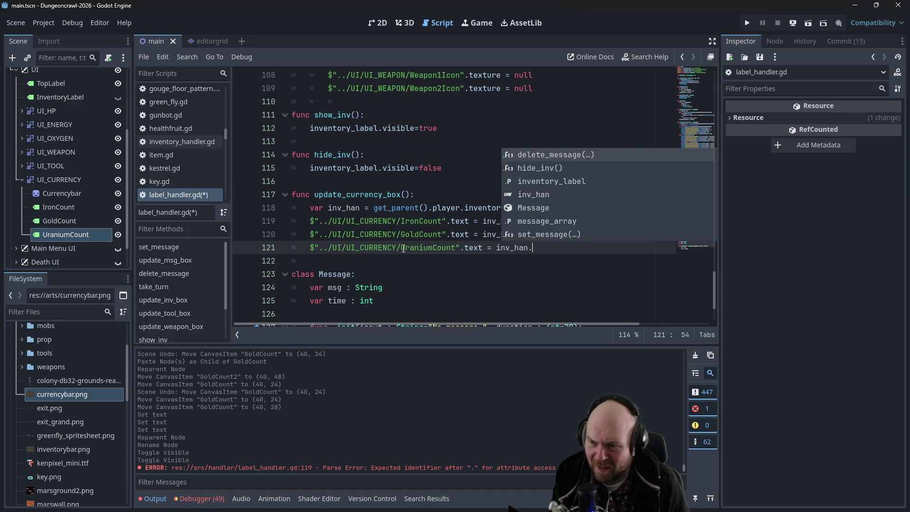
pyautogui.write('cuaniu')
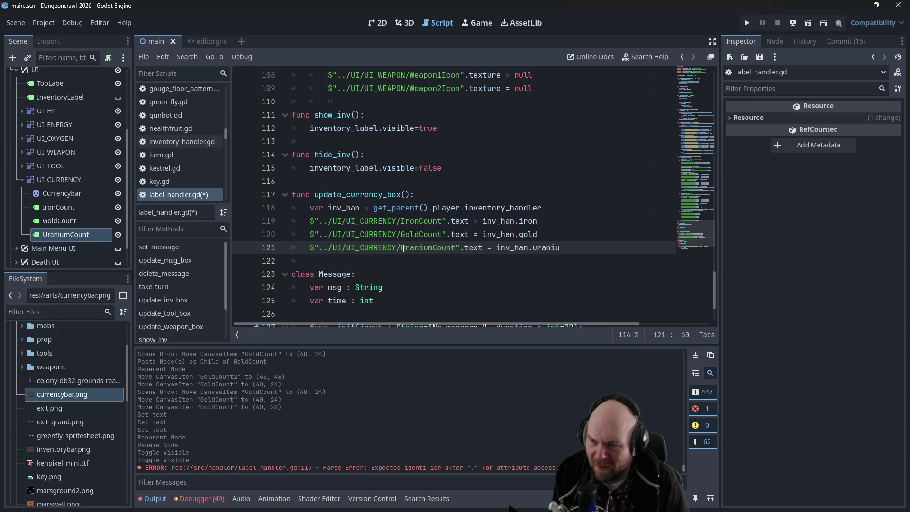
pyautogui.press('Up')
pyautogui.press('Up')
pyautogui.press('Up')
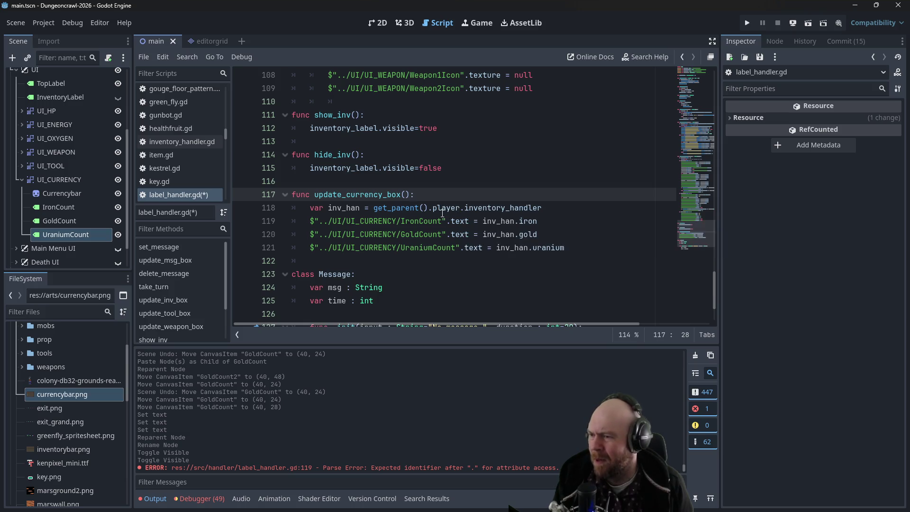
pyautogui.hotkey('ctrl', 's')
pyautogui.click(601, 255)
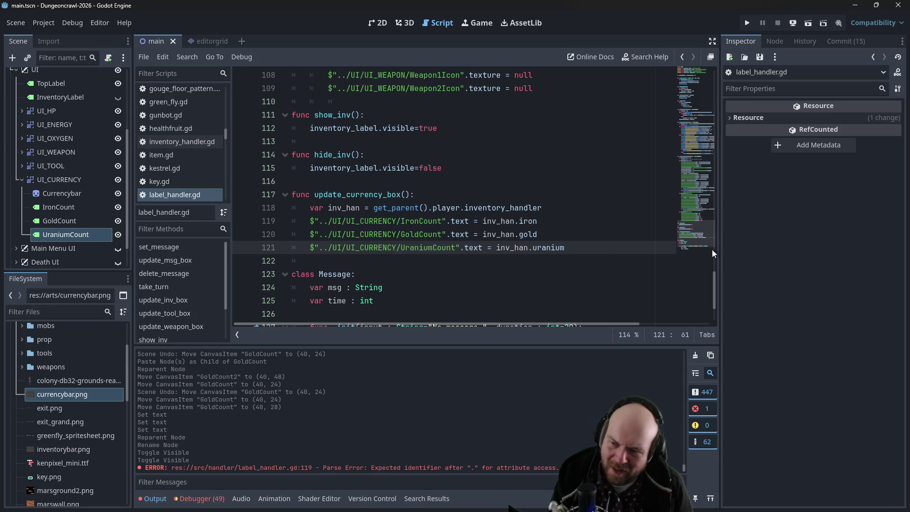
pyautogui.moveTo(713, 280)
pyautogui.mouseDown()
pyautogui.moveTo(679, 80)
pyautogui.moveTo(690, 251)
pyautogui.mouseUp()
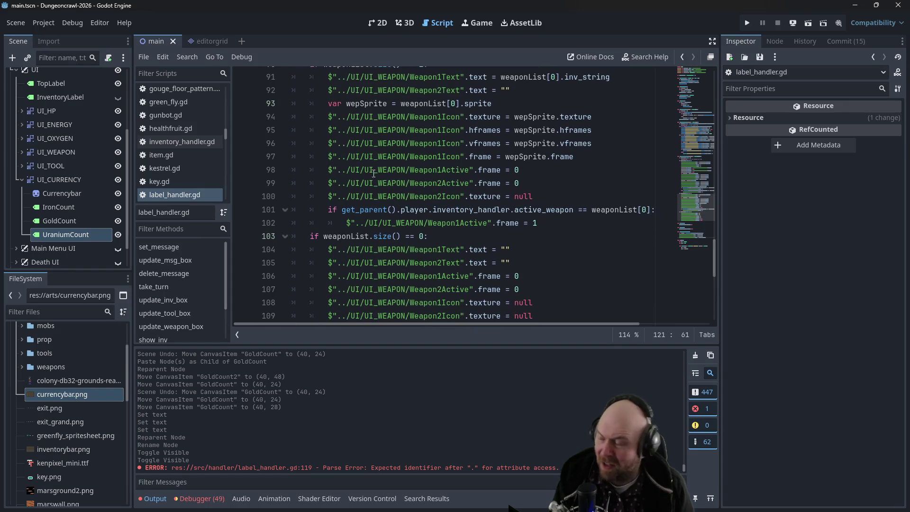
pyautogui.scroll(-4, 486, 165)
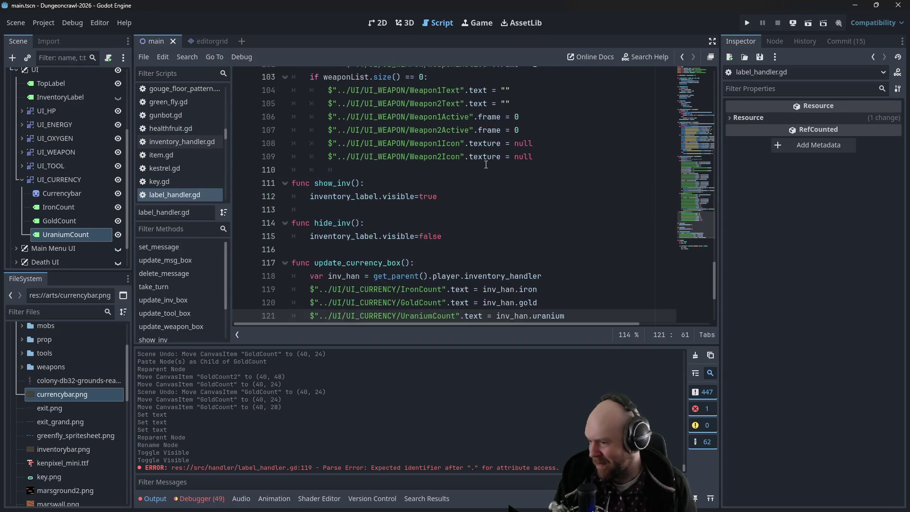
pyautogui.scroll(-3, 486, 162)
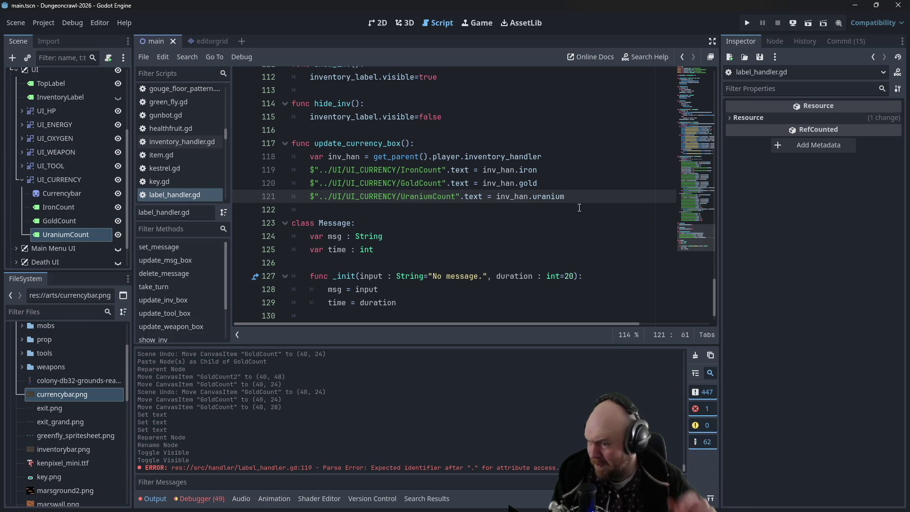
pyautogui.moveTo(706, 313)
pyautogui.mouseDown()
pyautogui.moveTo(703, 219)
pyautogui.moveTo(686, 156)
pyautogui.moveTo(690, 90)
pyautogui.mouseUp()
pyautogui.moveTo(581, 128); pyautogui.dragTo(581, 120)
pyautogui.press('BackSpace')
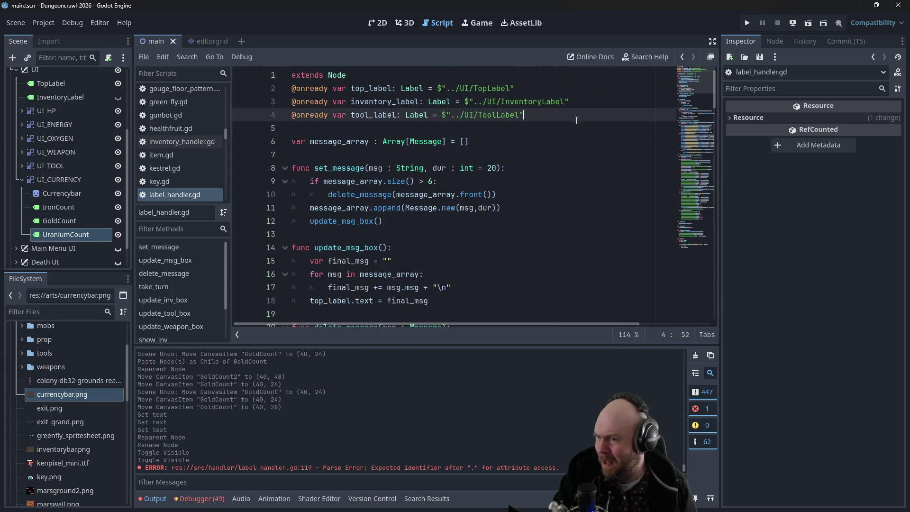
# In inventory_handler.gd, turn var gold = 0 into a block with a set: line
pyautogui.click(175, 142)
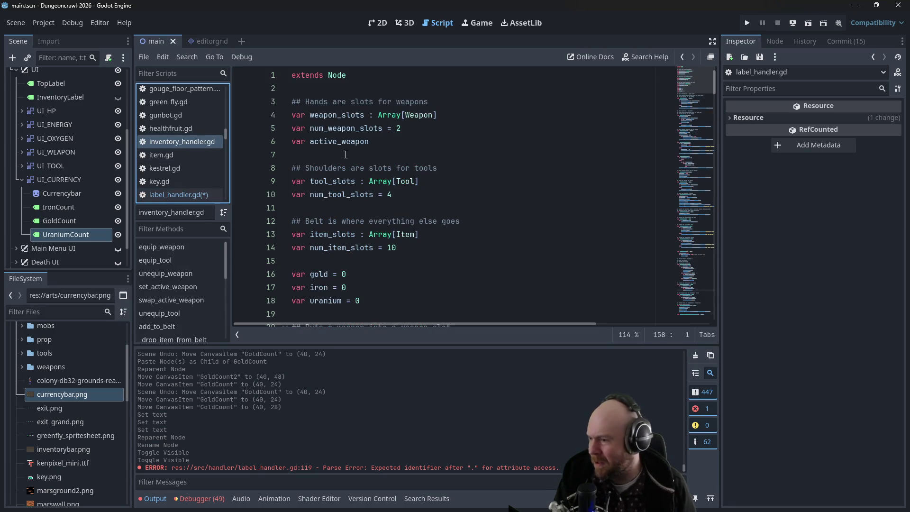
pyautogui.click(358, 236)
pyautogui.press('Return')
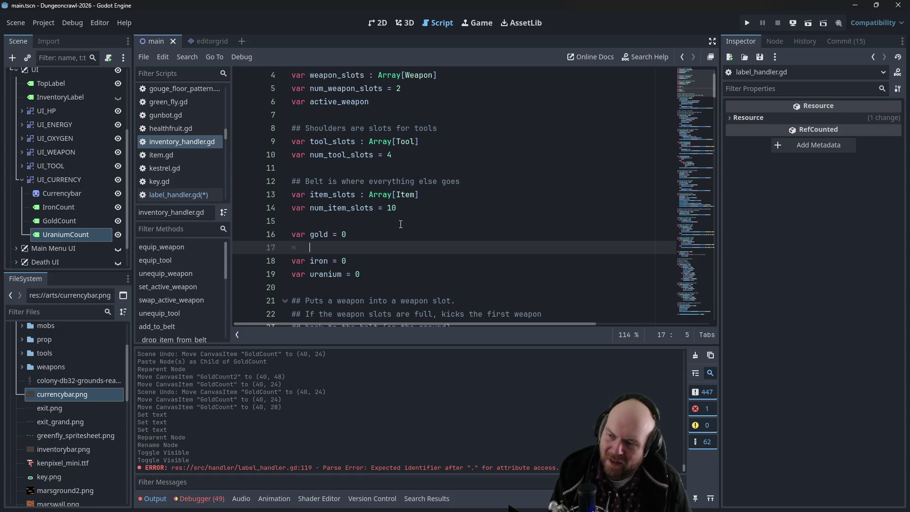
pyautogui.press('Up')
pyautogui.press('End')
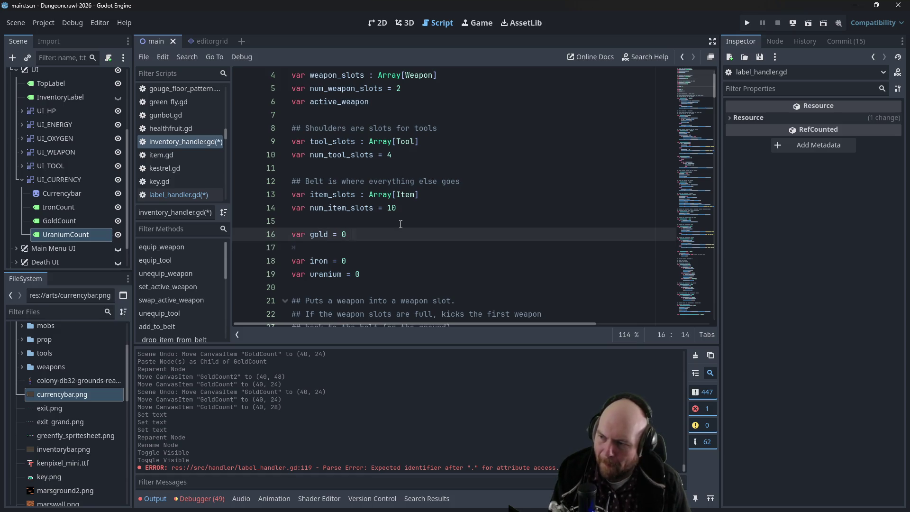
pyautogui.write(':')
pyautogui.press('Return')
pyautogui.write('set =')
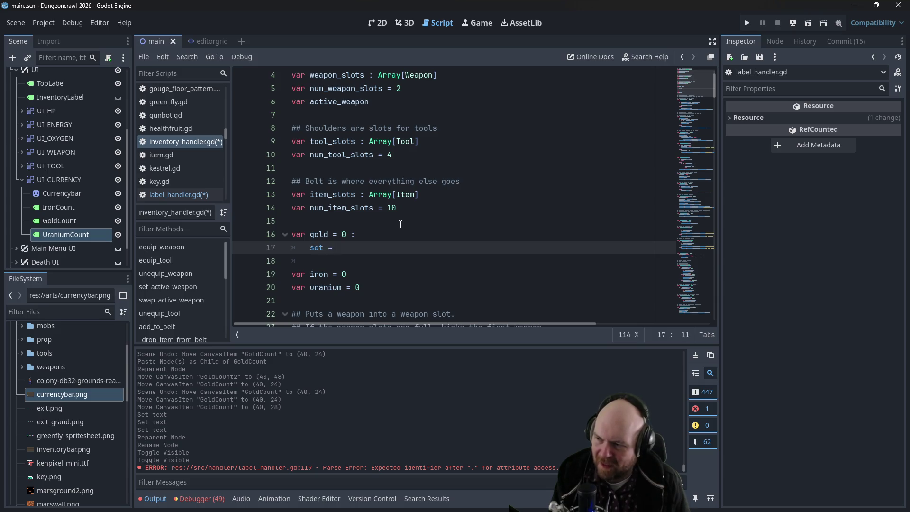
pyautogui.press('BackSpace')
pyautogui.press('BackSpace')
pyautogui.press('Escape')
pyautogui.write('et:')
# Make the setter set(x): gold = x and insert the UI_CURRENCY node path beneath it
pyautogui.press('Return')
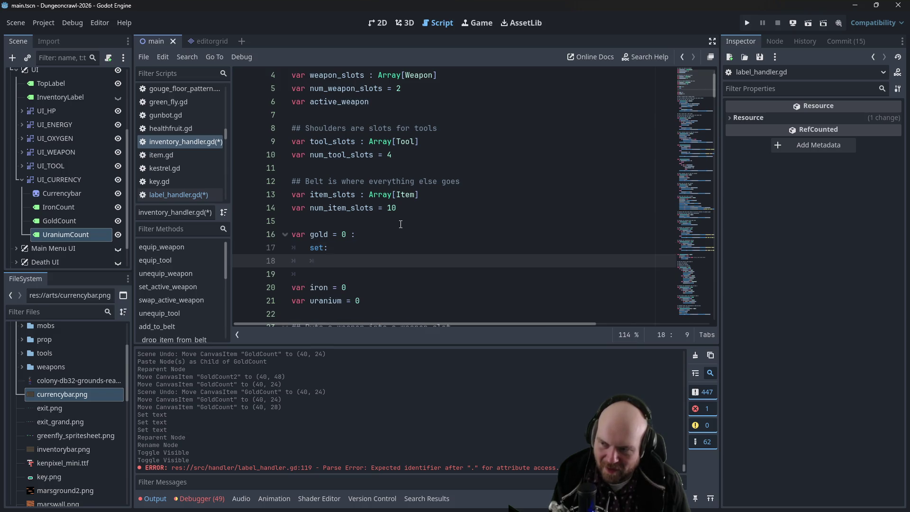
pyautogui.press('Up')
pyautogui.press('Left')
pyautogui.write('(x')
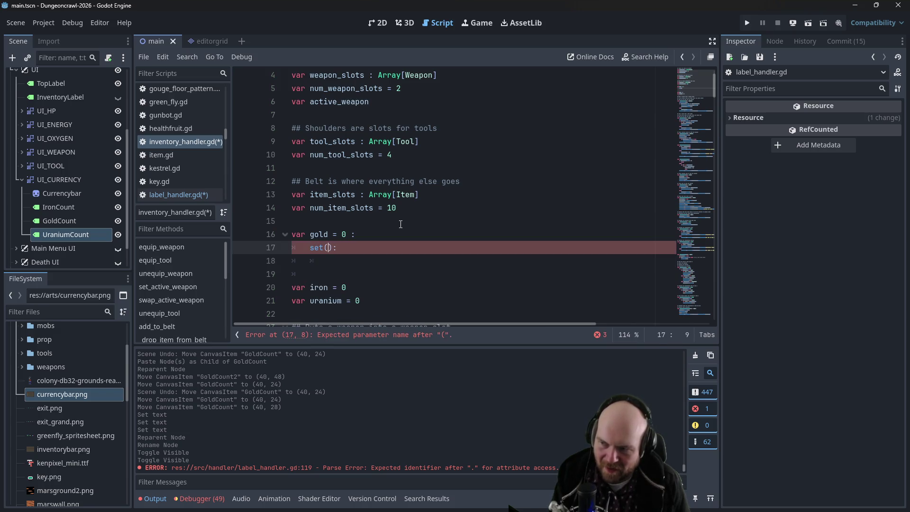
pyautogui.press('Down')
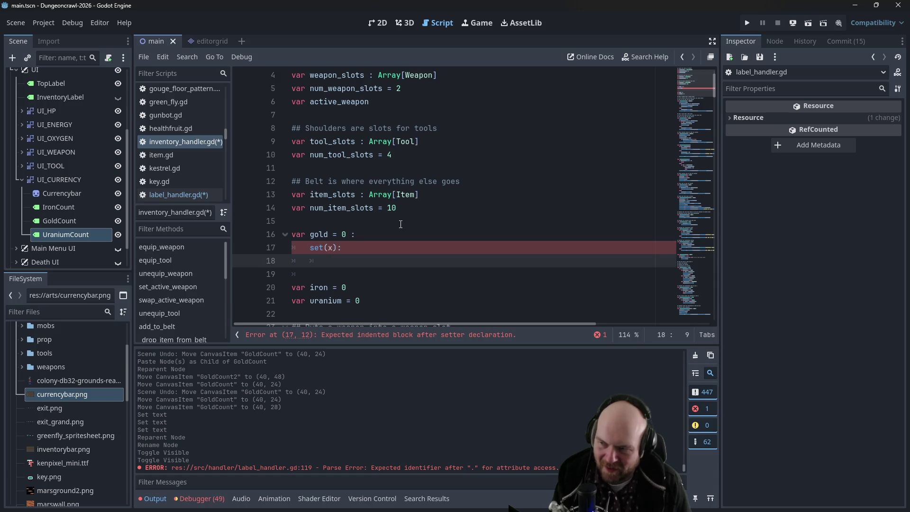
pyautogui.write('gold = x')
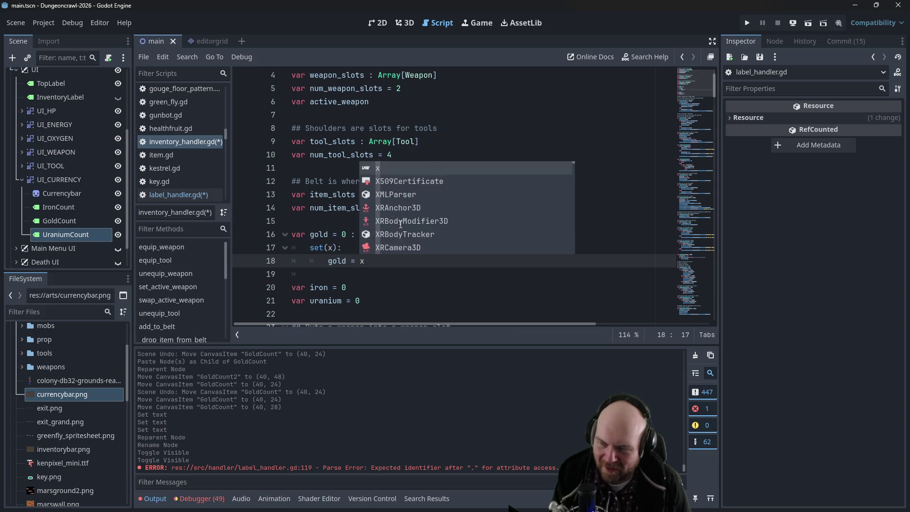
pyautogui.press('Return')
pyautogui.press('Return')
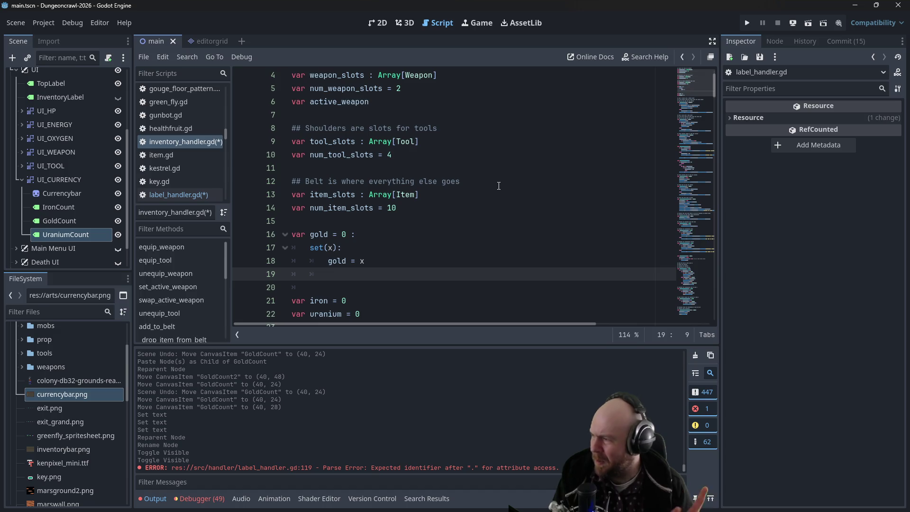
pyautogui.moveTo(58, 179); pyautogui.dragTo(354, 281)
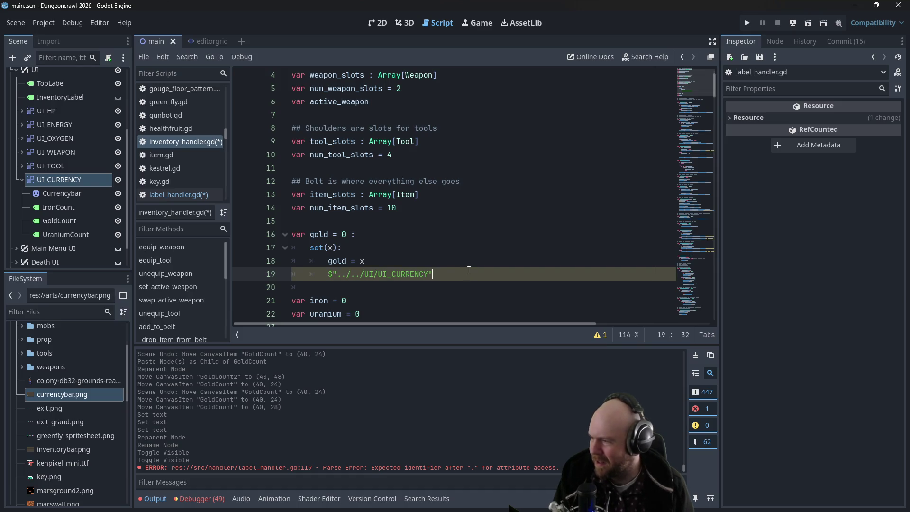
# Replace the UI_CURRENCY path with the Label Handler path calling update_currency_box() in the gold setter
pyautogui.write('.')
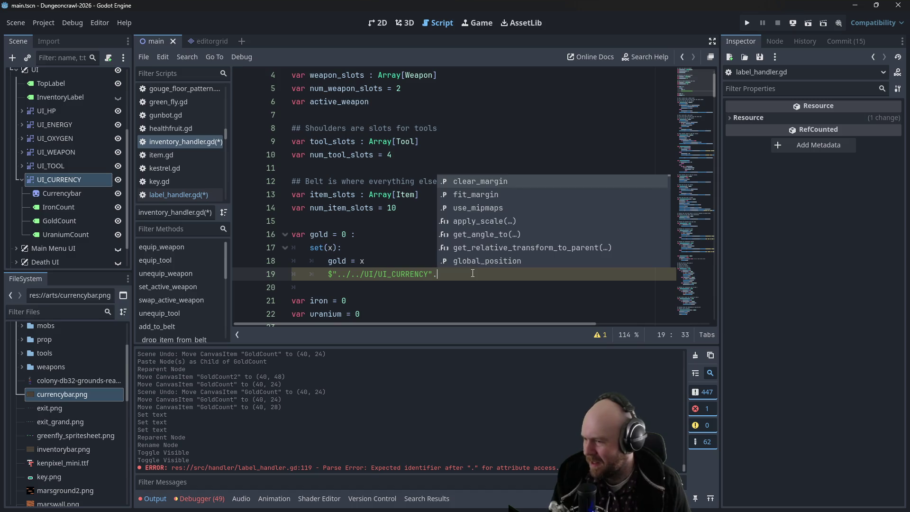
pyautogui.moveTo(473, 274); pyautogui.dragTo(328, 277)
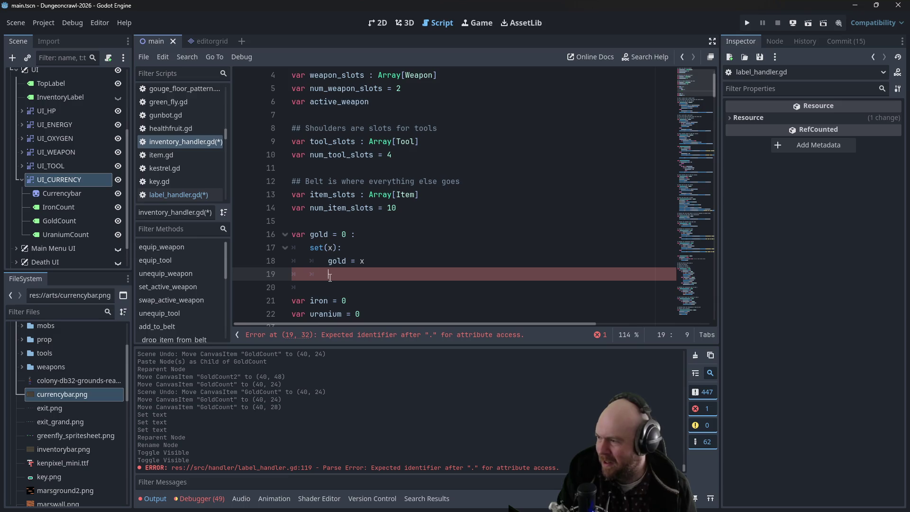
pyautogui.press('BackSpace')
pyautogui.scroll(5, 100, 174)
pyautogui.moveTo(84, 104); pyautogui.dragTo(349, 278)
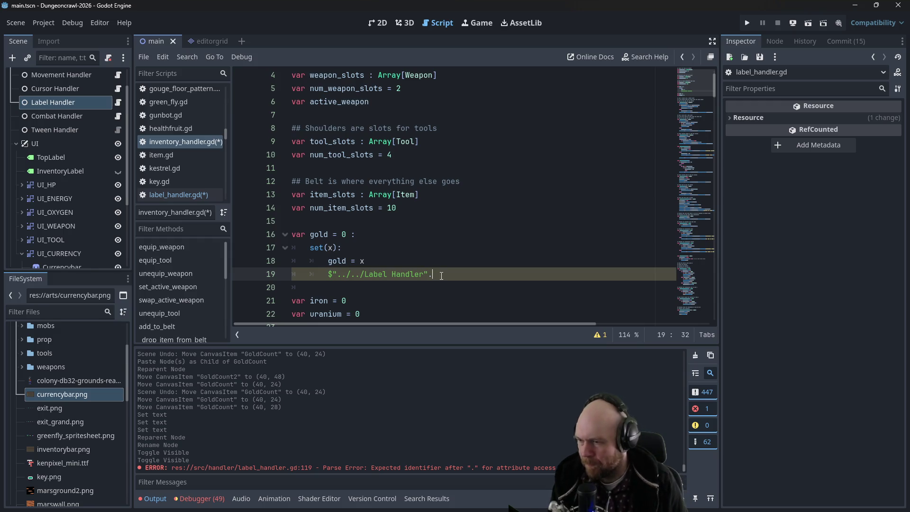
pyautogui.write('get')
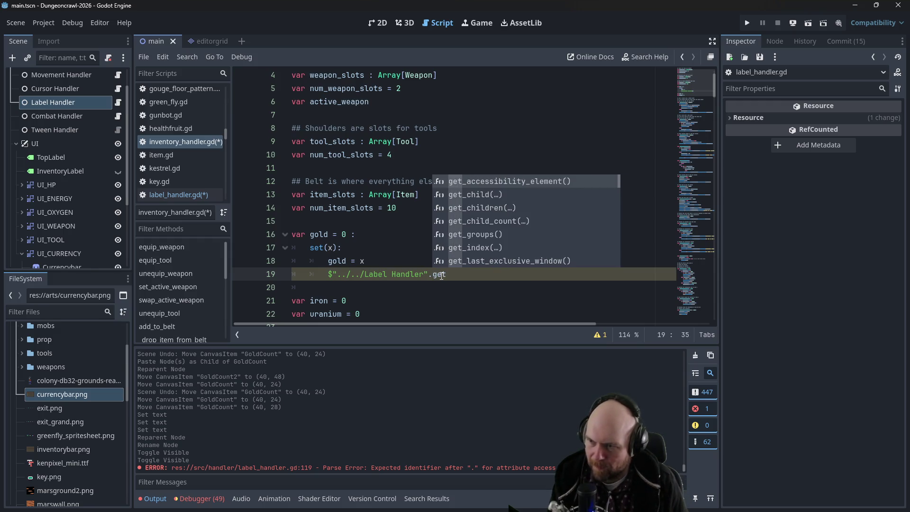
pyautogui.press('BackSpace')
pyautogui.press('BackSpace')
pyautogui.press('BackSpace')
pyautogui.write('update_cu')
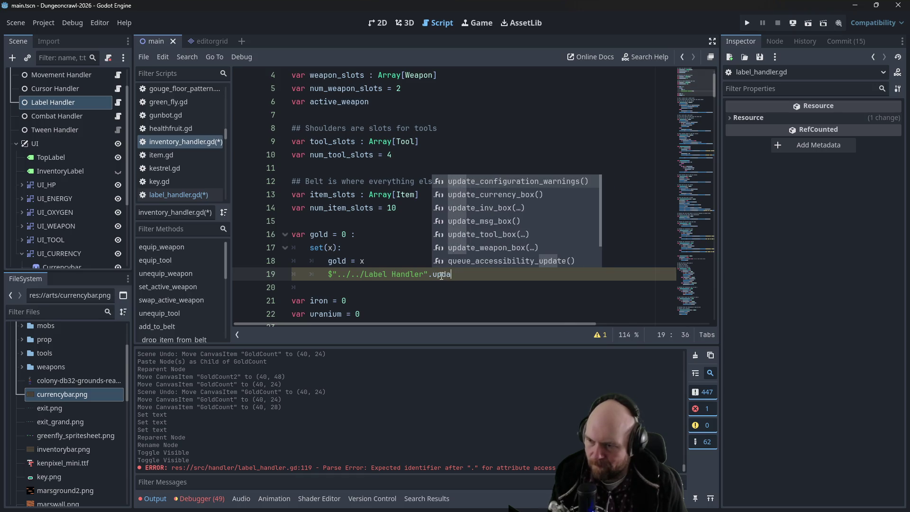
pyautogui.press('Return')
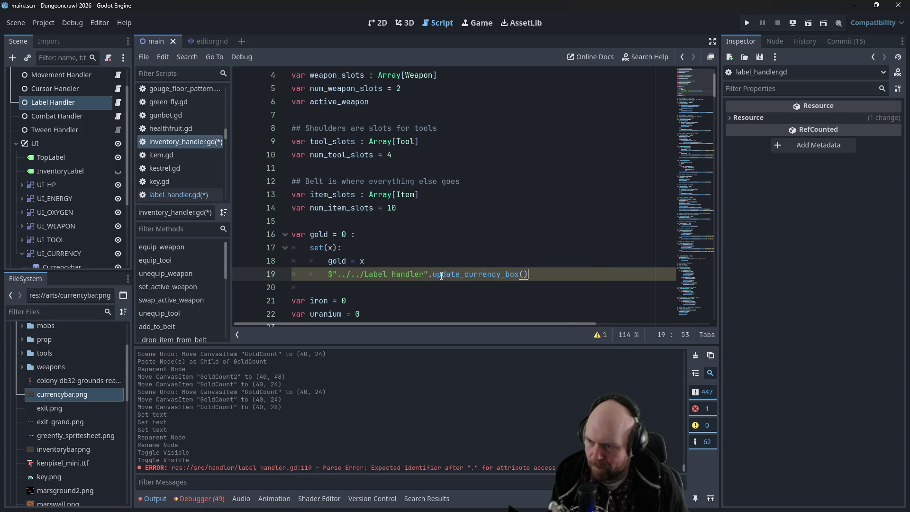
# Copy the gold setter block under iron and rename gold to iron in it
pyautogui.moveTo(532, 277)
pyautogui.mouseDown()
pyautogui.moveTo(327, 275)
pyautogui.moveTo(269, 256)
pyautogui.mouseUp()
pyautogui.hotkey('ctrl', 'c')
pyautogui.scroll(-1, 373, 290)
pyautogui.click(474, 262)
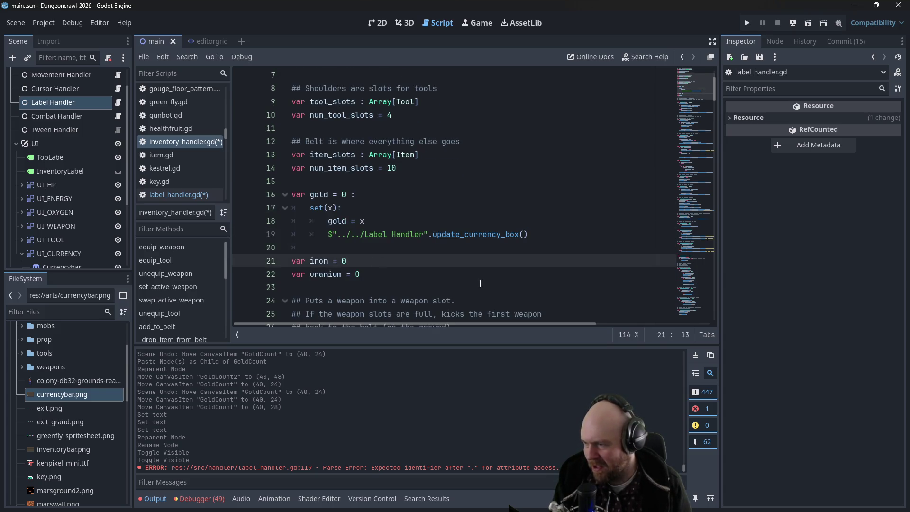
pyautogui.write(':')
pyautogui.press('Return')
pyautogui.hotkey('ctrl', 'v')
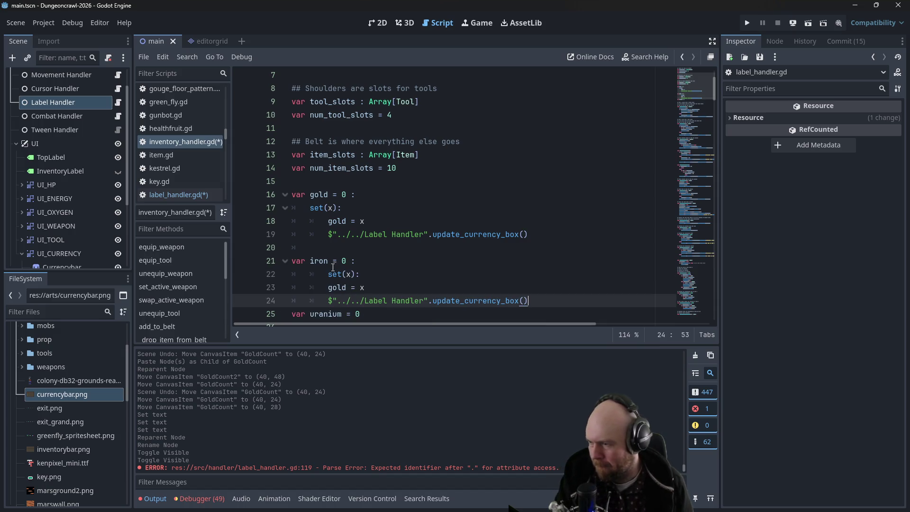
pyautogui.click(328, 275)
pyautogui.press('BackSpace')
pyautogui.doubleClick(329, 288)
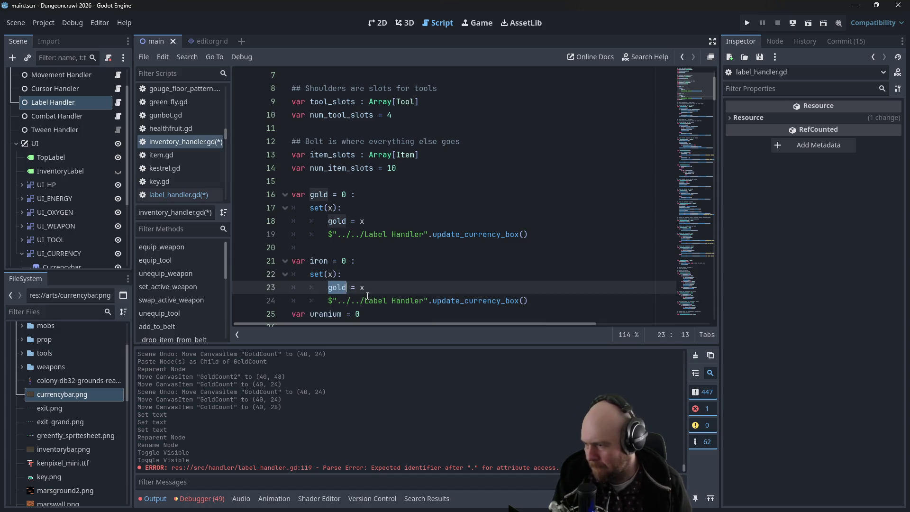
pyautogui.write('iron')
pyautogui.click(524, 303)
pyautogui.press('Return')
# Paste the setter block under uranium, rename it to uranium, and save the script
pyautogui.scroll(-2, 524, 305)
pyautogui.click(386, 251)
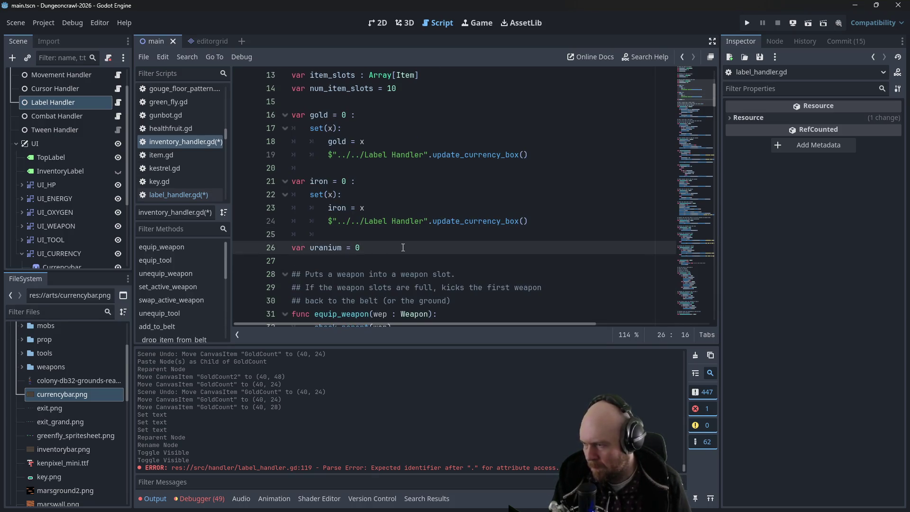
pyautogui.hotkey('ctrl', 'v')
pyautogui.doubleClick(337, 274)
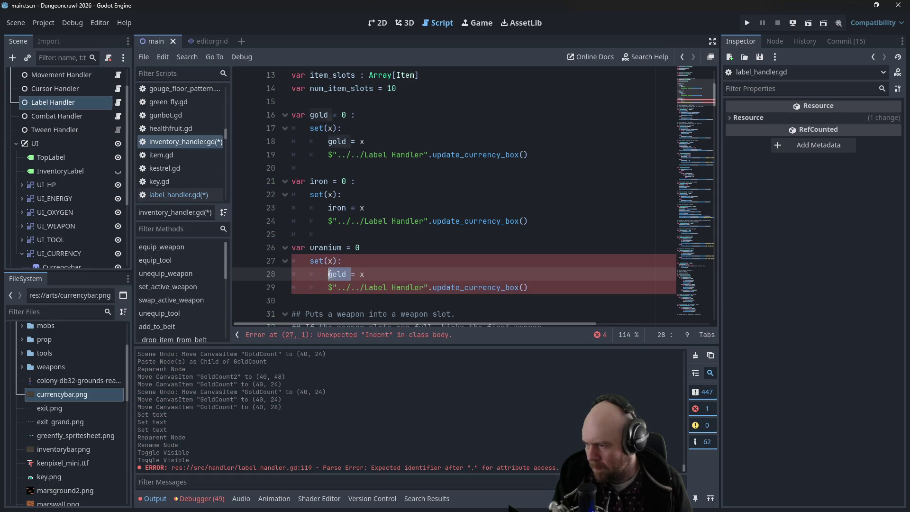
pyautogui.write('uranium')
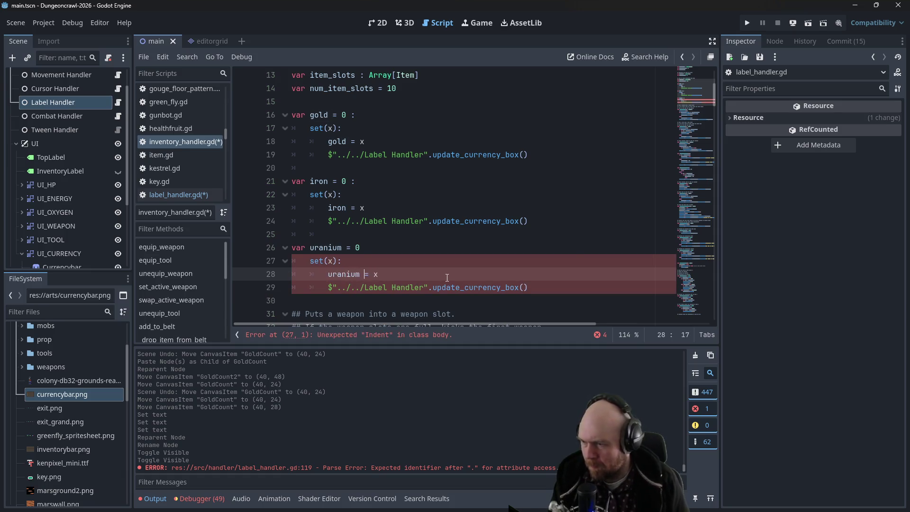
pyautogui.hotkey('ctrl', 's')
pyautogui.click(470, 167)
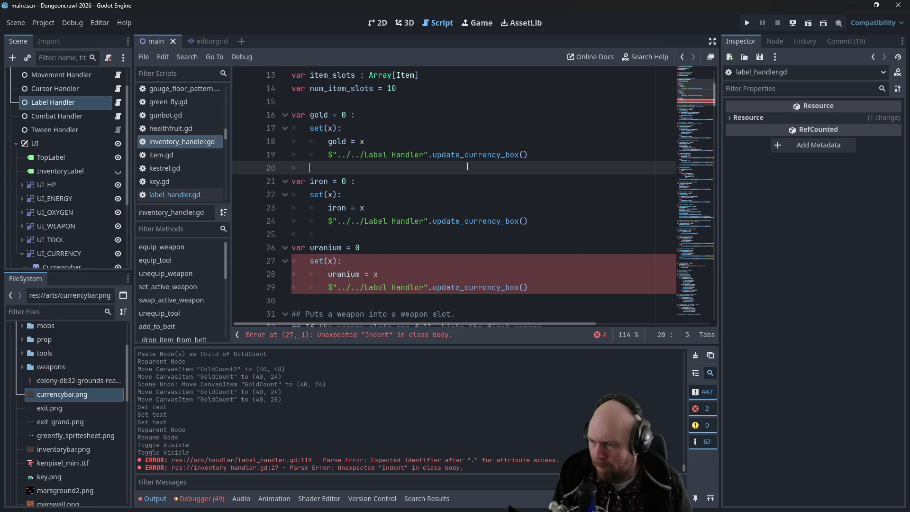
pyautogui.click(380, 249)
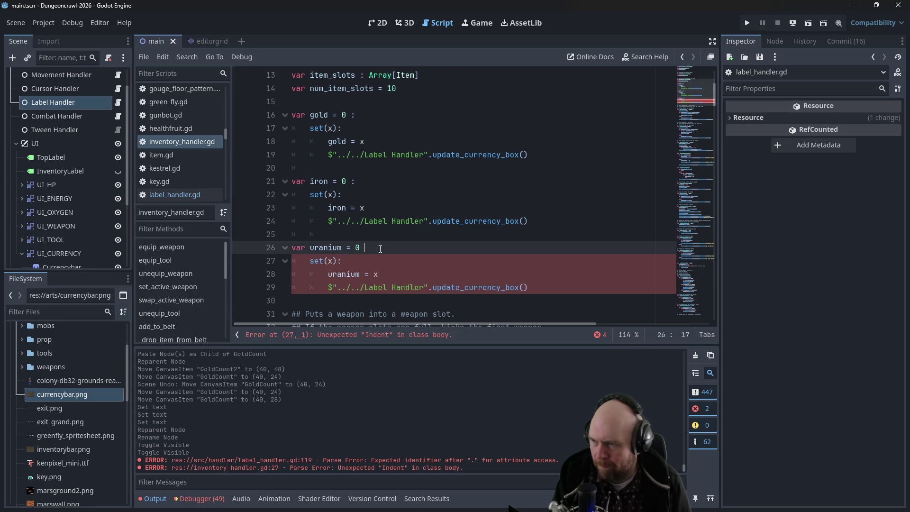
pyautogui.click(441, 181)
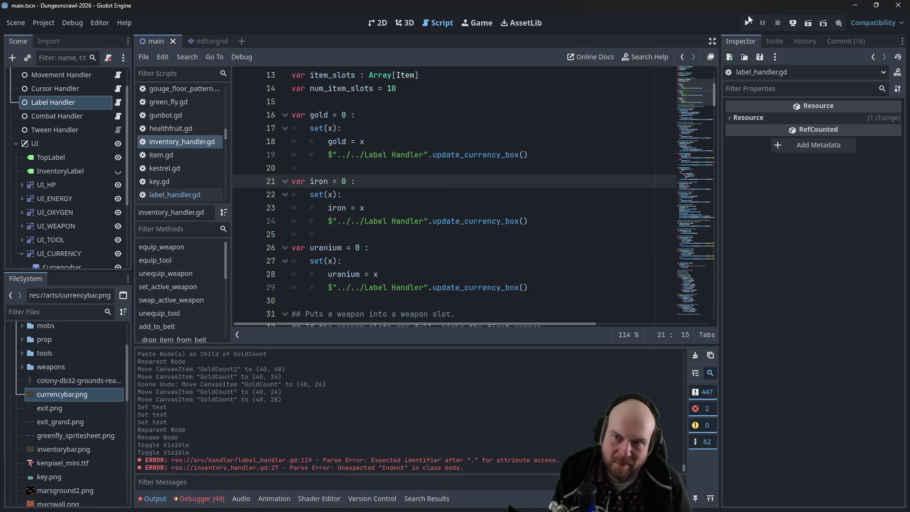
# Test-run the project, make the Main Menu UI visible, rerun and start a new game
pyautogui.click(748, 20)
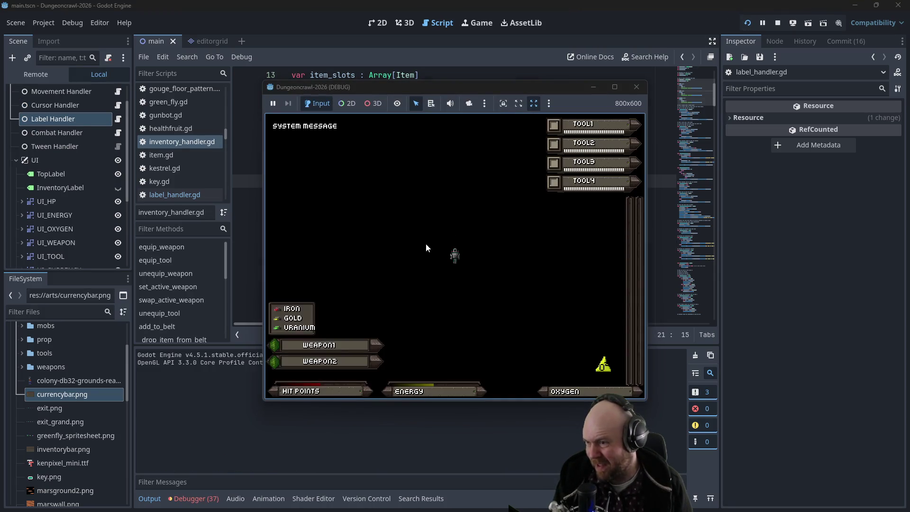
pyautogui.click(637, 86)
pyautogui.scroll(-3, 72, 190)
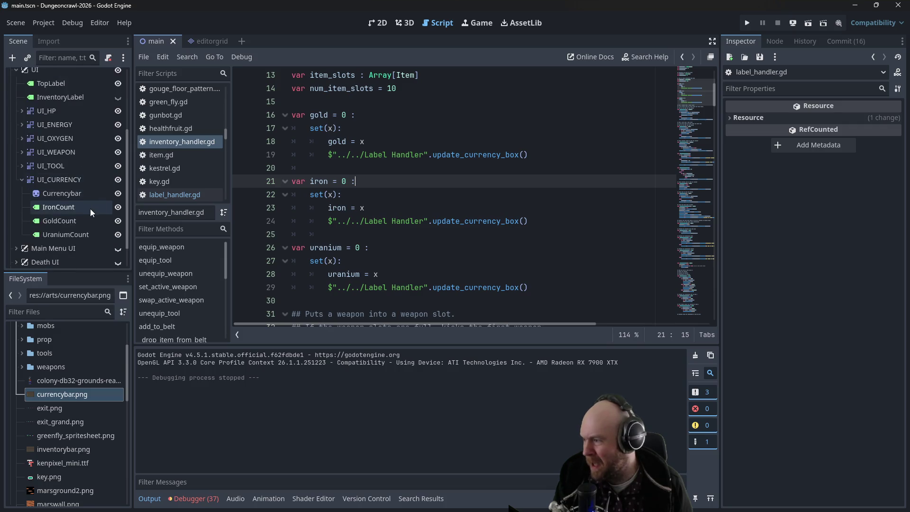
pyautogui.click(22, 203)
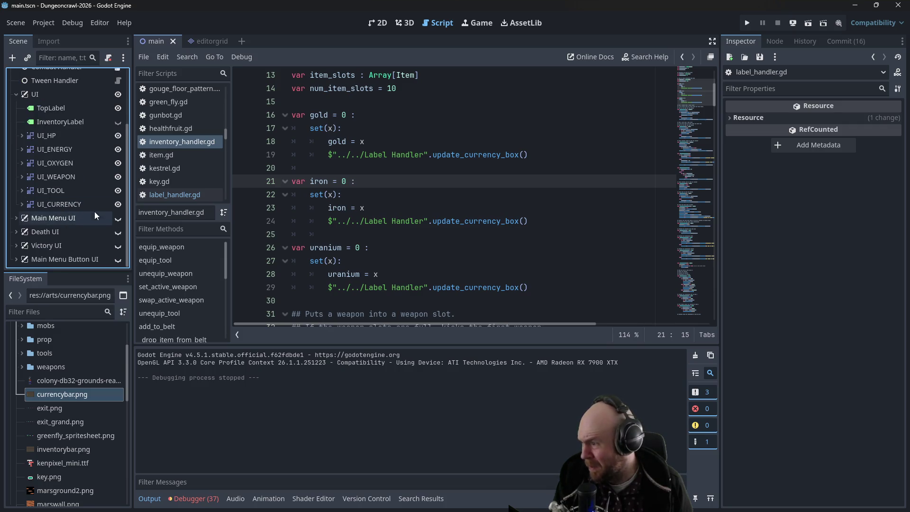
pyautogui.click(118, 218)
pyautogui.click(748, 23)
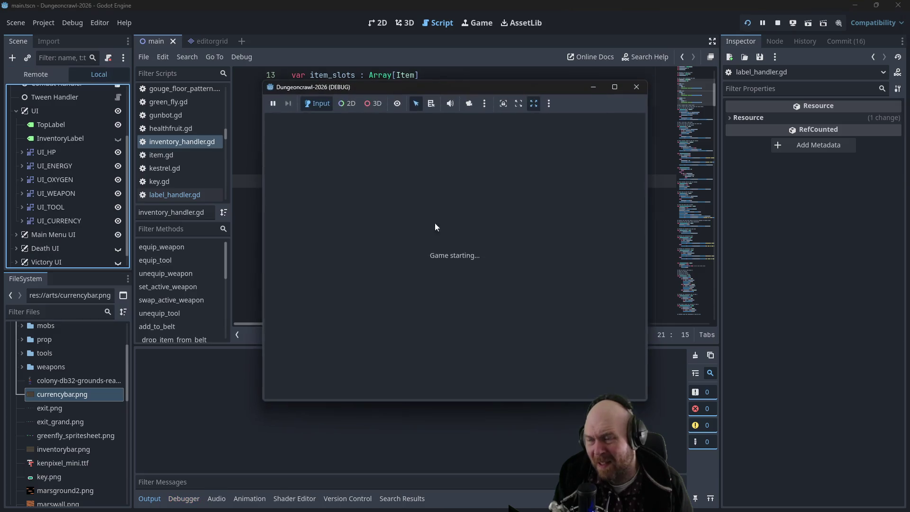
pyautogui.click(413, 252)
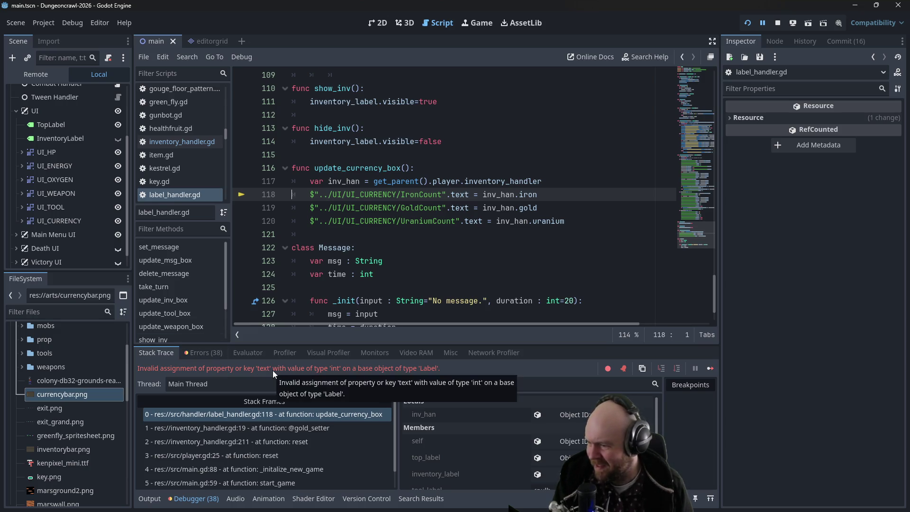
# Read the Label text type error and select IronCount under UI_CURRENCY to inspect it
pyautogui.click(449, 194)
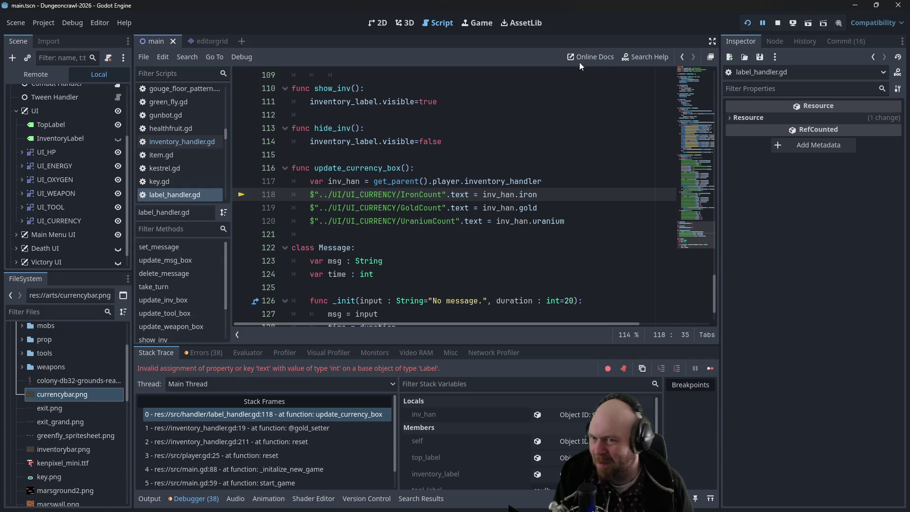
pyautogui.scroll(-1, 76, 235)
pyautogui.click(21, 204)
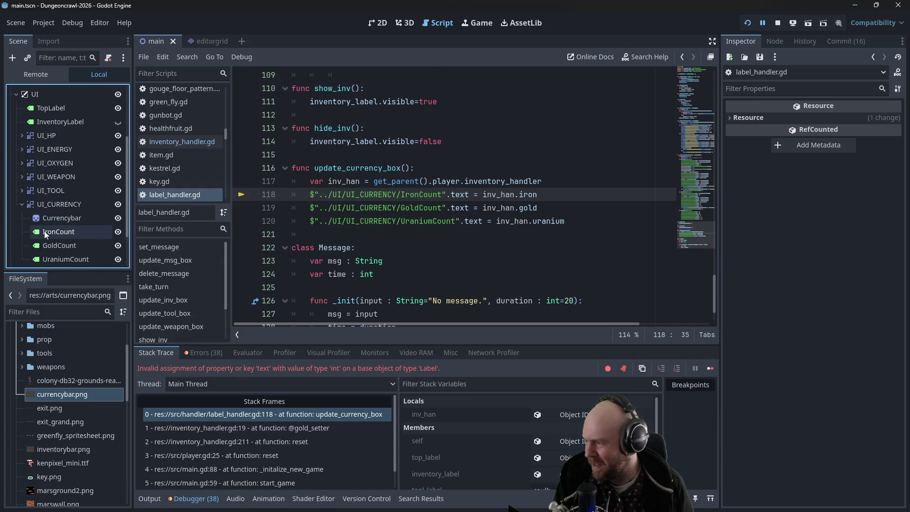
pyautogui.click(43, 231)
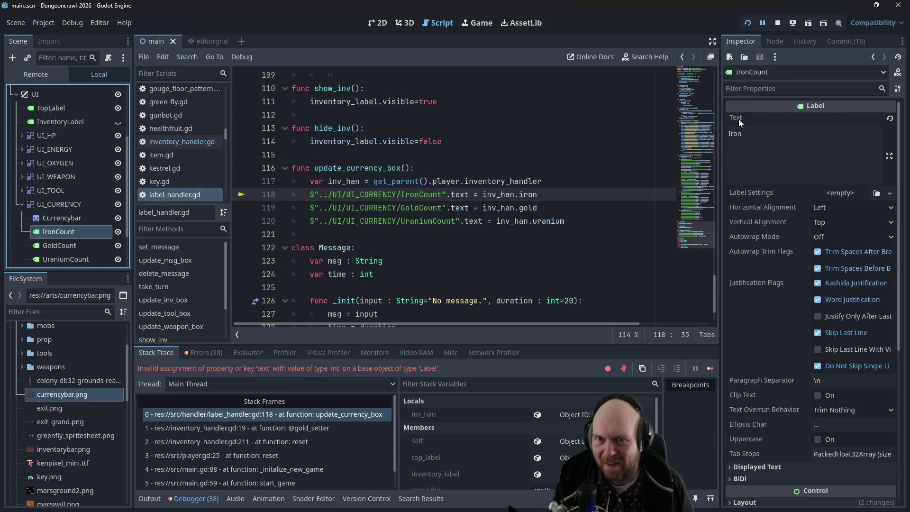
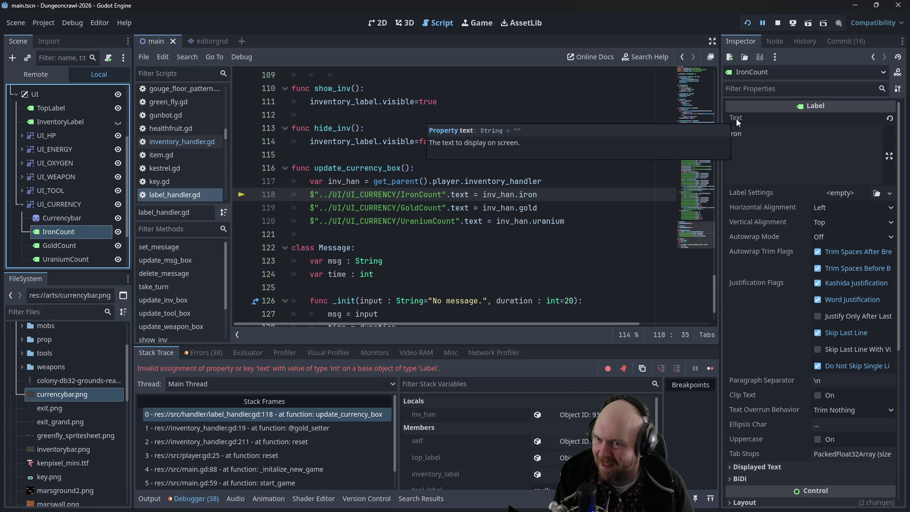
# Wrap inv_han.iron on line 118 of update_currency_box in String()
pyautogui.click(397, 221)
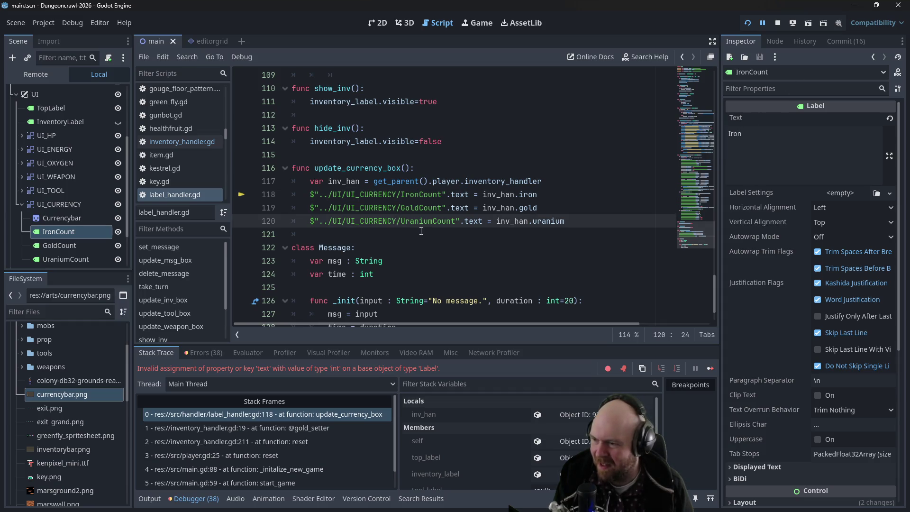
pyautogui.scroll(3, 421, 231)
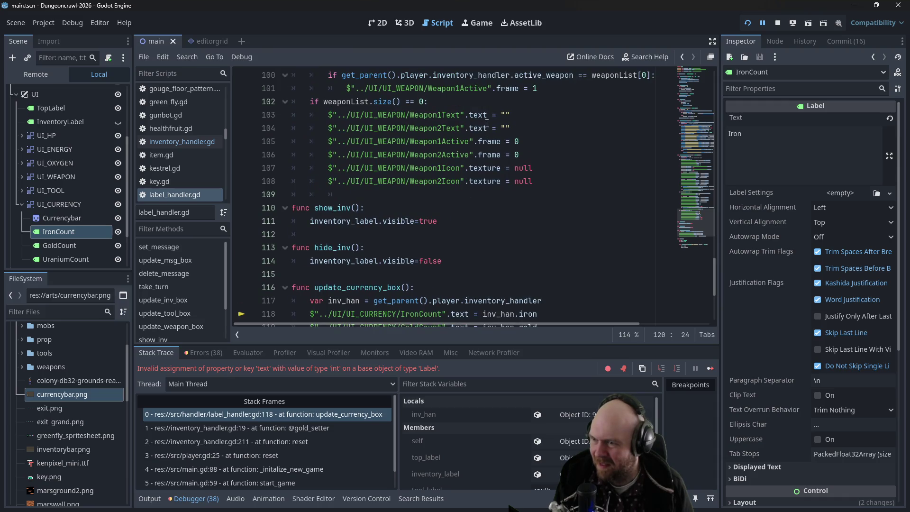
pyautogui.moveTo(475, 119)
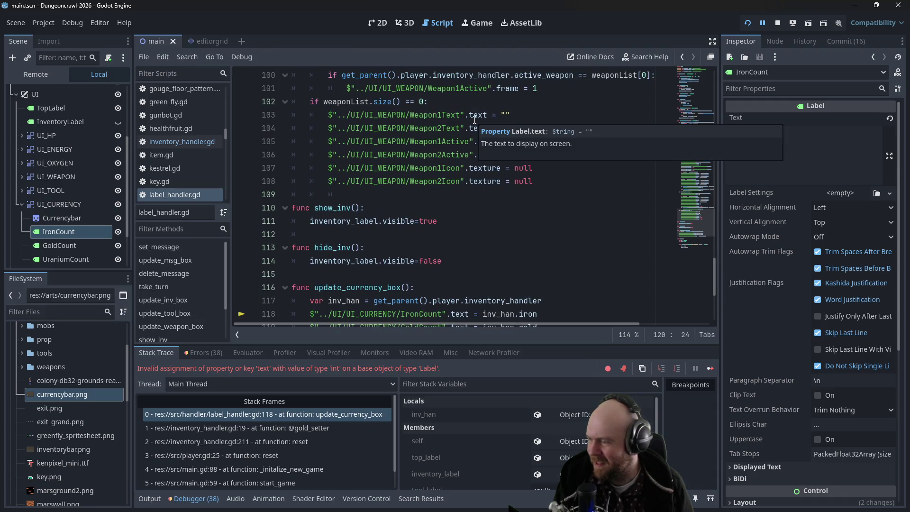
pyautogui.scroll(-3, 475, 119)
pyautogui.click(447, 198)
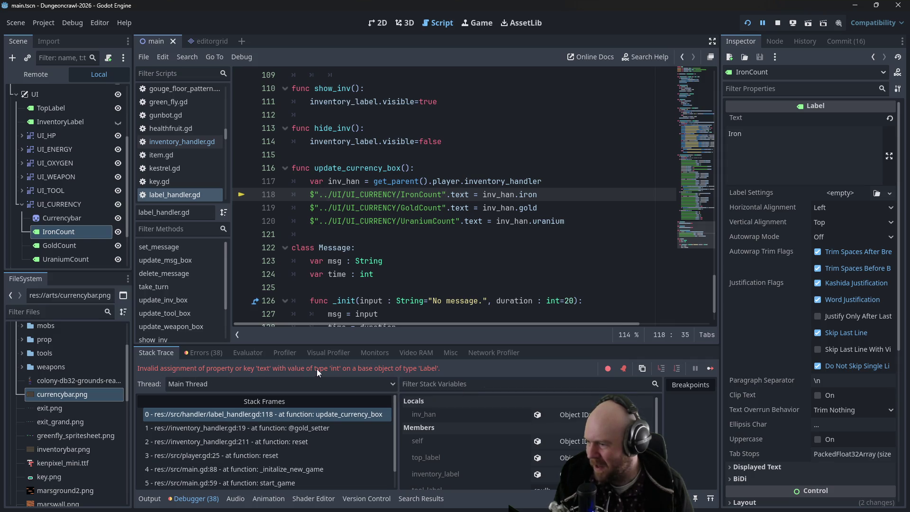
pyautogui.click(489, 195)
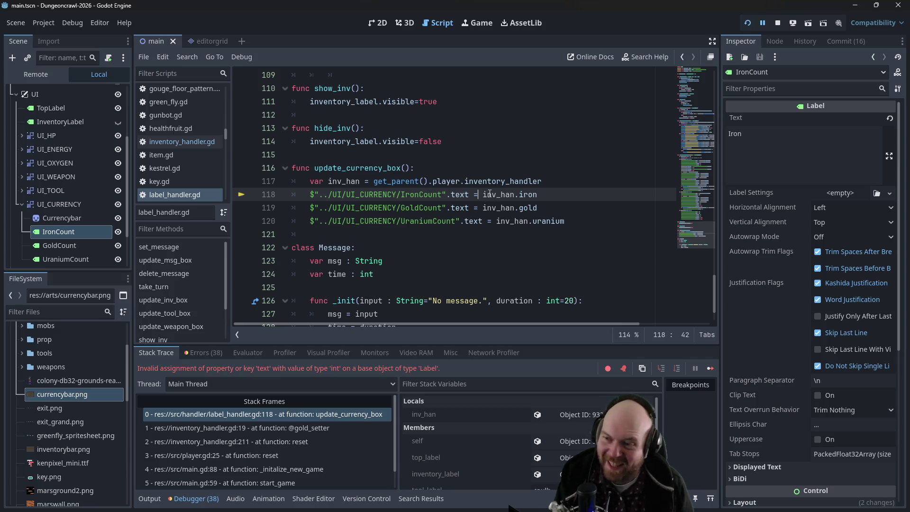
pyautogui.write('String(')
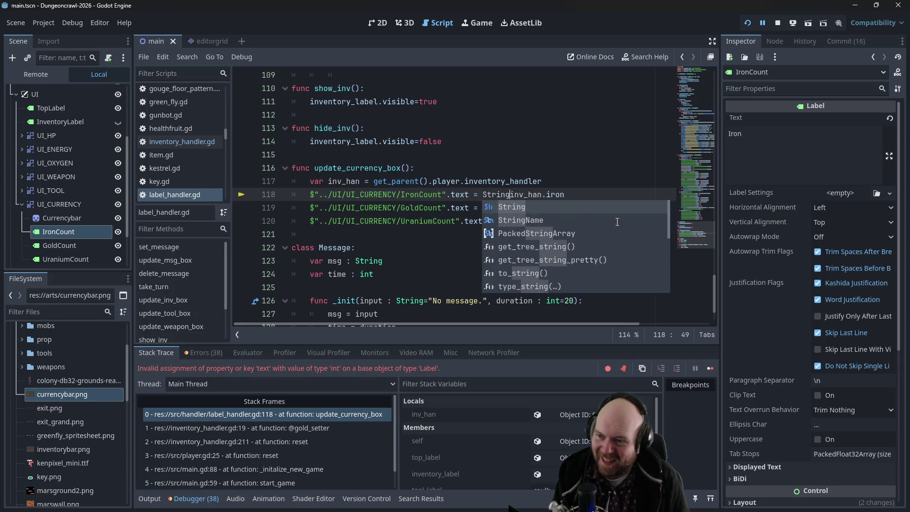
pyautogui.press('End')
pyautogui.write(')')
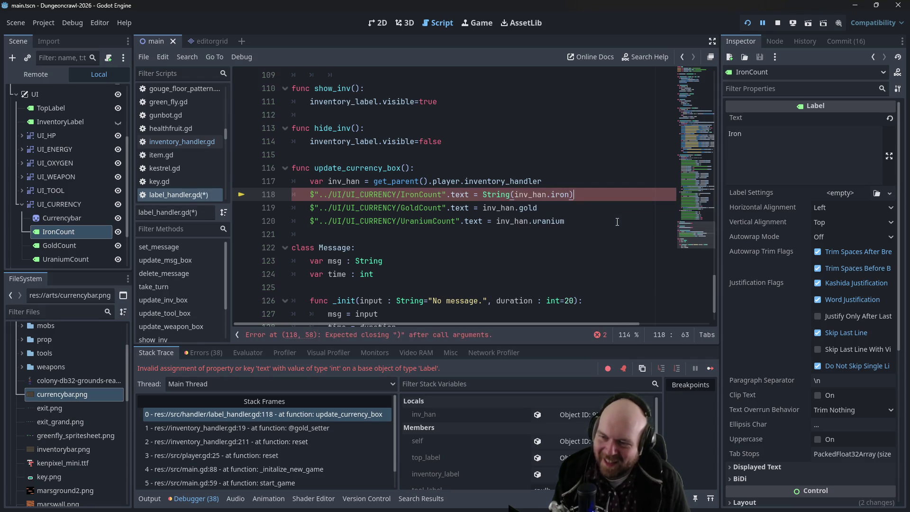
# Wrap the gold and uranium counts on lines 119–120 in String() as well
pyautogui.press('Down')
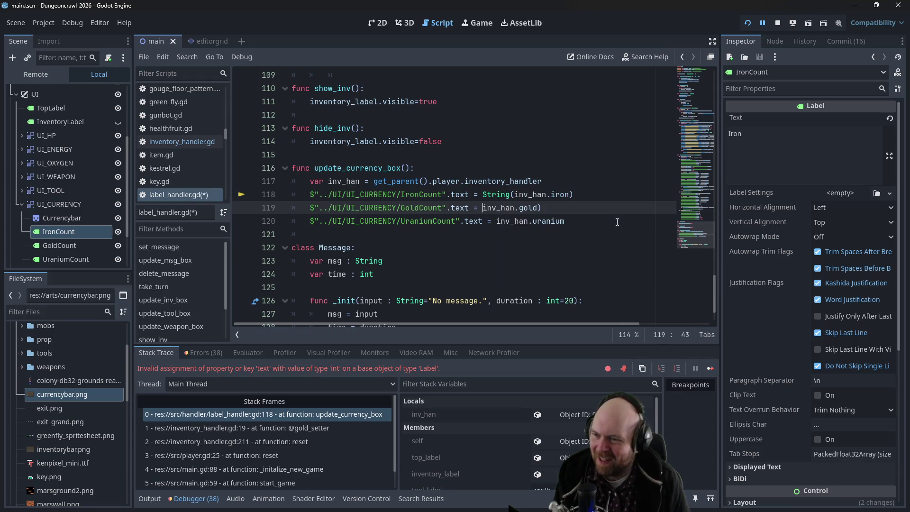
pyautogui.write('String(')
pyautogui.press('Down')
pyautogui.press('End')
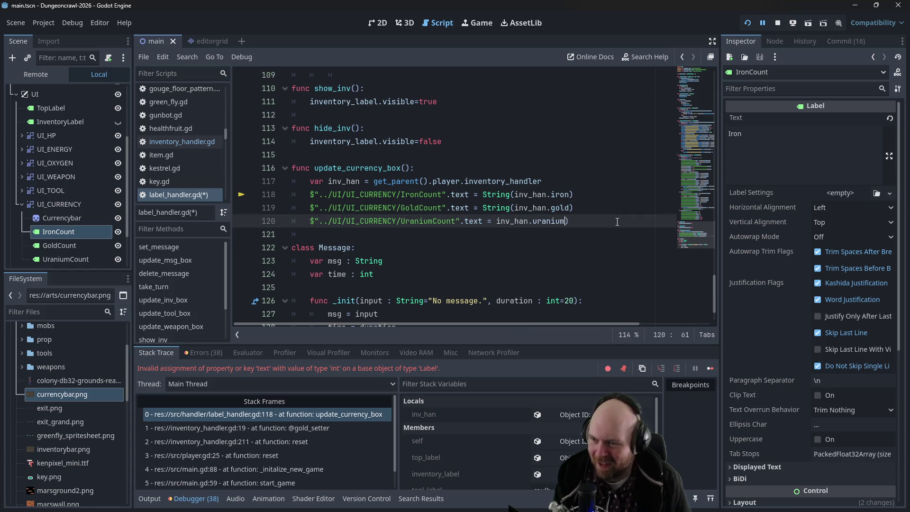
pyautogui.write('(')
pyautogui.press('Left')
pyautogui.write('String')
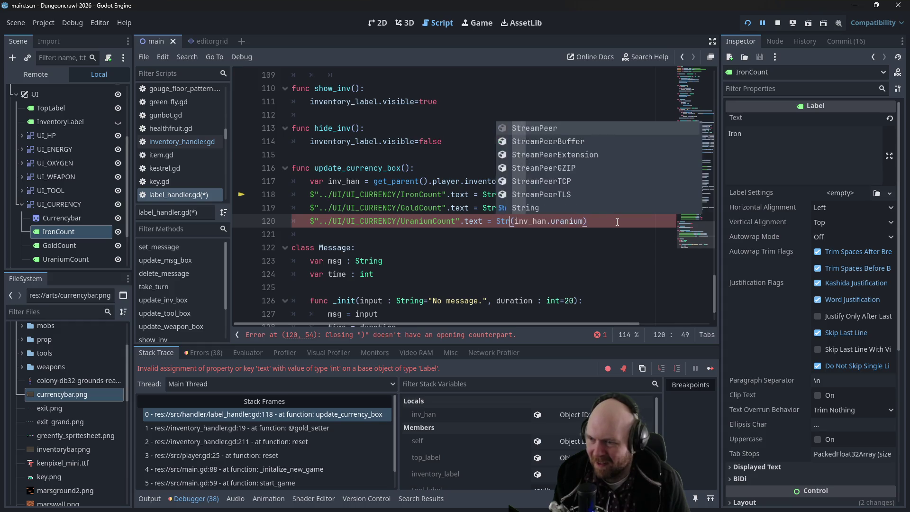
pyautogui.click(547, 92)
# Relaunch the game with F5 and start a new game to test the edits
pyautogui.click(776, 24)
pyautogui.press('F5')
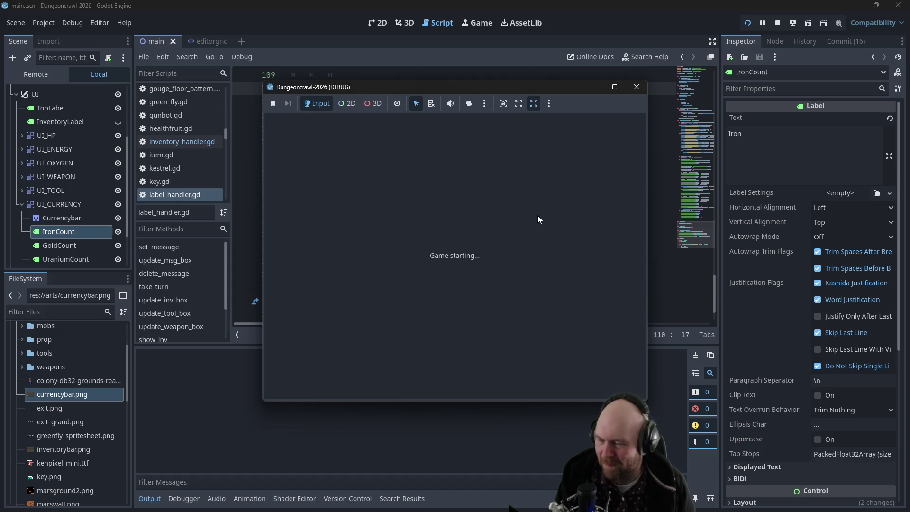
pyautogui.click(417, 245)
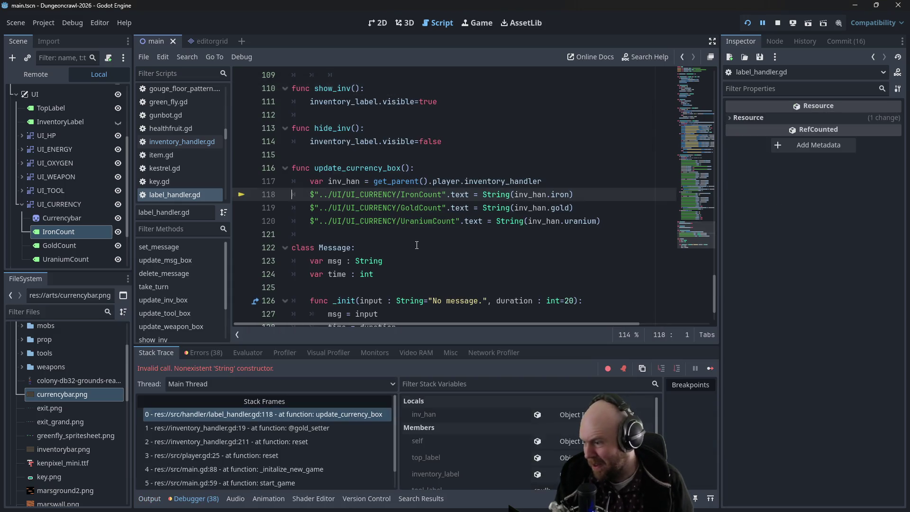
# Remove the String() wrapper from line 118, restoring the plain inv_han.iron assignment
pyautogui.click(513, 195)
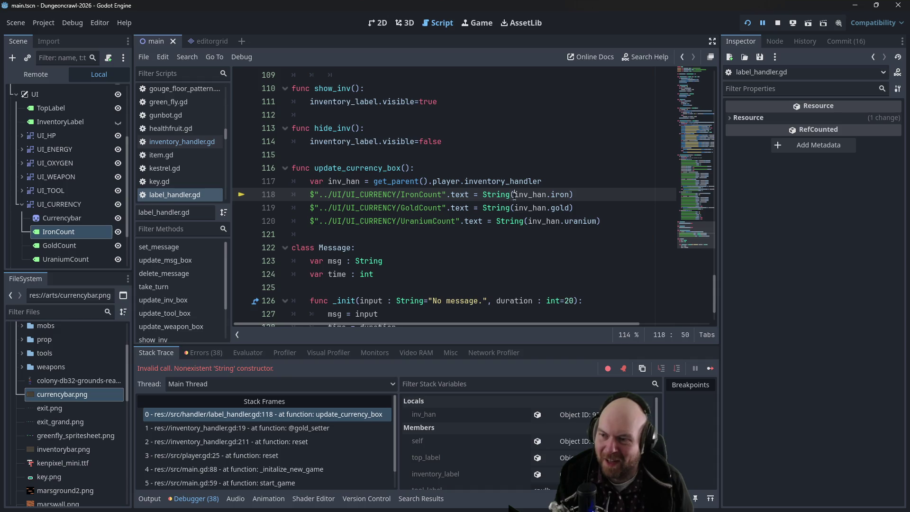
pyautogui.doubleClick(513, 195)
pyautogui.hotkey('shift', 'Right')
pyautogui.press('Delete')
pyautogui.click(574, 196)
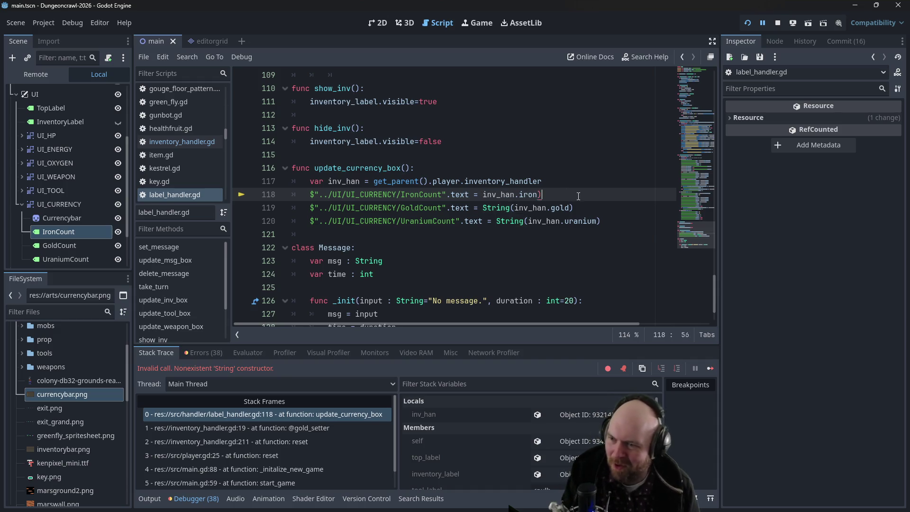
pyautogui.press('BackSpace')
pyautogui.write('.toS')
pyautogui.press('BackSpace')
pyautogui.write('_s')
pyautogui.press('BackSpace')
pyautogui.press('BackSpace')
pyautogui.press('BackSpace')
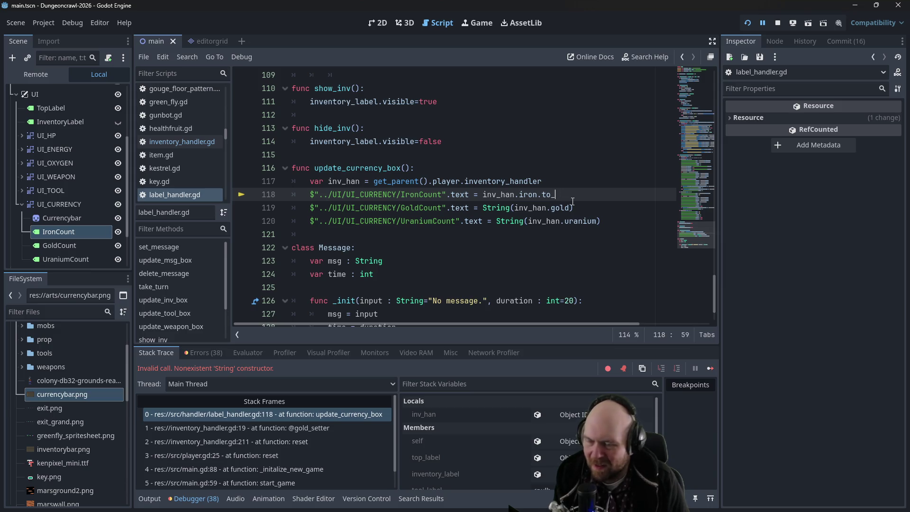
# Stop the running game and open a new Firefox tab
pyautogui.click(777, 23)
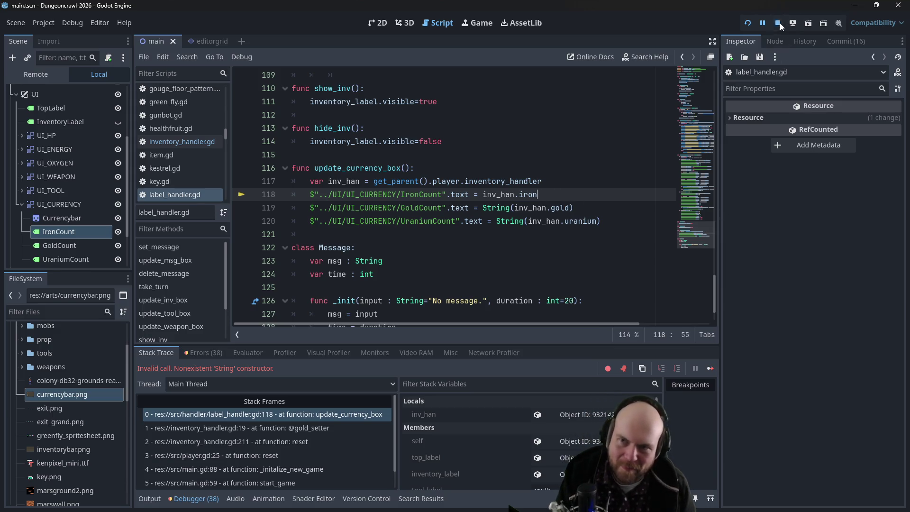
pyautogui.hotkey('alt', 'Tab')
pyautogui.hotkey('ctrl', 't')
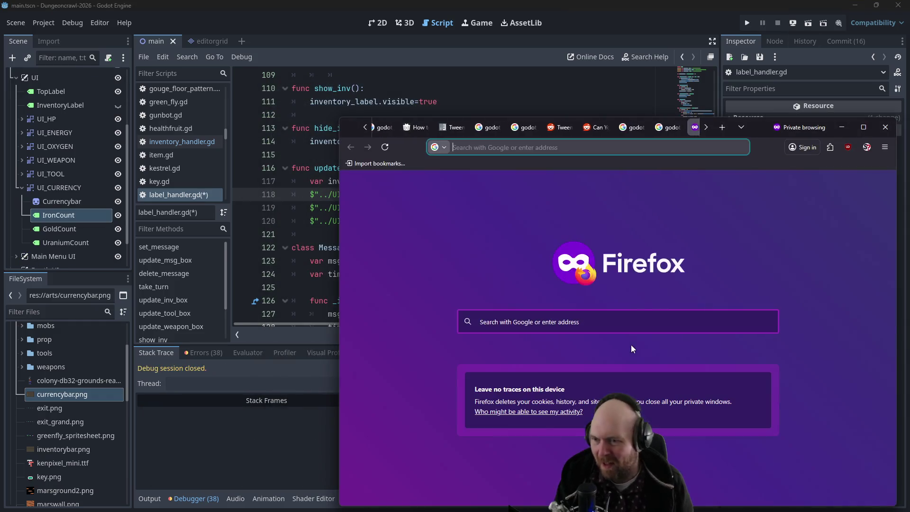
# Search Google for 'godot int to string'
pyautogui.write('godot int to string')
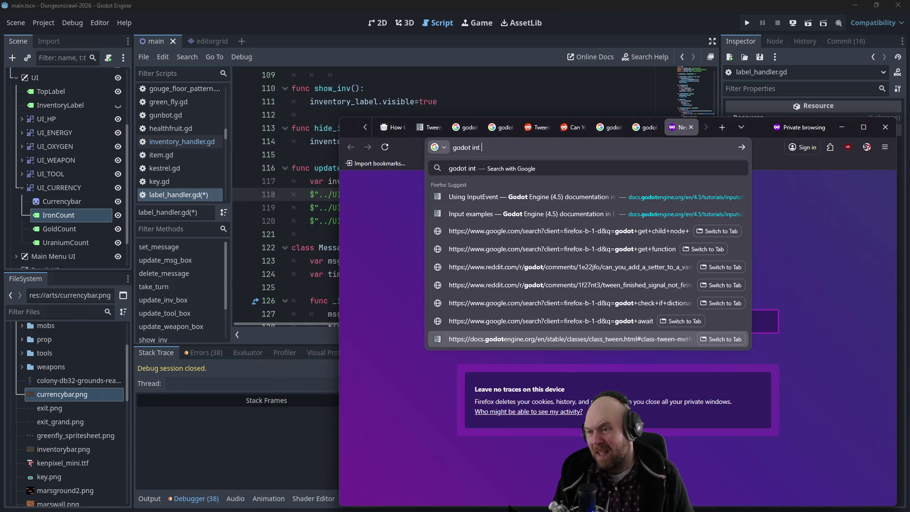
pyautogui.press('Return')
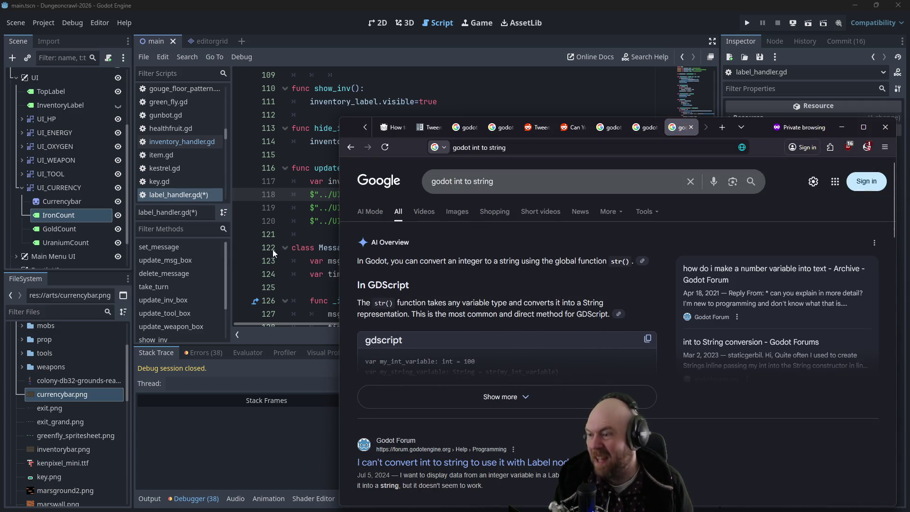
pyautogui.click(292, 234)
# Change String to str for the gold and uranium conversions on lines 119–120
pyautogui.moveTo(510, 207)
pyautogui.mouseDown()
pyautogui.moveTo(524, 207)
pyautogui.moveTo(512, 221)
pyautogui.moveTo(526, 221)
pyautogui.moveTo(496, 221)
pyautogui.moveTo(483, 208)
pyautogui.mouseUp()
pyautogui.press('BackSpace')
pyautogui.press('BackSpace')
pyautogui.write('ss')
pyautogui.press('Escape')
pyautogui.click(483, 194)
# Wrap inv_han.iron on line 118 in str() and run the game
pyautogui.write('str(')
pyautogui.press('End')
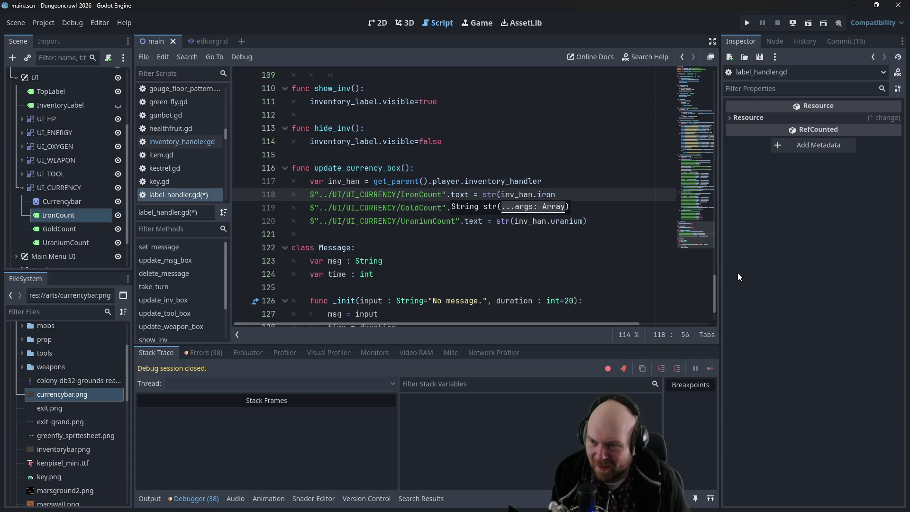
pyautogui.write(')')
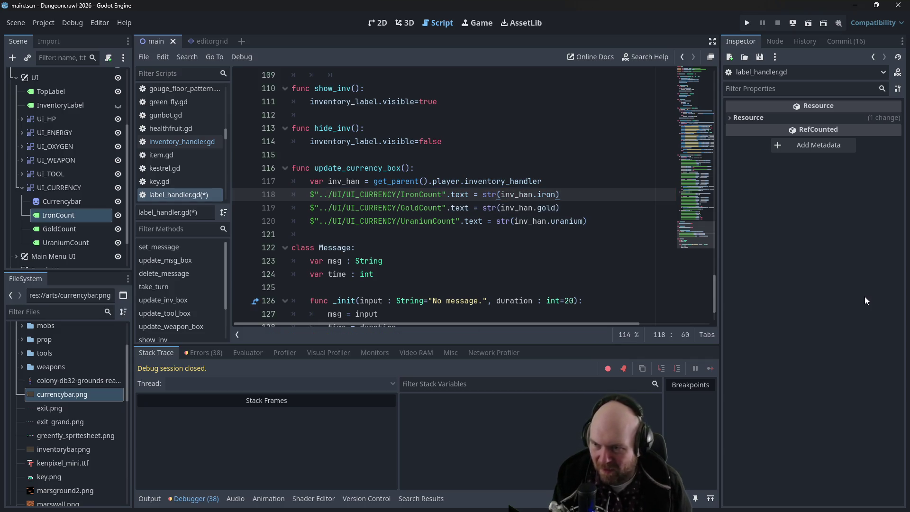
pyautogui.click(747, 23)
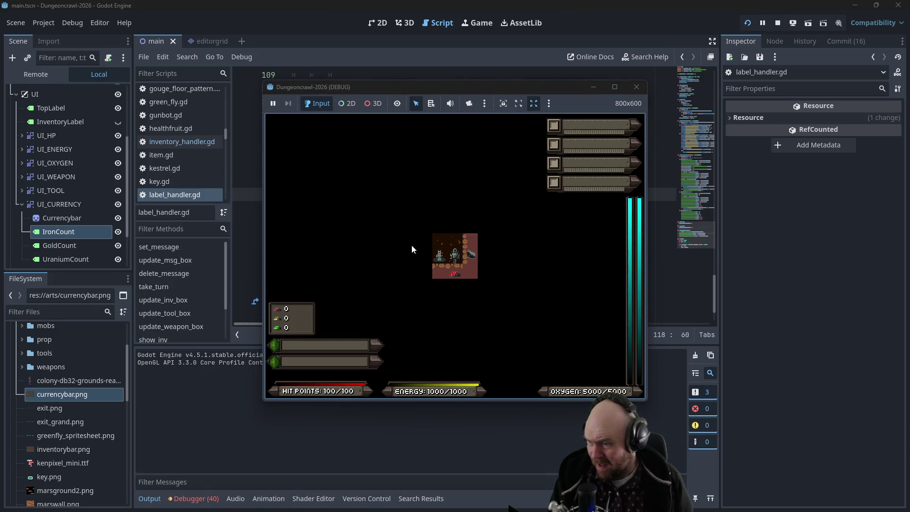
# Try a few moves, then relaunch and start a new game
pyautogui.press('Left')
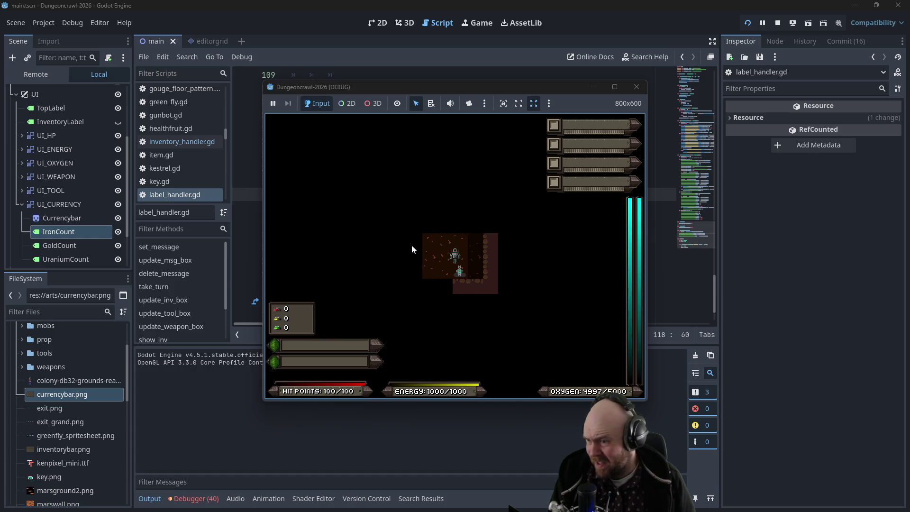
pyautogui.press('y')
pyautogui.press('i')
pyautogui.press('Up')
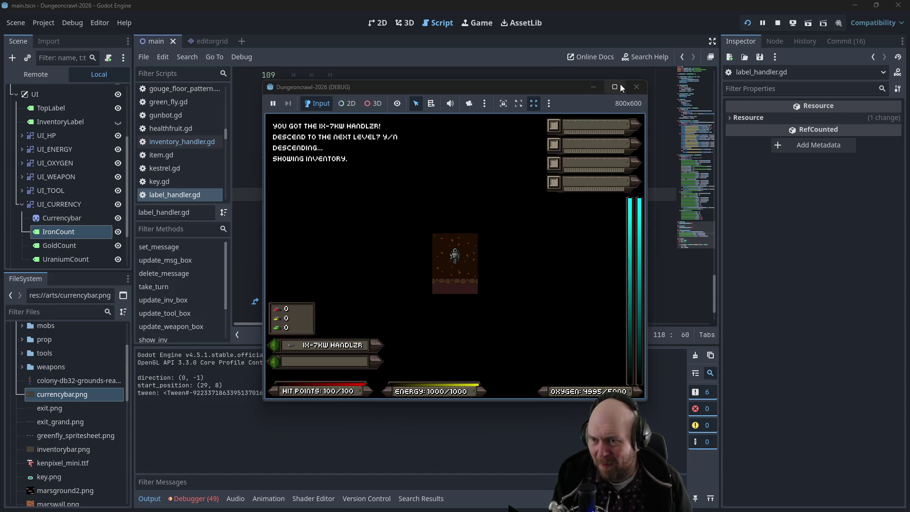
pyautogui.click(636, 87)
pyautogui.click(748, 23)
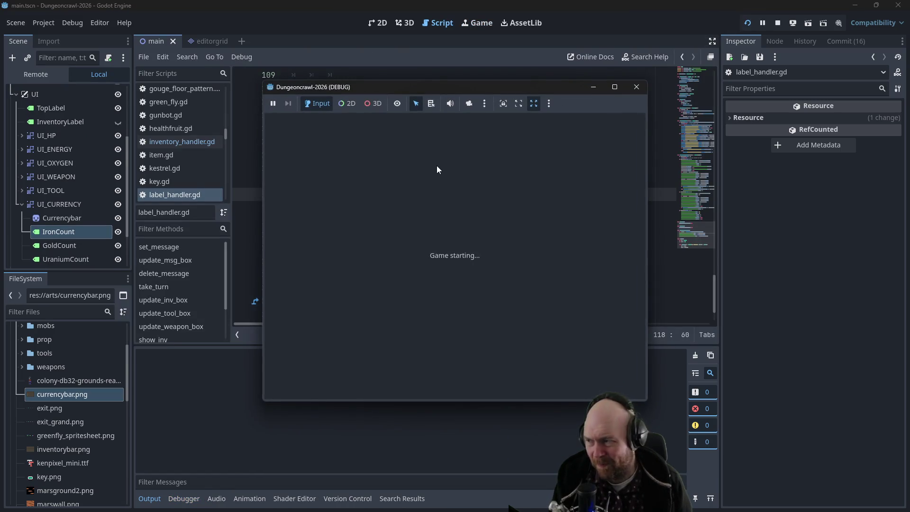
pyautogui.click(421, 247)
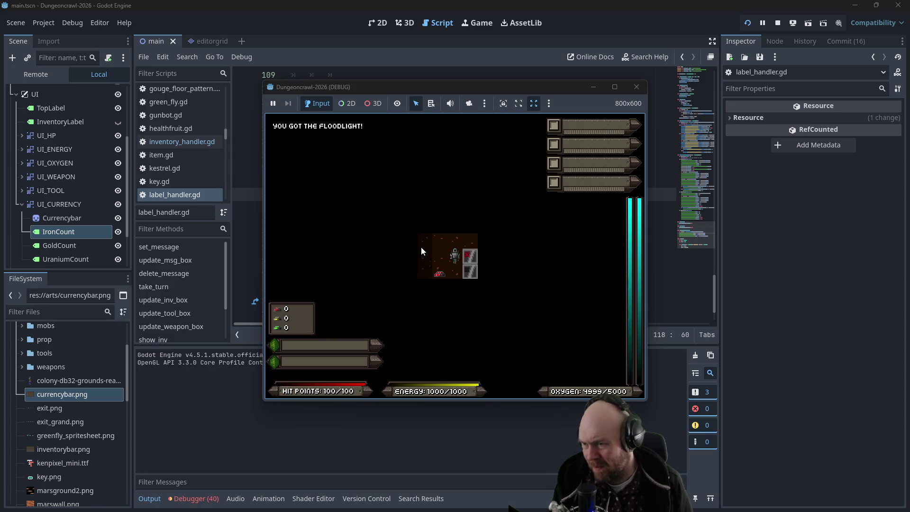
# Pick up the IX-7KW Handlzr, collect 60 iron, and descend the stairs
pyautogui.press('Left')
pyautogui.press('Left')
pyautogui.press('i')
pyautogui.press('i')
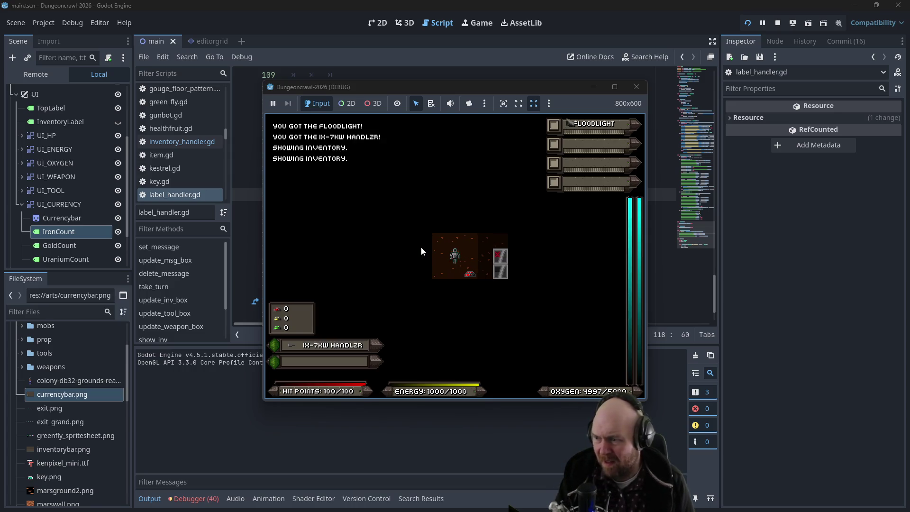
pyautogui.press('f')
pyautogui.press('r')
pyautogui.press('Right')
pyautogui.press('Up')
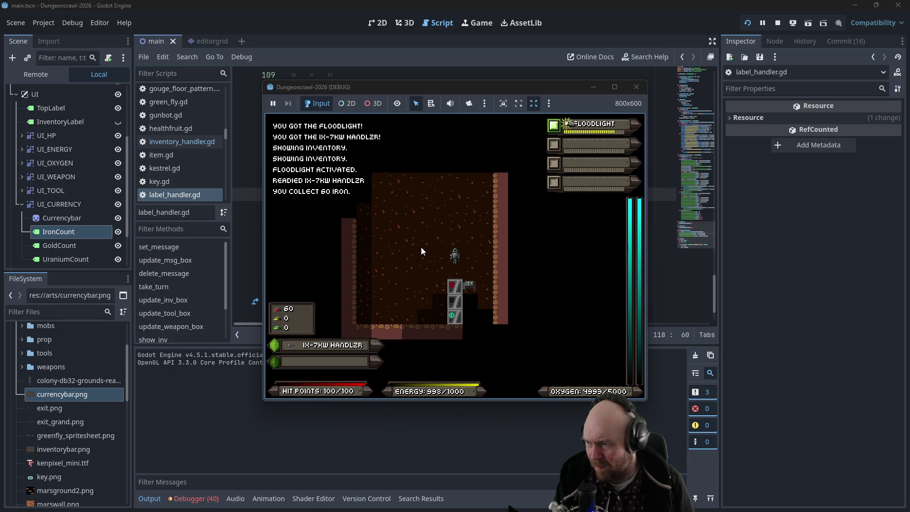
pyautogui.press('Up')
pyautogui.press('Left')
pyautogui.press('Up')
pyautogui.press('Left')
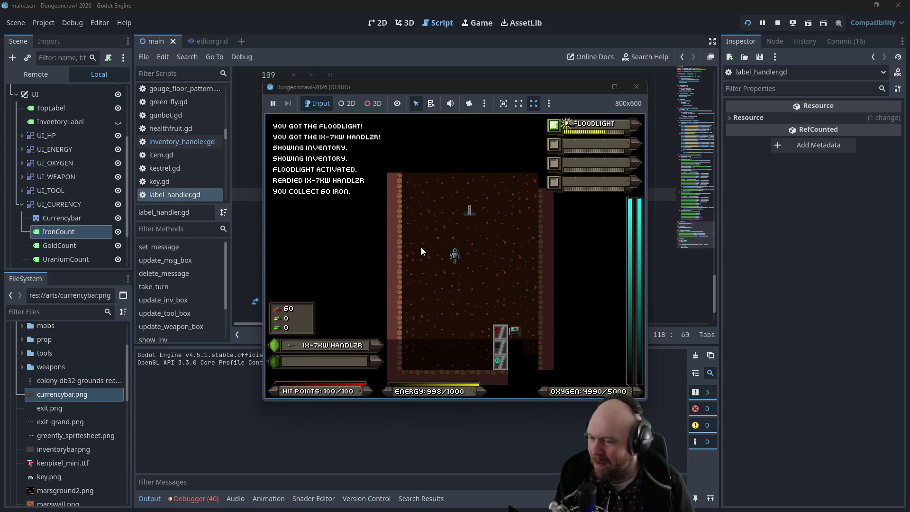
pyautogui.press('Up')
pyautogui.press('Up')
pyautogui.press('Up')
pyautogui.press('y')
# Collect iron and gold until the counters show 121 and 40, then stop the game
pyautogui.press('Right')
pyautogui.press('Right')
pyautogui.press('Right')
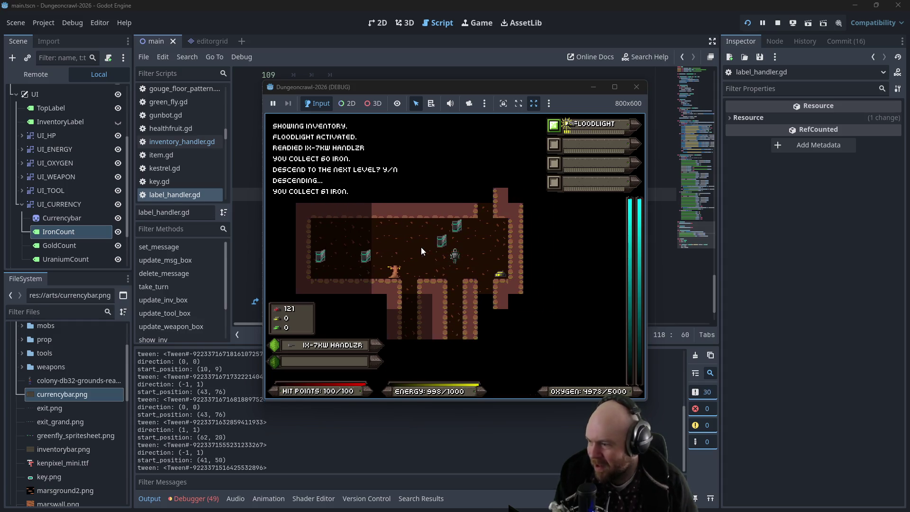
pyautogui.press('Right')
pyautogui.press('Right')
pyautogui.press('Down')
pyautogui.press('Up')
pyautogui.press('Up')
pyautogui.press('Up')
pyautogui.press('Left')
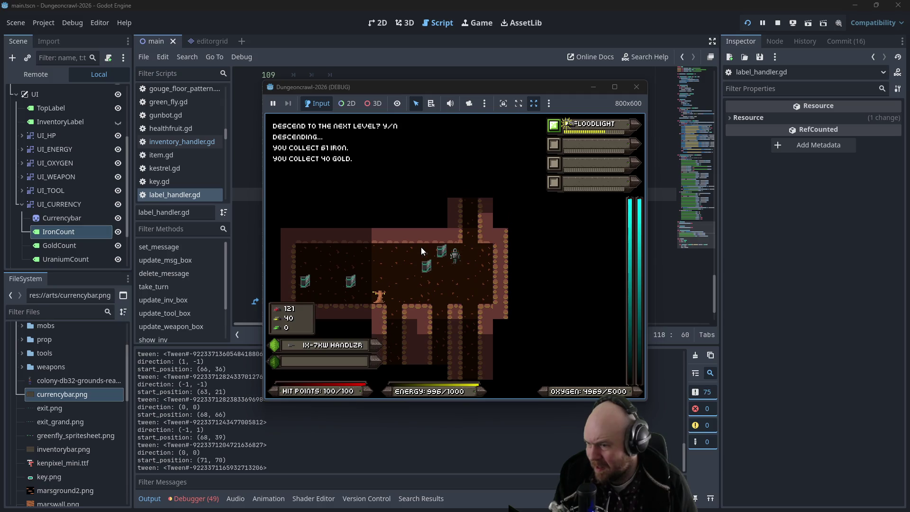
pyautogui.press('Right')
pyautogui.press('Down')
pyautogui.press('Down')
pyautogui.press('Down')
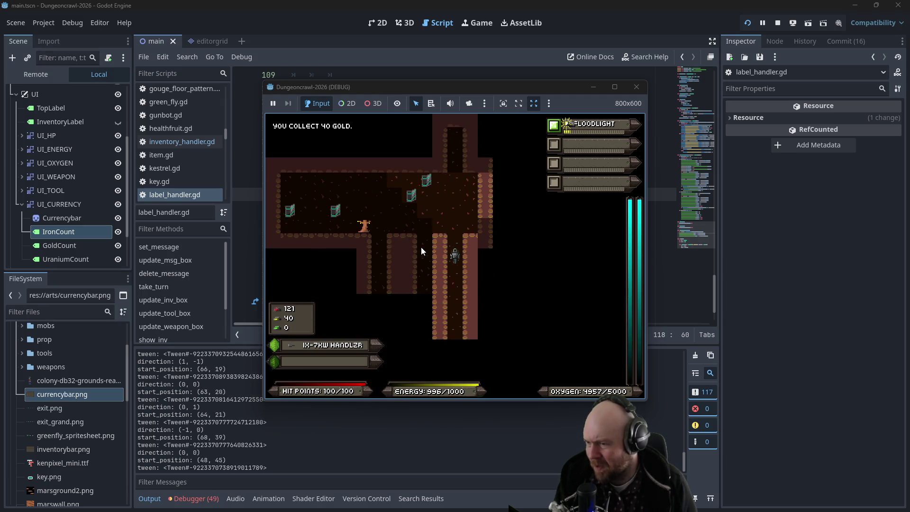
pyautogui.press('Down')
pyautogui.press('Down')
pyautogui.press('Down')
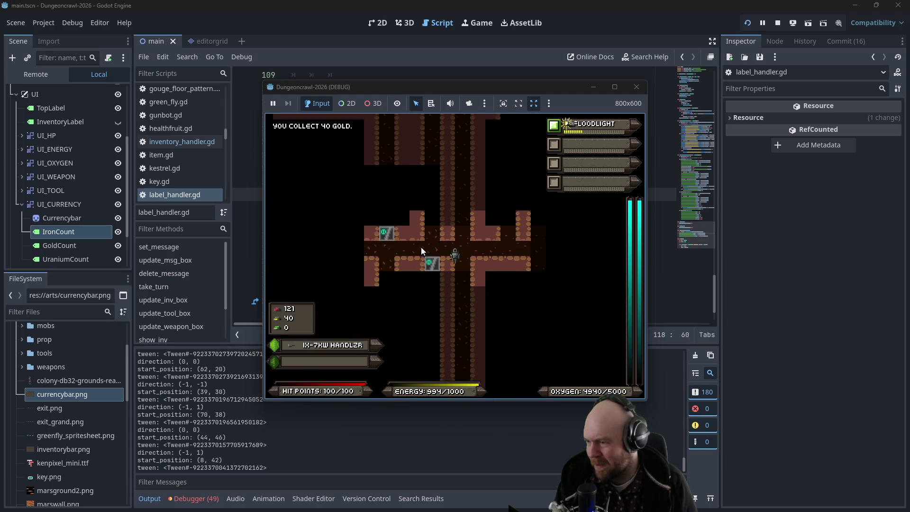
pyautogui.press('Left')
pyautogui.press('Left')
pyautogui.press('Left')
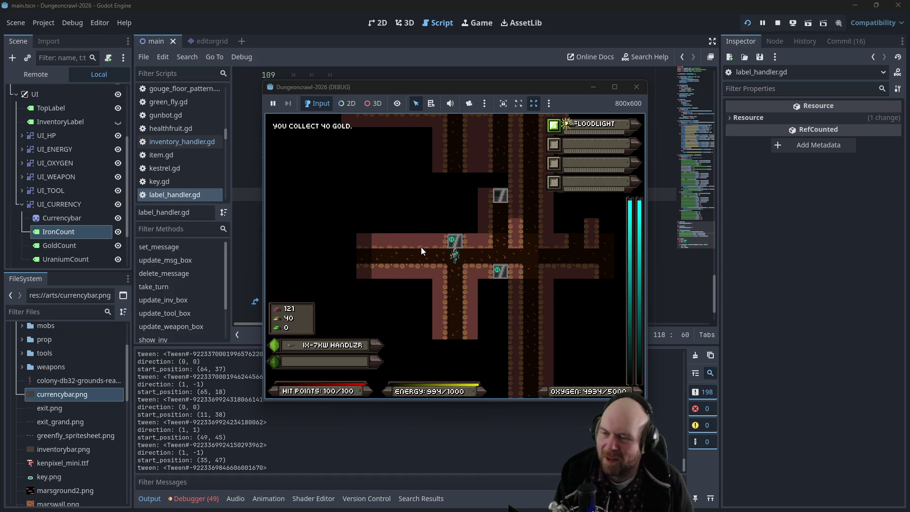
pyautogui.click(637, 87)
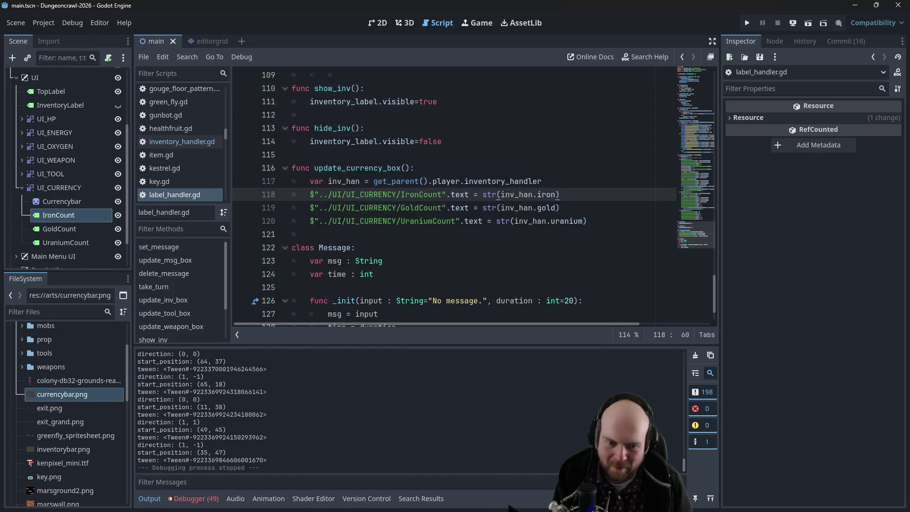
# Mark 'currency UI - slap it together' as DONE in the Obsidian Plan note, then return to Godot
pyautogui.hotkey('alt', 'Tab')
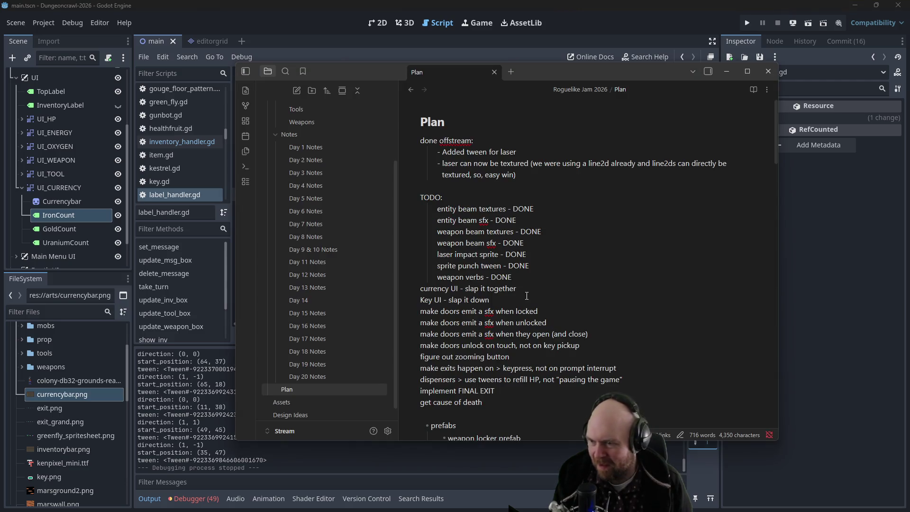
pyautogui.write(' - DONE')
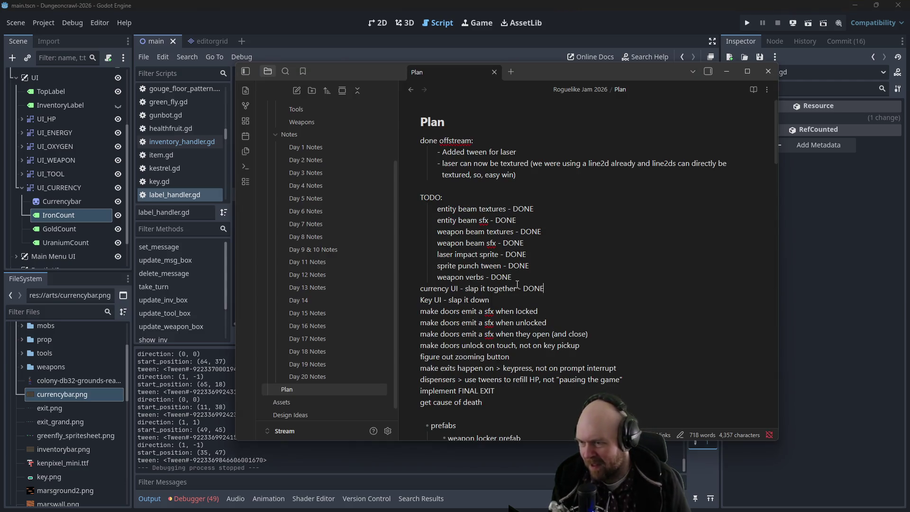
pyautogui.click(810, 242)
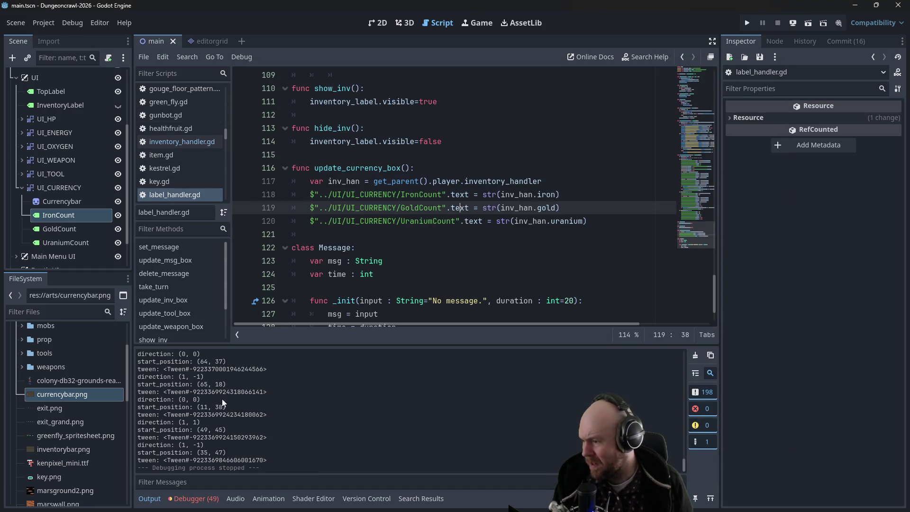
# Find entity.gd in the Scripts list and open it in place of label_handler.gd
pyautogui.scroll(3, 220, 411)
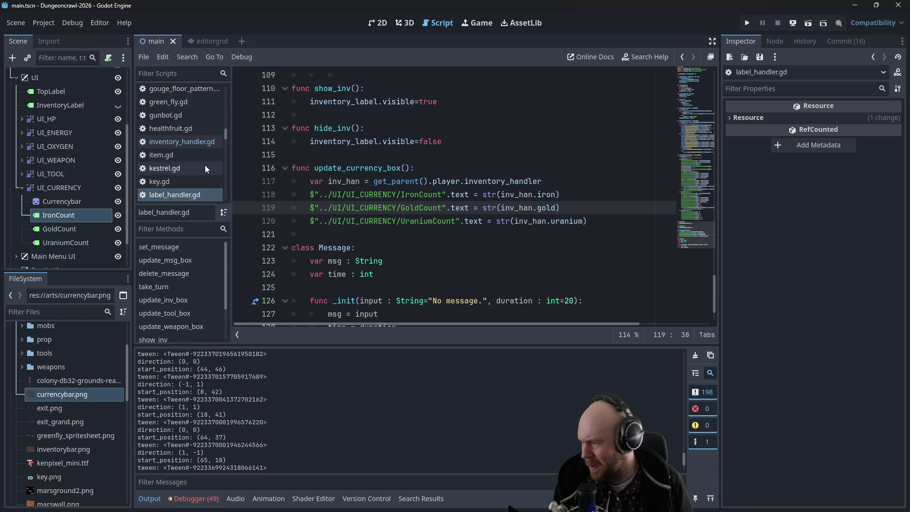
pyautogui.scroll(10, 206, 168)
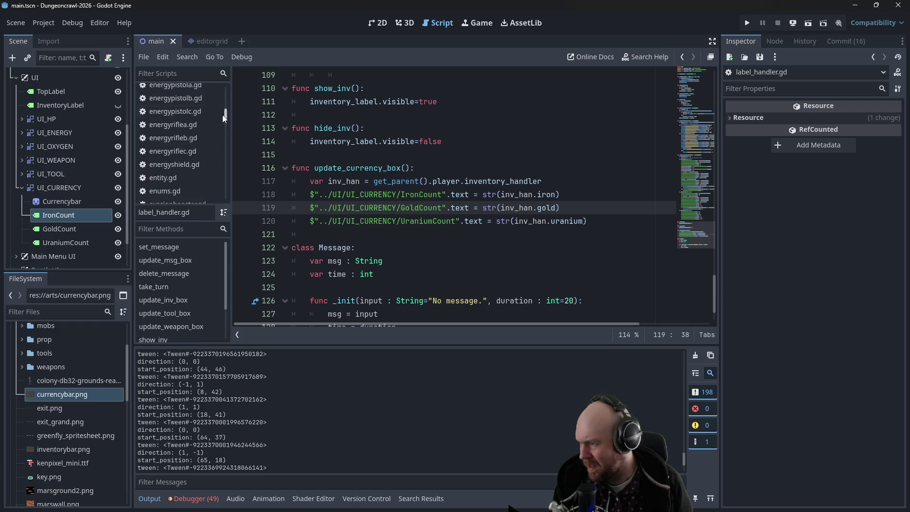
pyautogui.click(183, 176)
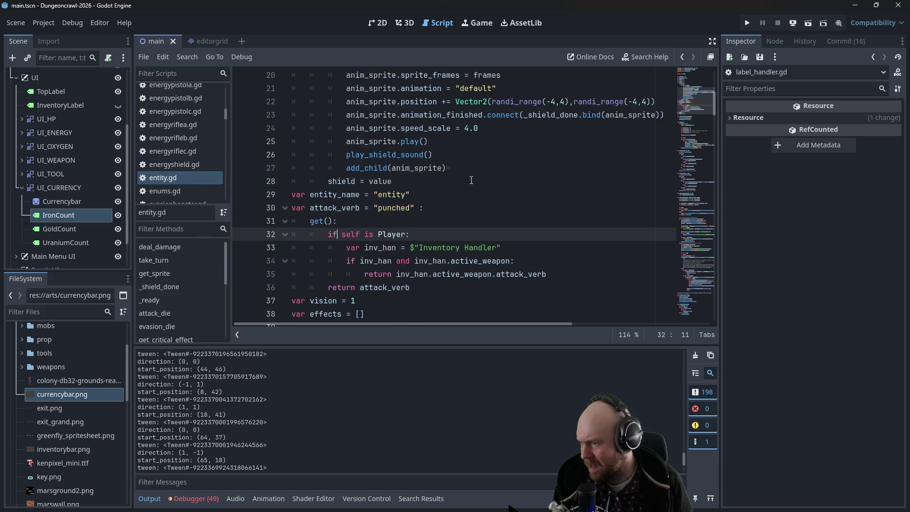
pyautogui.scroll(1, 559, 184)
pyautogui.moveTo(711, 107); pyautogui.dragTo(711, 210)
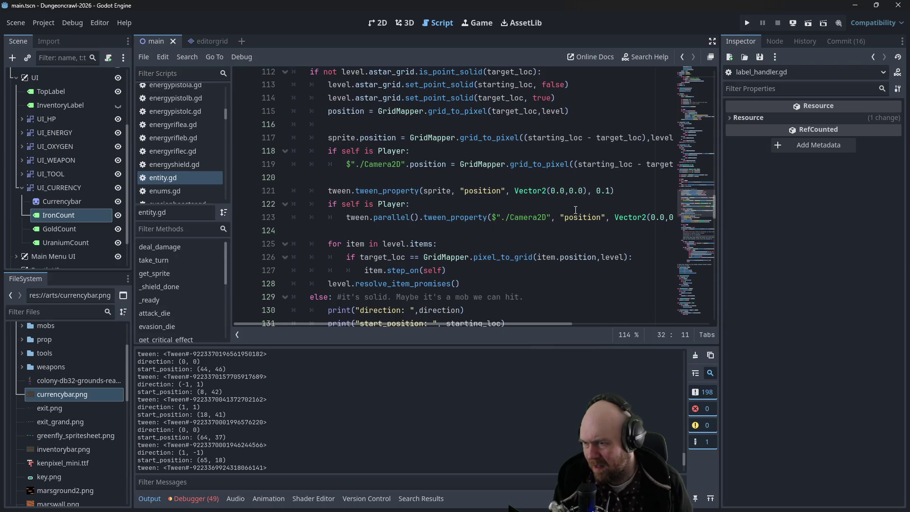
# Comment out the direction, start_position and tween print lines 130–132 with Ctrl+K, then run the project
pyautogui.scroll(-3, 388, 221)
pyautogui.moveTo(437, 217); pyautogui.dragTo(269, 196)
pyautogui.hotkey('ctrl', 'k')
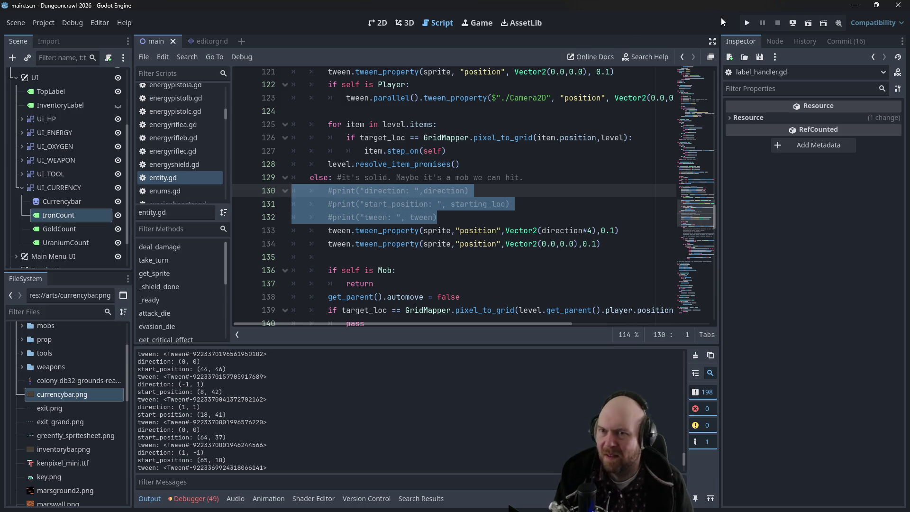
pyautogui.click(747, 23)
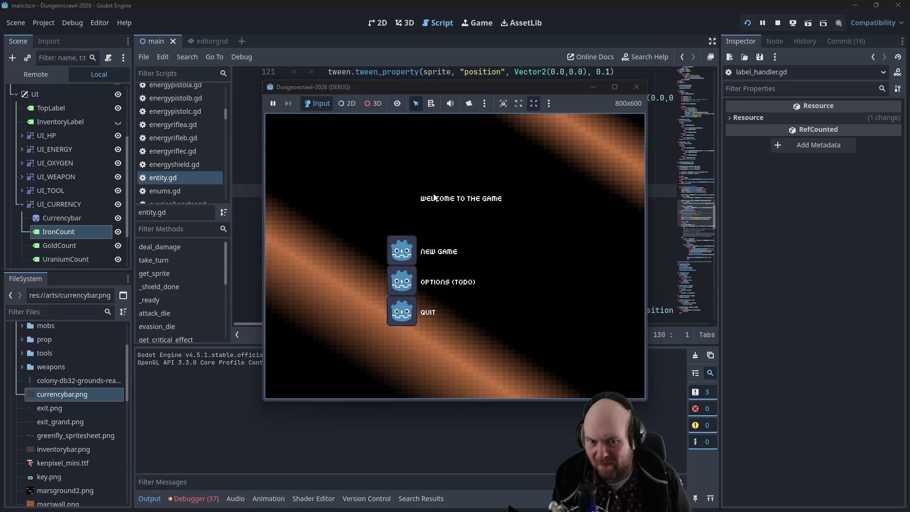
# Start a new game, equip the weapon, collect iron and descend the stairs
pyautogui.click(398, 243)
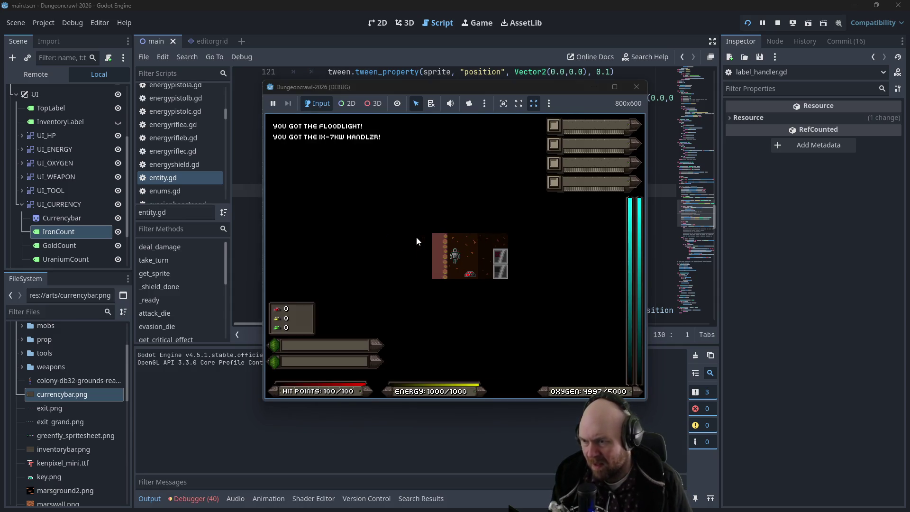
pyautogui.press('1')
pyautogui.press('f')
pyautogui.press('Down')
pyautogui.press('Right')
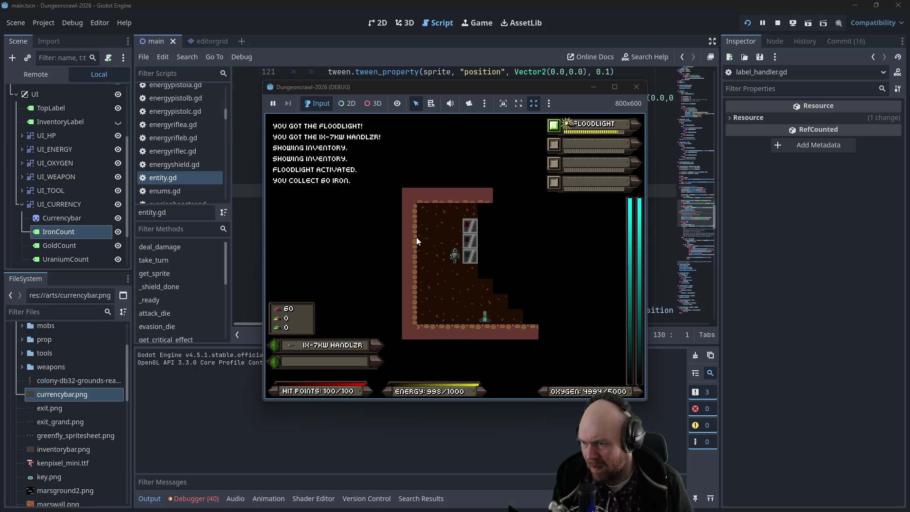
pyautogui.press('Down')
pyautogui.press('y')
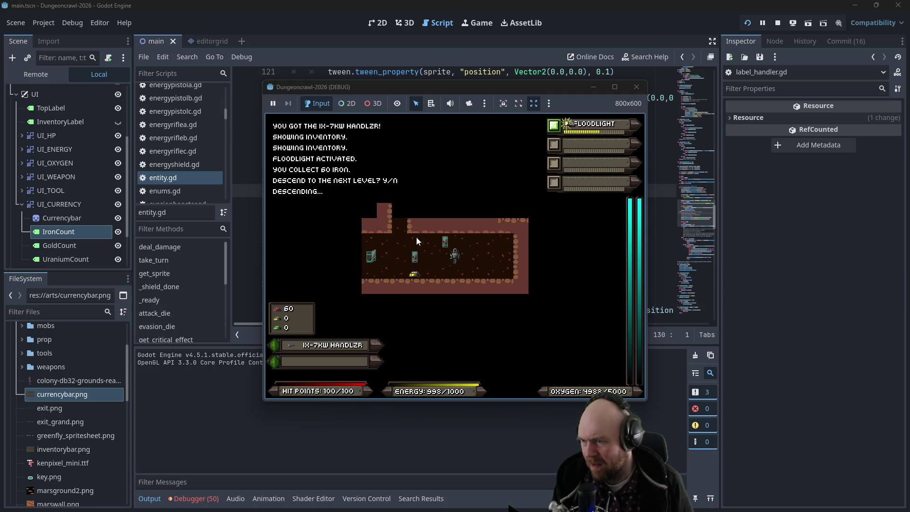
# Explore the new level, picking up gold, with the game window briefly maximized and restored to 800x600
pyautogui.press('Up')
pyautogui.press('Left')
pyautogui.press('Left')
pyautogui.press('Left')
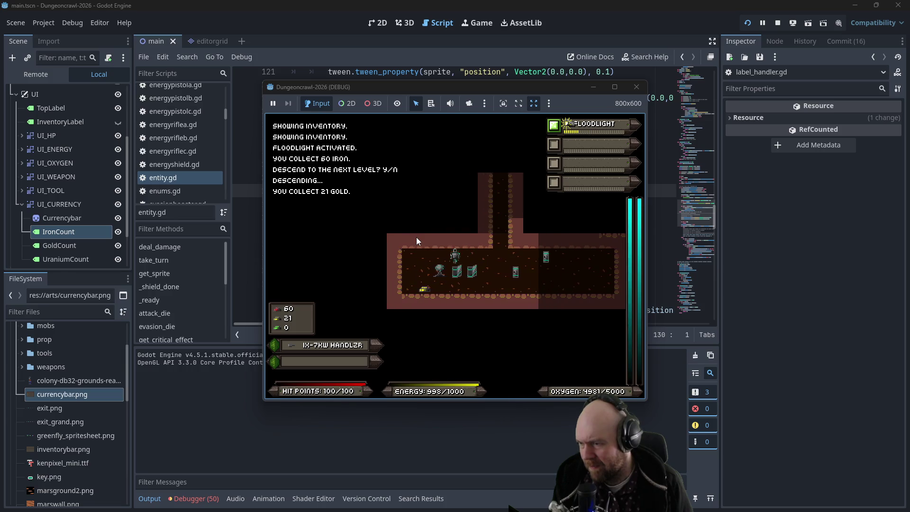
pyautogui.press('Down')
pyautogui.press('Right')
pyautogui.press('Right')
pyautogui.press('Right')
pyautogui.press('Up')
pyautogui.press('Up')
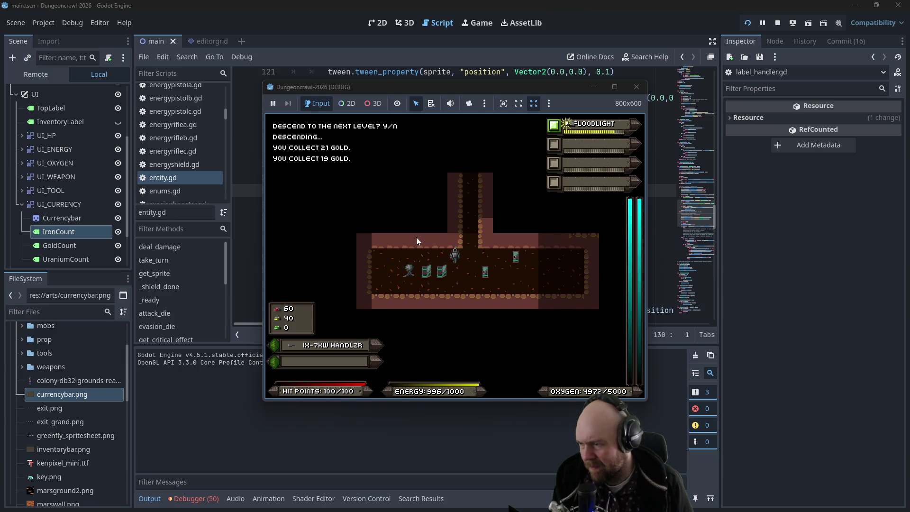
pyautogui.press('Up')
pyautogui.press('Up')
pyautogui.press('Up')
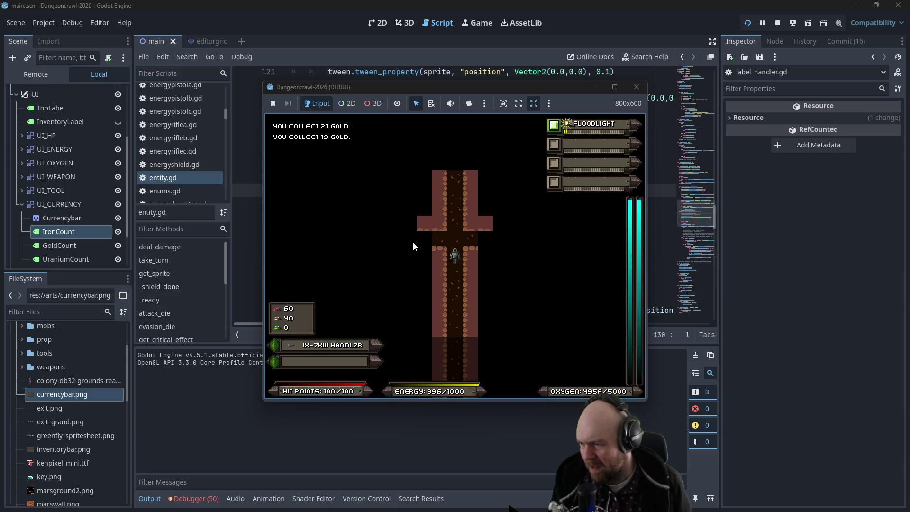
pyautogui.press('Down')
pyautogui.press('Down')
pyautogui.press('Down')
pyautogui.press('Up')
pyautogui.press('Up')
pyautogui.press('Up')
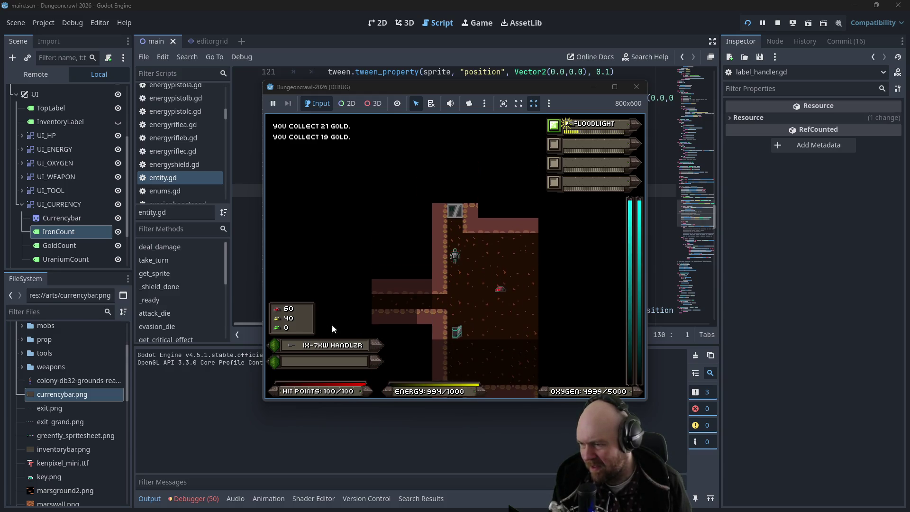
pyautogui.press('Up')
pyautogui.press('Up')
pyautogui.press('Up')
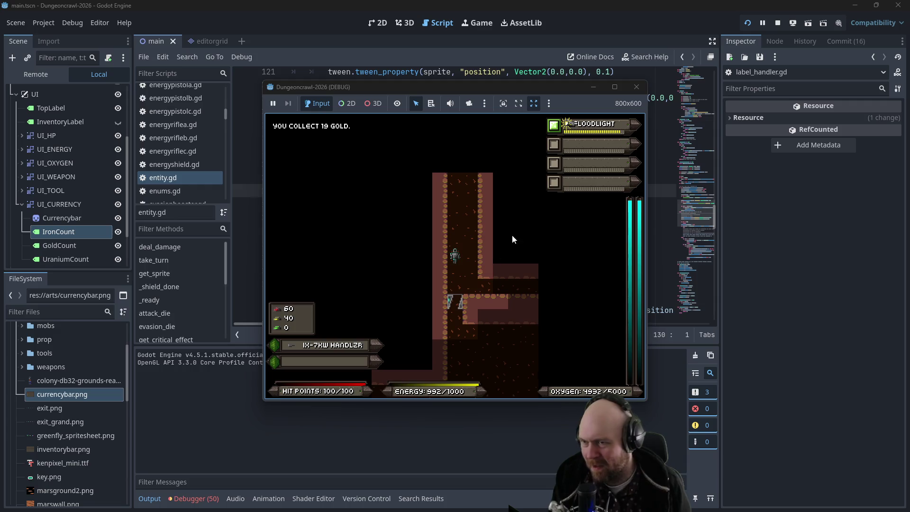
pyautogui.click(615, 86)
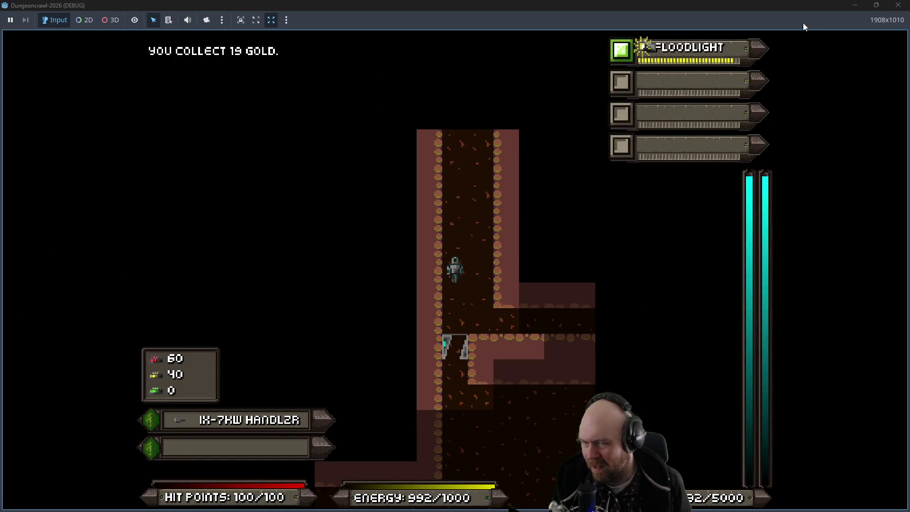
pyautogui.click(880, 6)
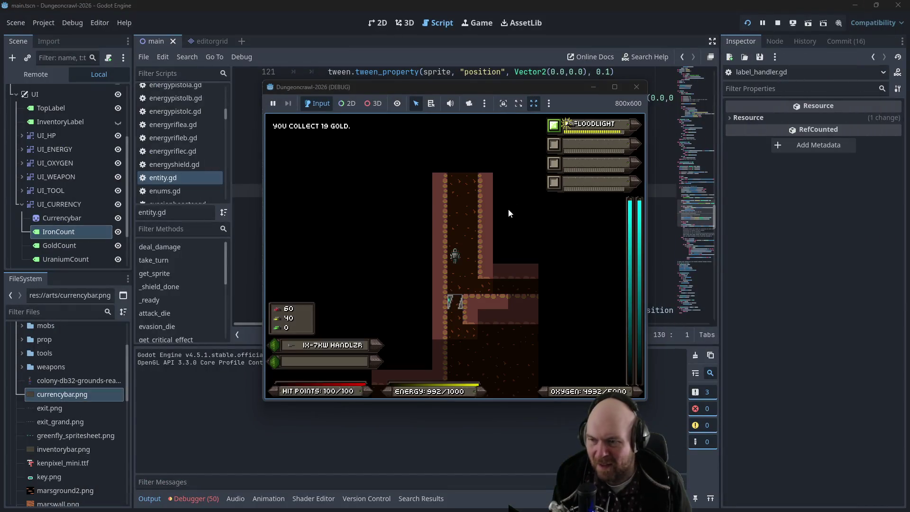
# Fight the slime and rogue eye, collect the key, and check the inventory
pyautogui.press('Up')
pyautogui.press('Up')
pyautogui.press('Up')
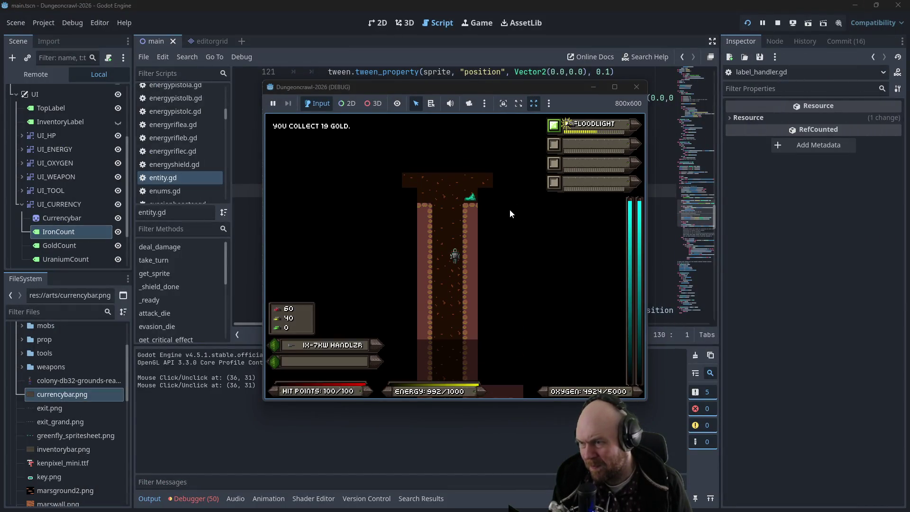
pyautogui.press('Up')
pyautogui.press('Up')
pyautogui.press('Up')
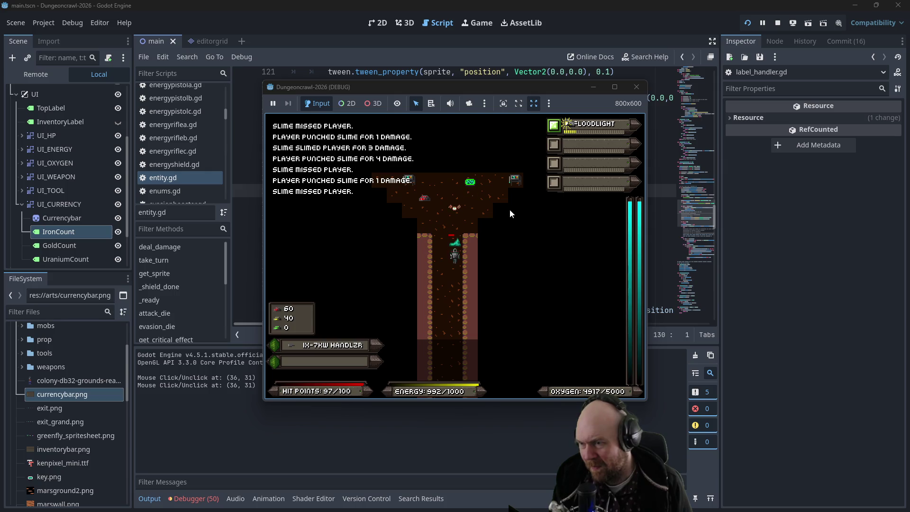
pyautogui.press('Down')
pyautogui.press('Down')
pyautogui.press('Down')
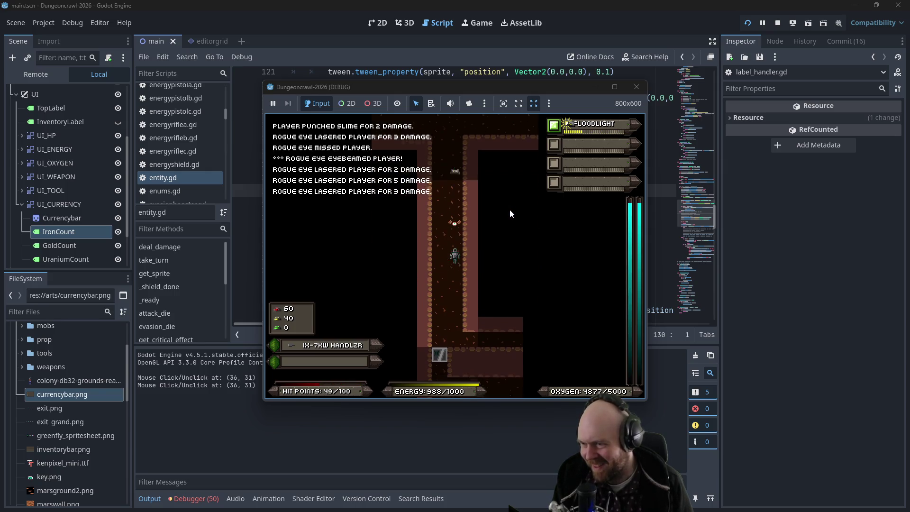
pyautogui.press('Up')
pyautogui.press('Up')
pyautogui.press('Up')
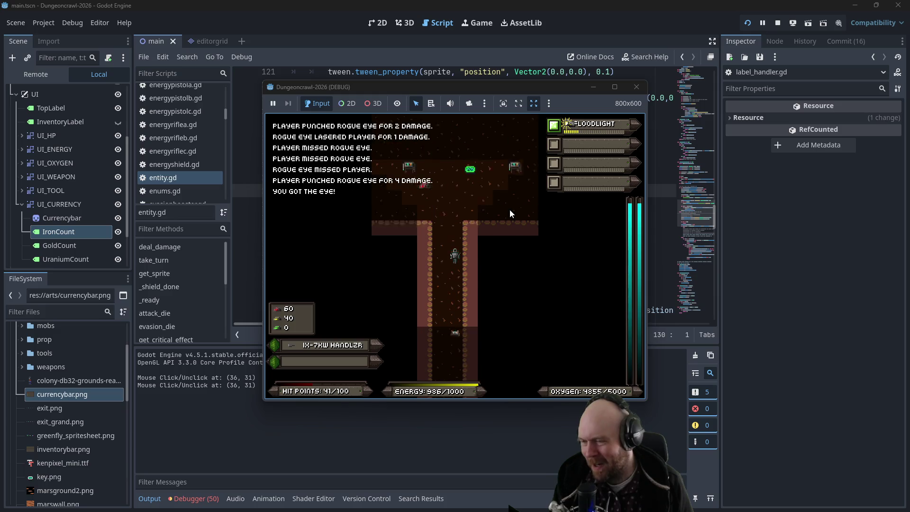
pyautogui.press('Up')
pyautogui.press('Up')
pyautogui.press('Up')
pyautogui.press('Right')
pyautogui.press('Right')
pyautogui.press('Right')
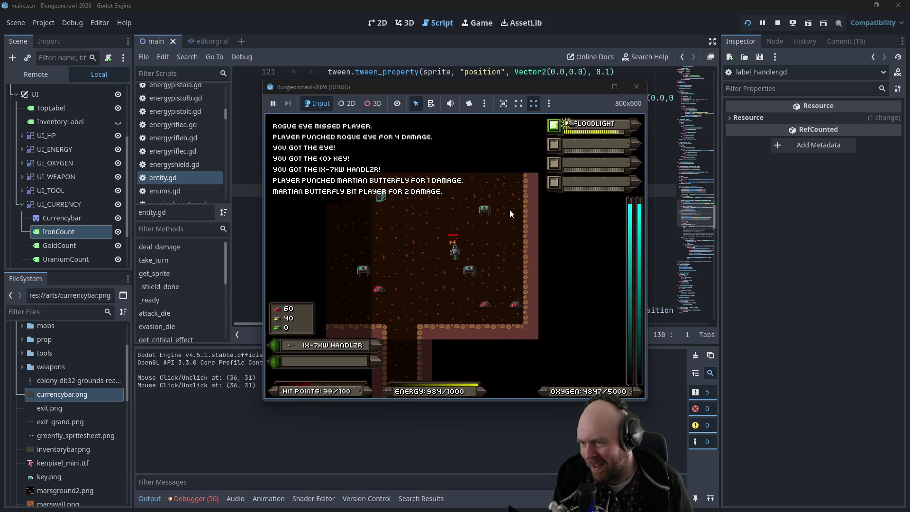
pyautogui.press('Right')
pyautogui.press('Right')
pyautogui.press('Right')
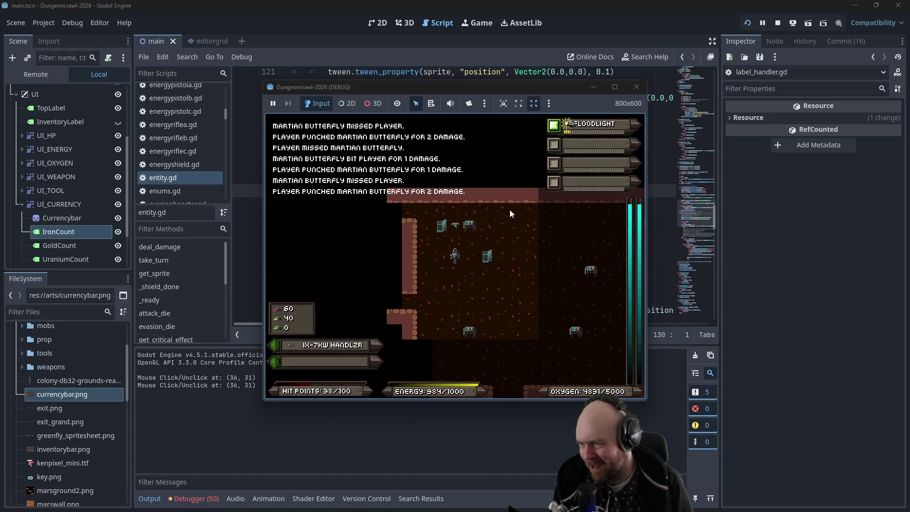
pyautogui.press('i')
# Pick up the IX-9KW griplzr and move through the doorway into the larger room
pyautogui.press('Up')
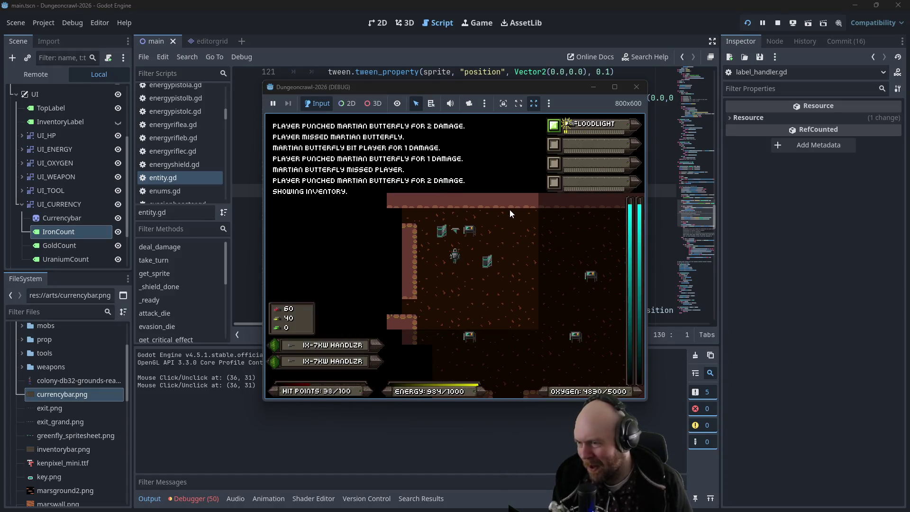
pyautogui.press('Up')
pyautogui.press('Up')
pyautogui.press('Left')
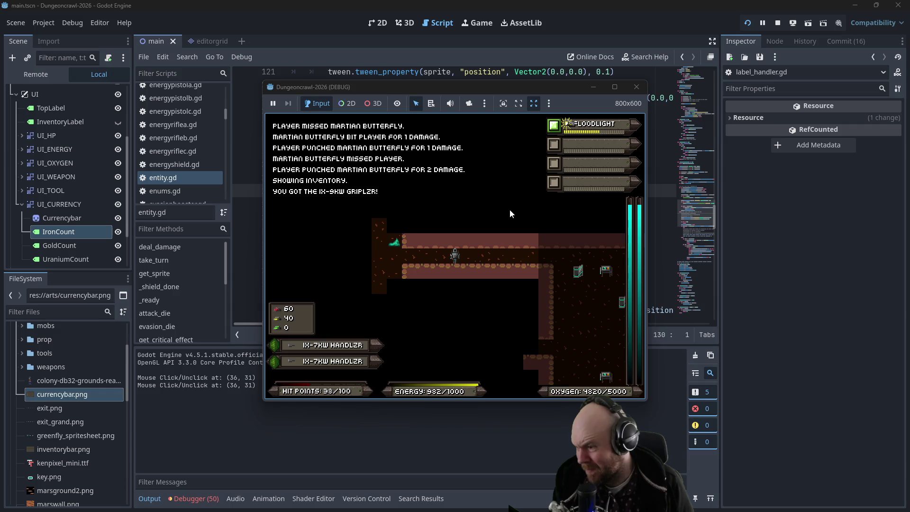
pyautogui.press('1')
pyautogui.press('Left')
pyautogui.press('Left')
pyautogui.press('Left')
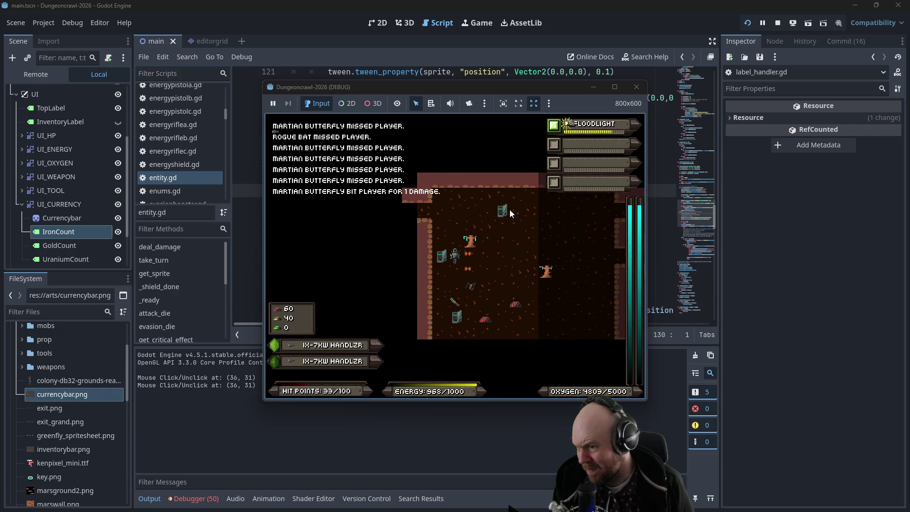
pyautogui.press('Left')
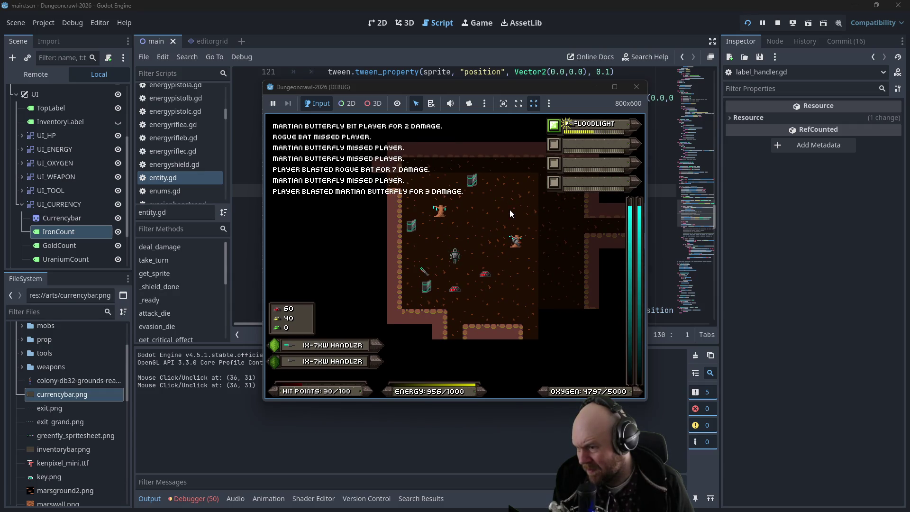
pyautogui.press('Down')
pyautogui.press('Down')
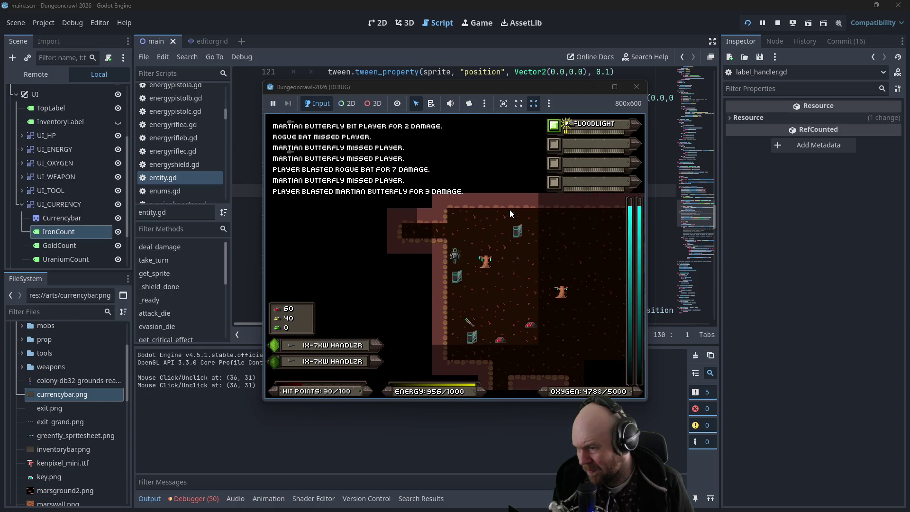
# Collect iron down the long corridor and blast the martian butterfly
pyautogui.press('Down')
pyautogui.press('Down')
pyautogui.press('Right')
pyautogui.press('Right')
pyautogui.press('Down')
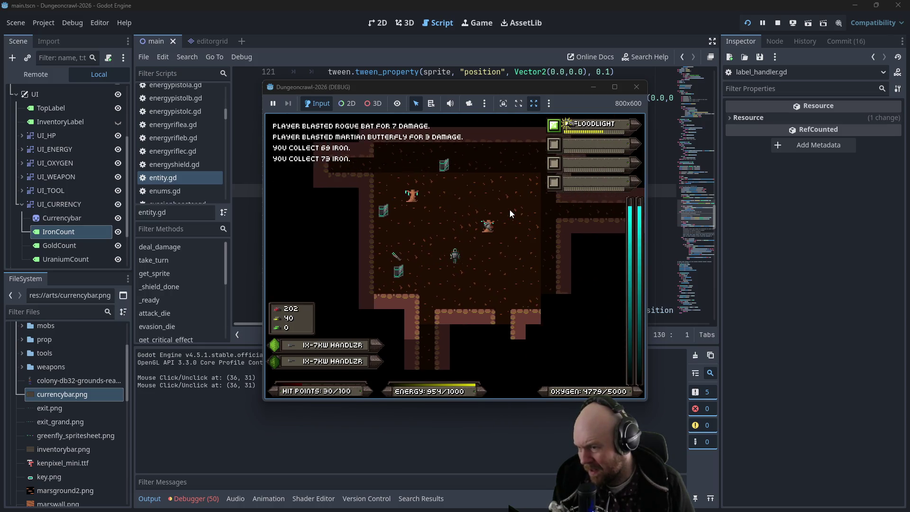
pyautogui.press('Down')
pyautogui.press('Down')
pyautogui.press('Down')
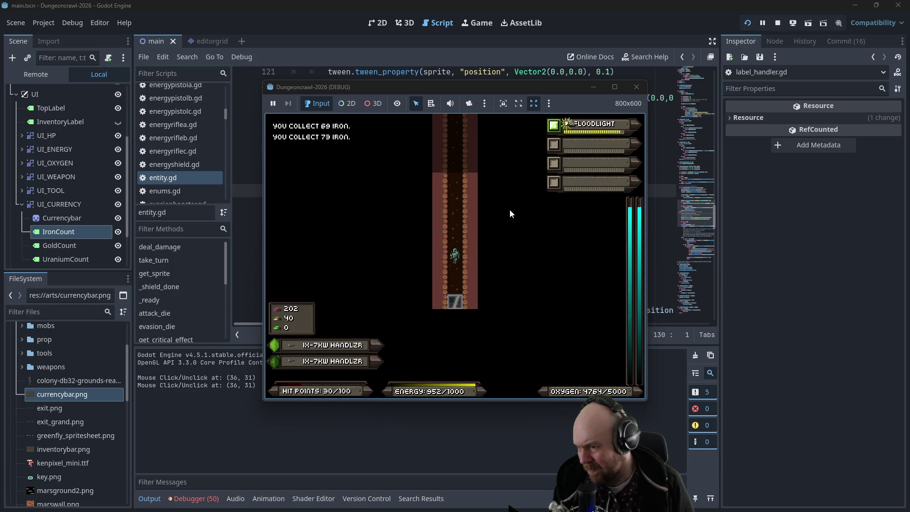
pyautogui.press('Down')
pyautogui.press('Down')
pyautogui.press('Down')
pyautogui.press('Down')
pyautogui.press('Down')
pyautogui.press('Down')
pyautogui.press('Right')
pyautogui.press('Down')
pyautogui.press('Right')
pyautogui.press('Right')
pyautogui.press('Right')
pyautogui.press('Up')
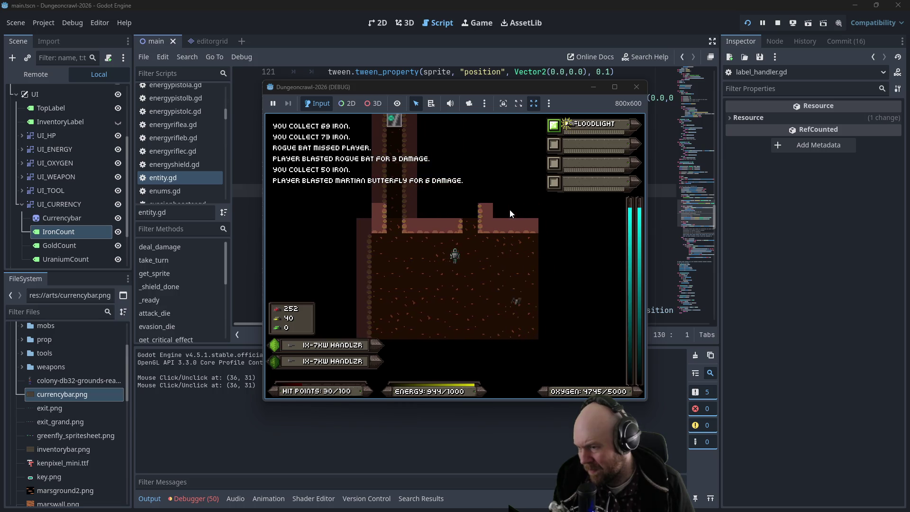
pyautogui.press('Down')
pyautogui.press('Down')
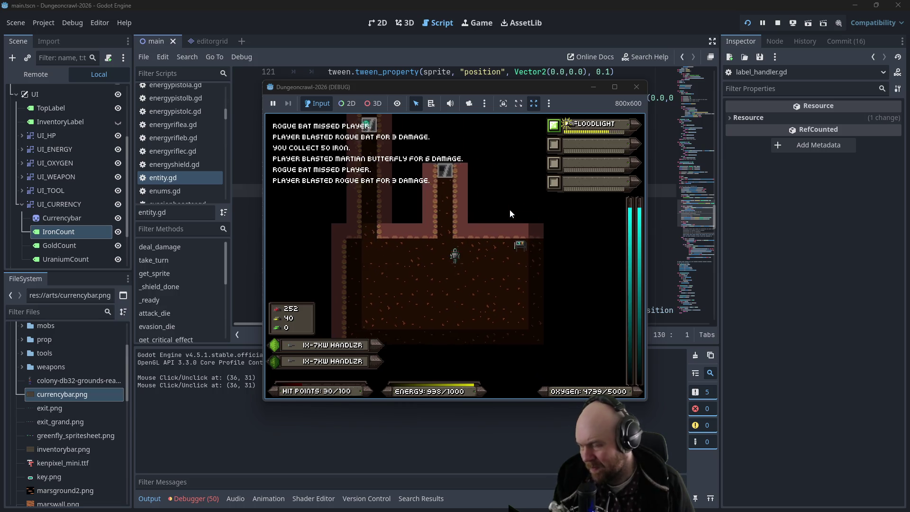
# Stop the game, check the Obsidian Plan note, and return to entity.gd
pyautogui.click(637, 88)
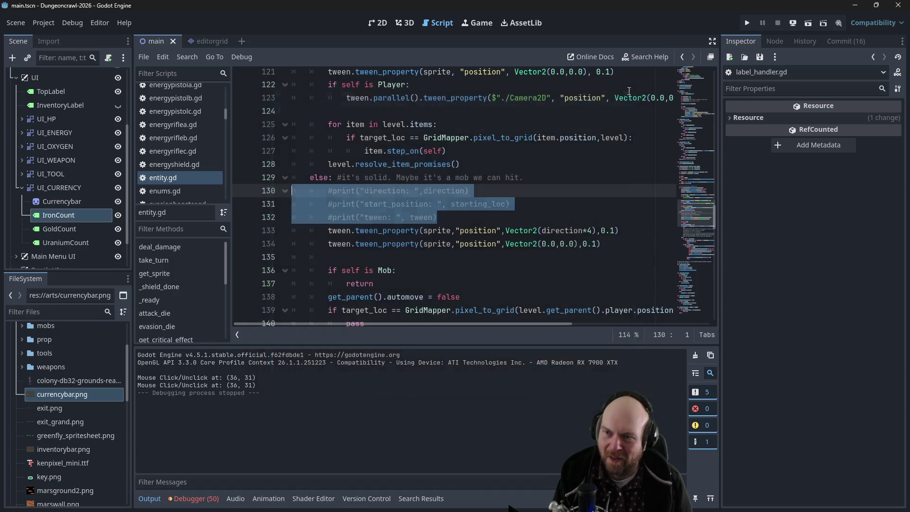
pyautogui.click(578, 174)
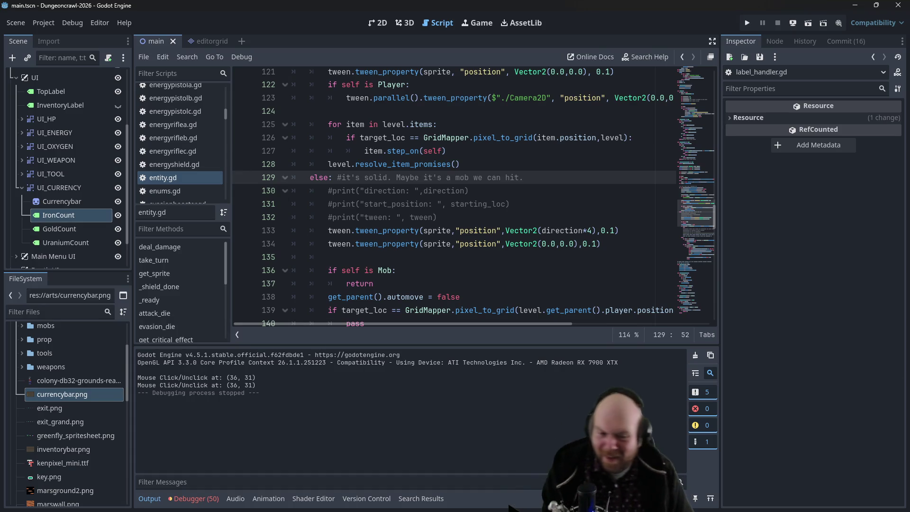
pyautogui.hotkey('alt', 'Tab')
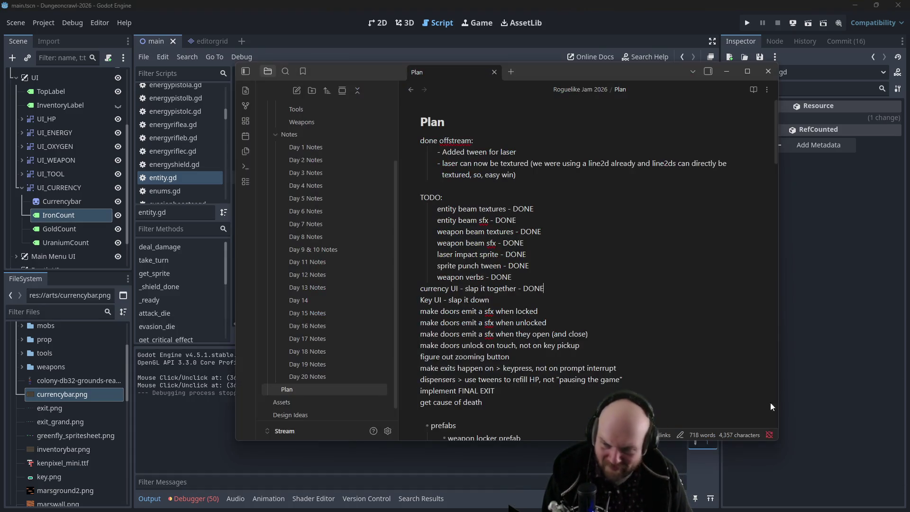
pyautogui.click(163, 435)
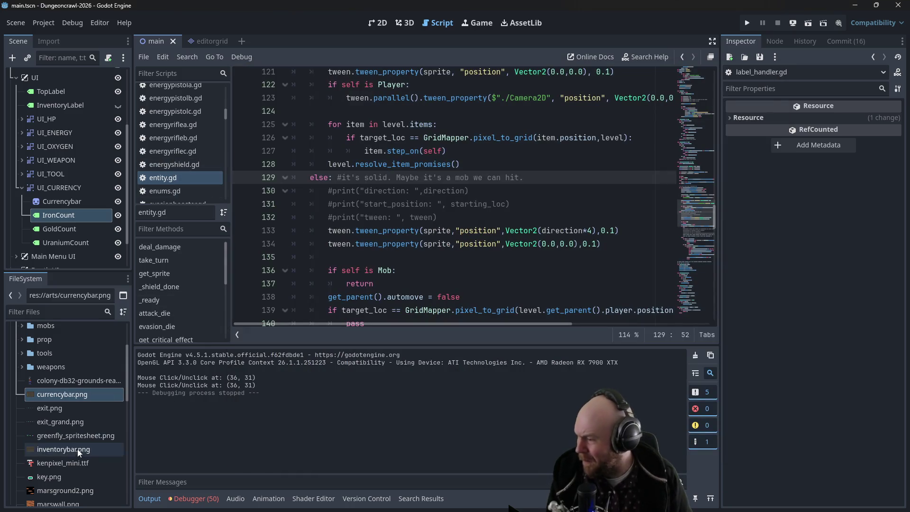
# Find player.gd in the Scripts list and open it to its _init starting stats
pyautogui.scroll(3, 28, 368)
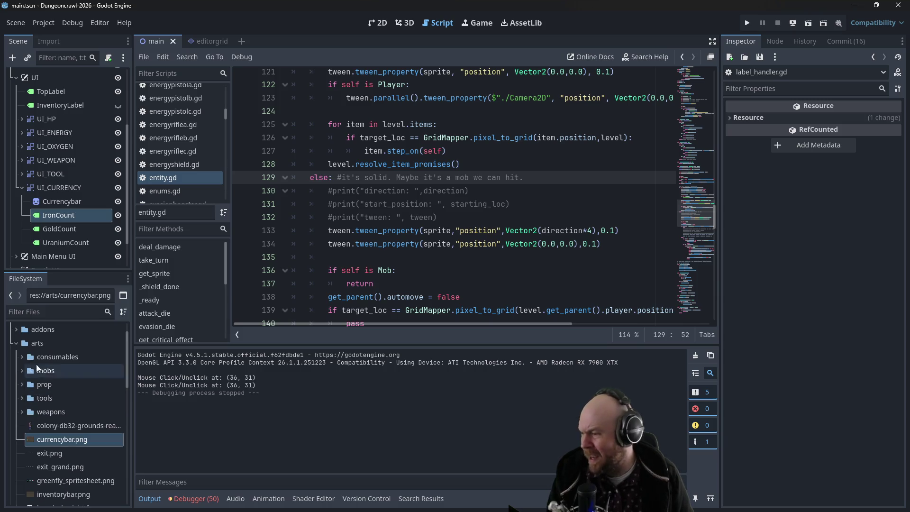
pyautogui.scroll(1, 194, 177)
pyautogui.scroll(-5, 194, 176)
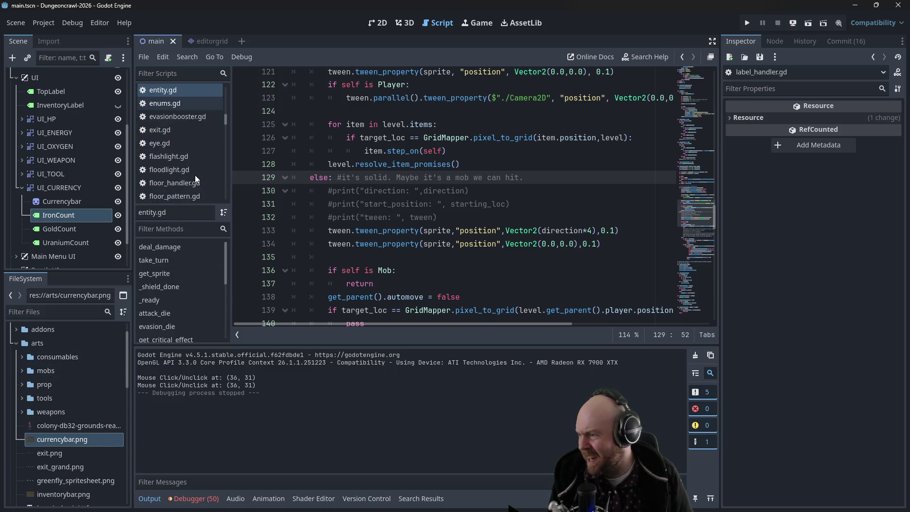
pyautogui.scroll(-5, 195, 173)
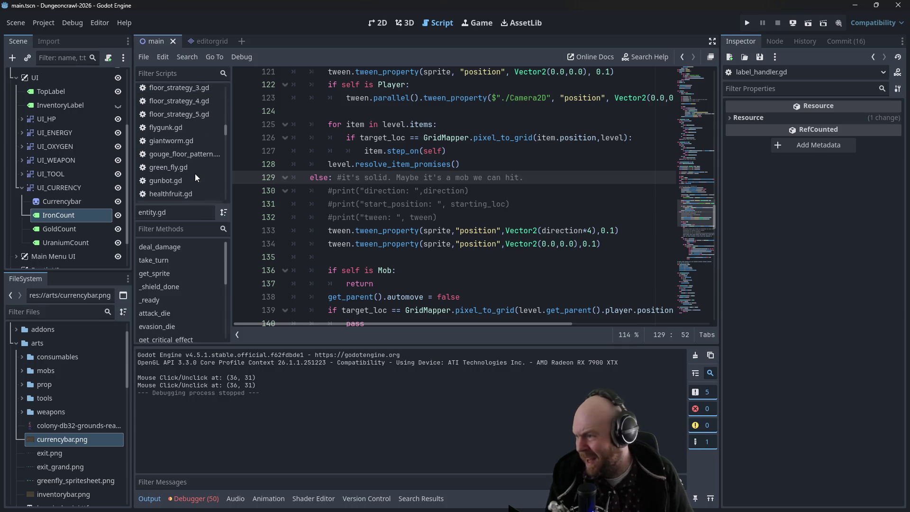
pyautogui.scroll(-5, 197, 173)
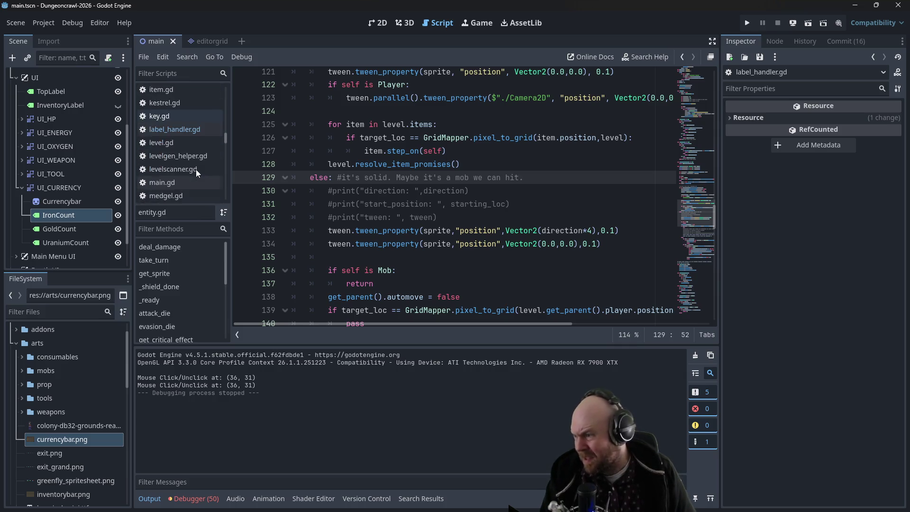
pyautogui.scroll(-5, 196, 168)
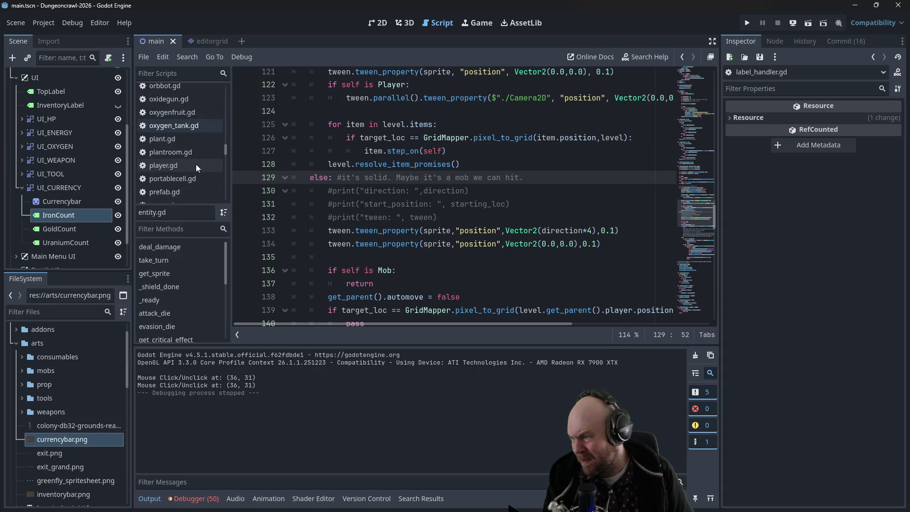
pyautogui.click(156, 150)
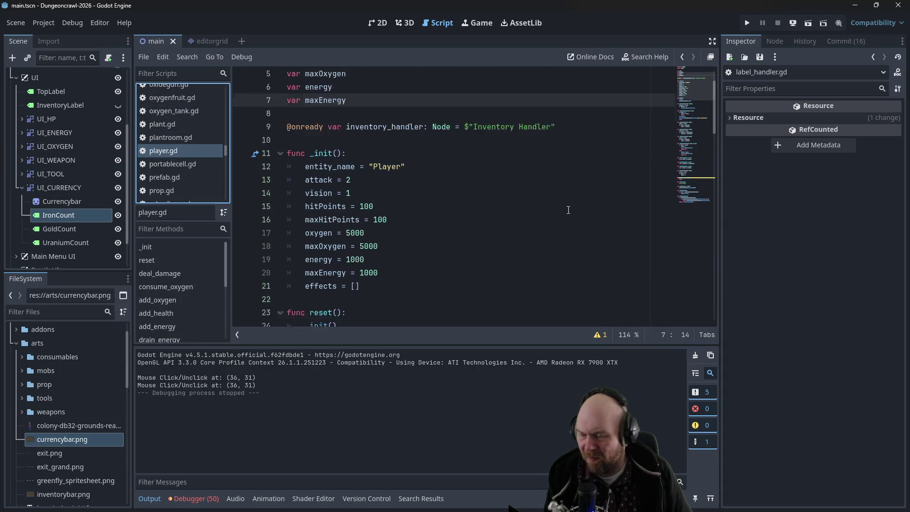
# Declare an empty array 'var keys = []' after var maxEnergy in player.gd and save
pyautogui.scroll(-2, 526, 210)
pyautogui.scroll(2, 474, 190)
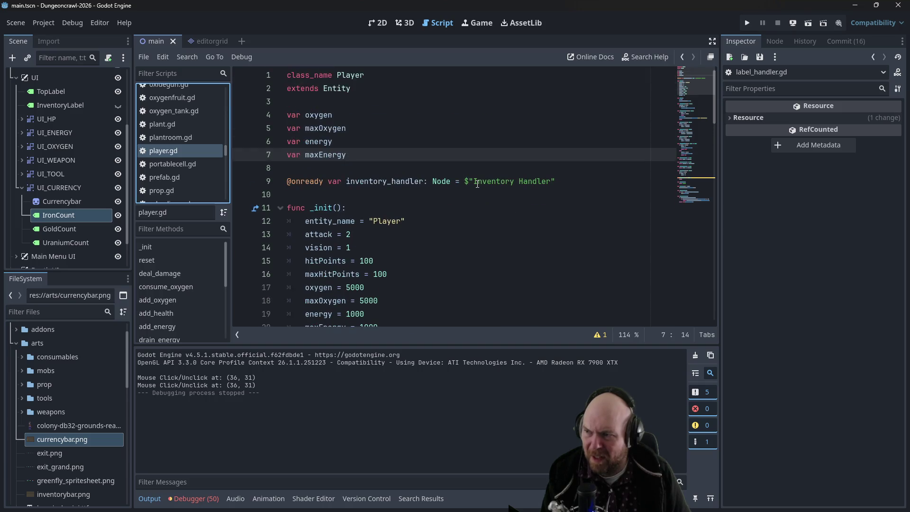
pyautogui.click(422, 157)
pyautogui.press('Return')
pyautogui.write('var keys = []')
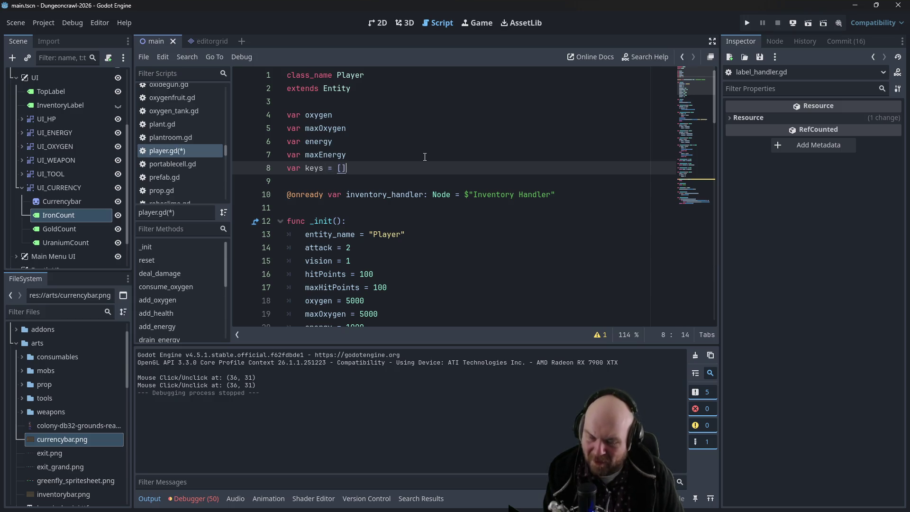
pyautogui.hotkey('ctrl', 's')
# Add a new empty line at the end of player.gd, below line 97
pyautogui.click(424, 157)
pyautogui.scroll(-2, 423, 155)
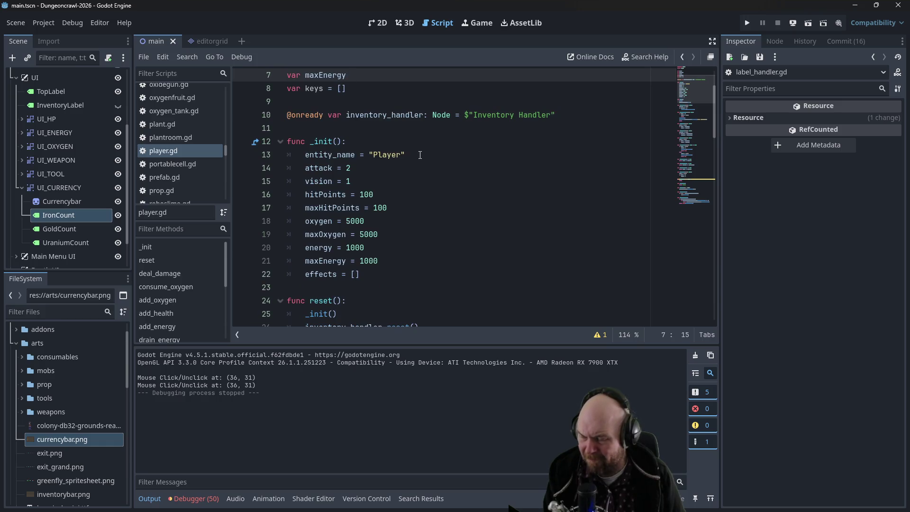
pyautogui.scroll(-9, 426, 160)
pyautogui.moveTo(713, 180); pyautogui.dragTo(712, 320)
pyautogui.click(434, 302)
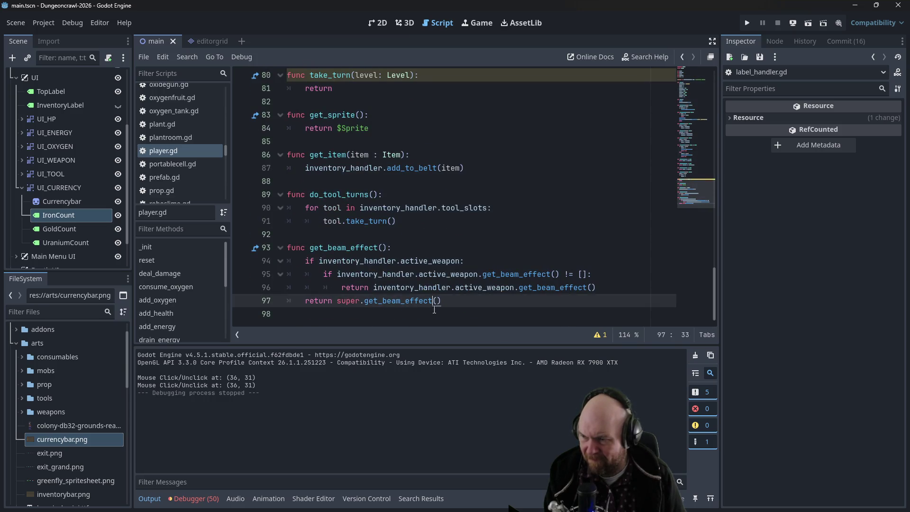
pyautogui.click(442, 314)
pyautogui.press('Return')
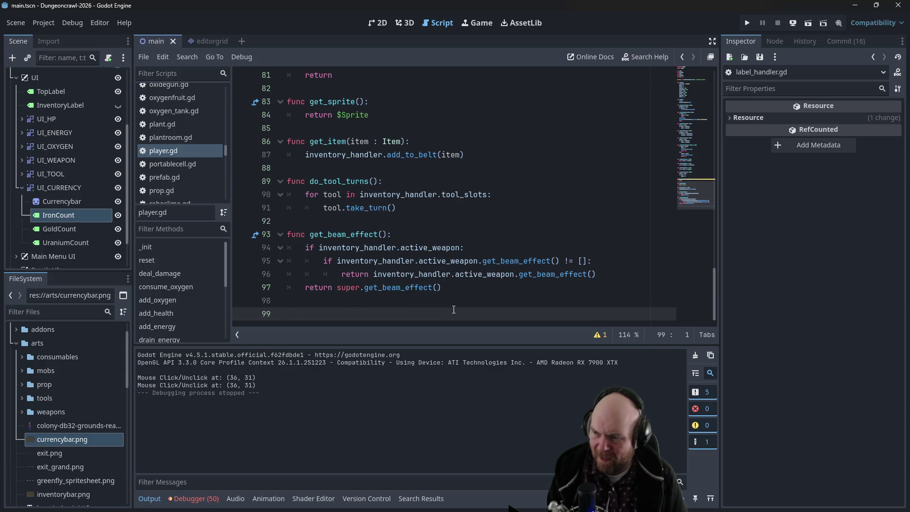
# Write stub functions add_key() and clear_keys() with pass bodies at the end of player.gd
pyautogui.write('func add_key():')
pyautogui.scroll(5, 454, 310)
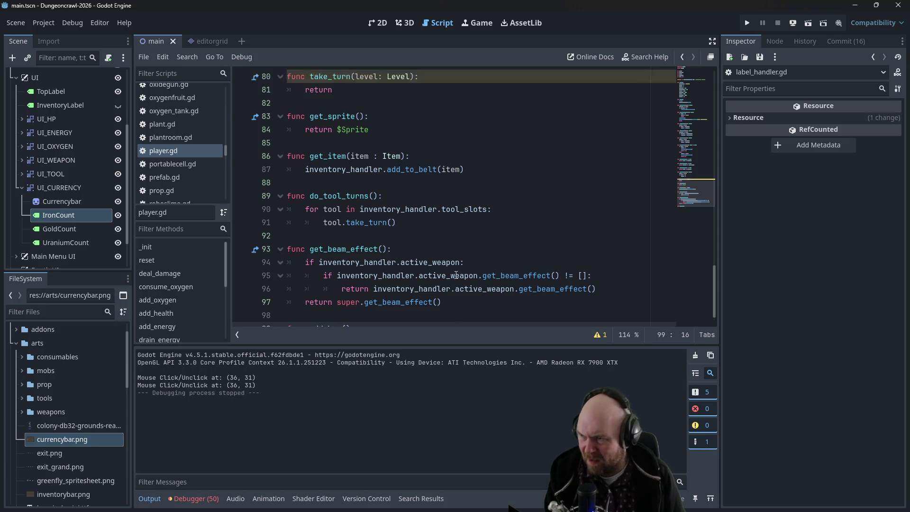
pyautogui.scroll(9, 452, 275)
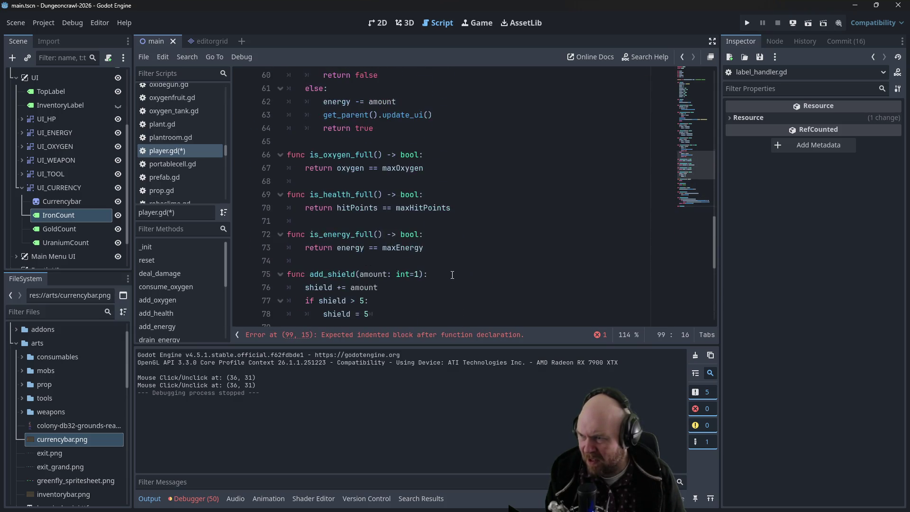
pyautogui.scroll(7, 488, 271)
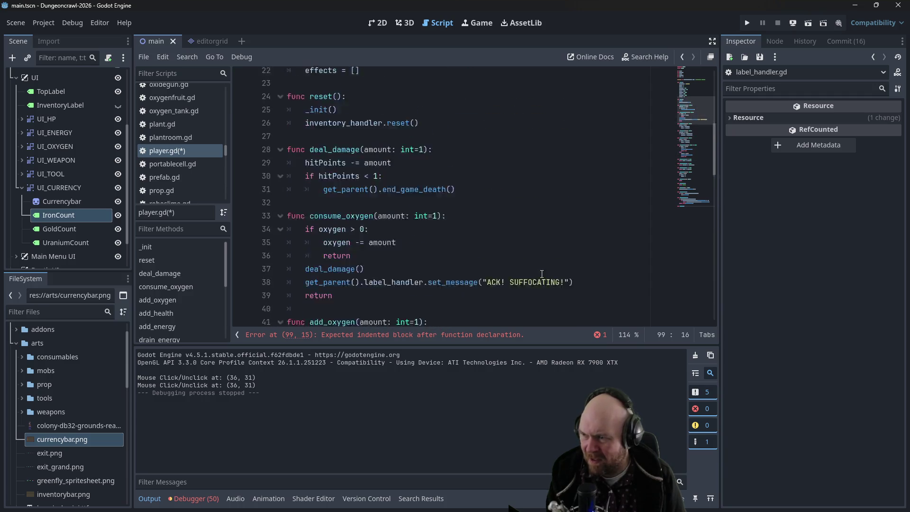
pyautogui.scroll(2, 570, 273)
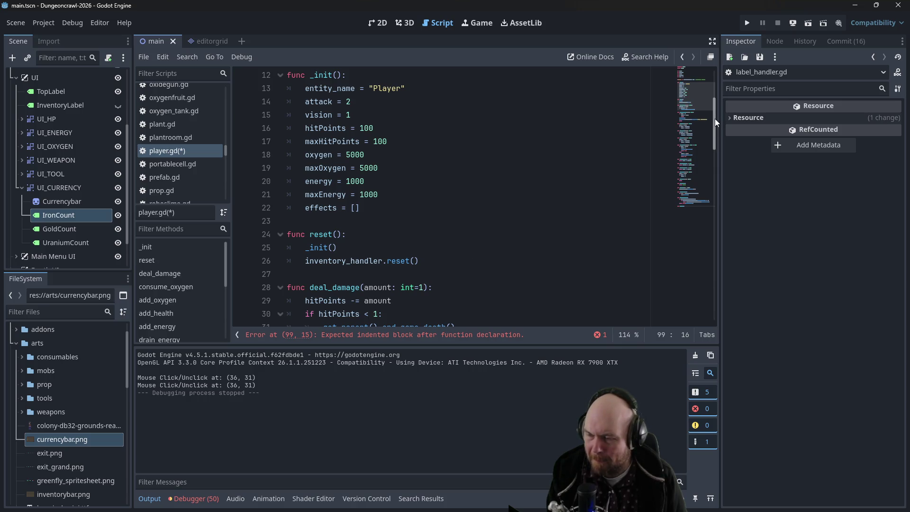
pyautogui.moveTo(713, 118); pyautogui.dragTo(660, 325)
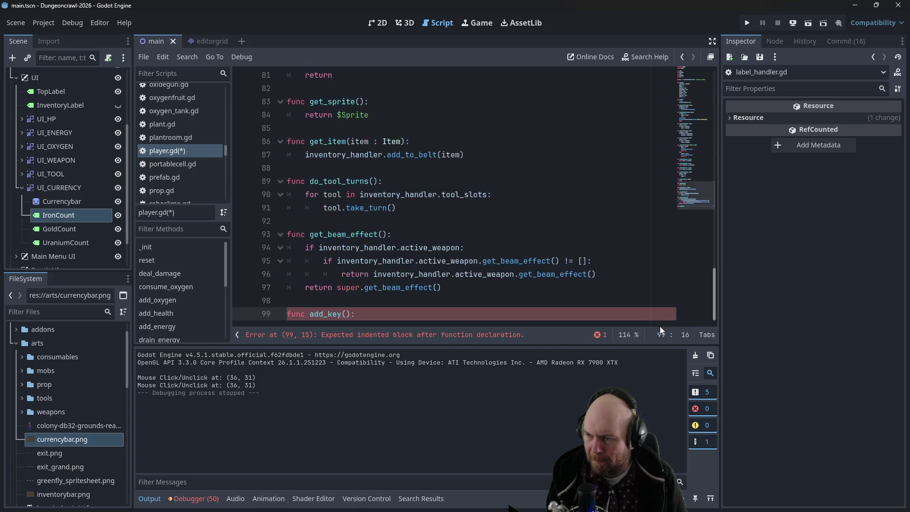
pyautogui.press('Return')
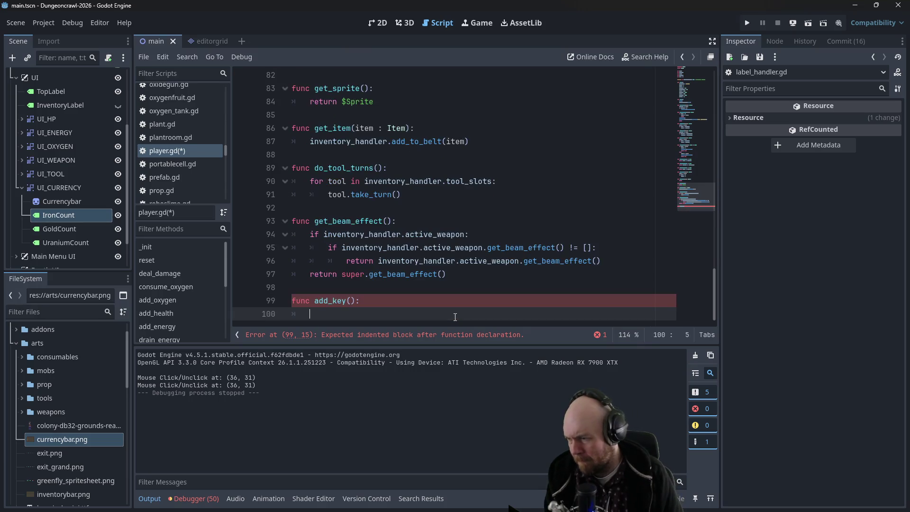
pyautogui.write('pass')
pyautogui.press('Return')
pyautogui.press('Return')
pyautogui.write('func clear_keys():')
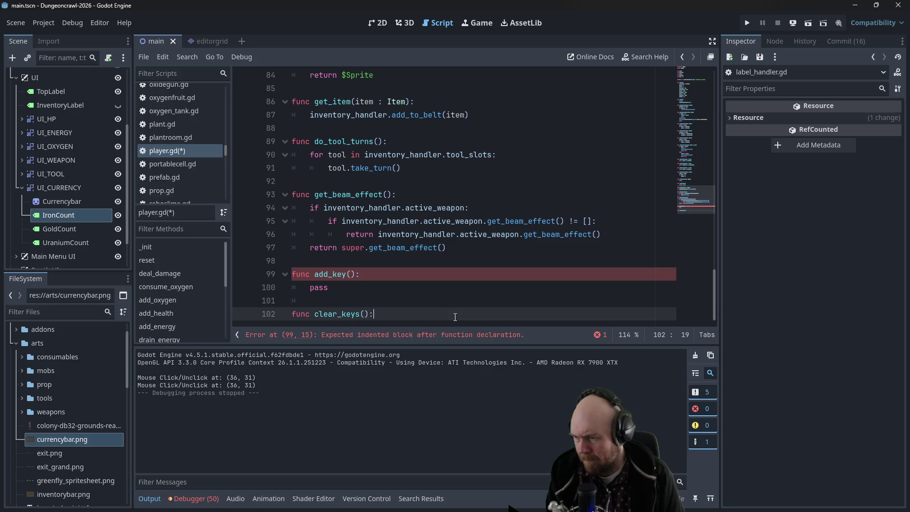
pyautogui.press('Return')
pyautogui.write('pass')
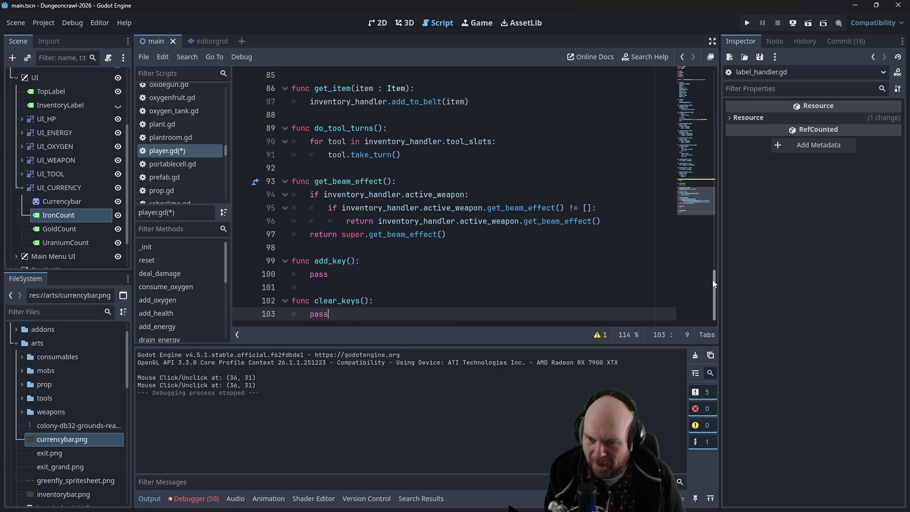
# Add a clear_keys() call in reset() after _init() and save player.gd
pyautogui.moveTo(712, 279); pyautogui.dragTo(703, 114)
pyautogui.click(473, 199)
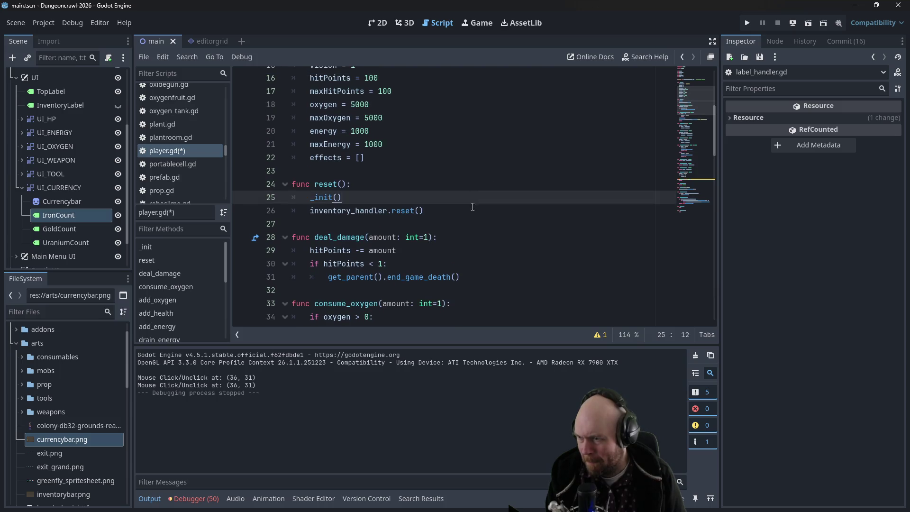
pyautogui.press('Return')
pyautogui.write('clear_keys()')
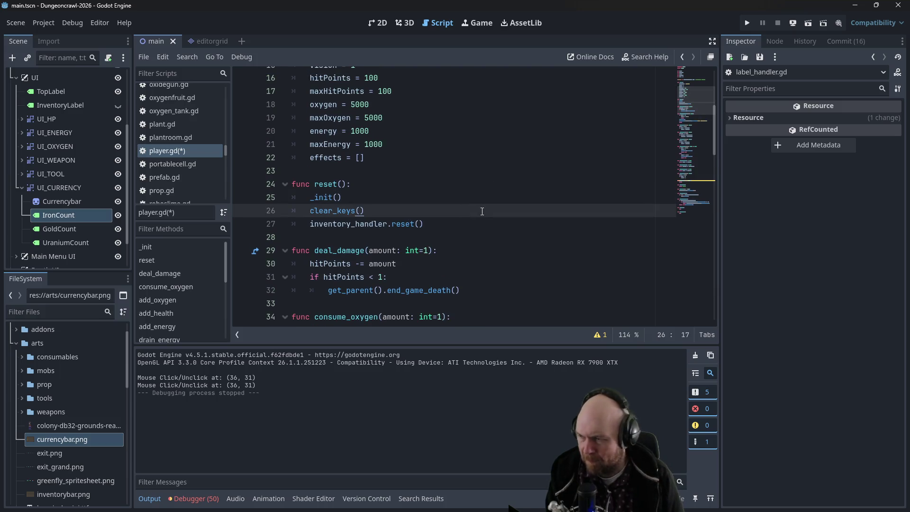
pyautogui.hotkey('ctrl', 's')
pyautogui.moveTo(715, 132); pyautogui.dragTo(711, 353)
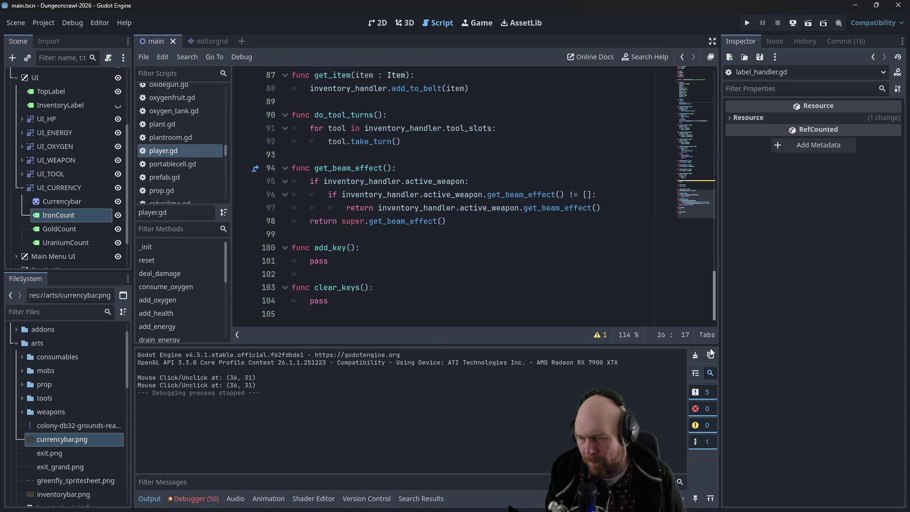
pyautogui.click(368, 288)
pyautogui.press('Up')
pyautogui.press('Up')
pyautogui.press('Up')
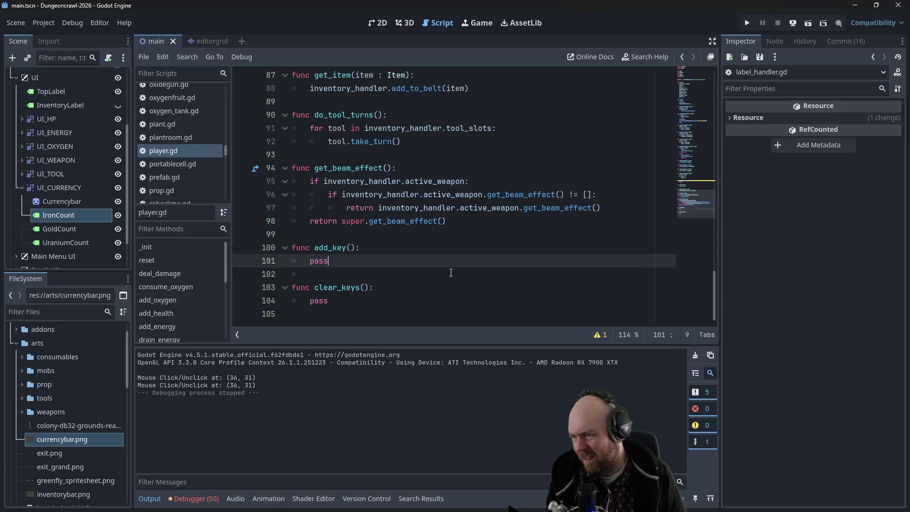
pyautogui.press('Left')
pyautogui.press('Left')
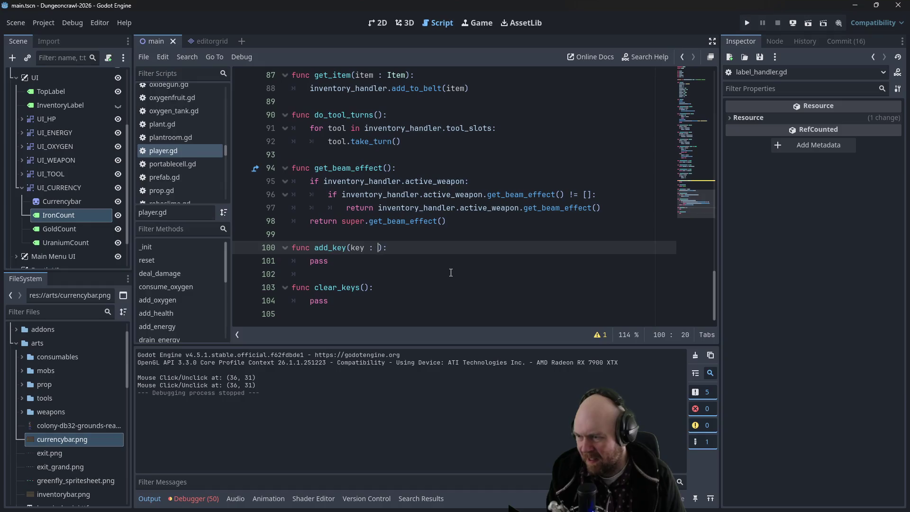
# Give add_key a 'key : Key' parameter and a keys.append(key) body, then save
pyautogui.write('Key')
pyautogui.press('Escape')
pyautogui.press('Down')
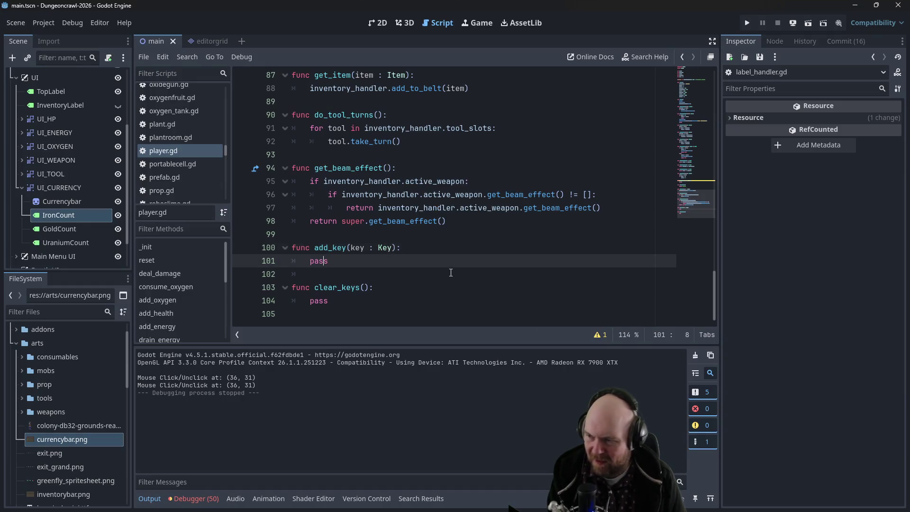
pyautogui.press('Home')
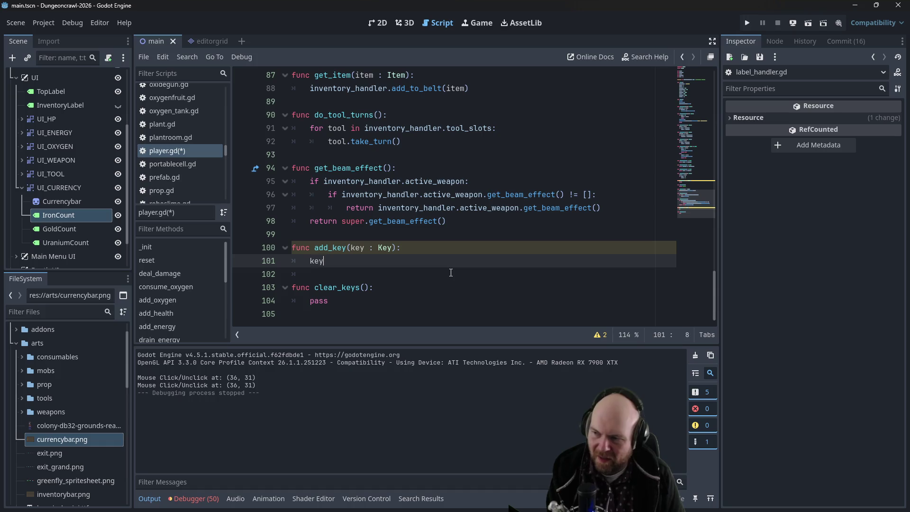
pyautogui.write('.append(')
pyautogui.press('Escape')
pyautogui.write('key')
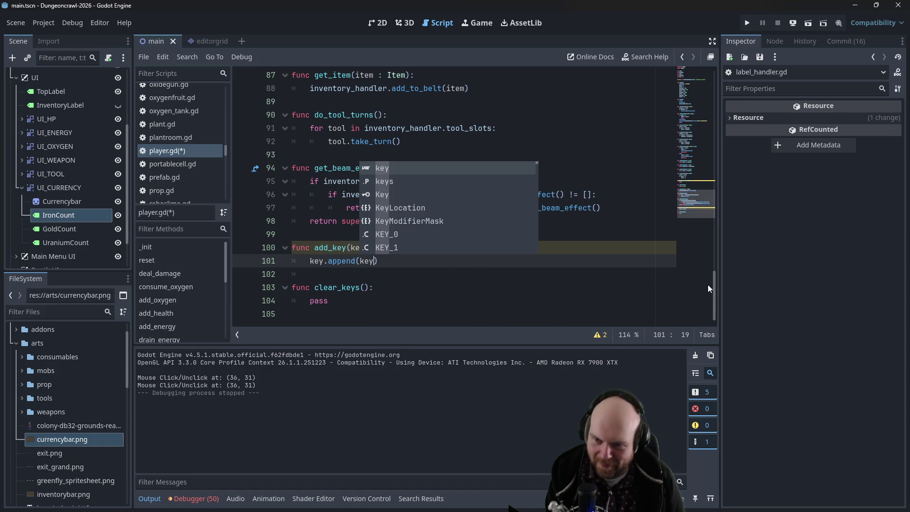
pyautogui.press('Escape')
pyautogui.moveTo(712, 286)
pyautogui.mouseDown()
pyautogui.moveTo(715, 77)
pyautogui.moveTo(718, 315)
pyautogui.mouseUp()
pyautogui.write('s')
pyautogui.press('Escape')
pyautogui.hotkey('ctrl', 's')
# Replace pass in clear_keys with 'keys = []' and save player.gd
pyautogui.click(366, 301)
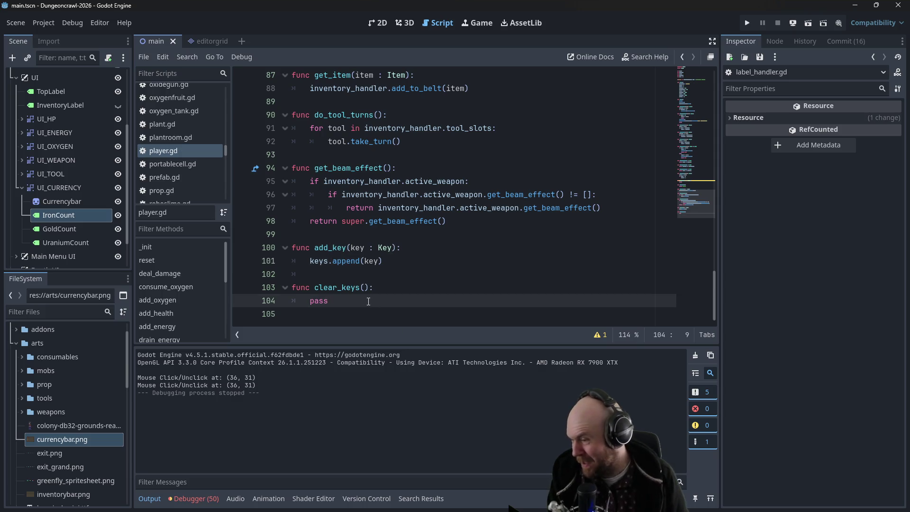
pyautogui.moveTo(328, 301); pyautogui.dragTo(310, 300)
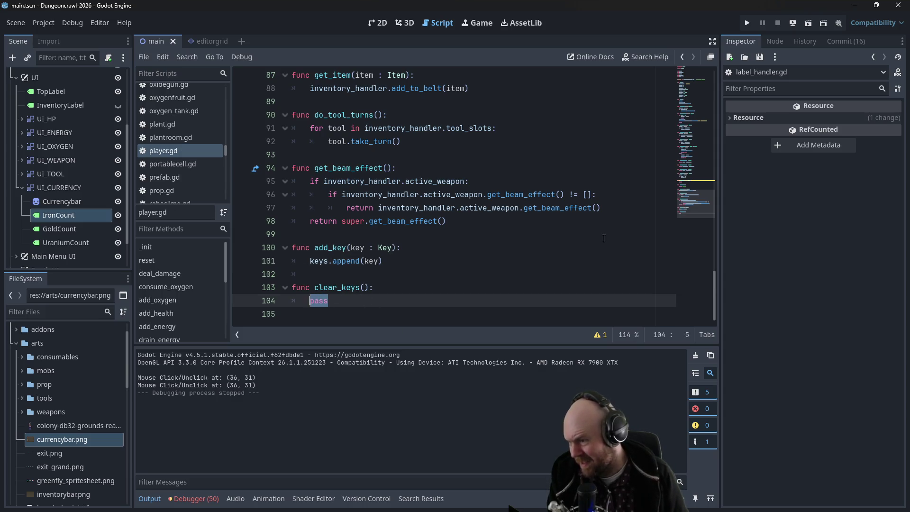
pyautogui.write('keys = []')
pyautogui.hotkey('ctrl', 's')
pyautogui.click(564, 223)
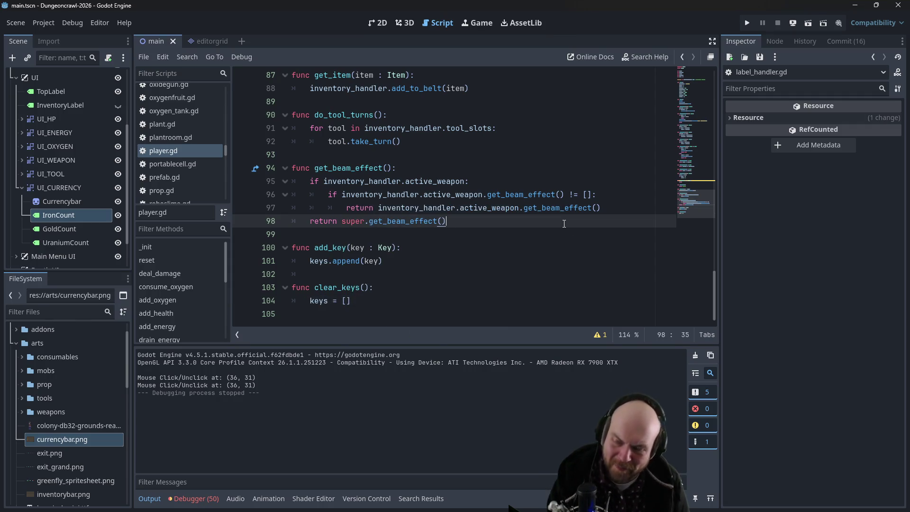
pyautogui.click(398, 287)
pyautogui.click(391, 275)
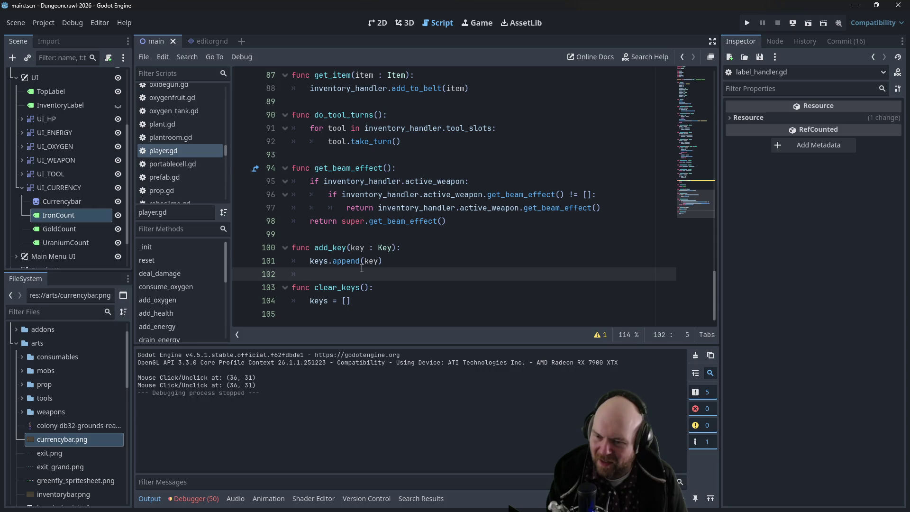
pyautogui.moveTo(353, 264)
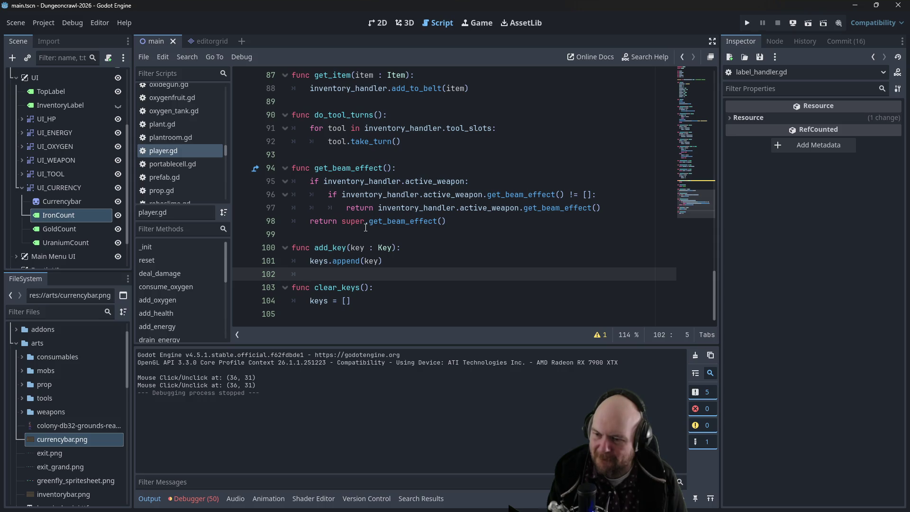
# Add a check_key(color : int) function with a pass body below add_key and save
pyautogui.press('Return')
pyautogui.press('Up')
pyautogui.press('Return')
pyautogui.write('f')
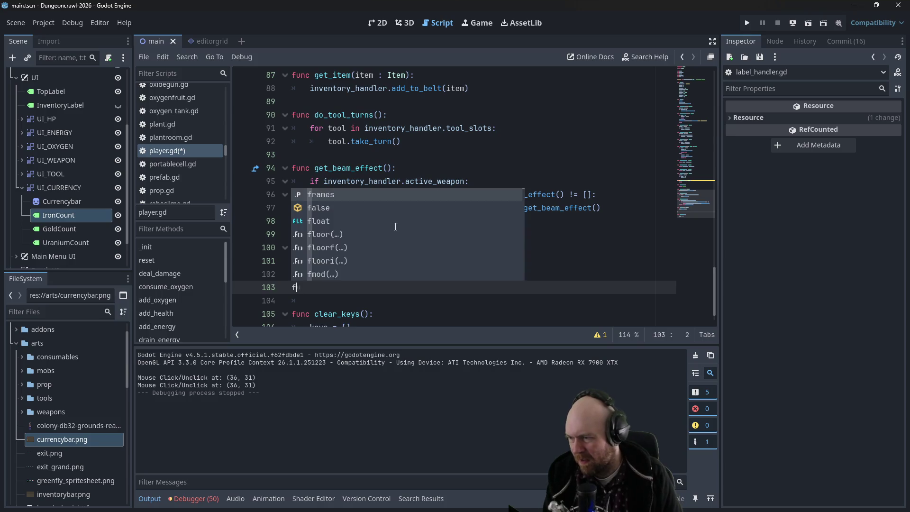
pyautogui.write('unc check_key')
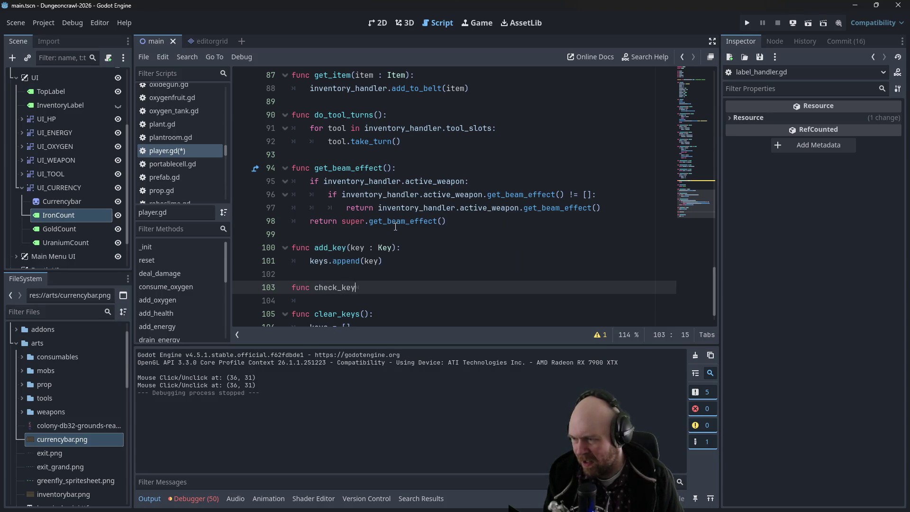
pyautogui.write('(color : int')
pyautogui.press('Left')
pyautogui.press('Left')
pyautogui.press('Left')
pyautogui.write('):')
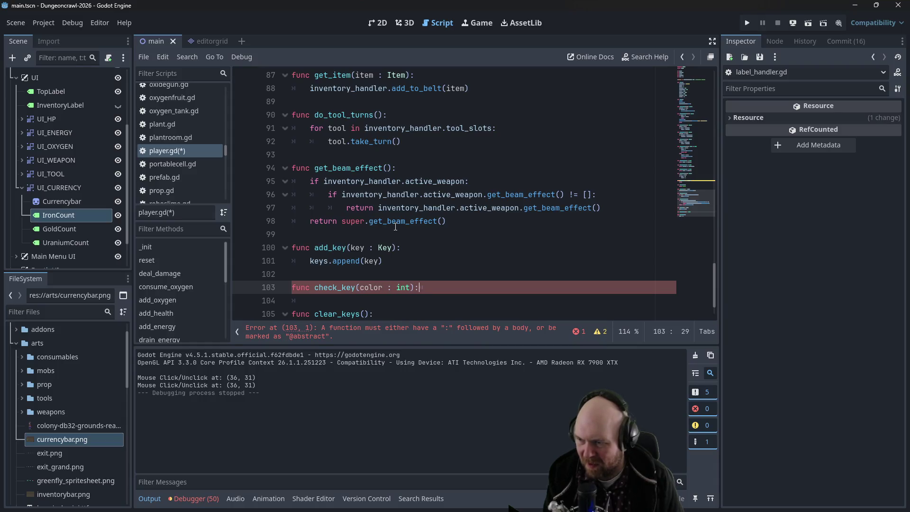
pyautogui.press('Return')
pyautogui.write('pass')
pyautogui.hotkey('ctrl', 's')
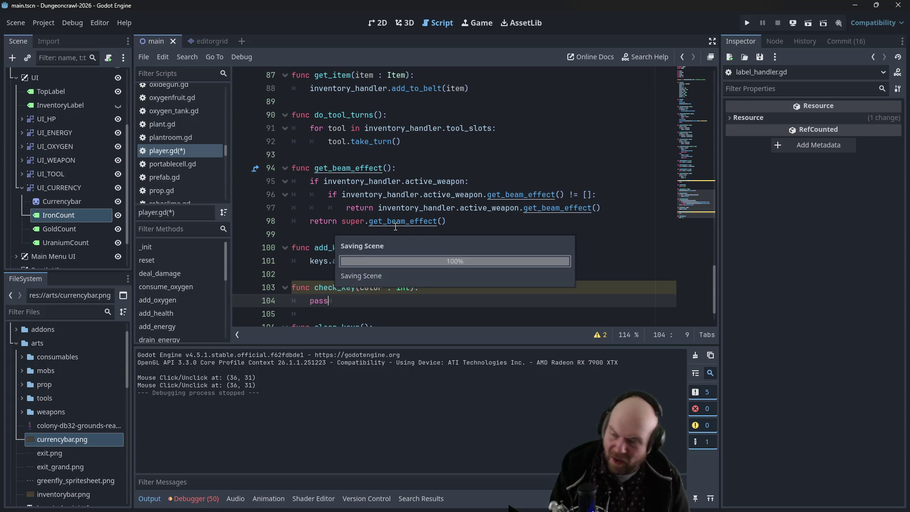
# Scroll back up through player.gd and switch to the Plan notes
pyautogui.scroll(2, 187, 138)
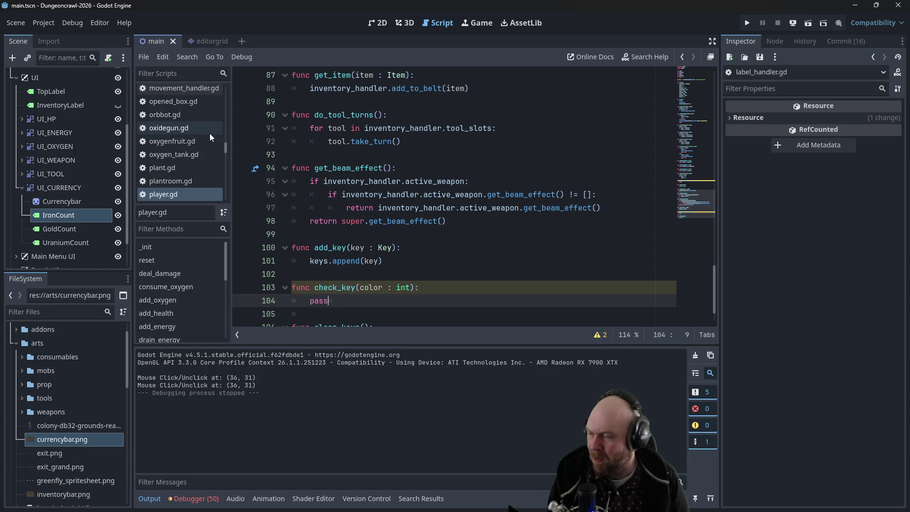
pyautogui.scroll(3, 209, 133)
pyautogui.scroll(3, 209, 134)
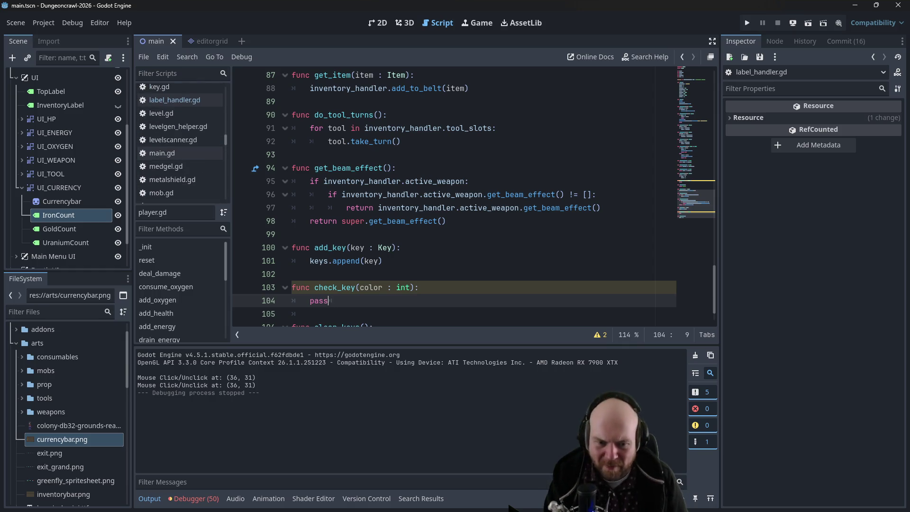
pyautogui.hotkey('alt', 'Tab')
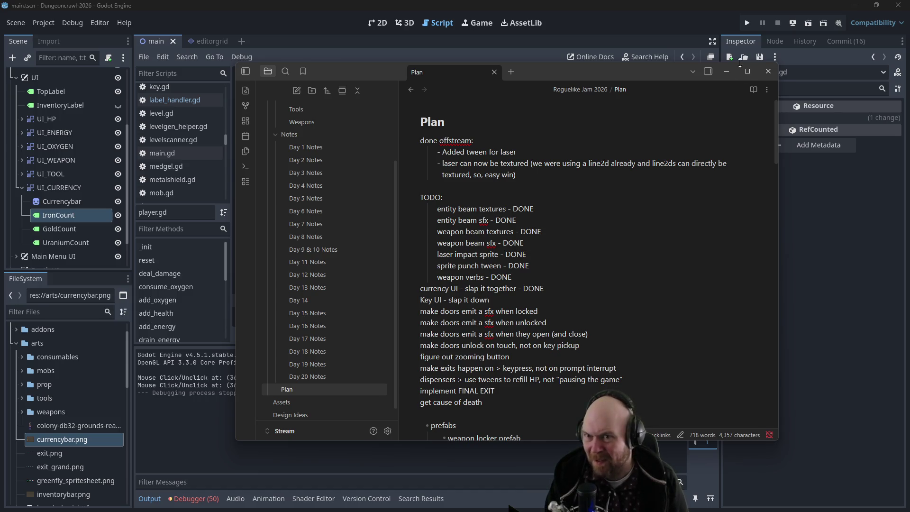
# Minimize the Plan notes and open door.gd in Godot's script editor
pyautogui.click(726, 71)
pyautogui.scroll(5, 208, 146)
pyautogui.scroll(8, 223, 113)
pyautogui.scroll(3, 225, 111)
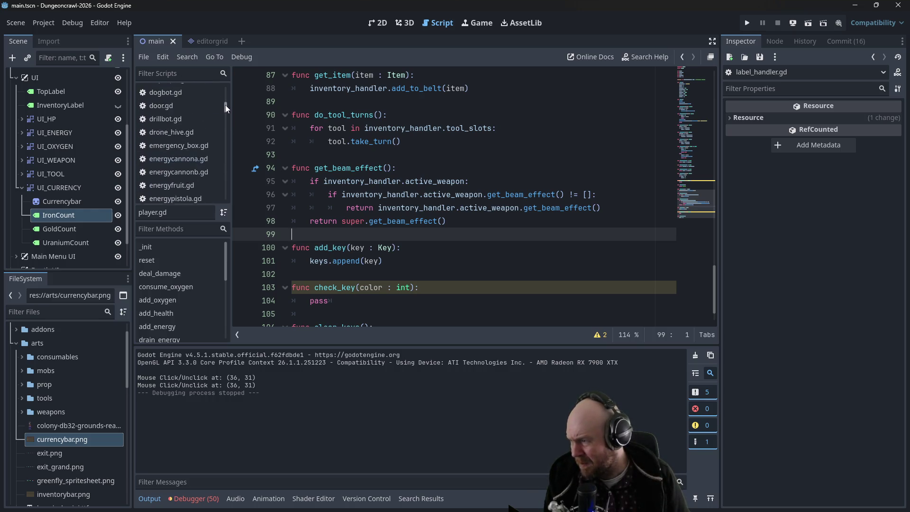
pyautogui.click(191, 114)
# Open key.gd in the script editor and scroll to on_step_on
pyautogui.scroll(7, 330, 154)
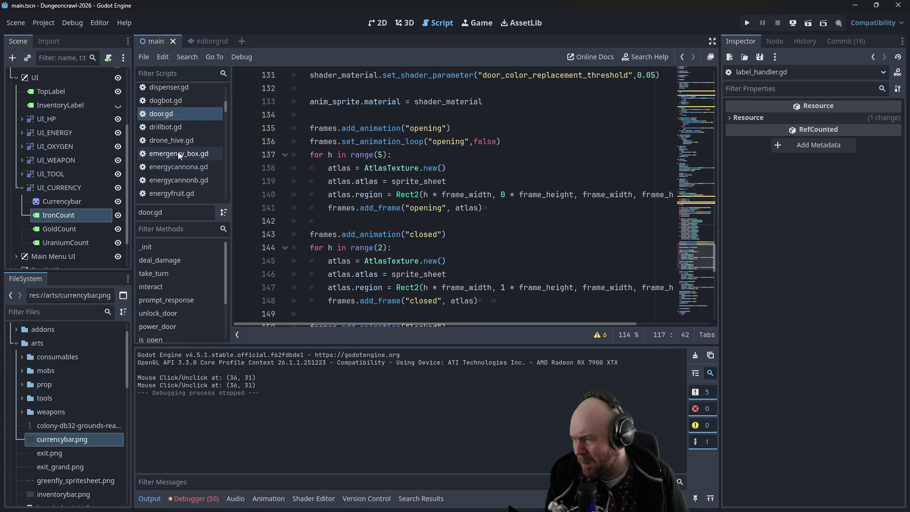
pyautogui.moveTo(226, 109); pyautogui.dragTo(226, 140)
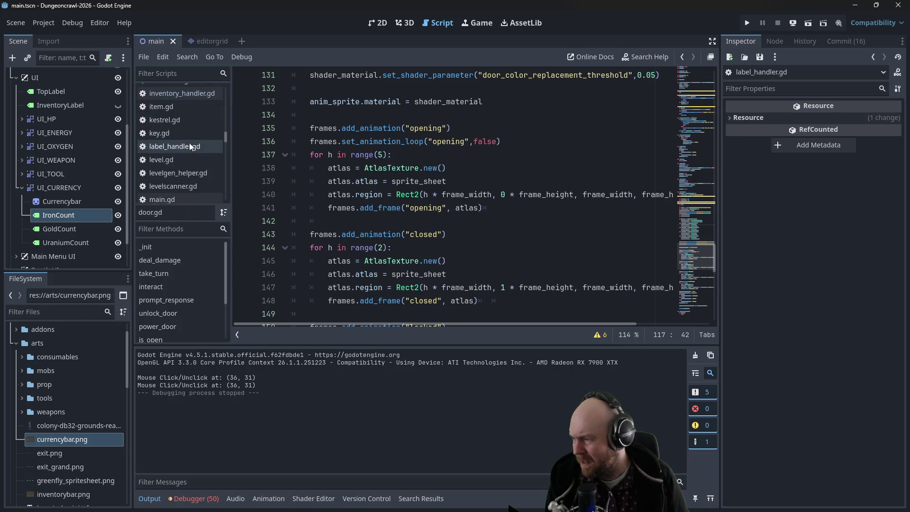
pyautogui.click(187, 135)
pyautogui.scroll(1, 386, 166)
pyautogui.scroll(-5, 409, 182)
pyautogui.scroll(-2, 409, 183)
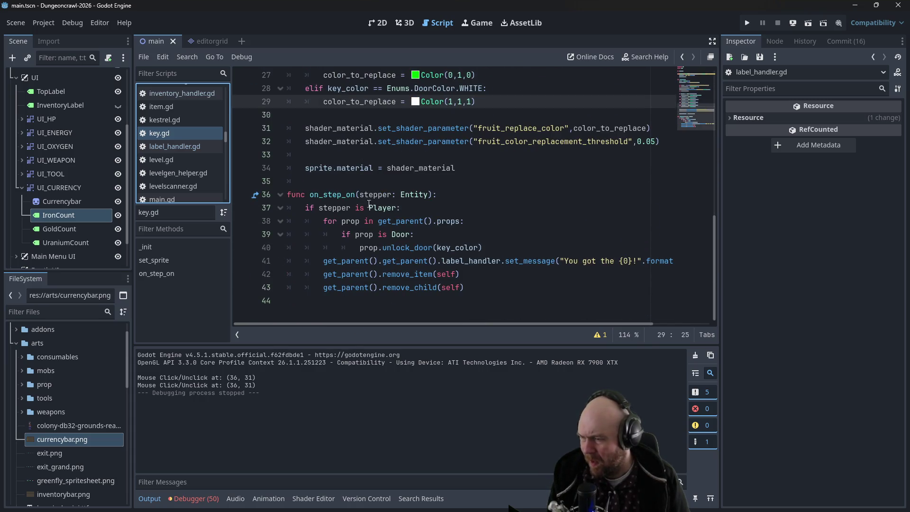
# Comment out the door-unlocking loop on lines 38–40 with Ctrl+K
pyautogui.click(342, 209)
pyautogui.click(320, 209)
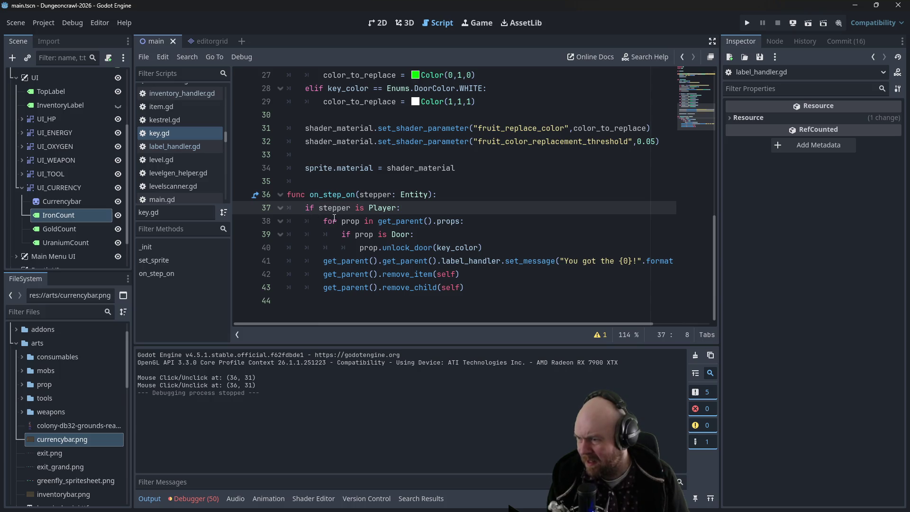
pyautogui.moveTo(324, 221); pyautogui.dragTo(508, 245)
pyautogui.hotkey('ctrl', 'k')
# Add stepper.add_key(self) under the Player check and save key.gd
pyautogui.click(453, 210)
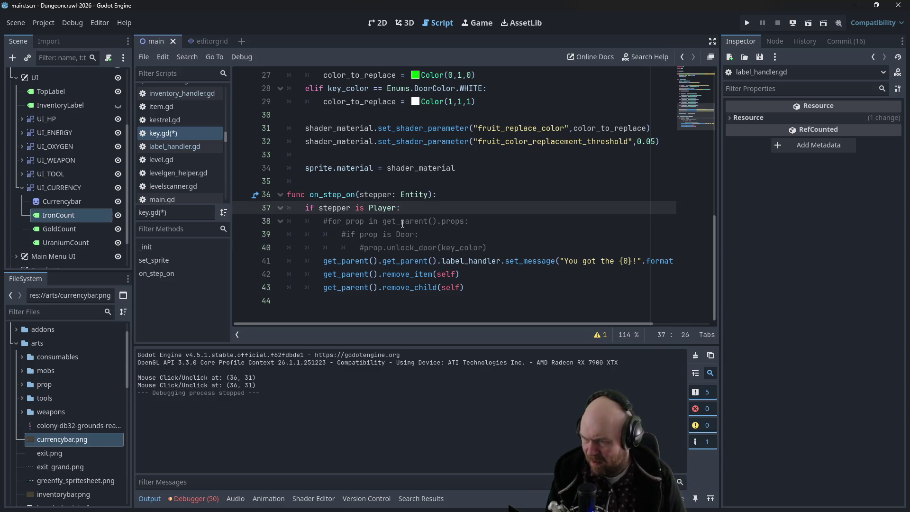
pyautogui.press('Return')
pyautogui.write('player.')
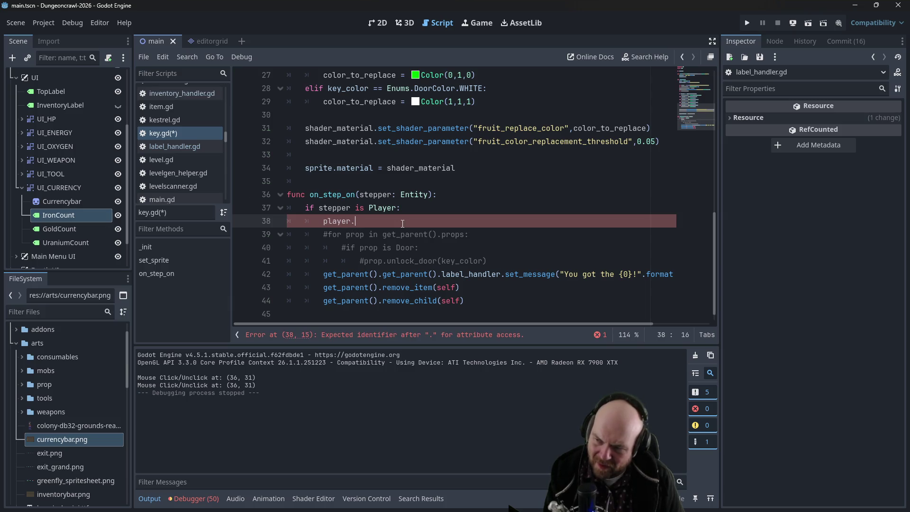
pyautogui.write('add_key')
pyautogui.write('(self')
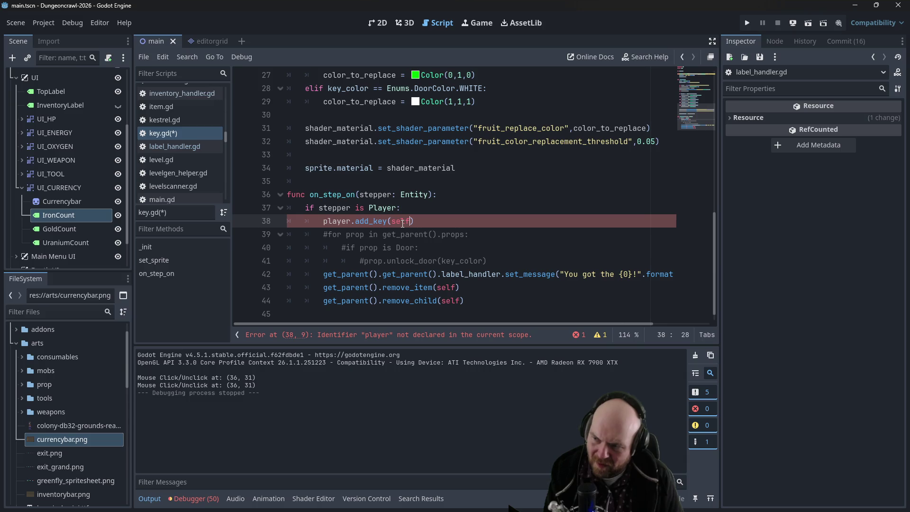
pyautogui.press('Left')
pyautogui.press('Left')
pyautogui.press('BackSpace')
pyautogui.press('BackSpace')
pyautogui.press('BackSpace')
pyautogui.write('stepper')
pyautogui.hotkey('ctrl', 's')
pyautogui.click(419, 194)
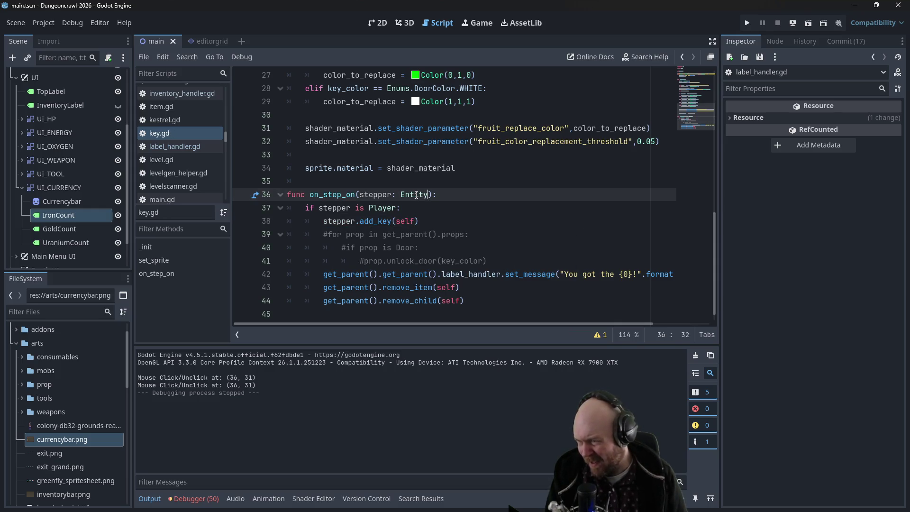
pyautogui.click(431, 211)
pyautogui.click(430, 216)
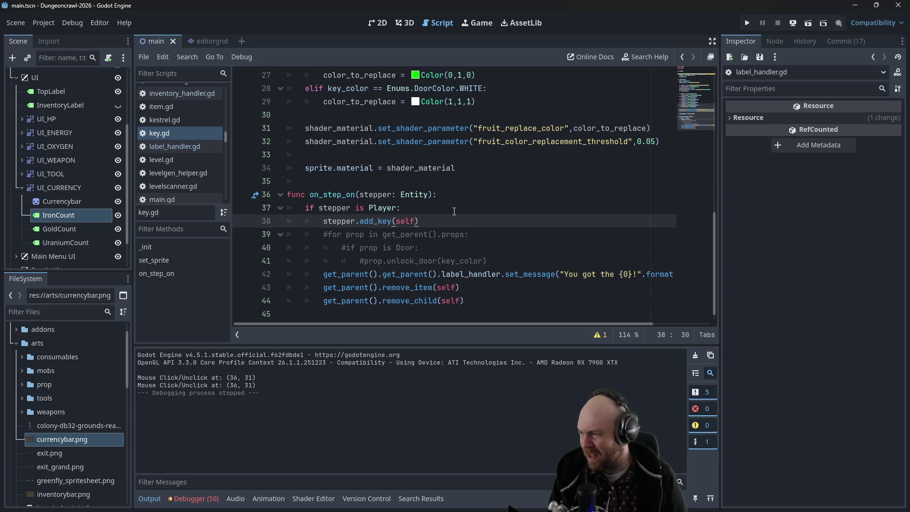
pyautogui.scroll(1, 24, 191)
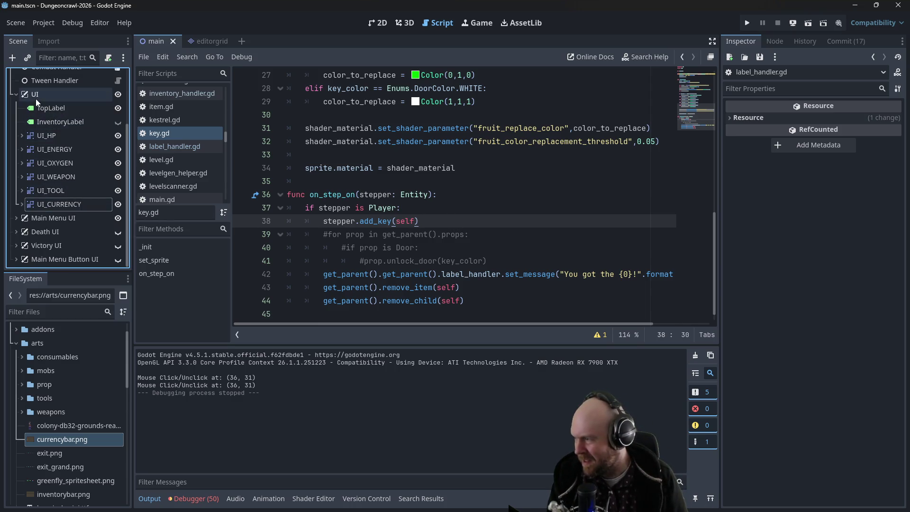
# Add a CanvasGroup child node under the UI node
pyautogui.rightClick(36, 97)
pyautogui.click(70, 106)
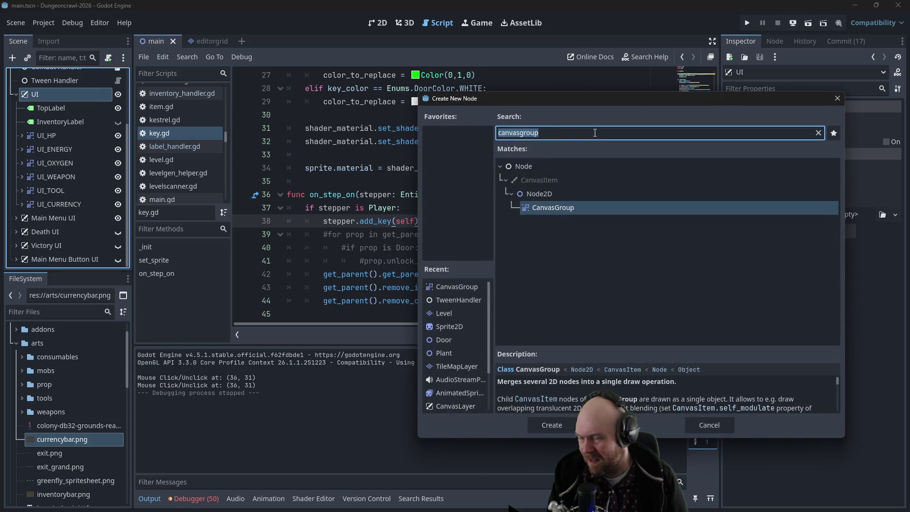
pyautogui.write('UI_')
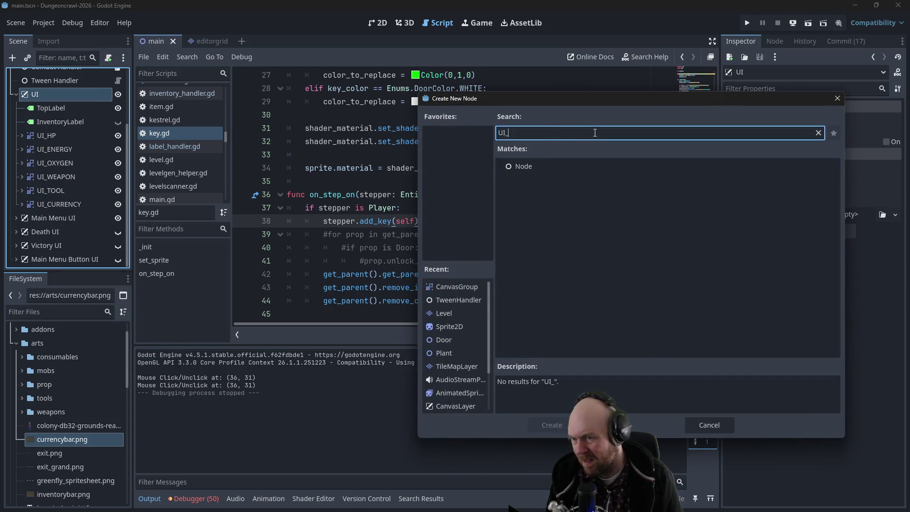
pyautogui.write('KEYS')
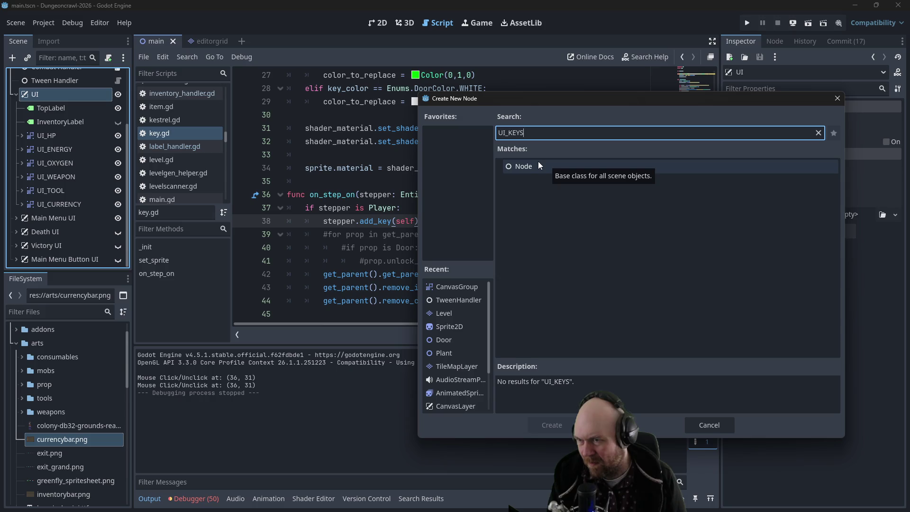
pyautogui.click(538, 163)
pyautogui.doubleClick(568, 138)
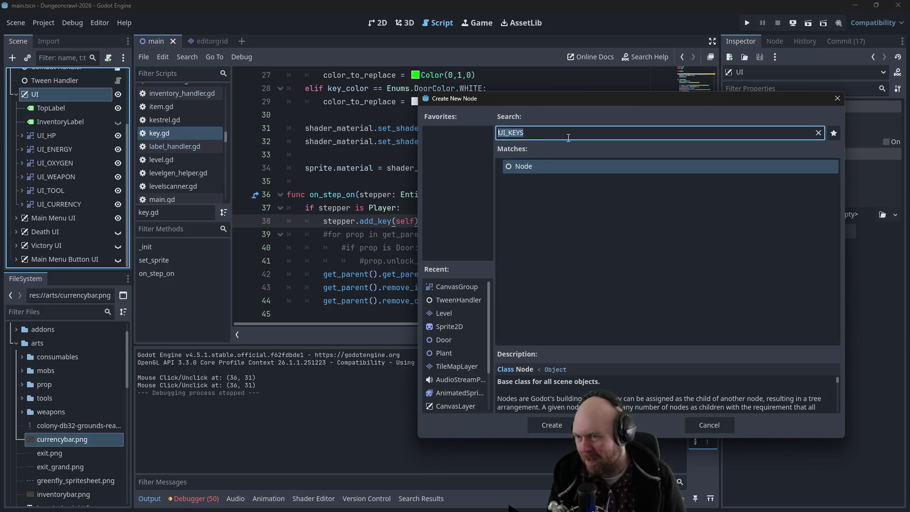
pyautogui.press('BackSpace')
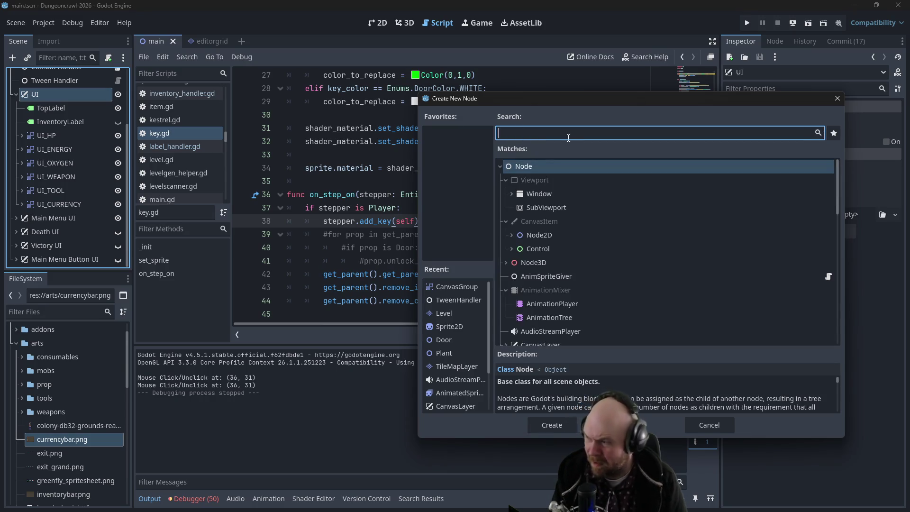
pyautogui.write('CanvasGr')
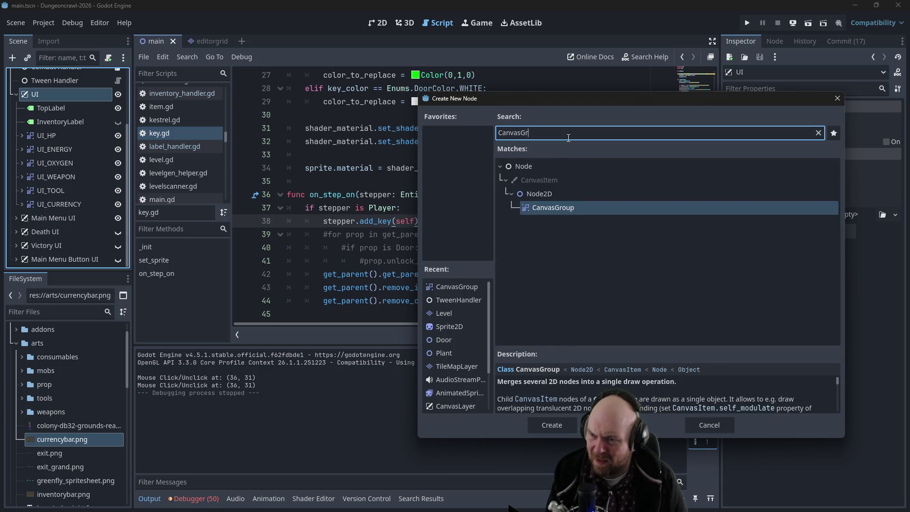
pyautogui.press('Return')
# Rename the new CanvasGroup node to UI_KEYS
pyautogui.doubleClick(74, 219)
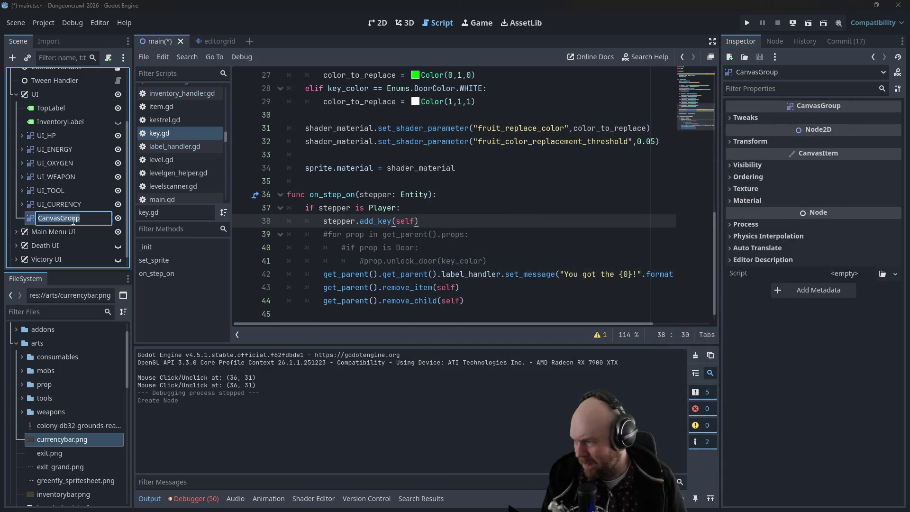
pyautogui.write('UI_KEYS')
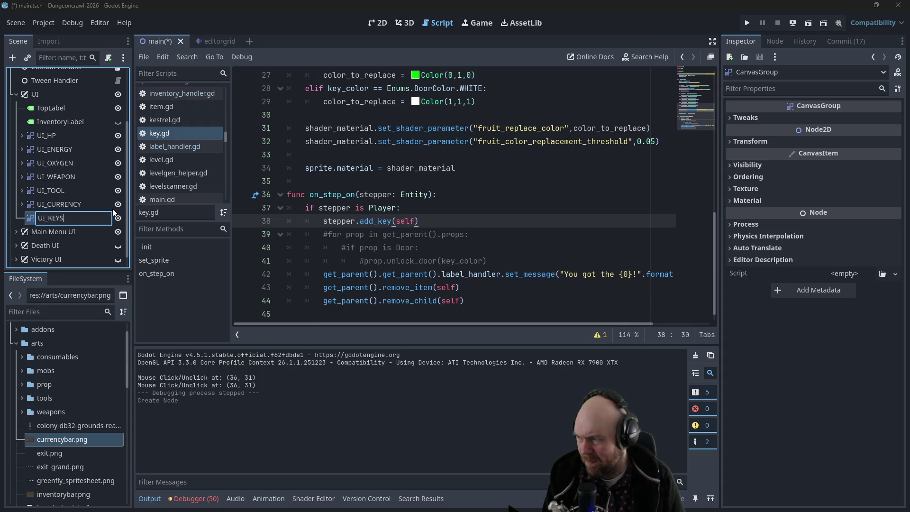
pyautogui.press('Return')
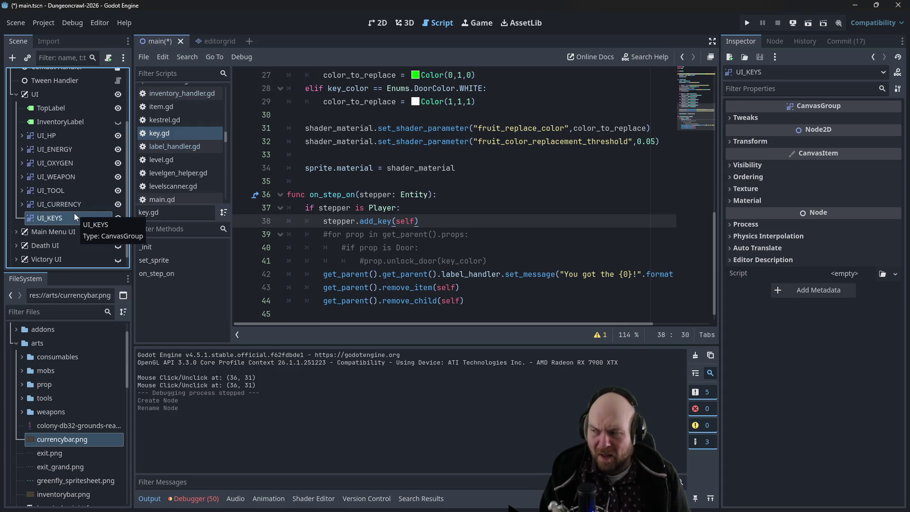
# Move UI_KEYS to (120, 448) beside the iron/gold/uranium counters, temporarily hiding Main Menu UI
pyautogui.click(388, 28)
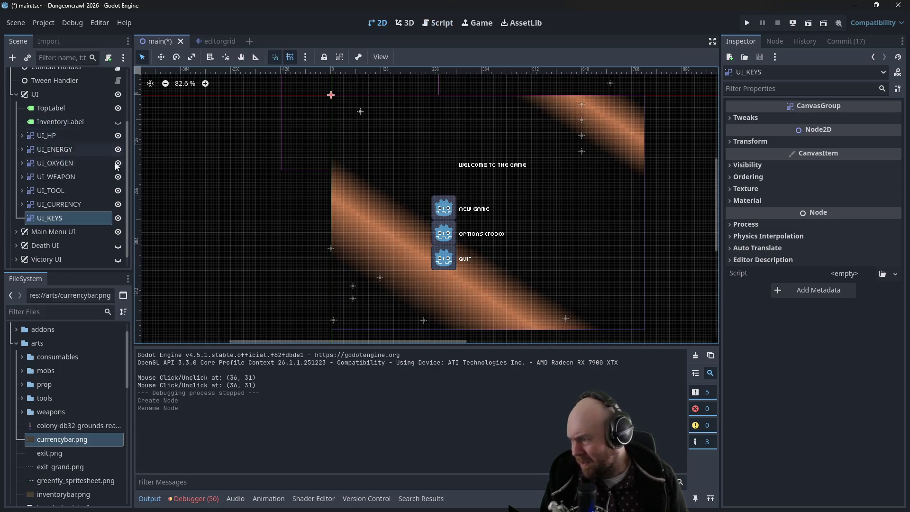
pyautogui.click(118, 232)
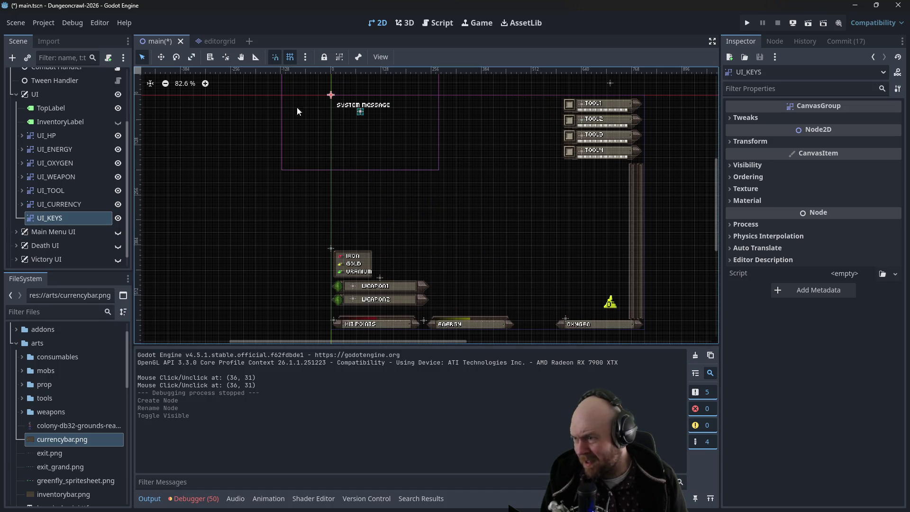
pyautogui.moveTo(331, 94)
pyautogui.mouseDown()
pyautogui.moveTo(398, 236)
pyautogui.moveTo(378, 270)
pyautogui.mouseUp()
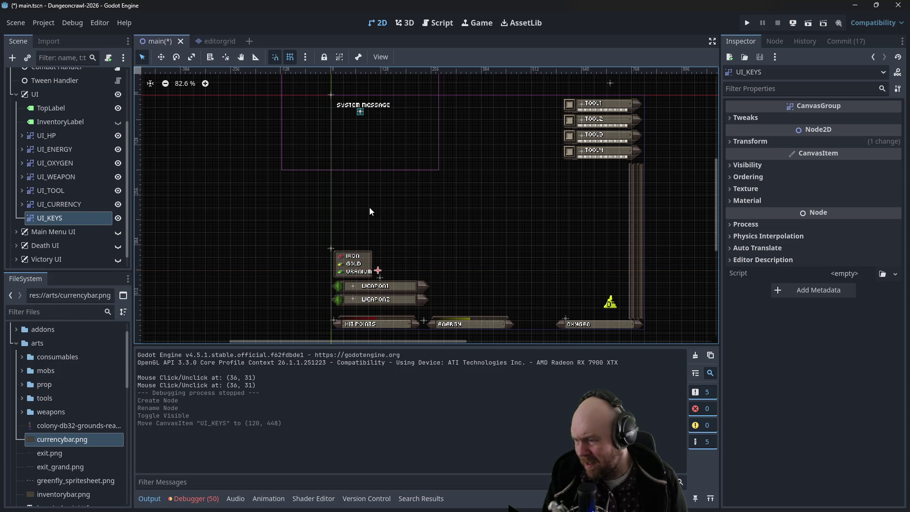
pyautogui.click(118, 231)
pyautogui.click(438, 23)
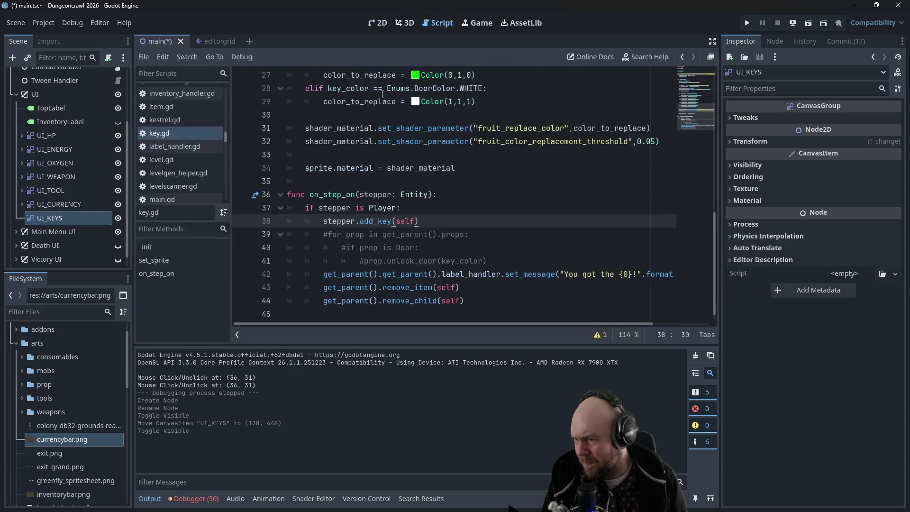
# Review the add_key call and the pickup message code in key.gd
pyautogui.click(416, 221)
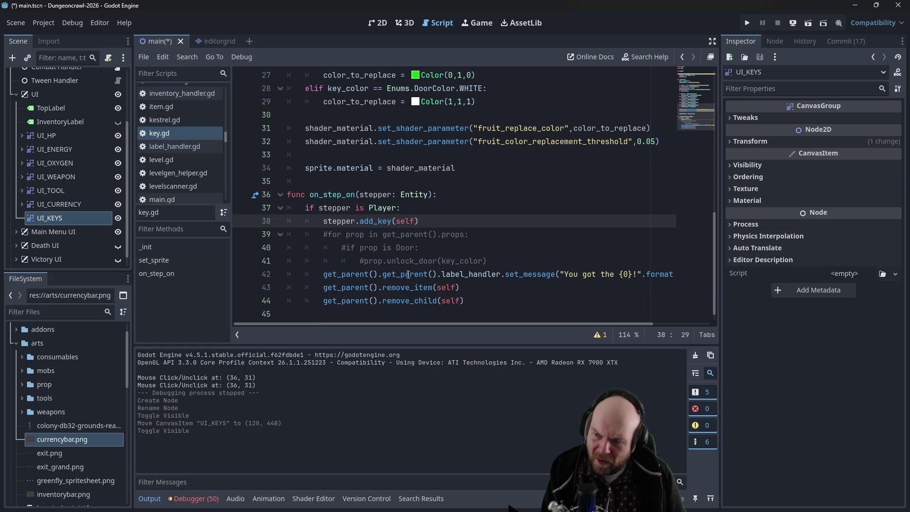
pyautogui.click(440, 300)
pyautogui.click(437, 287)
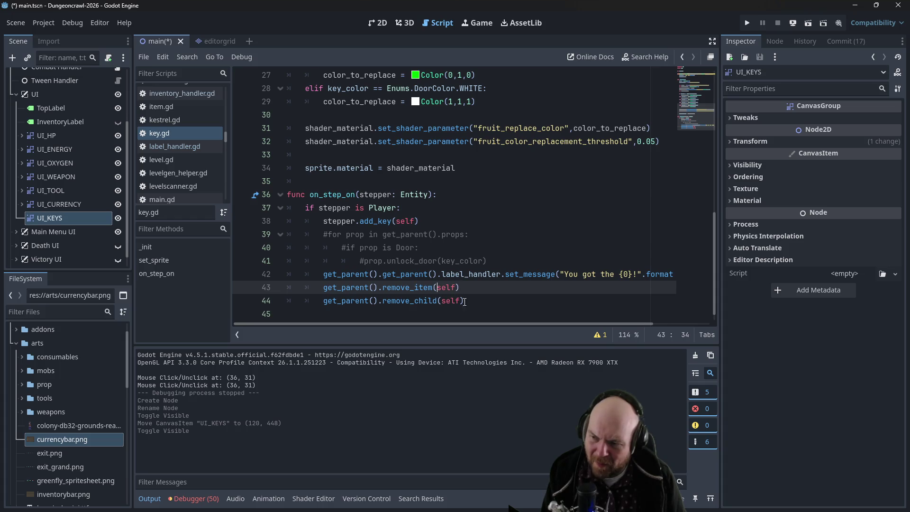
pyautogui.moveTo(455, 324)
pyautogui.mouseDown()
pyautogui.moveTo(511, 323)
pyautogui.moveTo(435, 328)
pyautogui.moveTo(555, 319)
pyautogui.mouseUp()
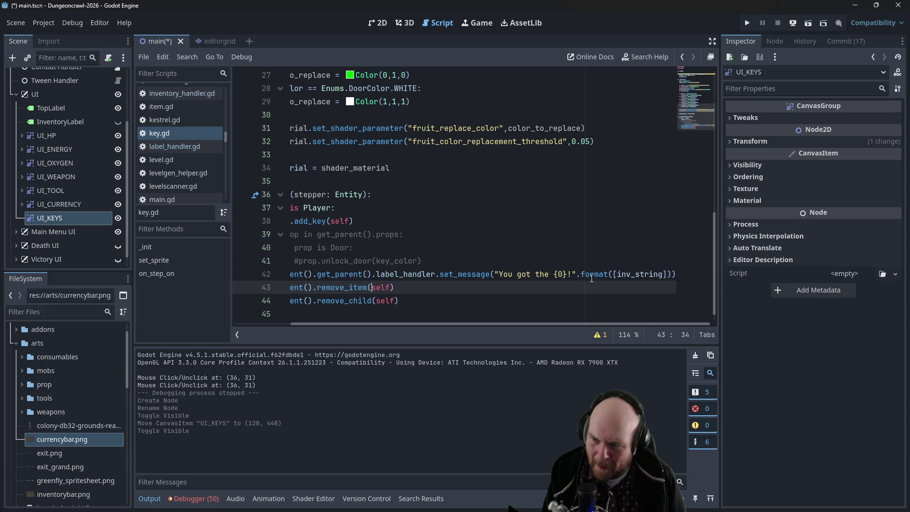
pyautogui.click(560, 275)
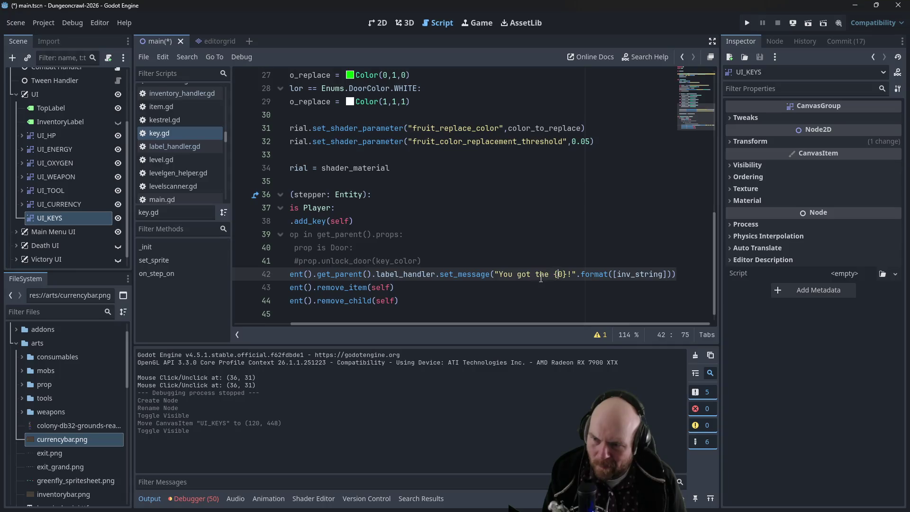
pyautogui.scroll(5, 541, 277)
pyautogui.scroll(-4, 569, 294)
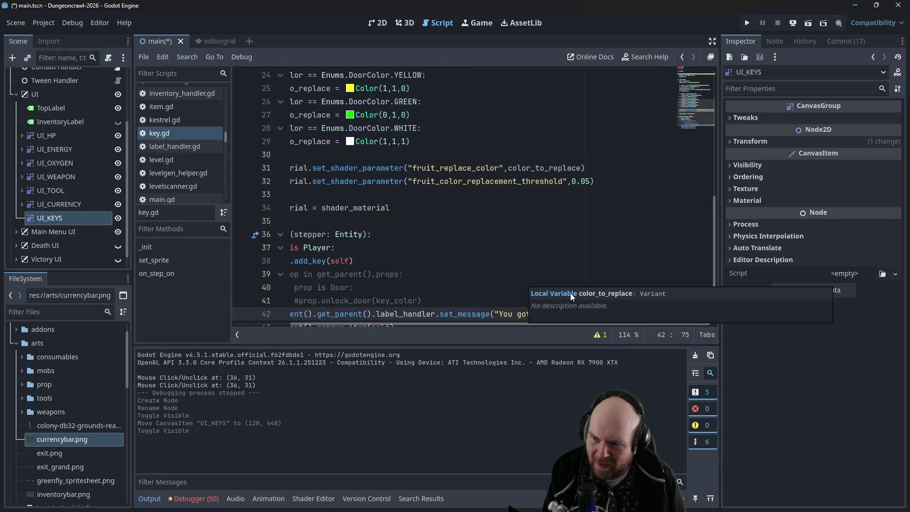
pyautogui.click(572, 314)
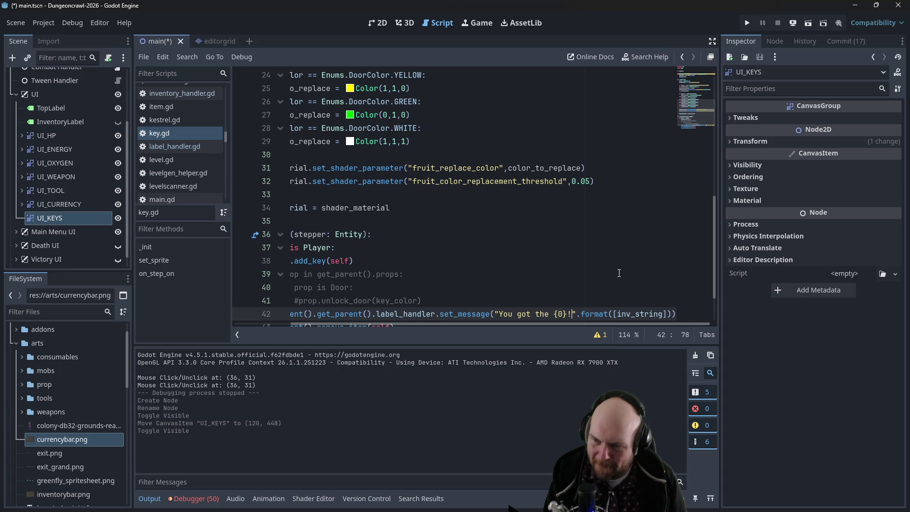
pyautogui.scroll(7, 546, 294)
pyautogui.moveTo(465, 326); pyautogui.dragTo(378, 326)
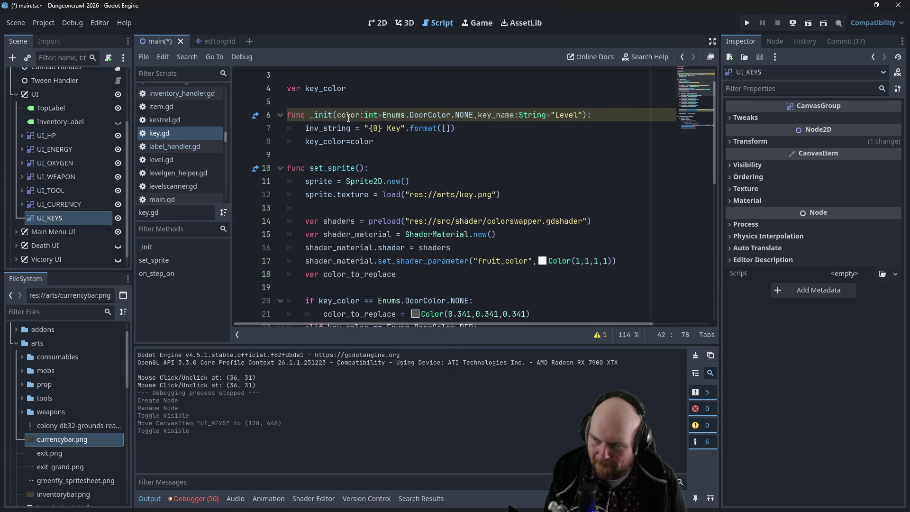
# Put key_name into the inv_string format list on line 7 and save
pyautogui.moveTo(372, 129); pyautogui.dragTo(382, 127)
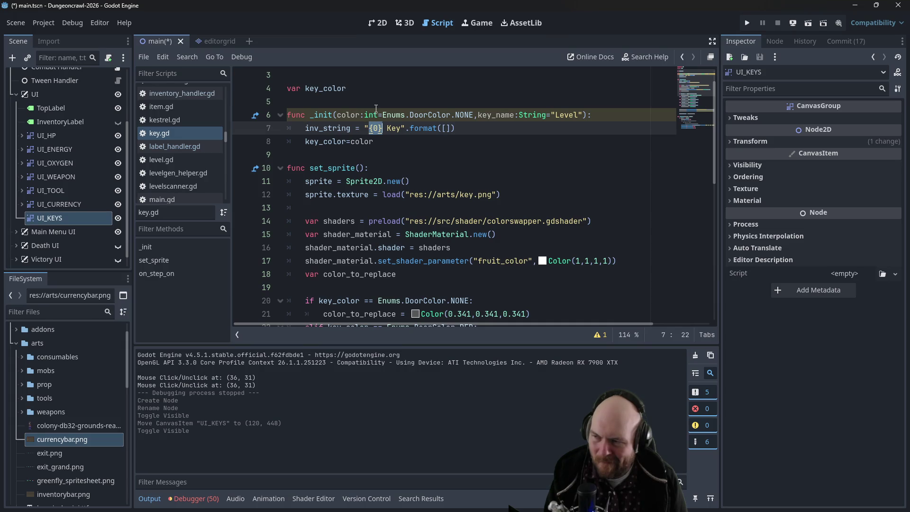
pyautogui.click(446, 129)
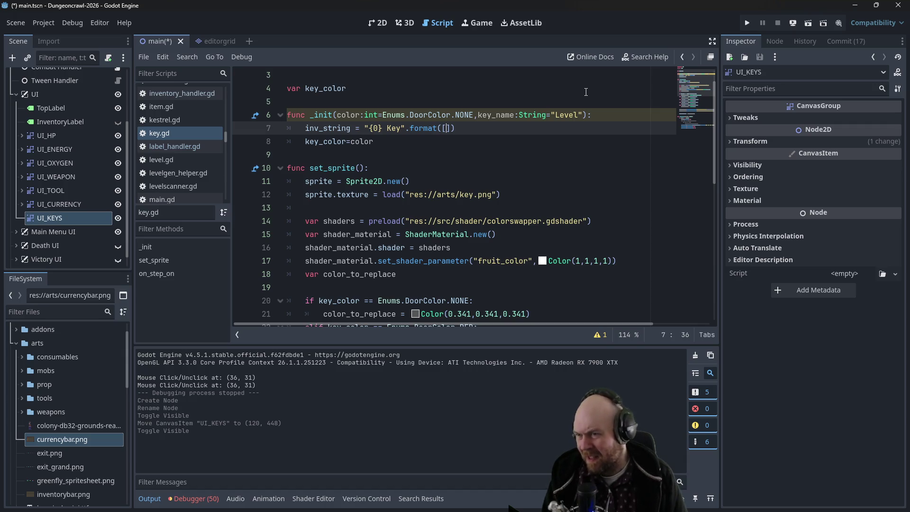
pyautogui.write('key_name')
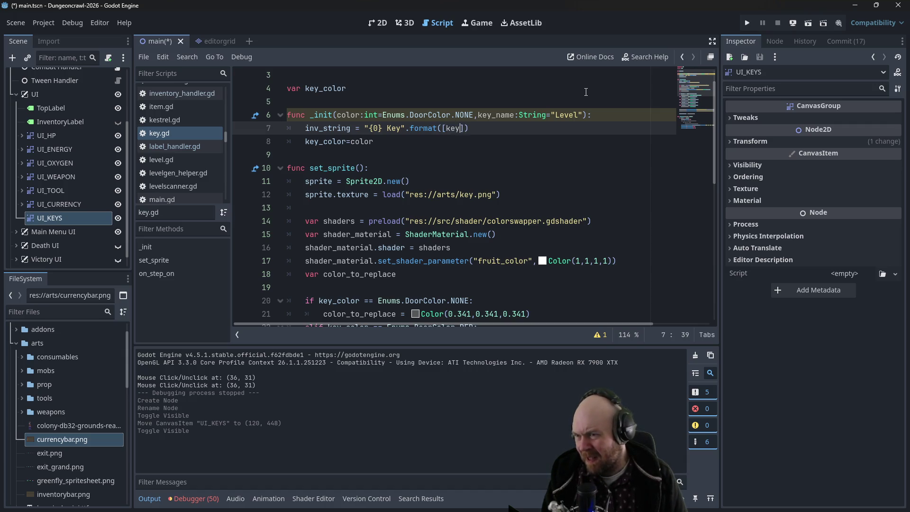
pyautogui.hotkey('ctrl', 's')
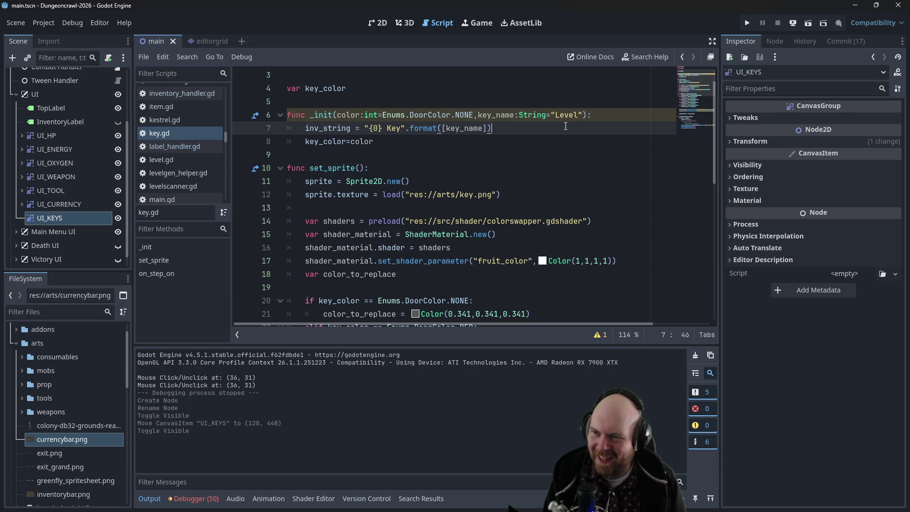
pyautogui.click(518, 128)
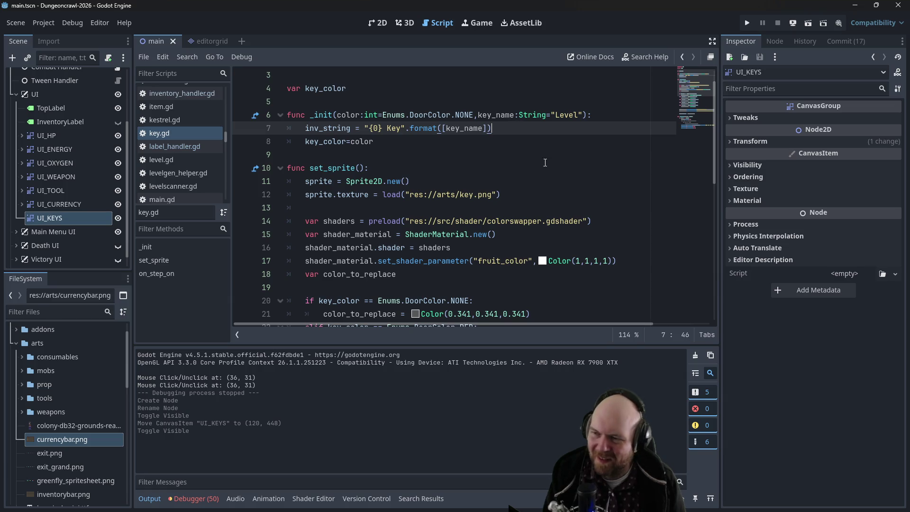
pyautogui.scroll(-8, 534, 231)
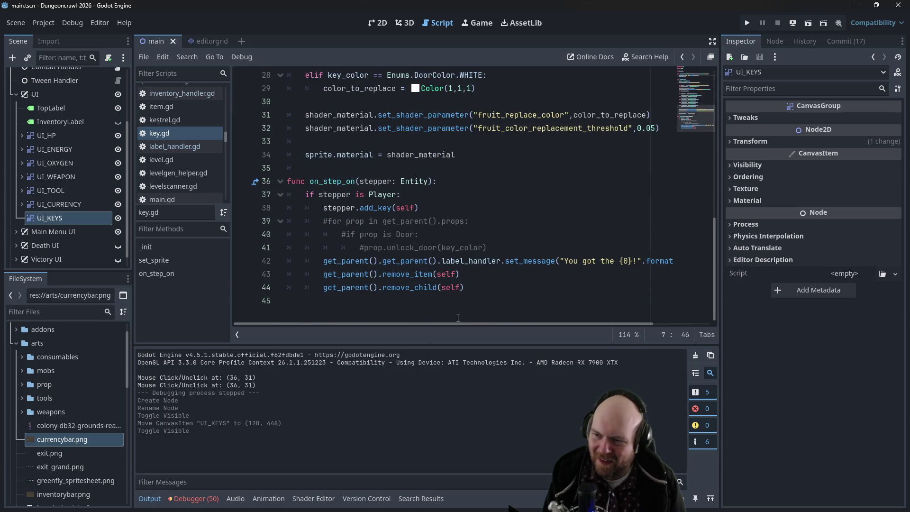
pyautogui.moveTo(455, 323)
pyautogui.mouseDown()
pyautogui.moveTo(524, 311)
pyautogui.moveTo(413, 313)
pyautogui.mouseUp()
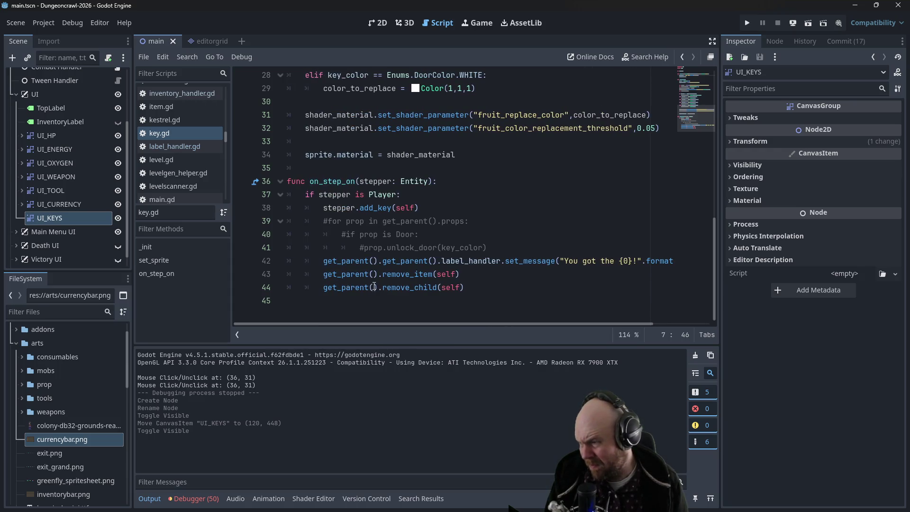
pyautogui.hotkey('ctrl', 's')
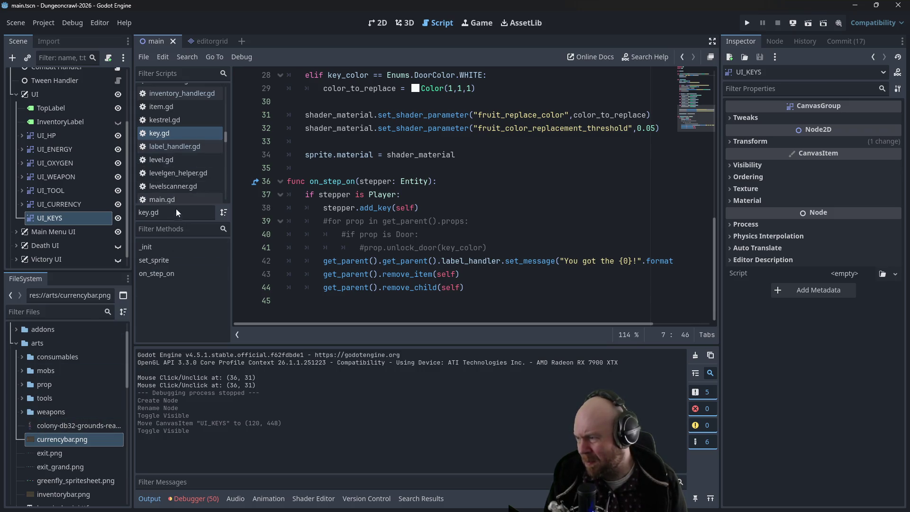
pyautogui.scroll(-5, 200, 151)
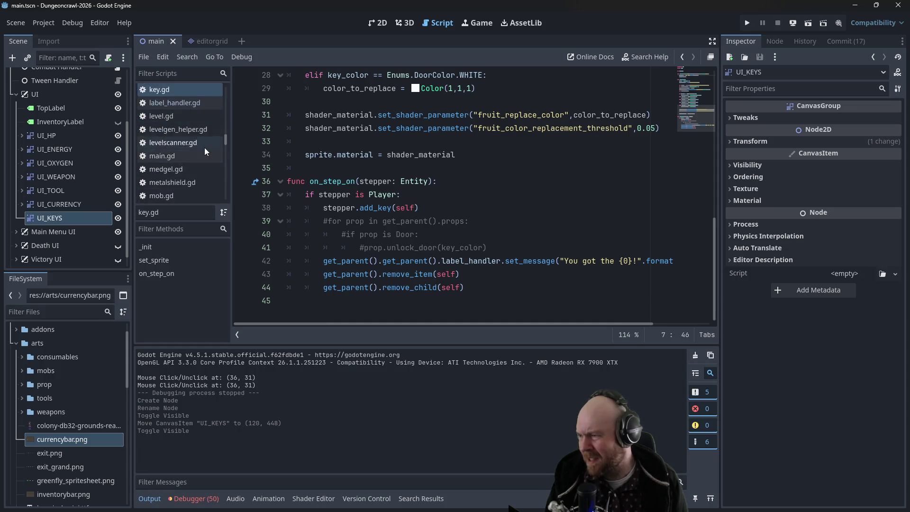
pyautogui.scroll(-5, 205, 149)
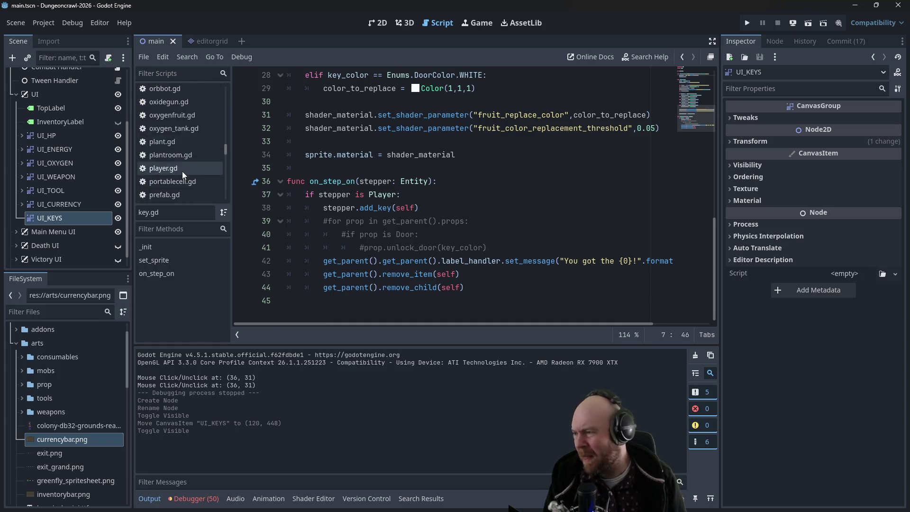
# In player.gd's add_key, add key.position = Vector2(keys.size() * 24, 0.0)
pyautogui.click(183, 171)
pyautogui.click(428, 305)
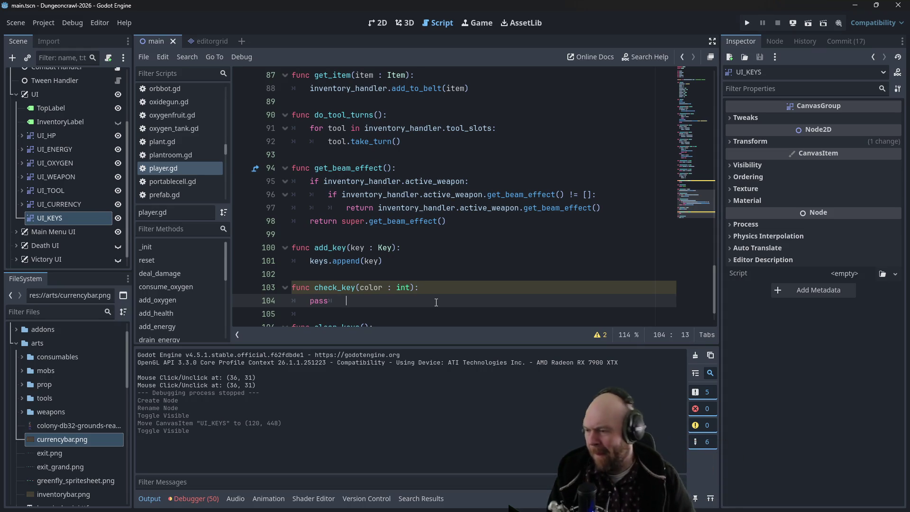
pyautogui.click(450, 260)
pyautogui.click(464, 246)
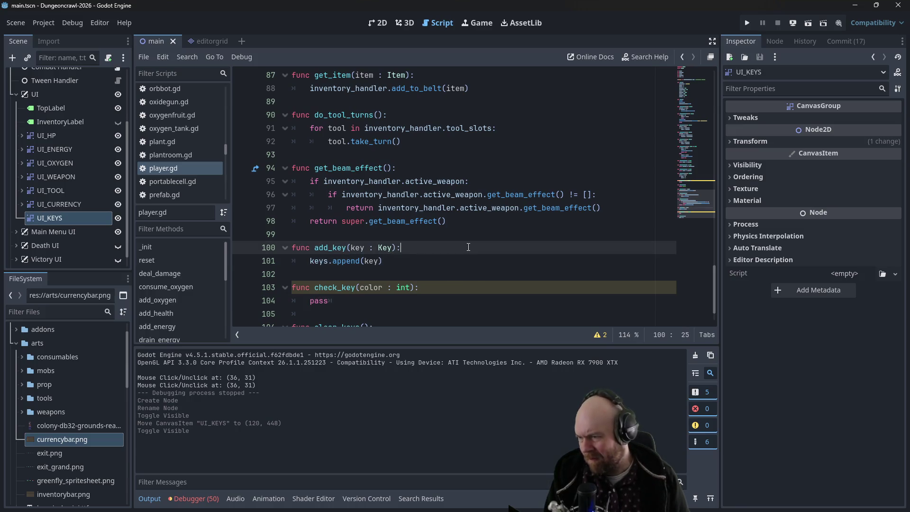
pyautogui.press('Return')
pyautogui.write('key')
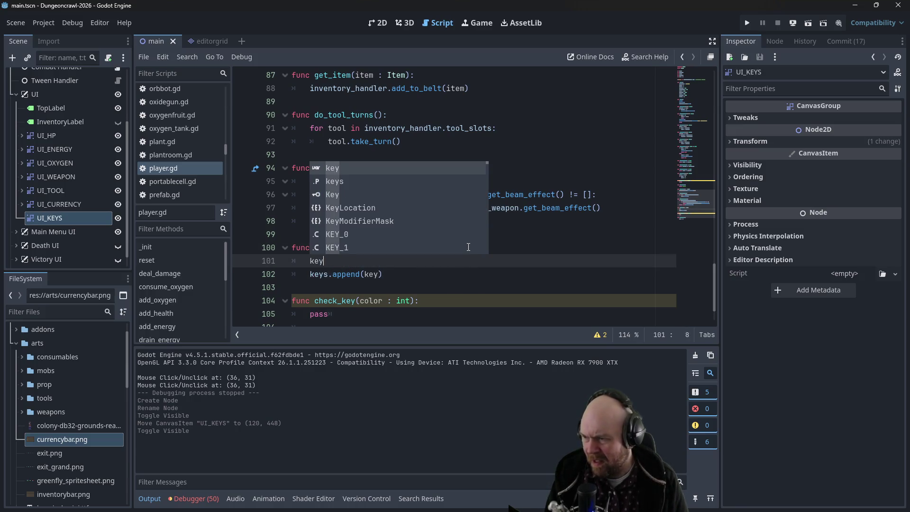
pyautogui.press('BackSpace')
pyautogui.press('BackSpace')
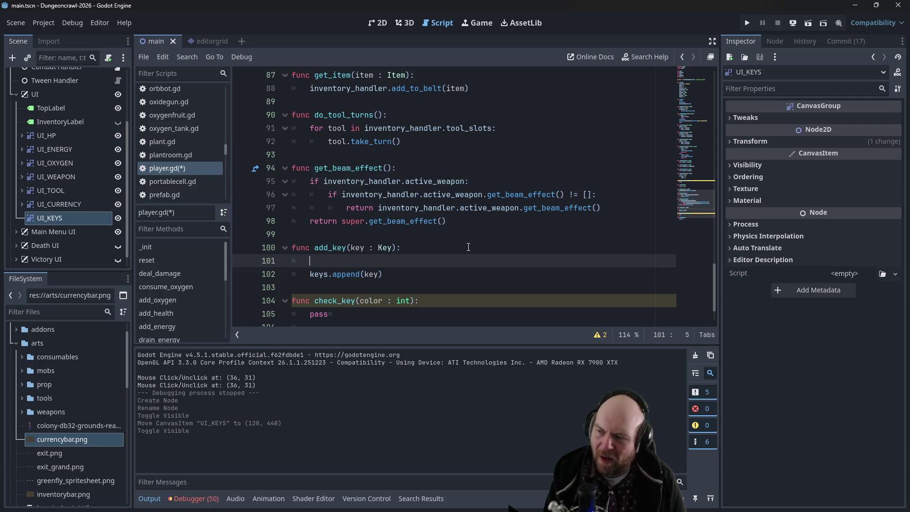
pyautogui.write('keys.size')
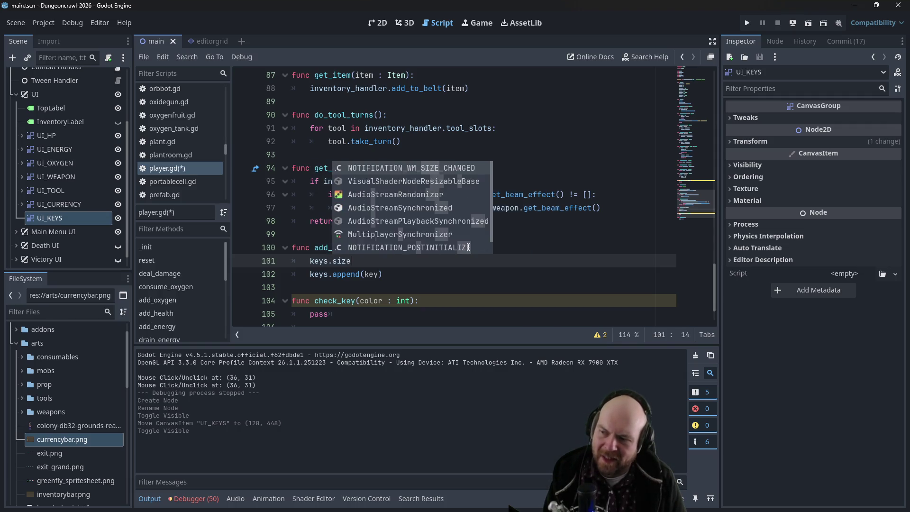
pyautogui.press('Return')
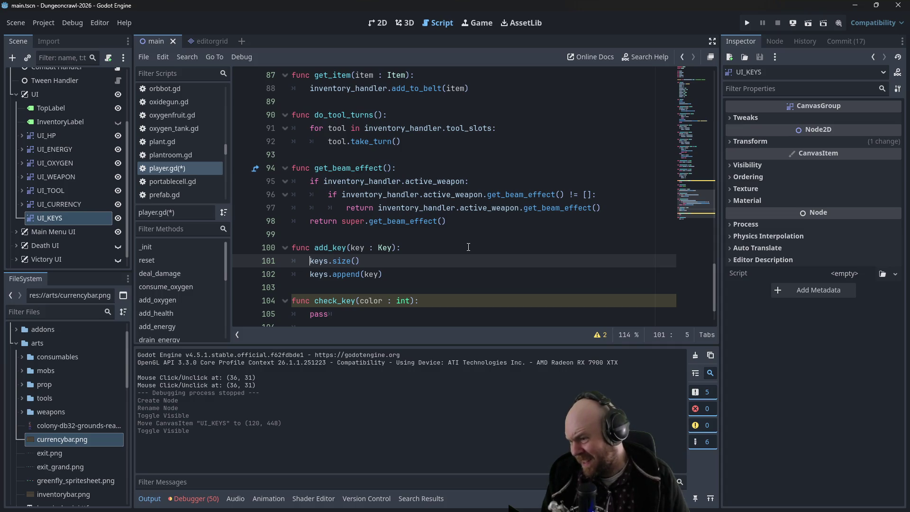
pyautogui.press('Right')
pyautogui.press('Right')
pyautogui.press('Right')
pyautogui.write('*')
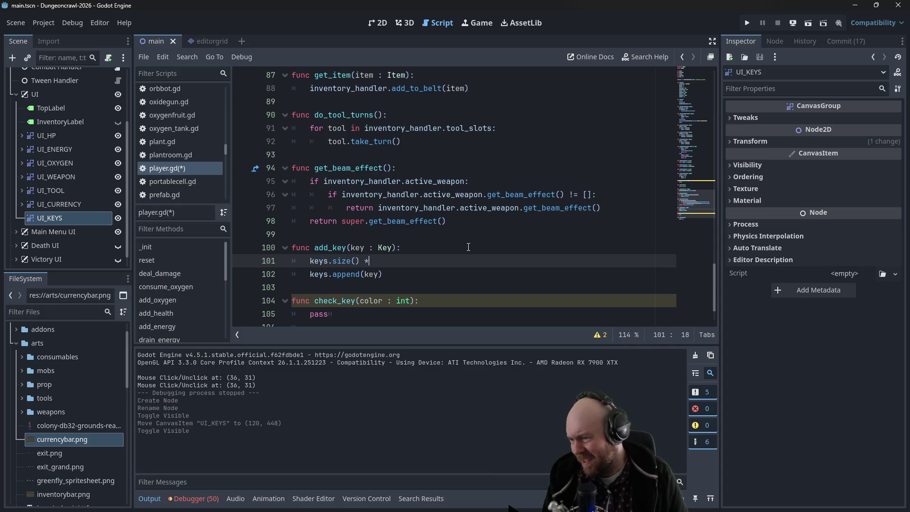
pyautogui.write(' 24')
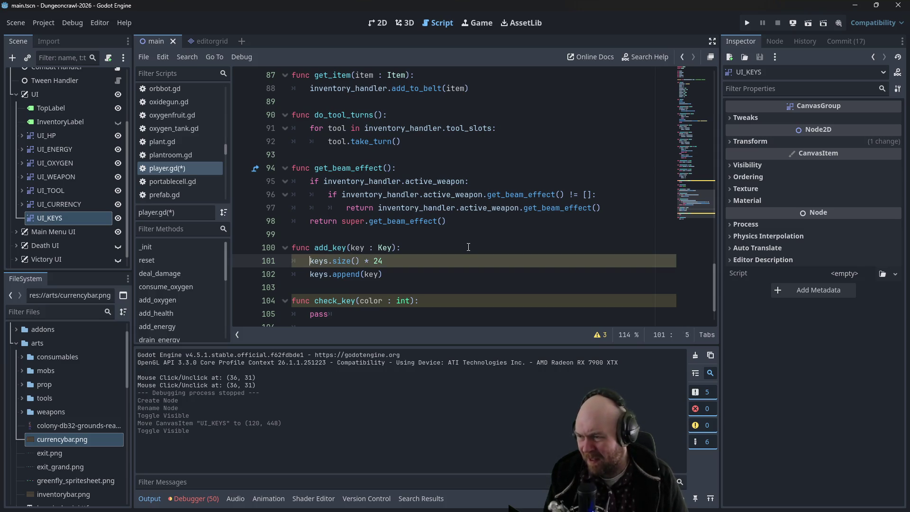
pyautogui.write('key.position =')
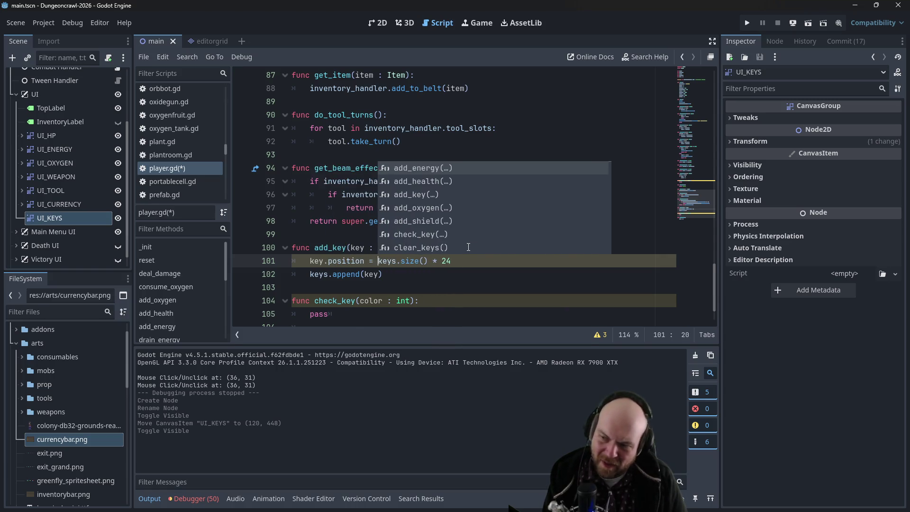
pyautogui.write(' Vector2(')
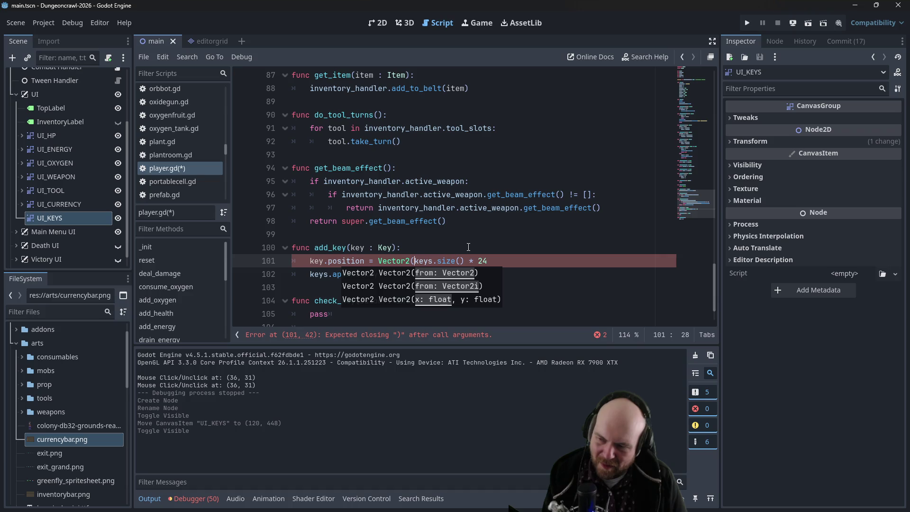
pyautogui.write(',0.0)')
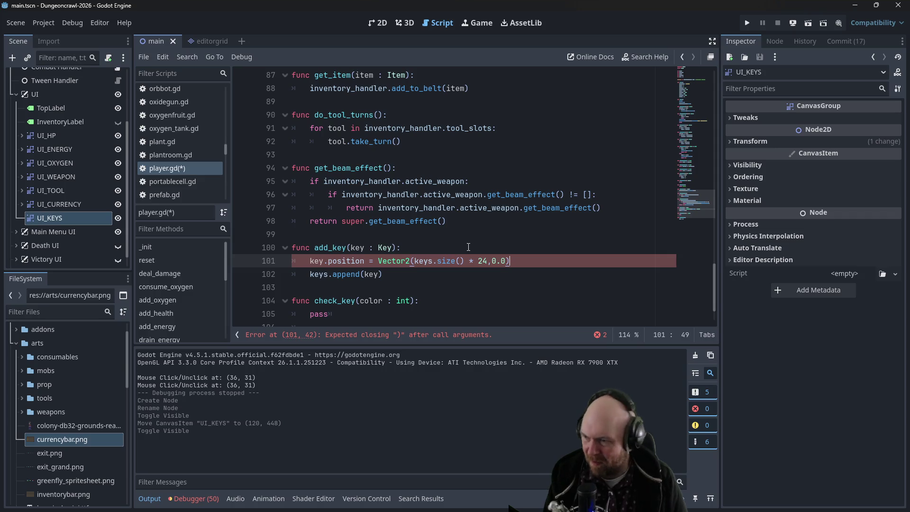
pyautogui.press('Return')
# Add $"../UI/UI_KEYS".add_child(key) on the next line by dragging in UI_KEYS, and save player.gd
pyautogui.write('key.')
pyautogui.hotkey('ctrl', 'z')
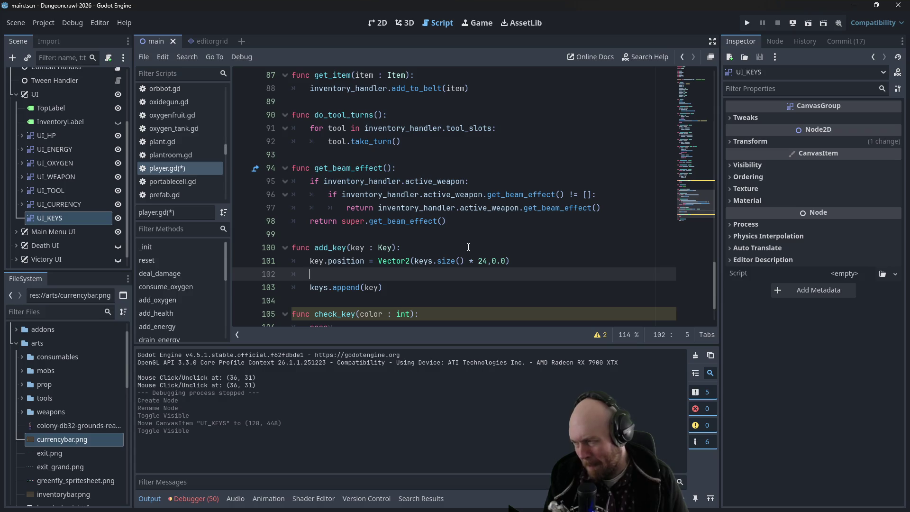
pyautogui.moveTo(75, 217); pyautogui.dragTo(320, 275)
pyautogui.write('.add_child(')
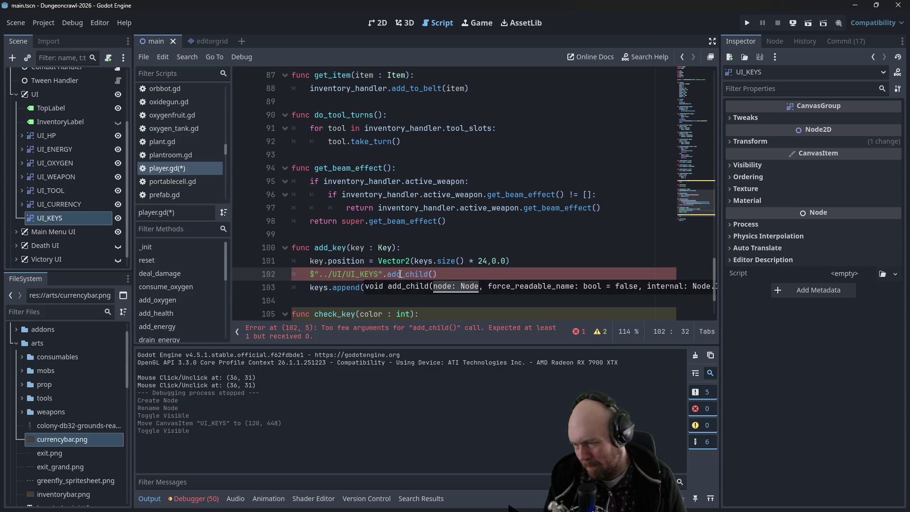
pyautogui.write('key')
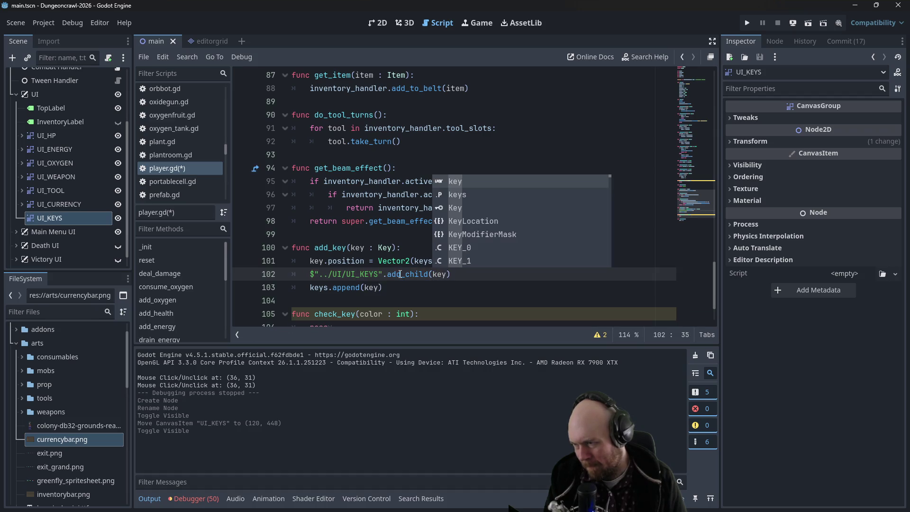
pyautogui.click(468, 275)
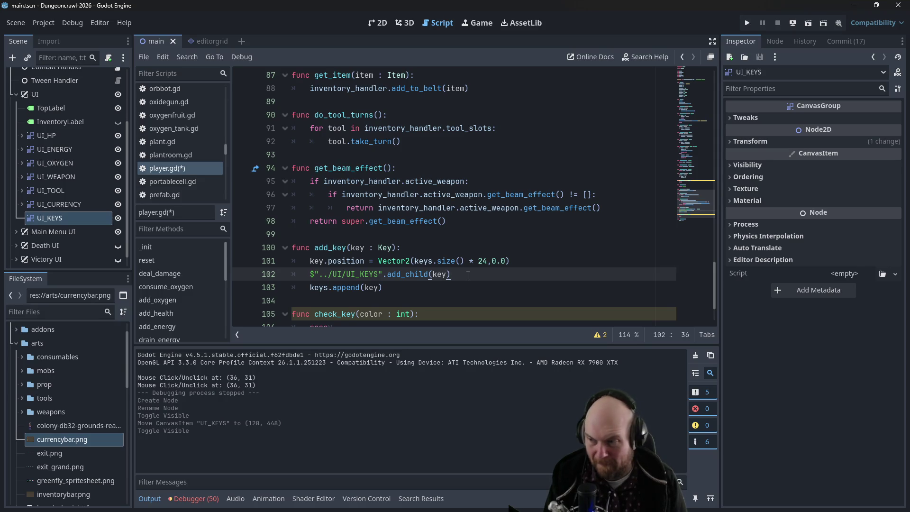
pyautogui.hotkey('ctrl', 's')
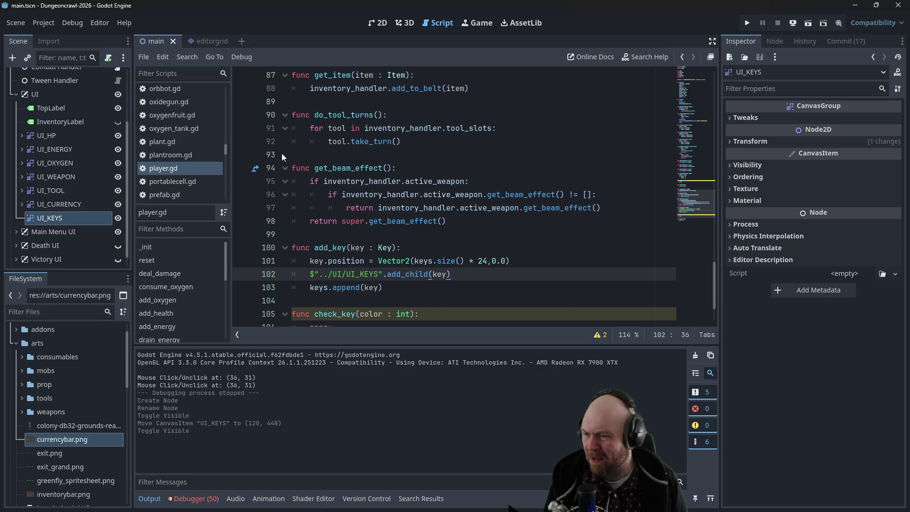
# Move down to the clear_keys function in player.gd
pyautogui.scroll(-2, 418, 284)
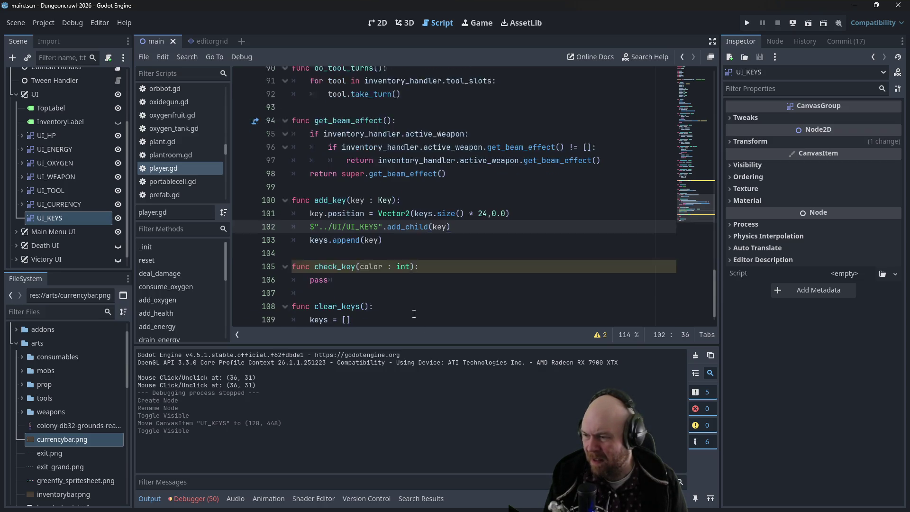
pyautogui.click(411, 262)
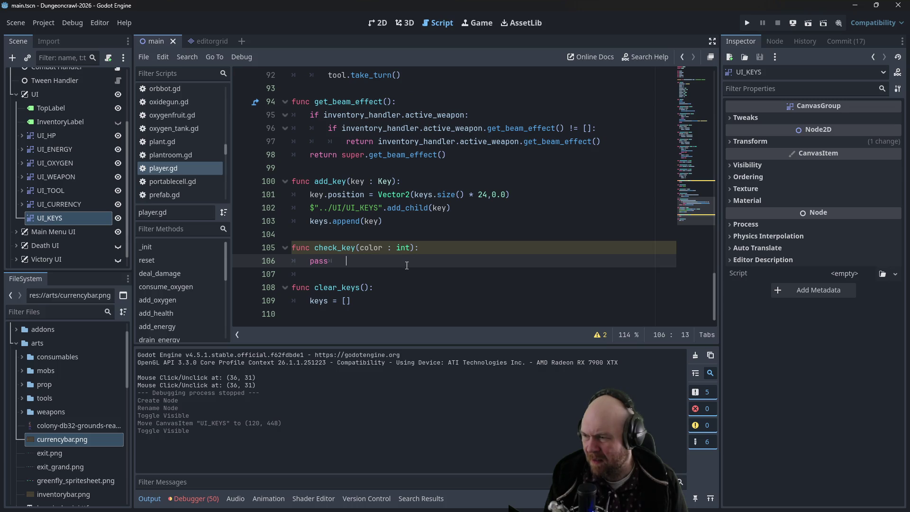
pyautogui.click(359, 303)
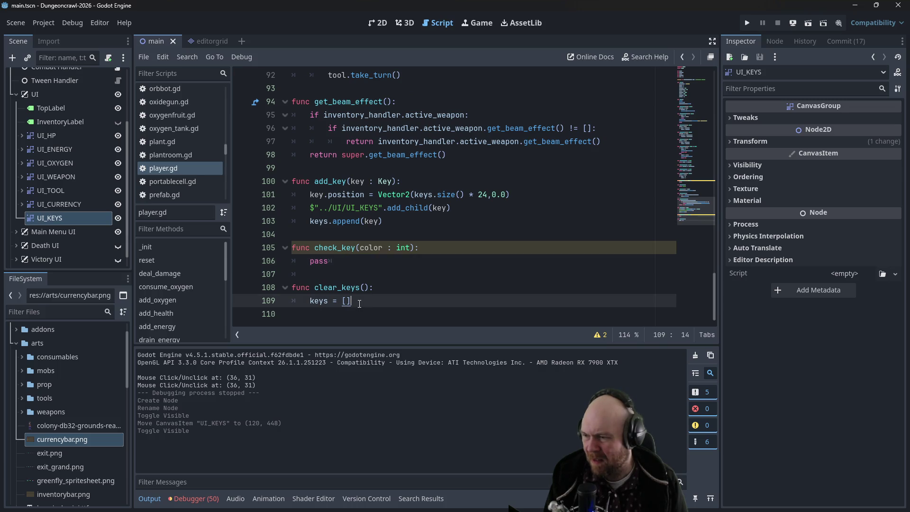
pyautogui.click(380, 290)
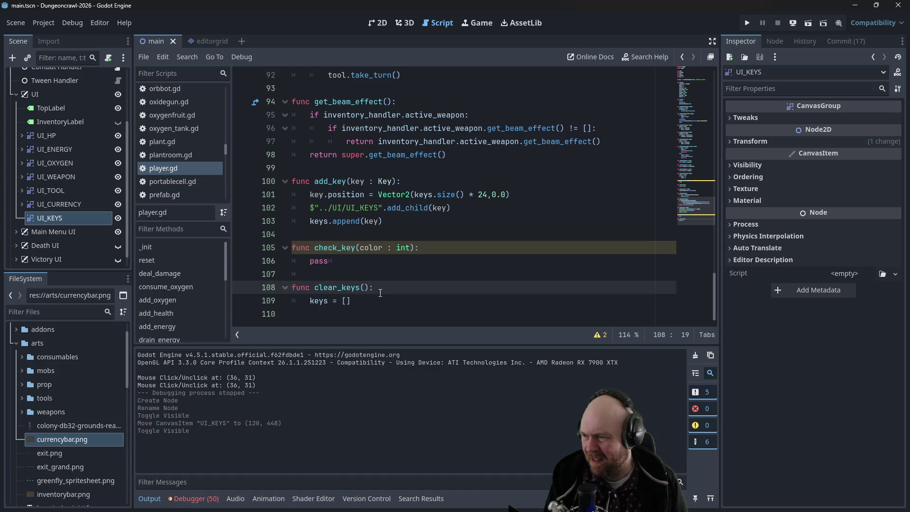
pyautogui.press('Down')
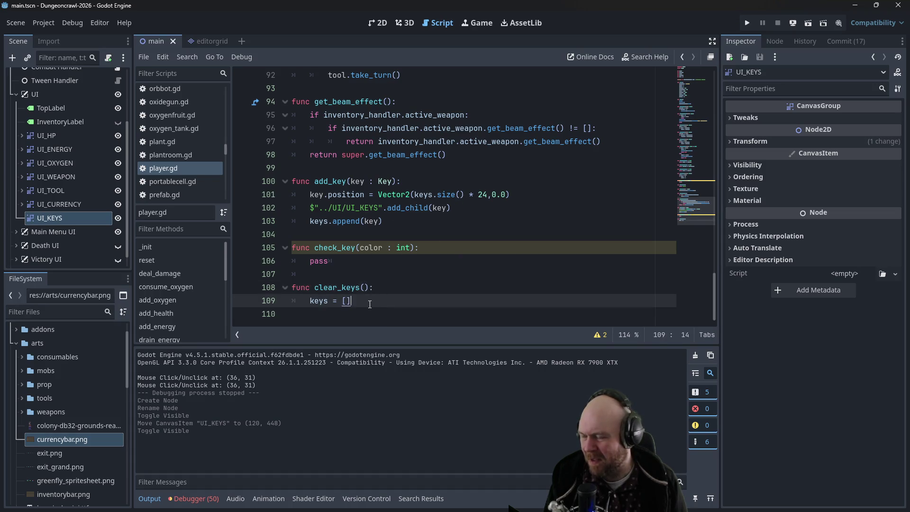
# In clear_keys, add 'for key in keys:' calling $"../UI/UI_KEYS".remove_child(key) before keys = [], and save
pyautogui.press('Up')
pyautogui.press('Return')
pyautogui.write('for key in keys:')
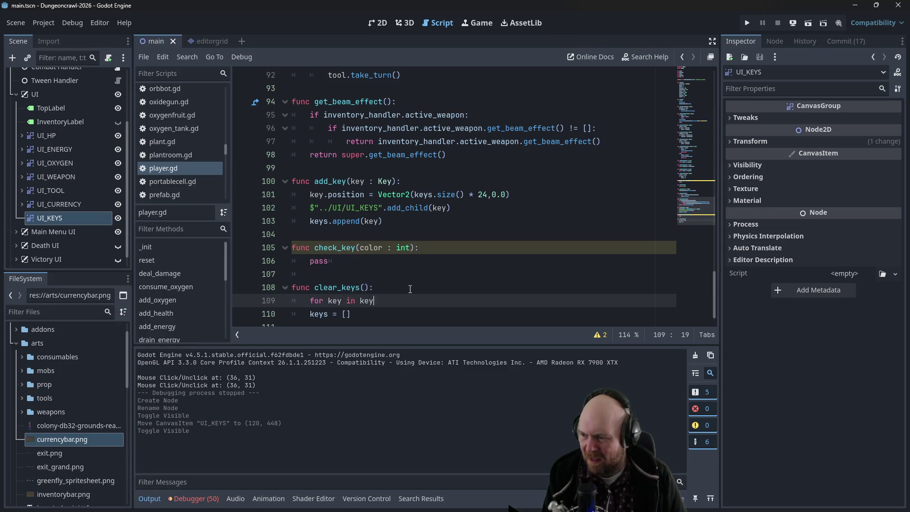
pyautogui.press('Return')
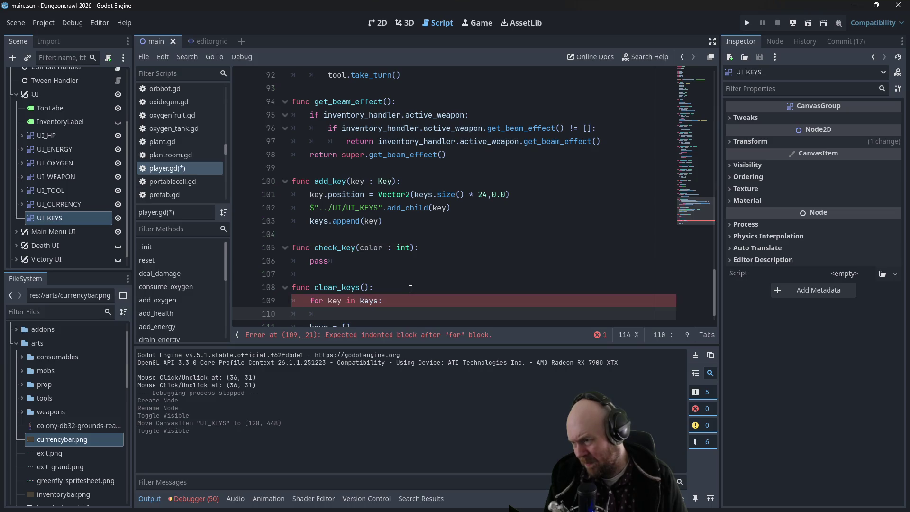
pyautogui.moveTo(311, 207); pyautogui.dragTo(384, 208)
pyautogui.hotkey('ctrl', 'c')
pyautogui.click(356, 315)
pyautogui.hotkey('ctrl', 'v')
pyautogui.write('.remove_child(key)')
pyautogui.hotkey('ctrl', 's')
pyautogui.click(388, 144)
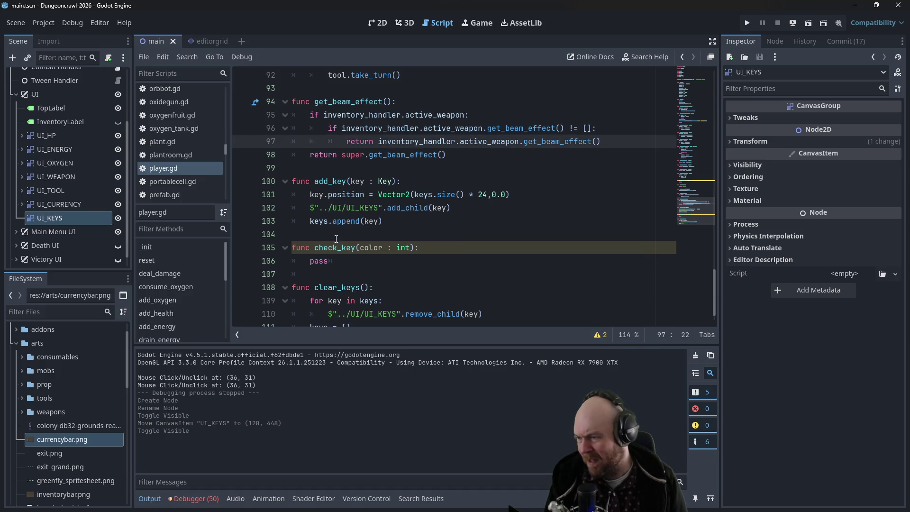
pyautogui.click(348, 261)
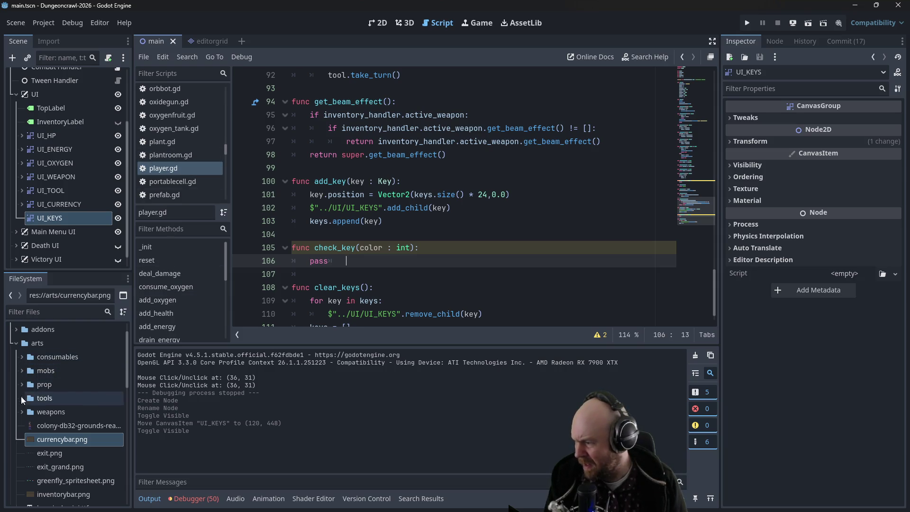
pyautogui.click(16, 343)
# Open src/floor/floor_strategies/floor_strategy_0.gd and scroll to the iron currency block
pyautogui.click(17, 370)
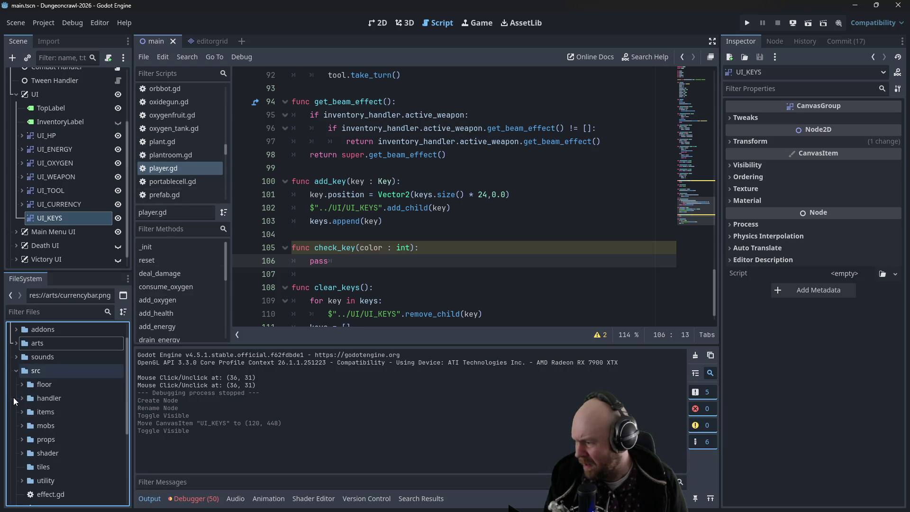
pyautogui.click(21, 384)
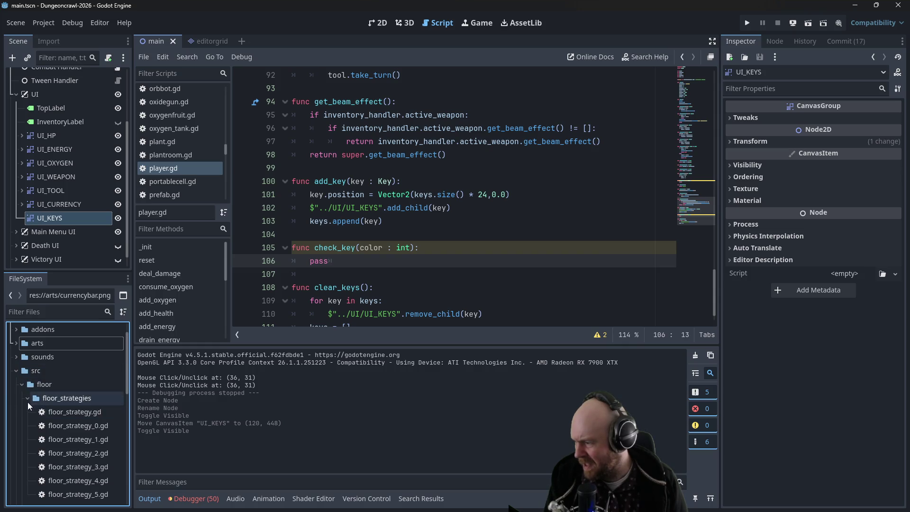
pyautogui.doubleClick(67, 424)
pyautogui.click(418, 248)
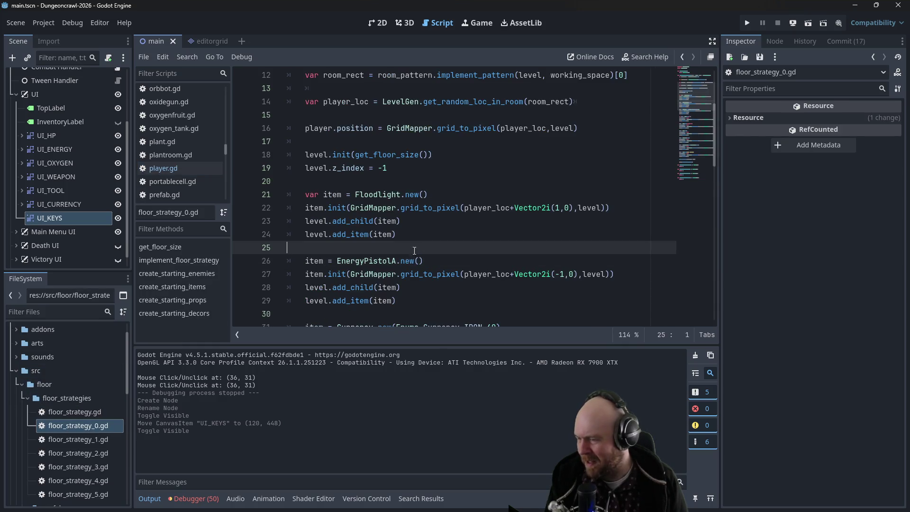
pyautogui.scroll(-1, 339, 266)
pyautogui.moveTo(337, 287); pyautogui.dragTo(383, 287)
pyautogui.write('Key.n')
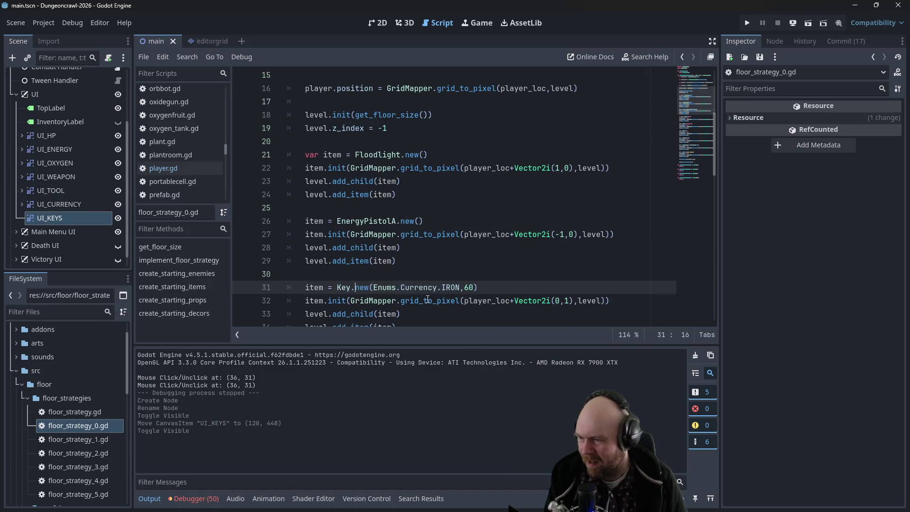
pyautogui.hotkey('ctrl', 'z')
pyautogui.click(351, 248)
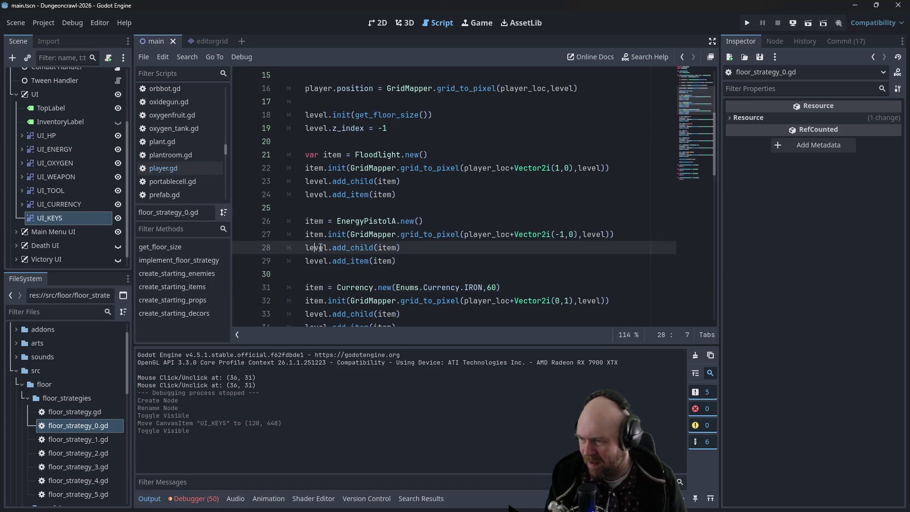
pyautogui.scroll(-1, 351, 256)
# Duplicate the currency block below itself and change the copy's offset to Vector2i(0,-1)
pyautogui.moveTo(421, 291)
pyautogui.mouseDown()
pyautogui.moveTo(342, 289)
pyautogui.moveTo(261, 249)
pyautogui.mouseUp()
pyautogui.hotkey('ctrl', 'c')
pyautogui.click(420, 288)
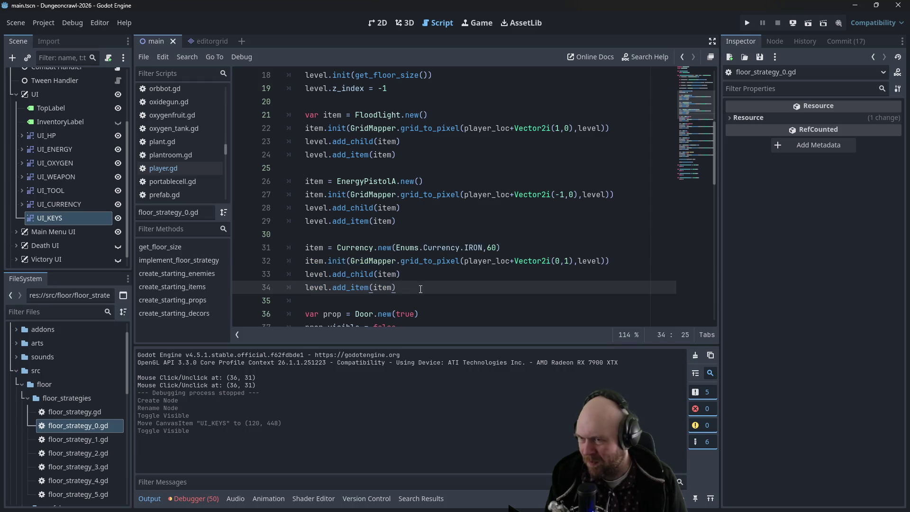
pyautogui.press('Down')
pyautogui.press('Return')
pyautogui.hotkey('ctrl', 'v')
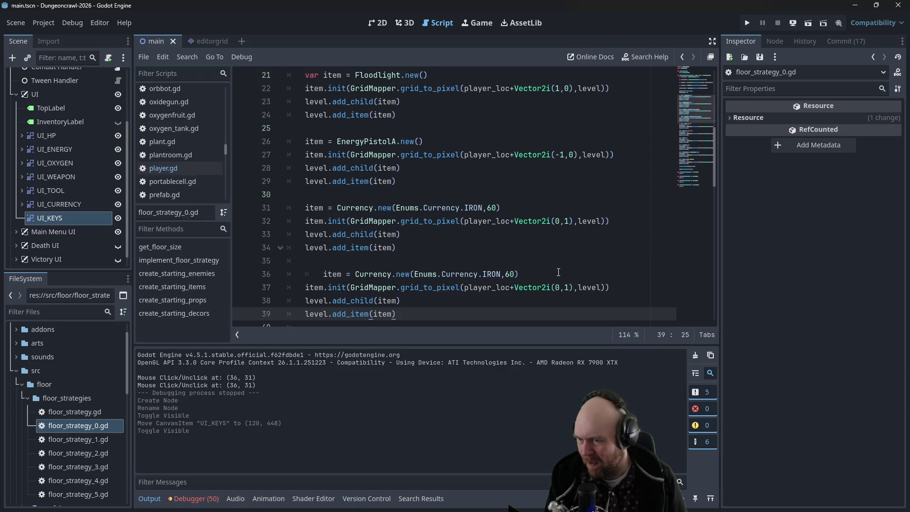
pyautogui.click(565, 287)
pyautogui.write('-')
pyautogui.press('Up')
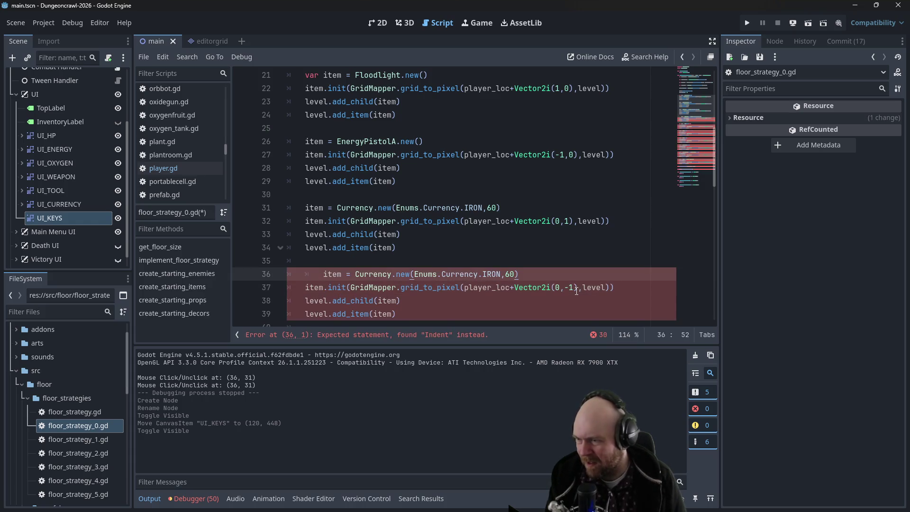
pyautogui.click(324, 274)
pyautogui.press('BackSpace')
# Replace the copy's Currency.new call with Key.new(Enums.DoorColor.RED,"TEST")
pyautogui.moveTo(336, 274); pyautogui.dragTo(500, 274)
pyautogui.press('BackSpace')
pyautogui.hotkey('ctrl', 'z')
pyautogui.keyDown('shift'); pyautogui.click(337, 274); pyautogui.keyUp('shift')
pyautogui.write('Key')
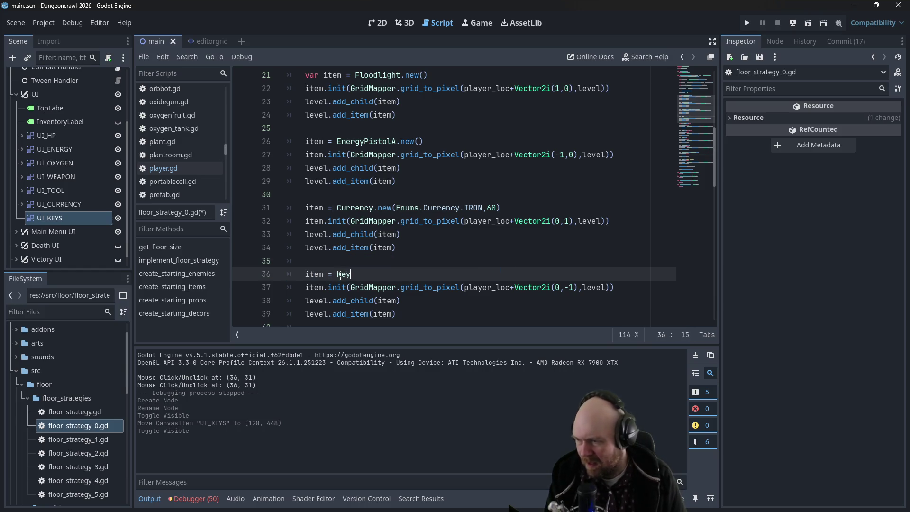
pyautogui.write('.new(')
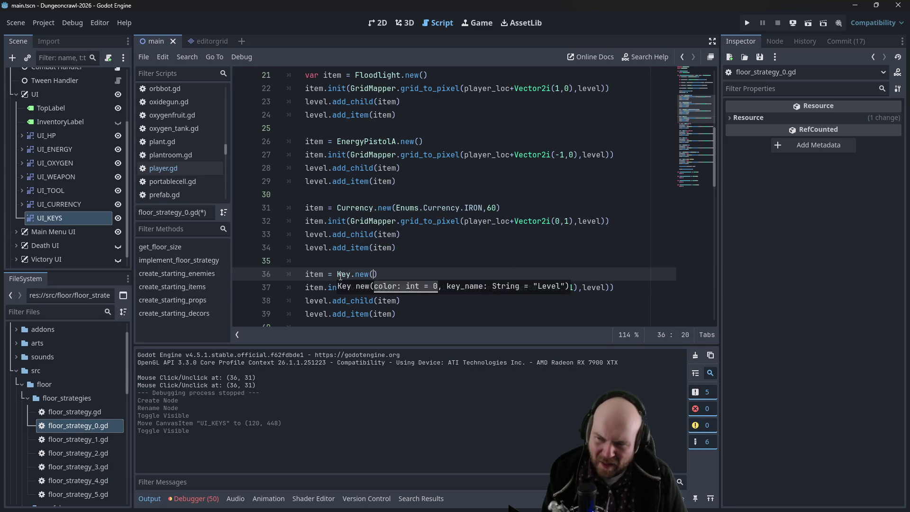
pyautogui.write('Enums.')
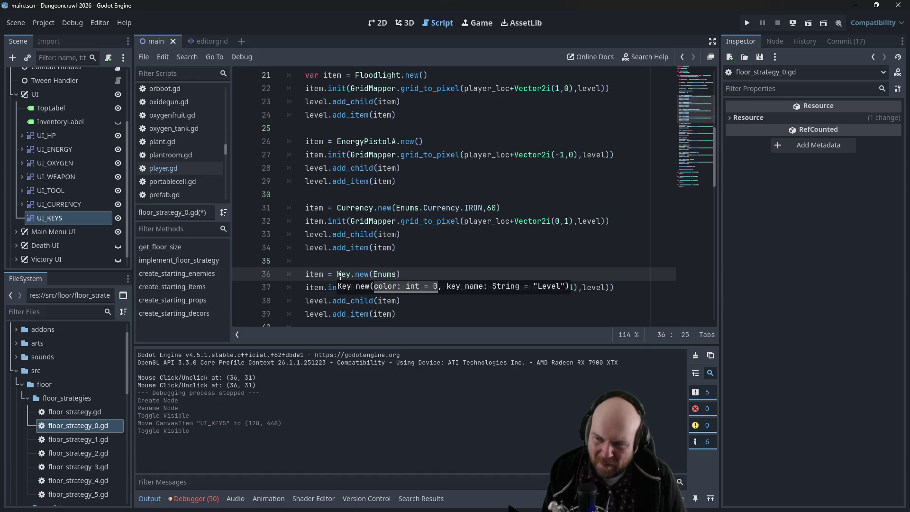
pyautogui.write('D')
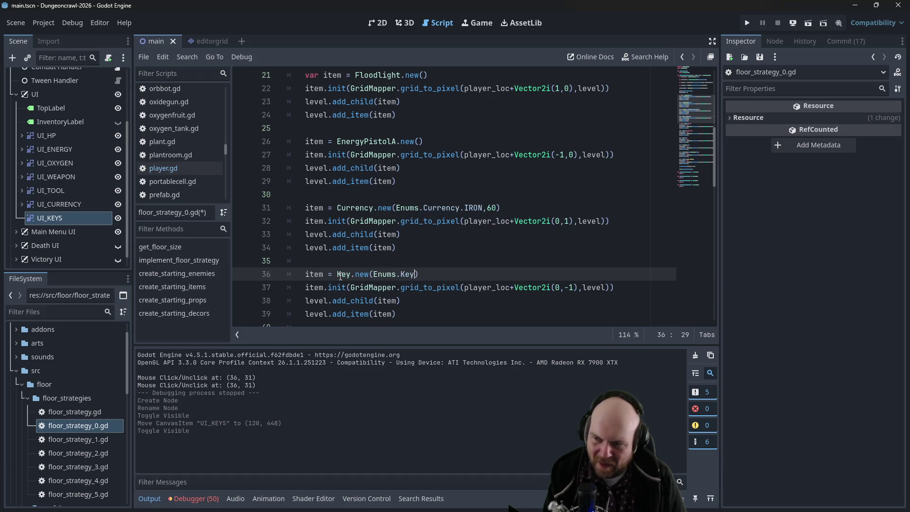
pyautogui.write('oorCol')
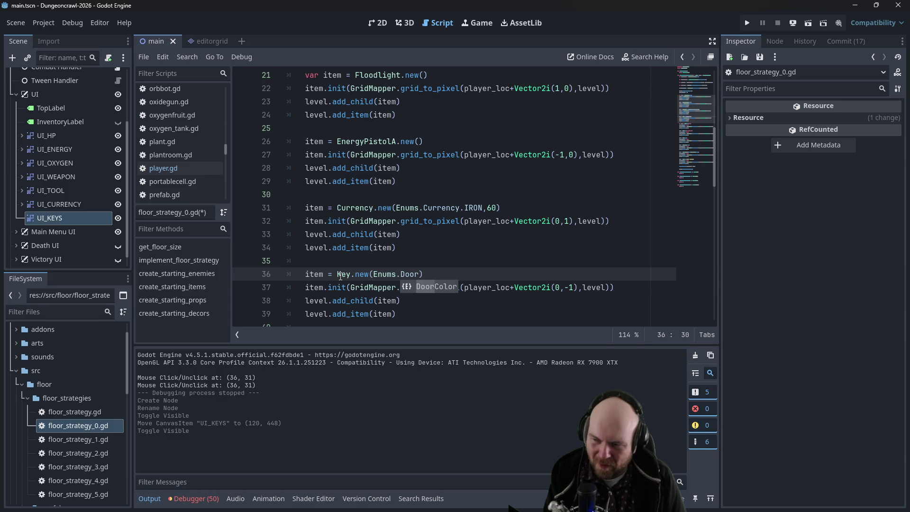
pyautogui.press('Return')
pyautogui.write('.RED')
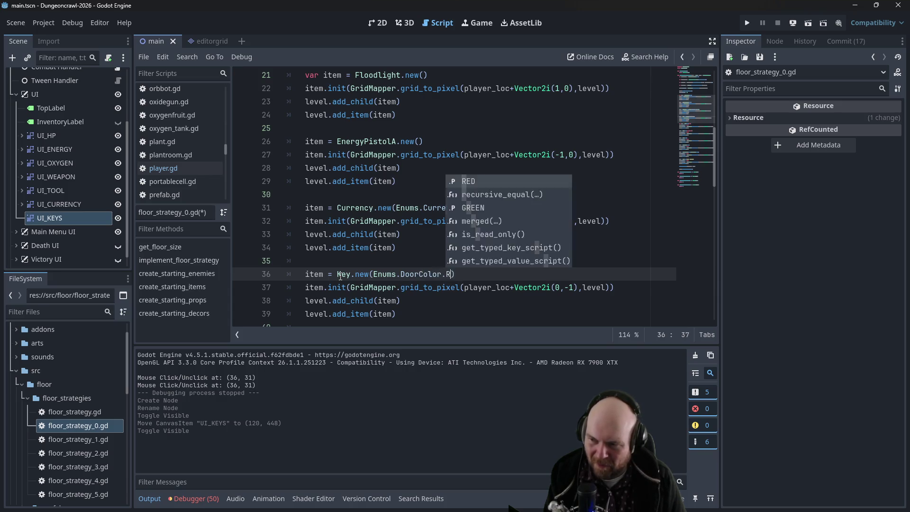
pyautogui.click(509, 280)
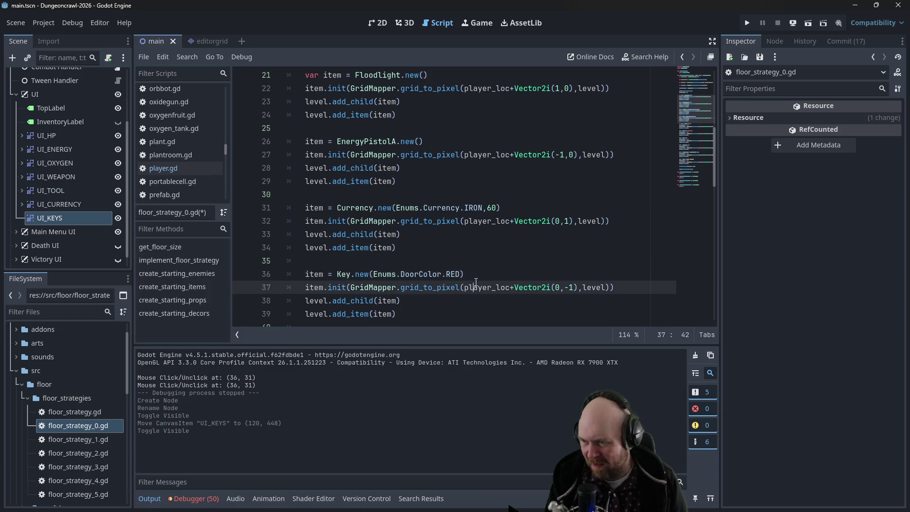
pyautogui.write(',"')
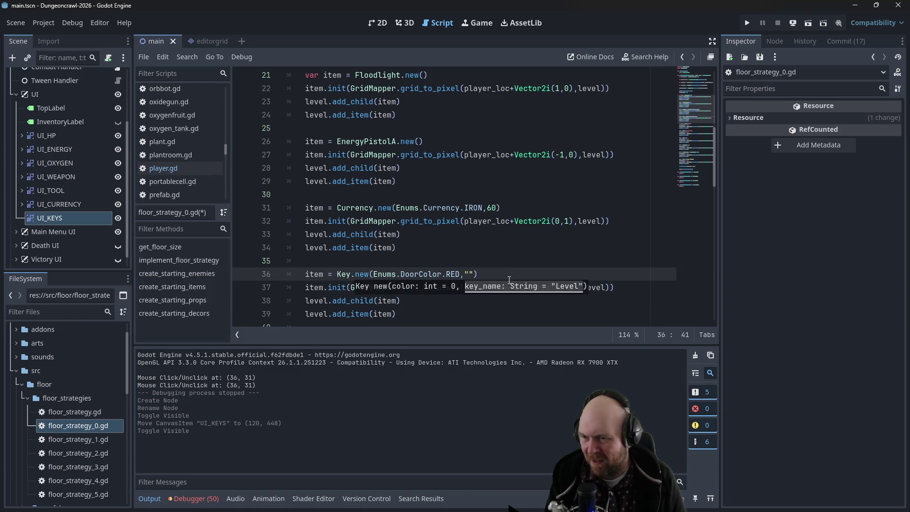
pyautogui.write('TEST Key')
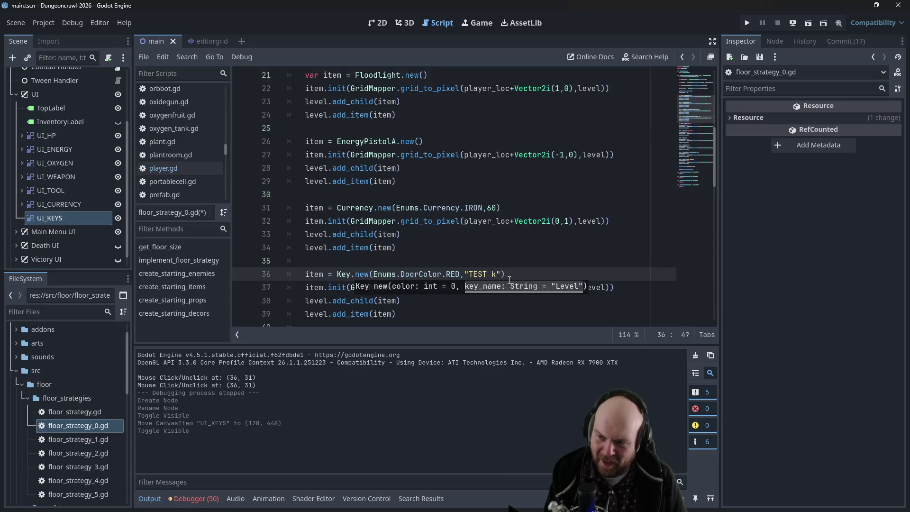
pyautogui.press('BackSpace')
pyautogui.press('BackSpace')
pyautogui.press('BackSpace')
pyautogui.write('key')
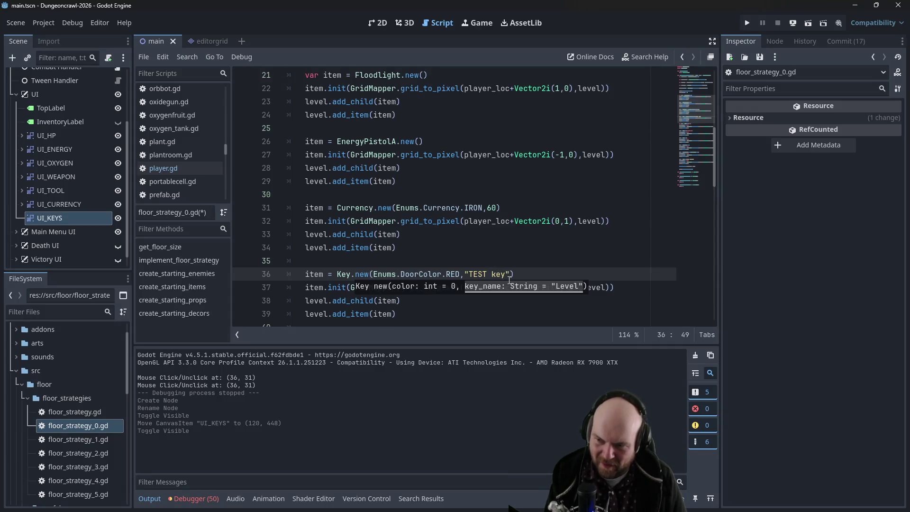
pyautogui.press('BackSpace')
pyautogui.press('BackSpace')
pyautogui.press('BackSpace')
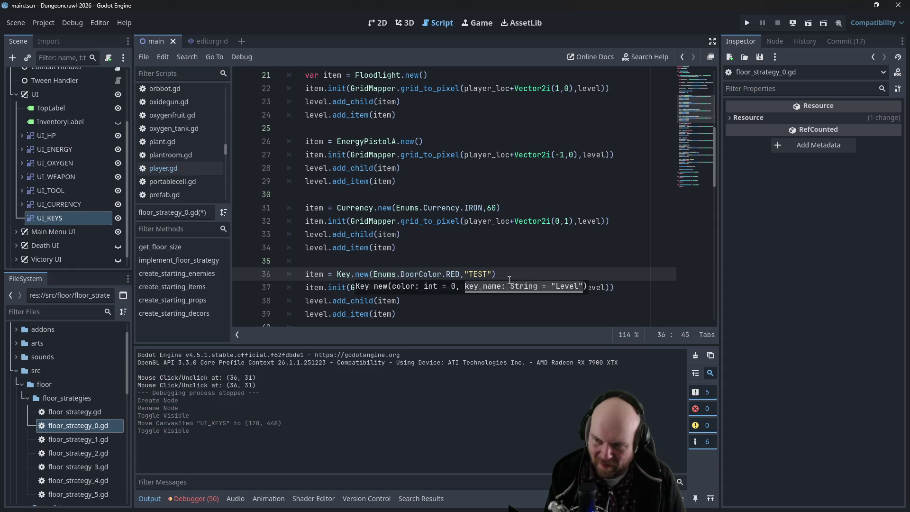
pyautogui.click(502, 243)
pyautogui.press('F5')
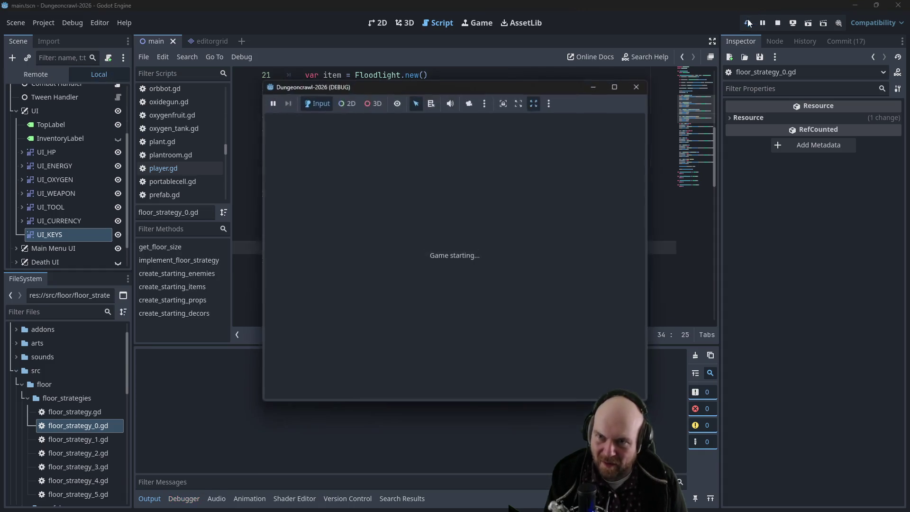
pyautogui.click(437, 259)
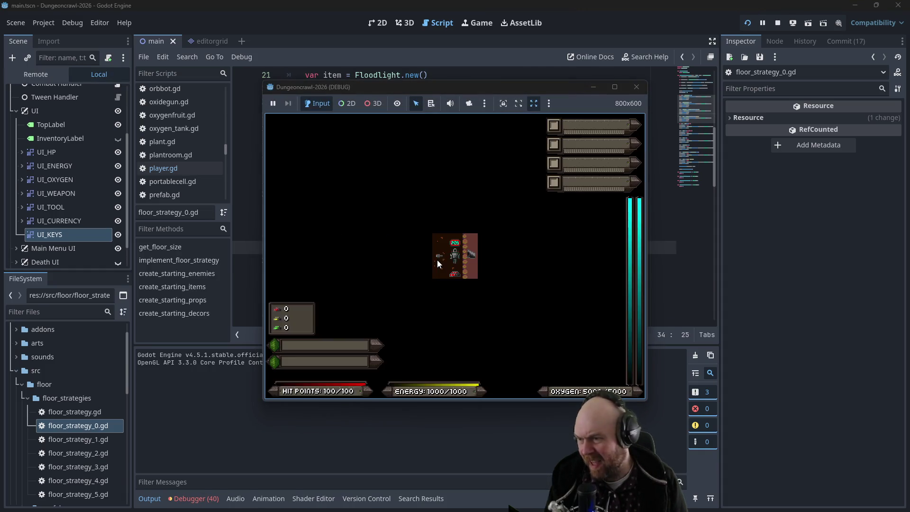
pyautogui.press('Up')
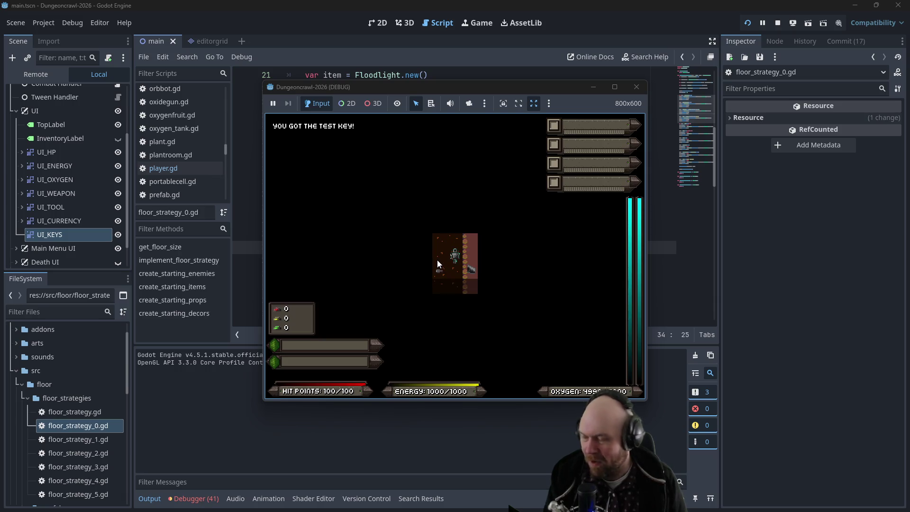
pyautogui.press('Down')
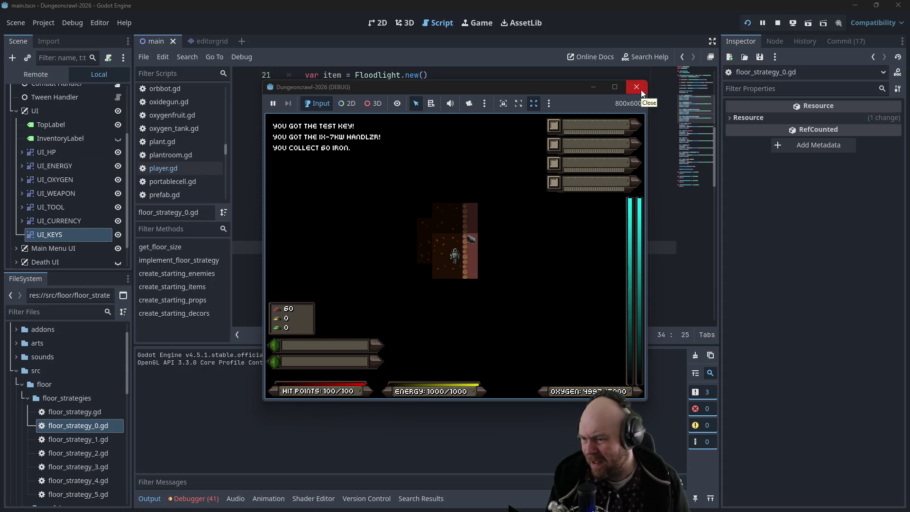
pyautogui.click(643, 92)
pyautogui.click(479, 143)
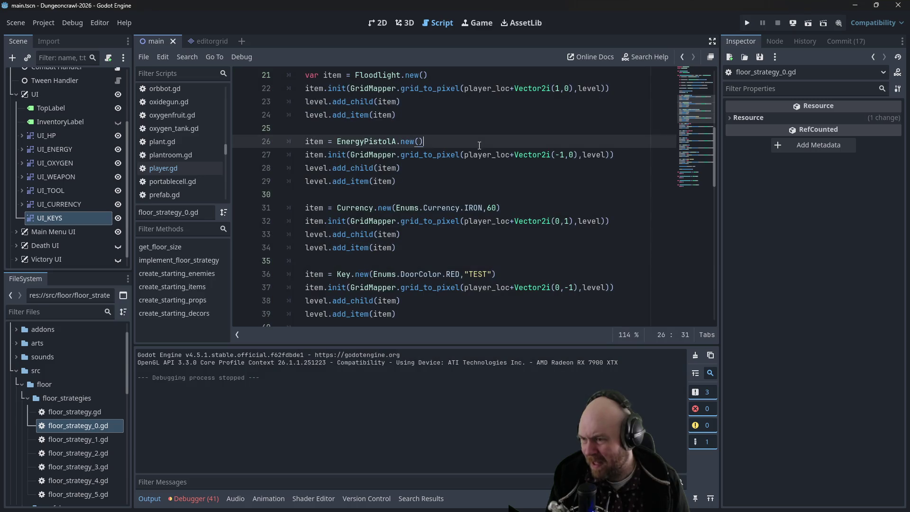
# Open key.gd, then switch to level.gd in the script list
pyautogui.click(341, 235)
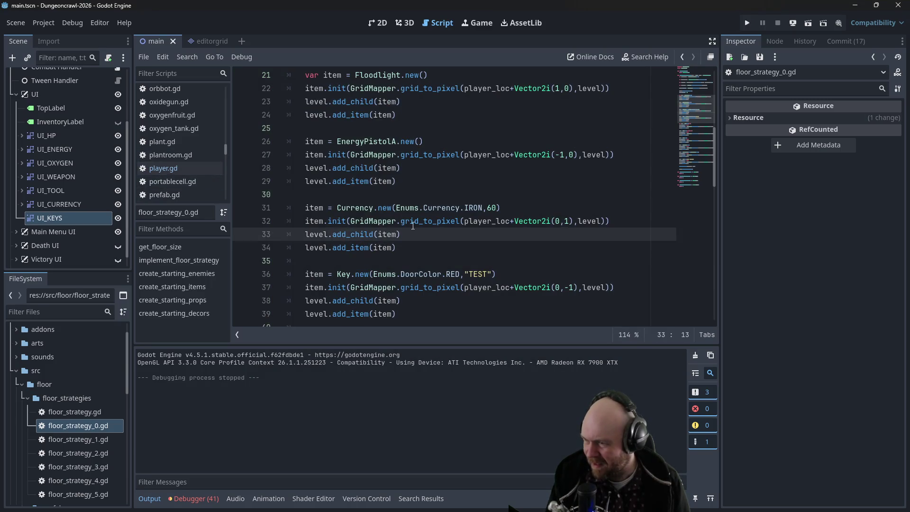
pyautogui.scroll(1, 198, 169)
pyautogui.scroll(6, 203, 166)
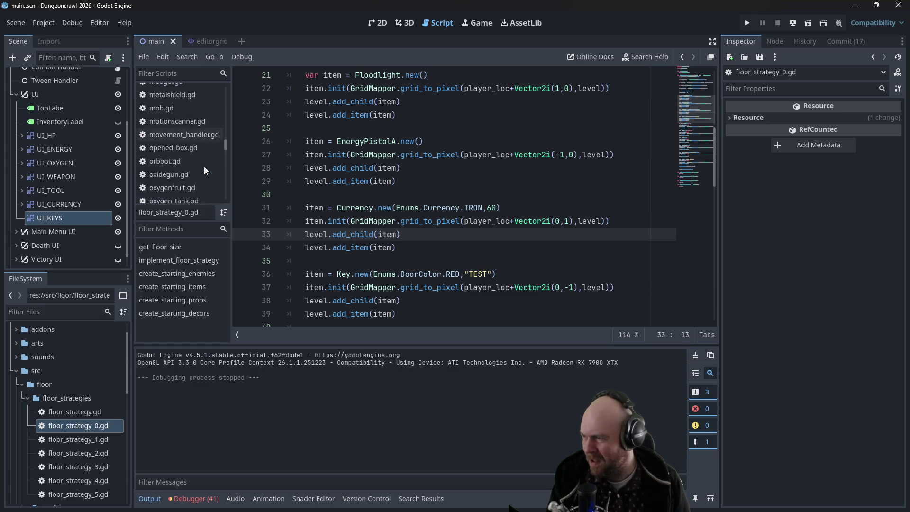
pyautogui.scroll(3, 204, 167)
pyautogui.click(179, 105)
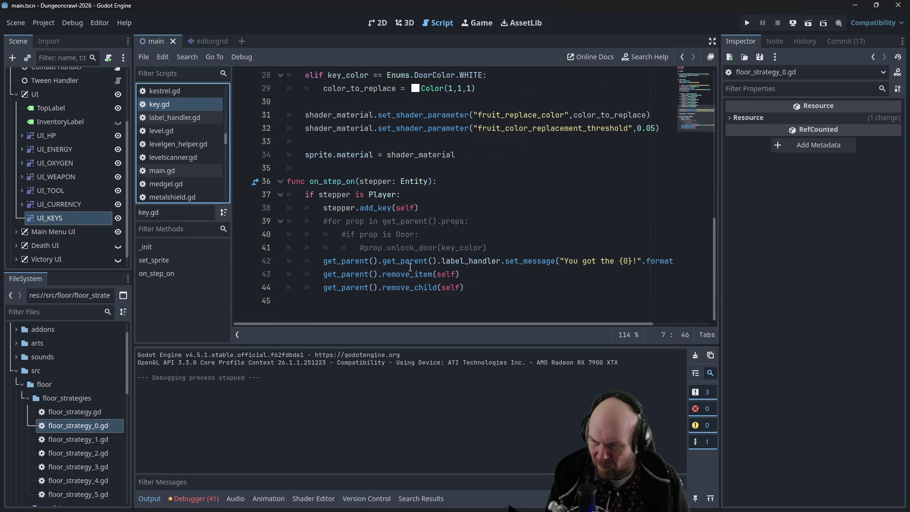
pyautogui.moveTo(225, 139)
pyautogui.mouseDown()
pyautogui.moveTo(224, 161)
pyautogui.moveTo(215, 138)
pyautogui.mouseUp()
pyautogui.click(181, 144)
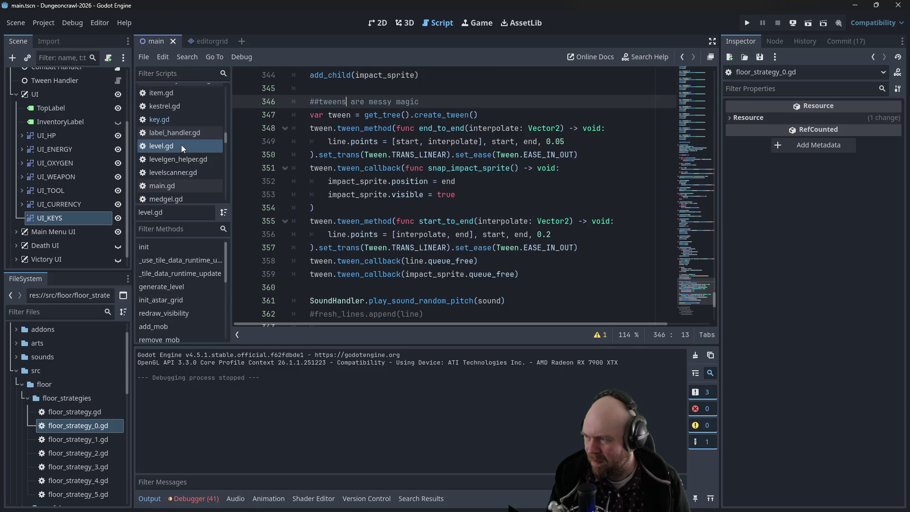
# Search level.gd for remove_item and read resolve_item_promises around item_promises.clear()
pyautogui.click(565, 165)
pyautogui.hotkey('ctrl', 'f')
pyautogui.write('remove_item')
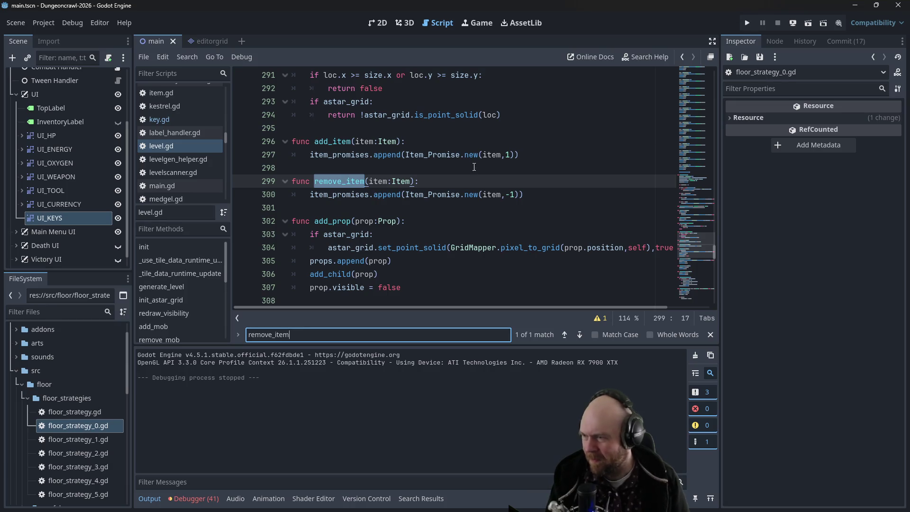
pyautogui.scroll(-2, 463, 174)
pyautogui.scroll(-3, 462, 175)
pyautogui.scroll(3, 461, 175)
pyautogui.scroll(2, 462, 175)
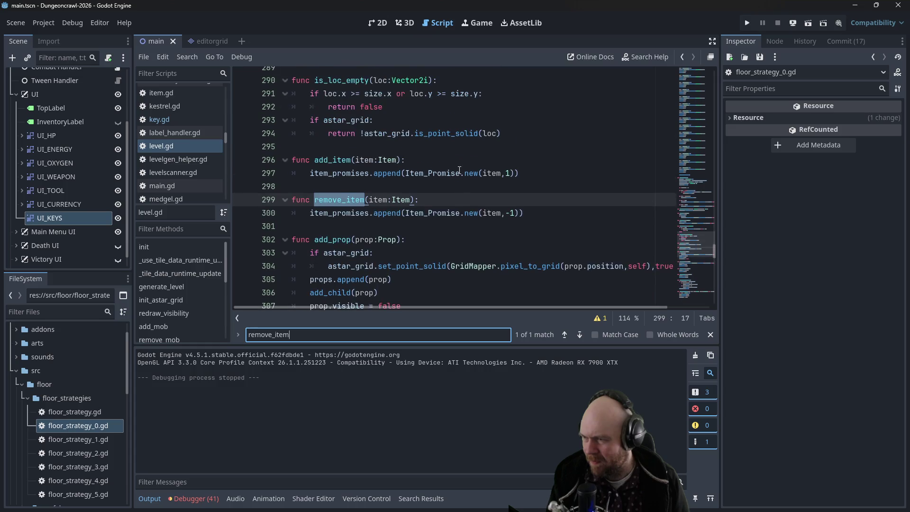
pyautogui.scroll(-1, 384, 176)
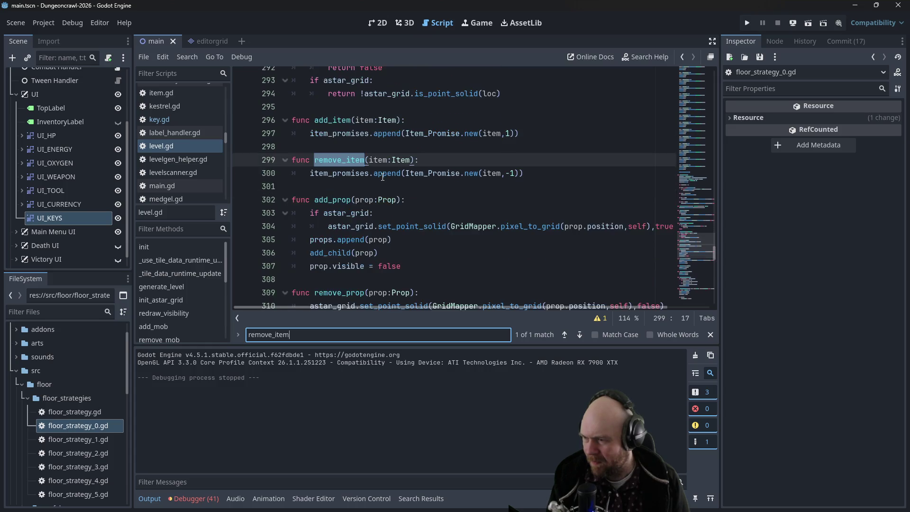
pyautogui.scroll(-2, 384, 177)
pyautogui.scroll(-5, 383, 177)
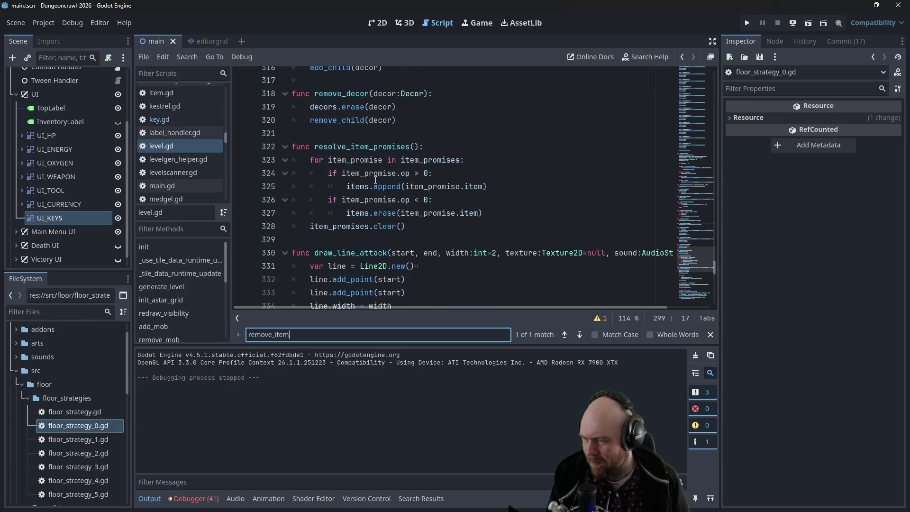
pyautogui.click(513, 223)
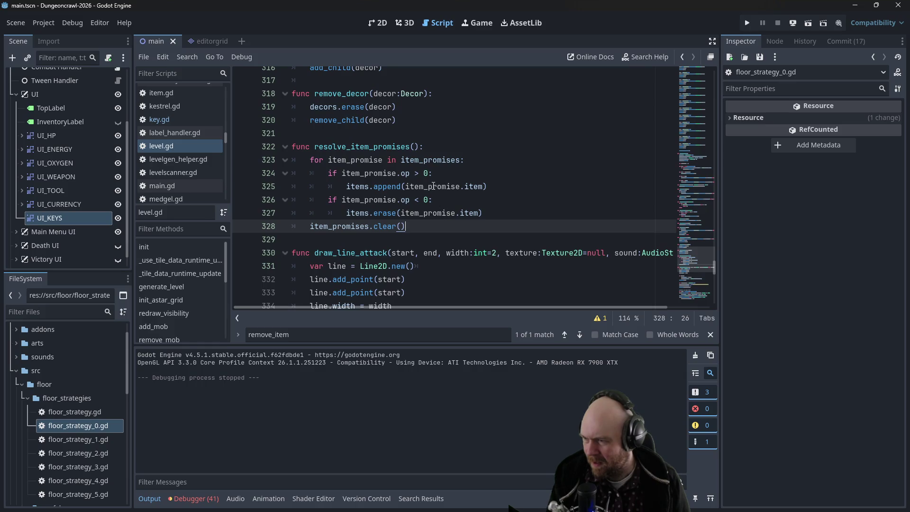
pyautogui.moveTo(433, 186)
pyautogui.click(469, 133)
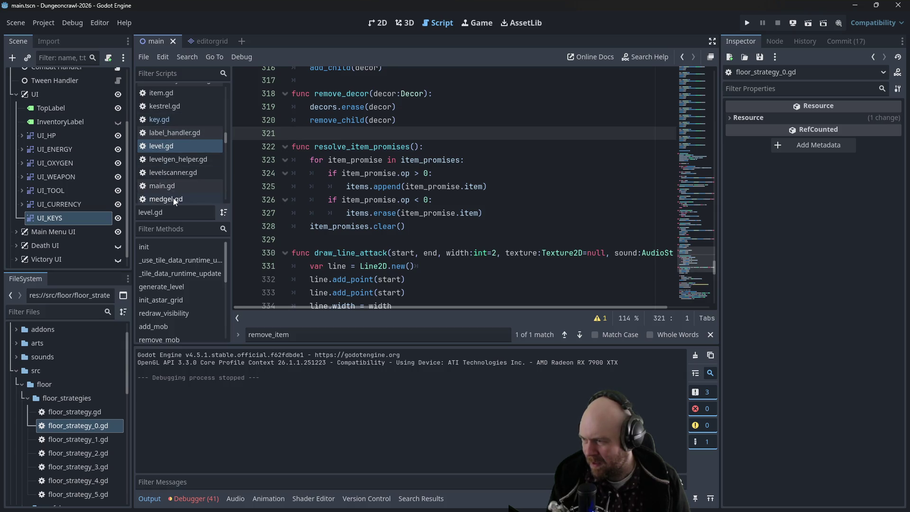
# Reopen key.gd and place the caret after the remove_item call in on_step_on
pyautogui.scroll(1, 427, 190)
pyautogui.scroll(1, 165, 152)
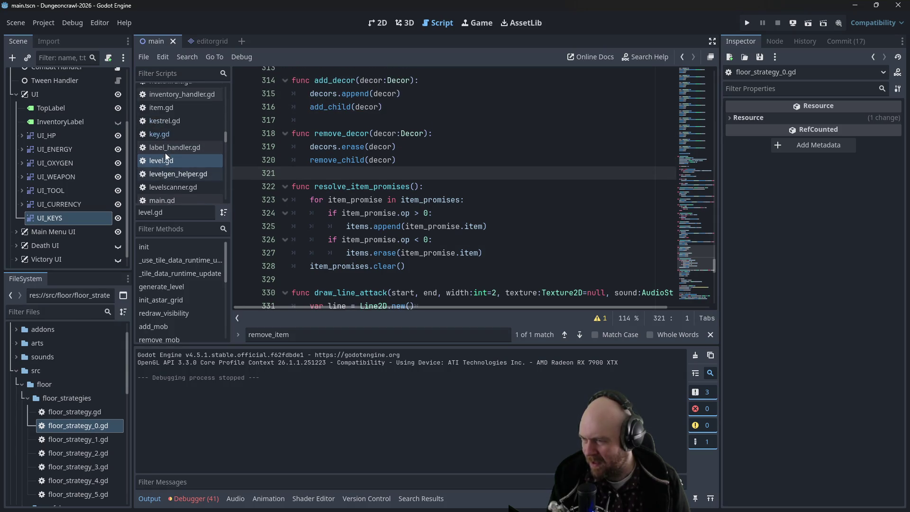
pyautogui.scroll(3, 165, 153)
pyautogui.scroll(1, 180, 158)
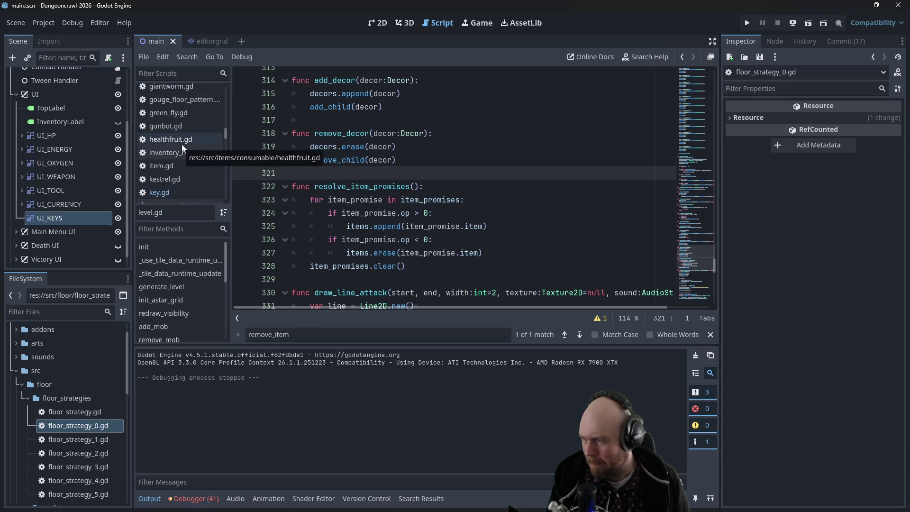
pyautogui.scroll(2, 181, 143)
pyautogui.scroll(-4, 179, 146)
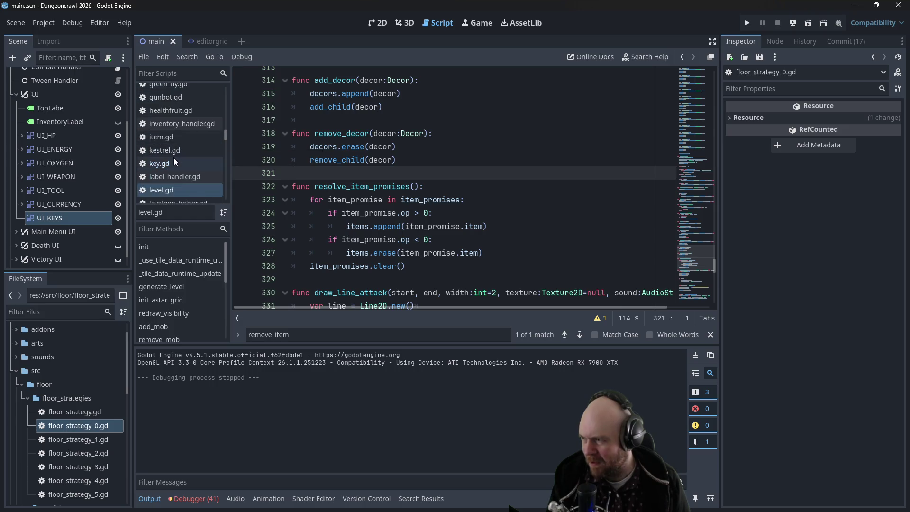
pyautogui.click(174, 161)
pyautogui.click(483, 263)
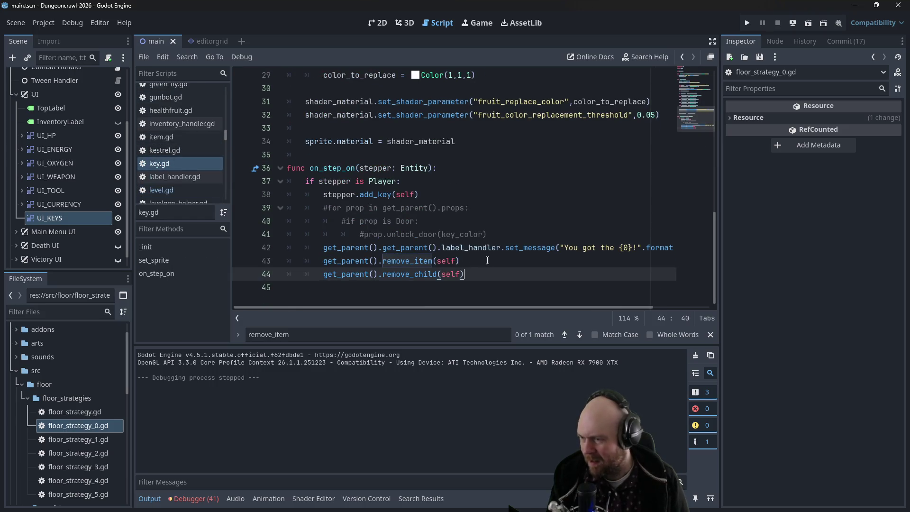
# Discard a half-typed get_parent line in key.gd and save the script
pyautogui.press('Return')
pyautogui.write('get_parent')
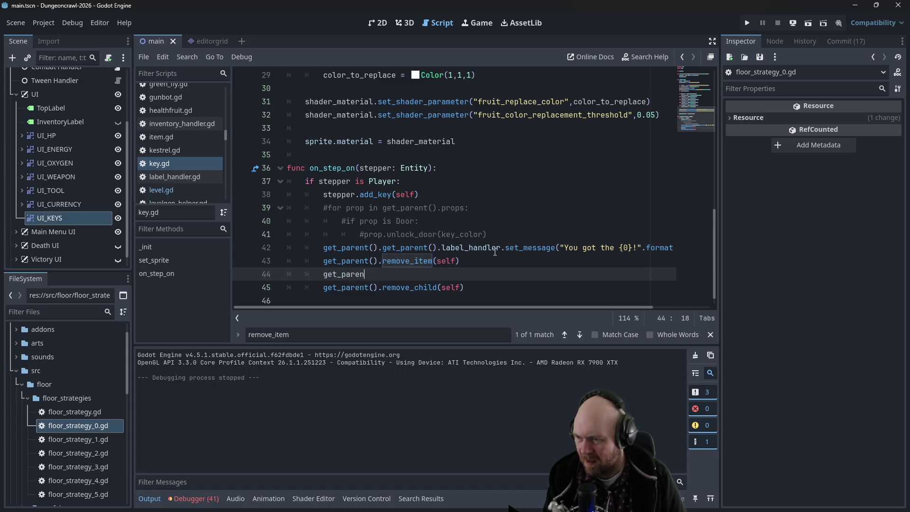
pyautogui.press('BackSpace')
pyautogui.press('BackSpace')
pyautogui.press('BackSpace')
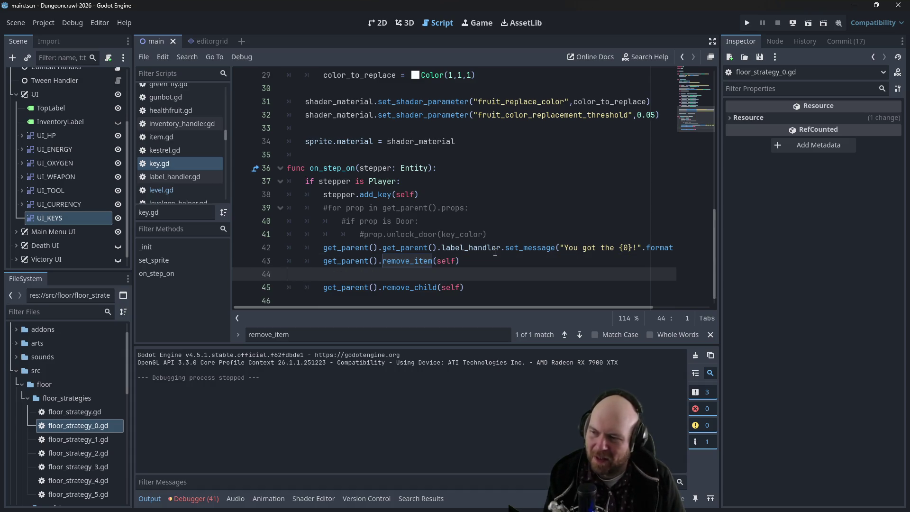
pyautogui.press('BackSpace')
pyautogui.hotkey('ctrl', 's')
pyautogui.click(566, 195)
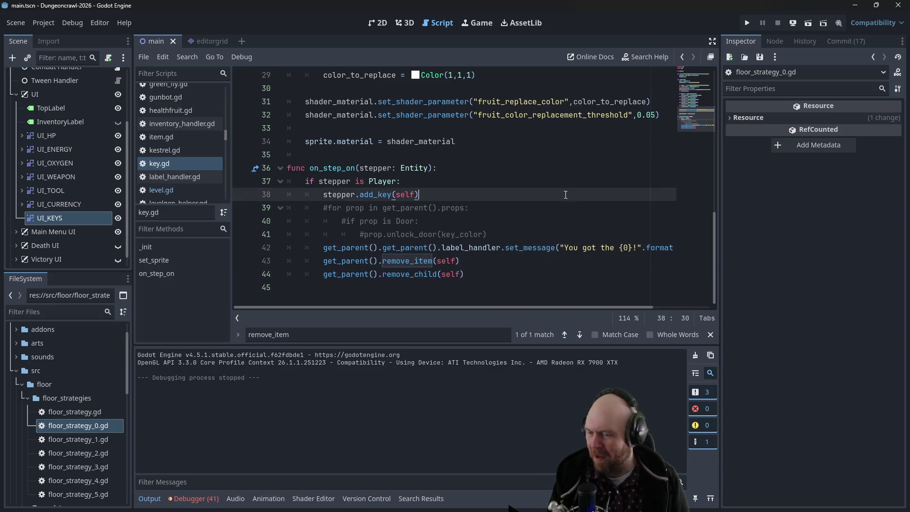
# Open player.gd from the script list and go to the add_key function
pyautogui.click(198, 165)
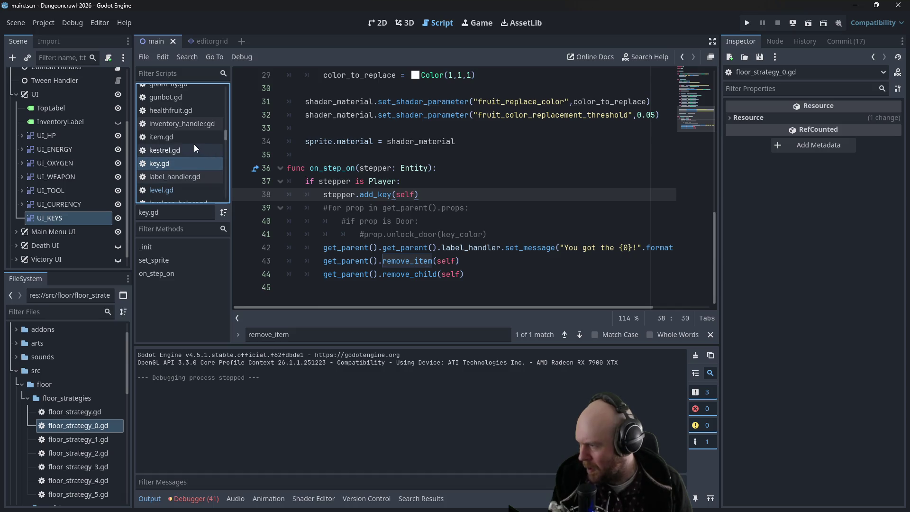
pyautogui.scroll(2, 191, 145)
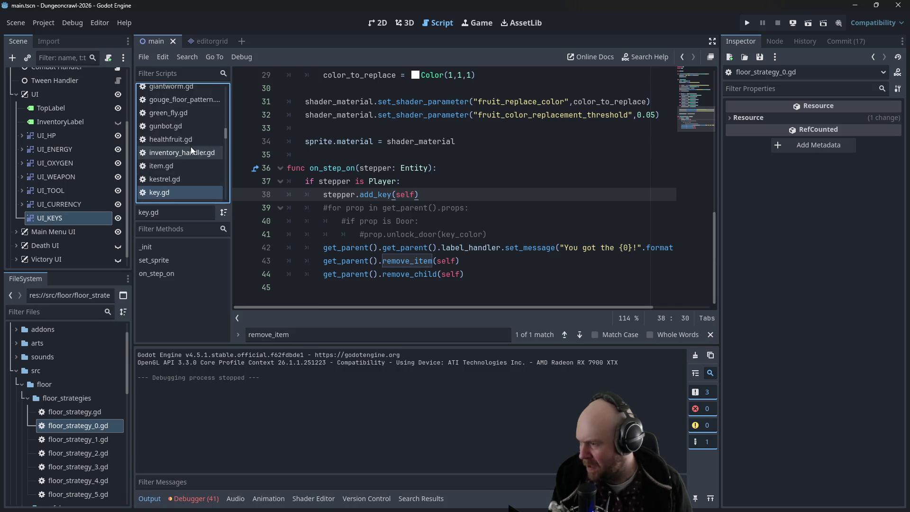
pyautogui.scroll(-3, 185, 159)
pyautogui.scroll(-5, 196, 177)
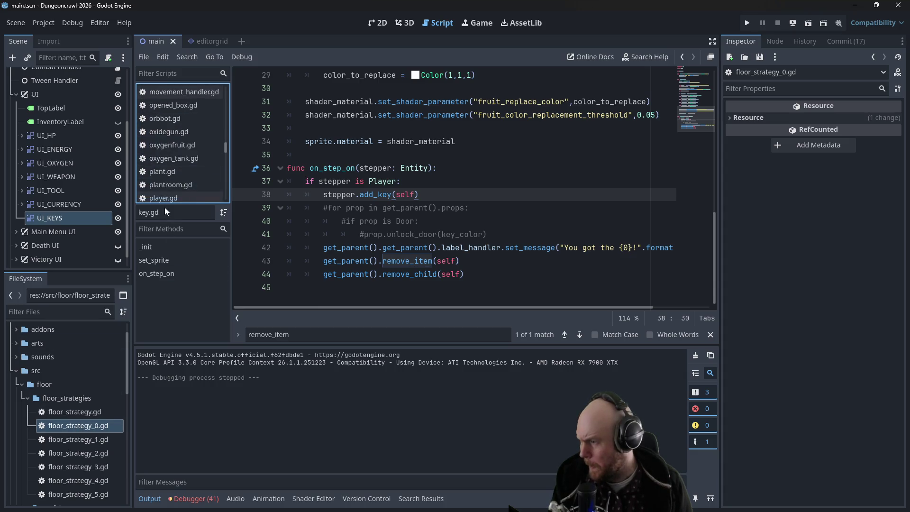
pyautogui.click(164, 199)
pyautogui.scroll(-1, 420, 189)
pyautogui.click(420, 189)
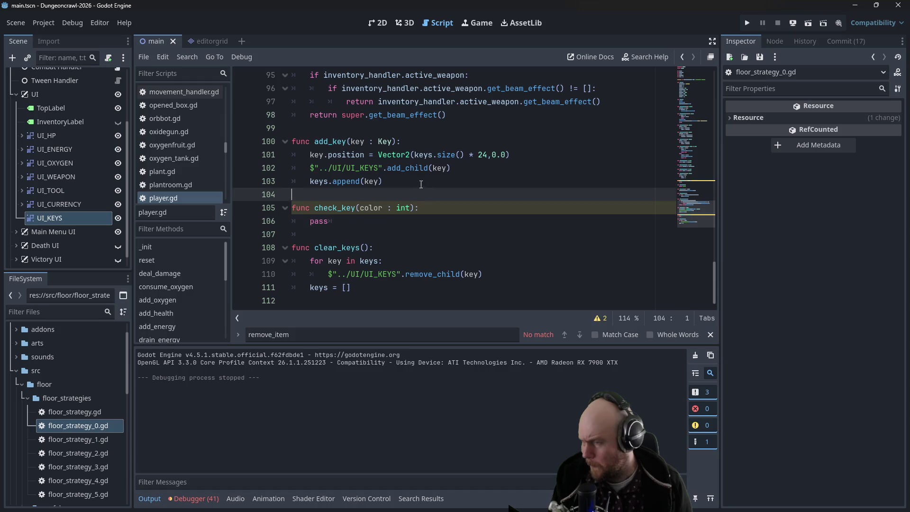
pyautogui.click(423, 182)
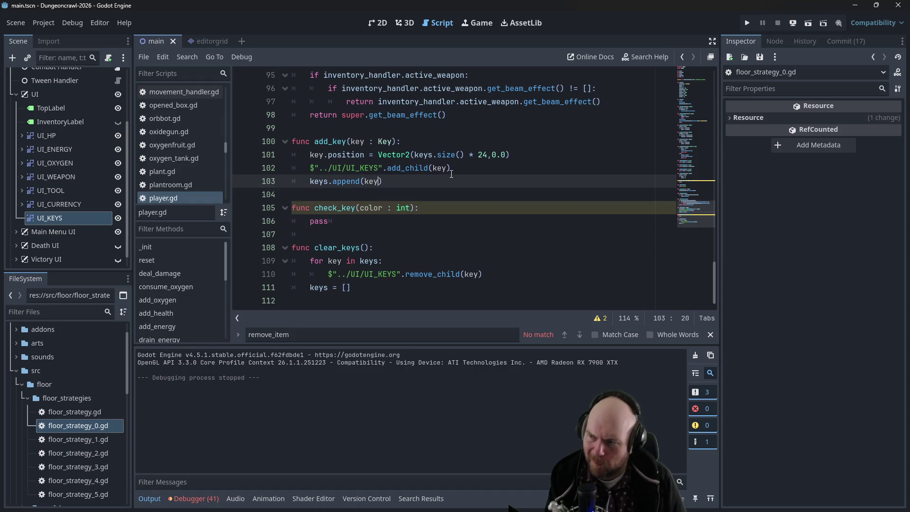
# Add key.visible = true above the UI_KEYS add_child line, correcting True to lowercase true
pyautogui.press('Up')
pyautogui.press('Return')
pyautogui.press('Up')
pyautogui.write('k')
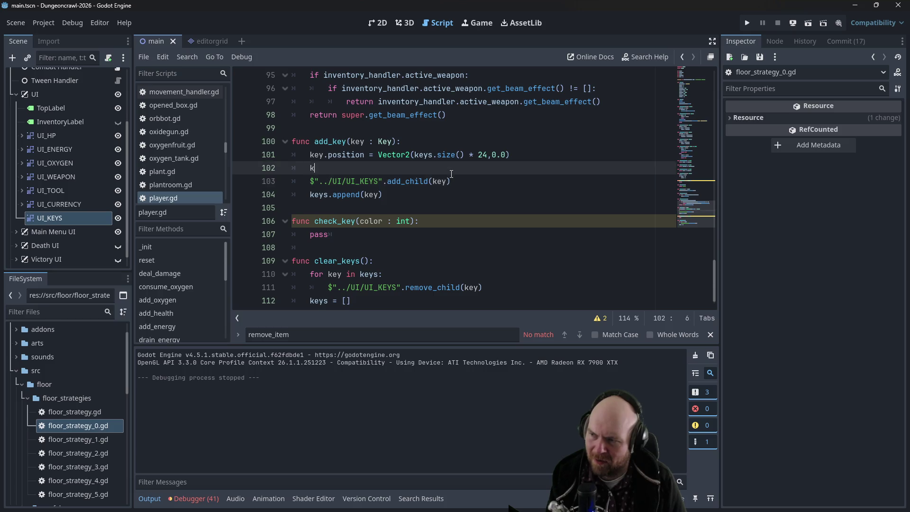
pyautogui.write('ey.visible')
pyautogui.press('BackSpace')
pyautogui.write('= True')
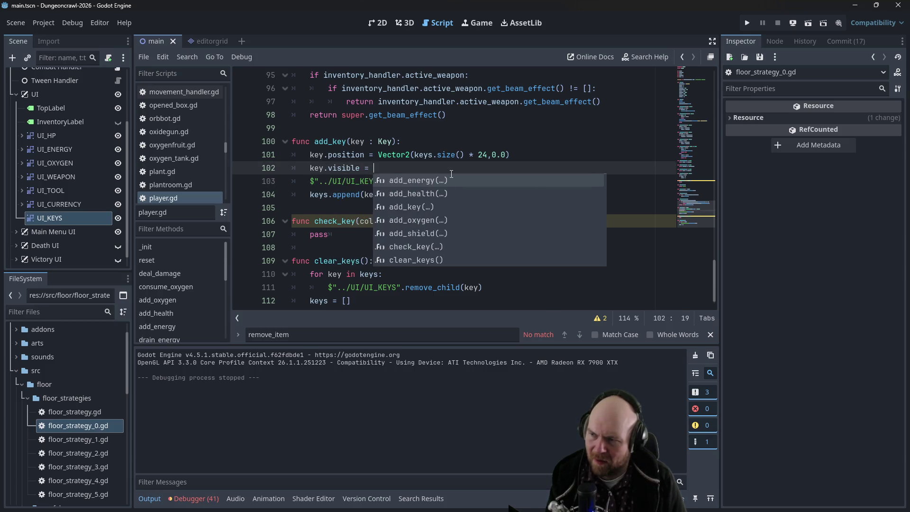
pyautogui.click(550, 139)
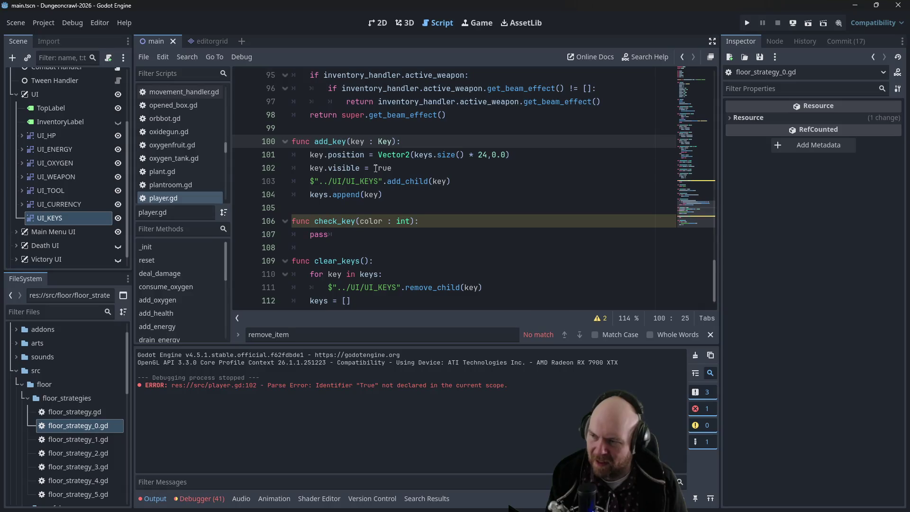
pyautogui.click(377, 168)
pyautogui.press('BackSpace')
pyautogui.write('t')
# Run the game, move the player up onto the test key, then close the game window
pyautogui.click(747, 23)
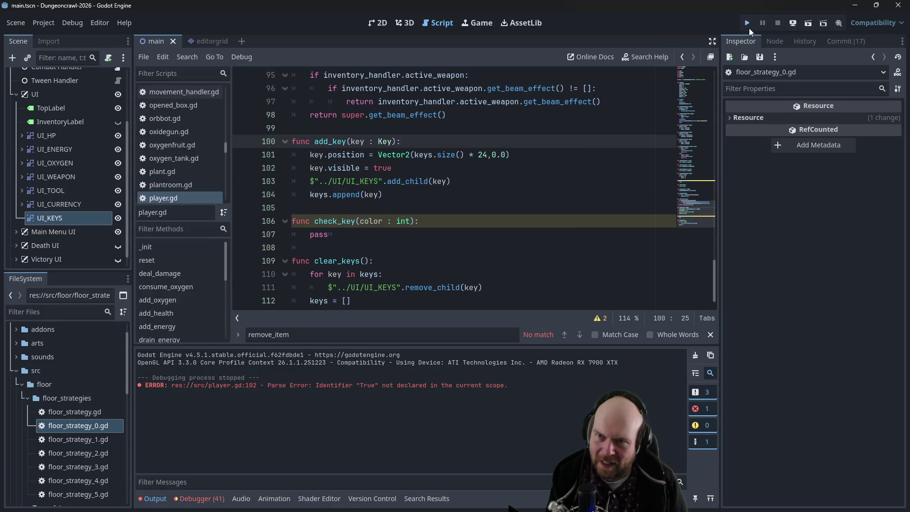
pyautogui.click(431, 244)
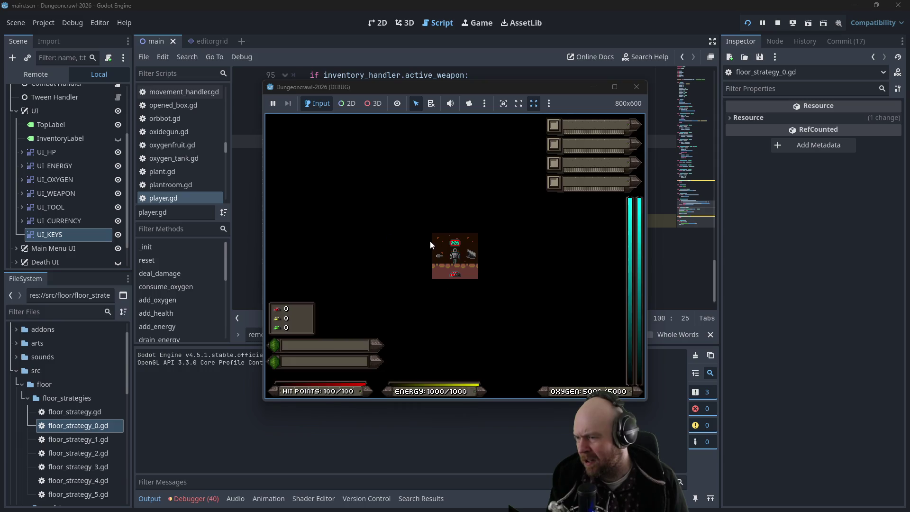
pyautogui.press('Up')
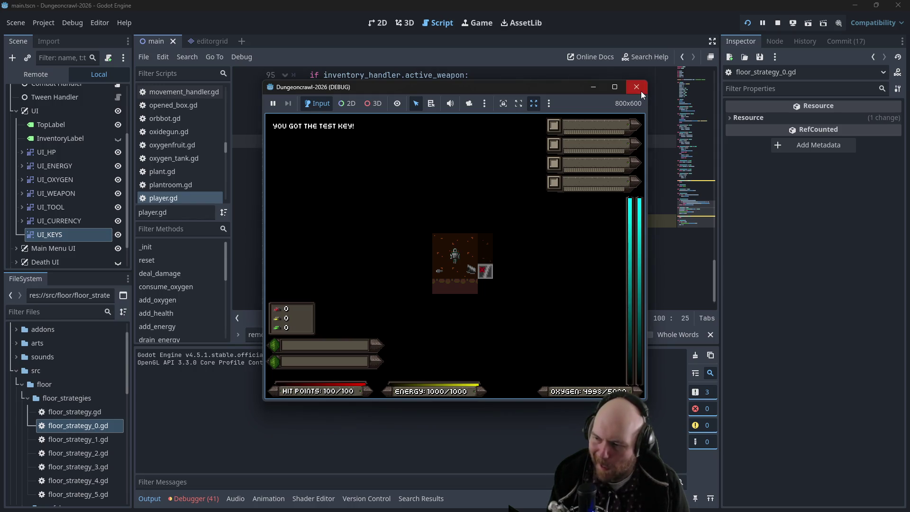
pyautogui.click(636, 87)
pyautogui.click(374, 181)
pyautogui.moveTo(401, 169); pyautogui.dragTo(309, 168)
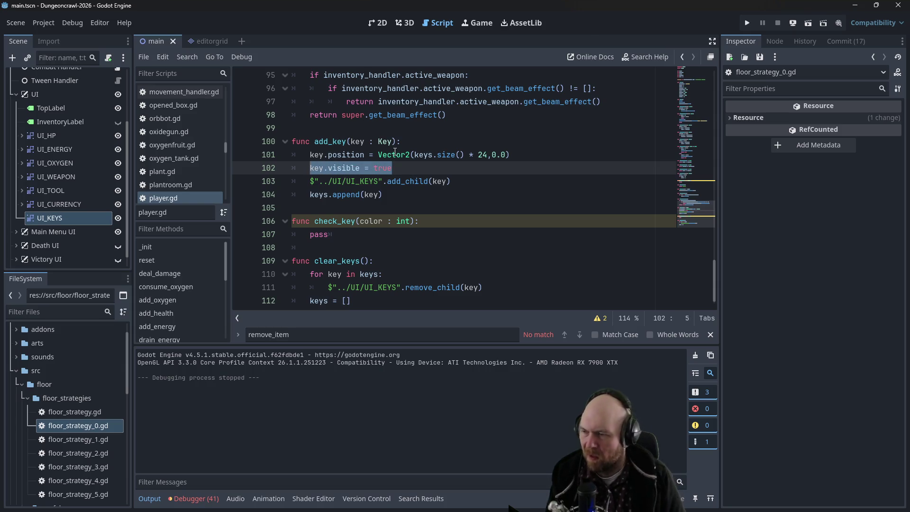
# Replace the key.visible = true line in add_key with print(key) and print(key.position)
pyautogui.hotkey('ctrl', 'x')
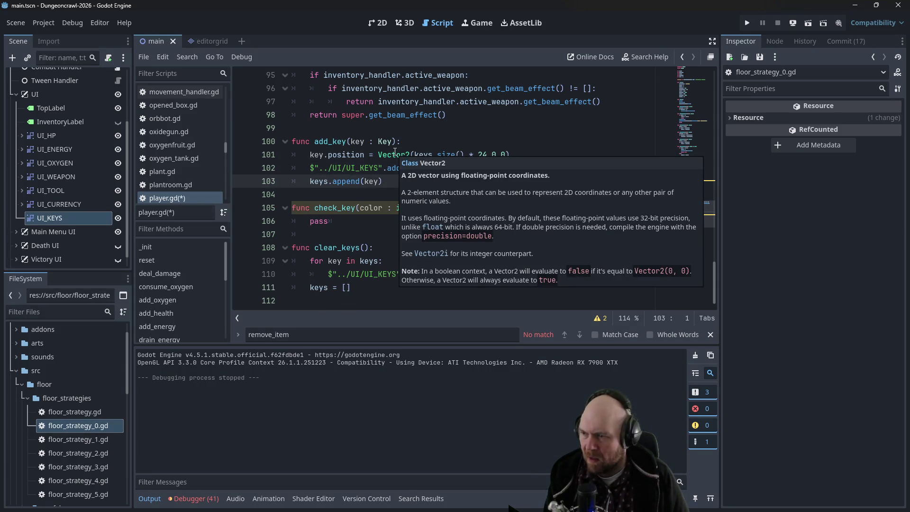
pyautogui.press('End')
pyautogui.press('Return')
pyautogui.write('print(key')
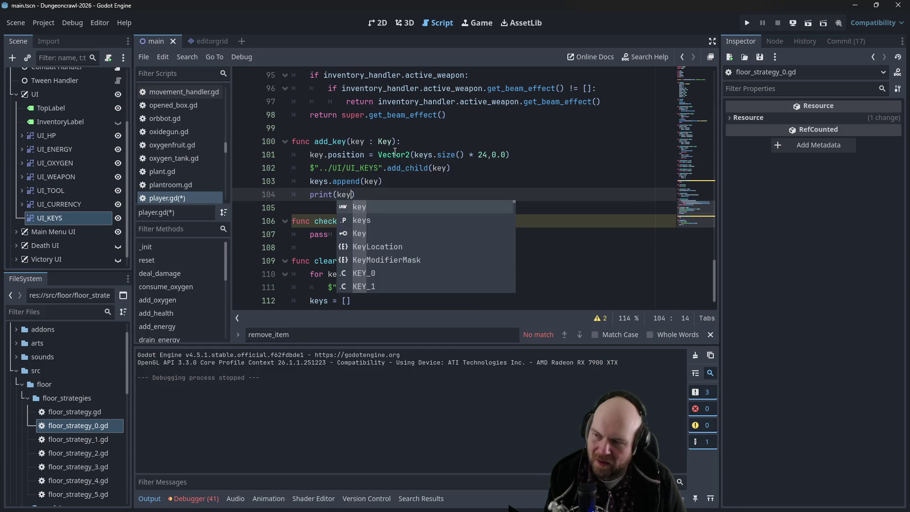
pyautogui.press('End')
pyautogui.press('Return')
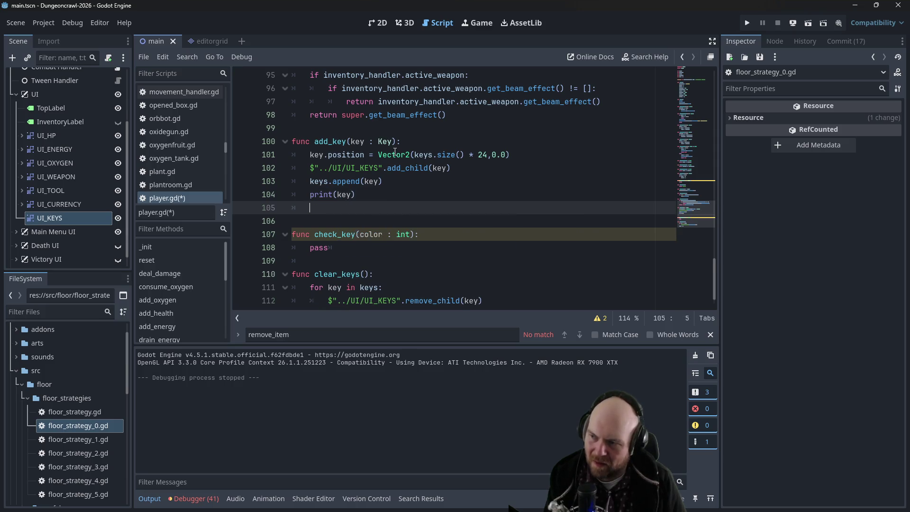
pyautogui.write('print(key.position')
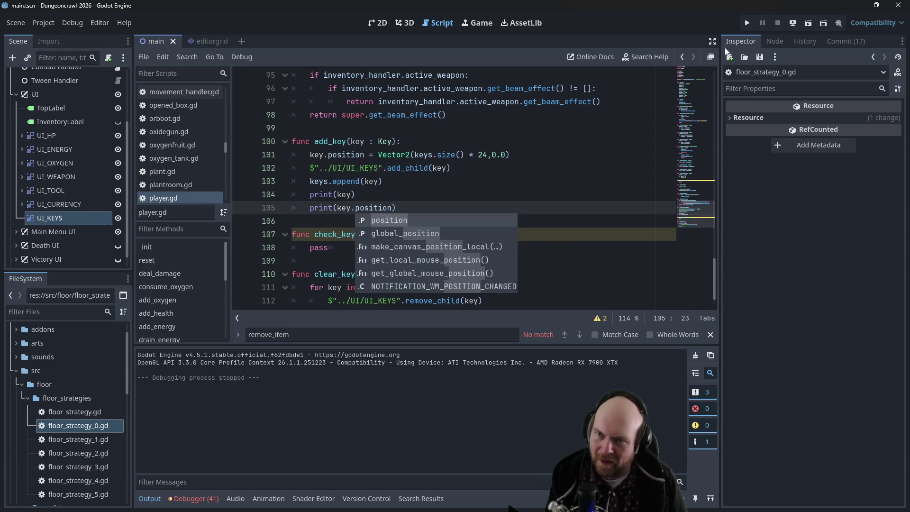
# Run the project, start a New Game and walk onto the test key
pyautogui.click(747, 23)
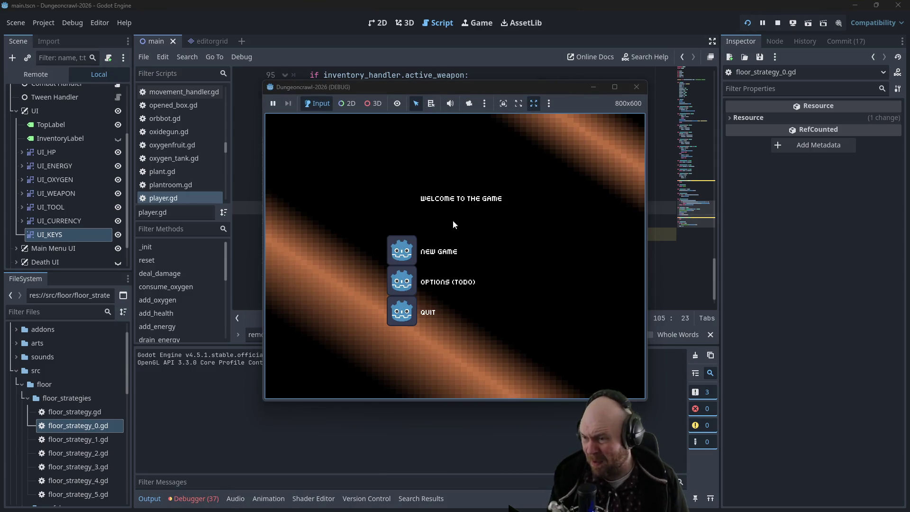
pyautogui.click(434, 244)
pyautogui.press('Up')
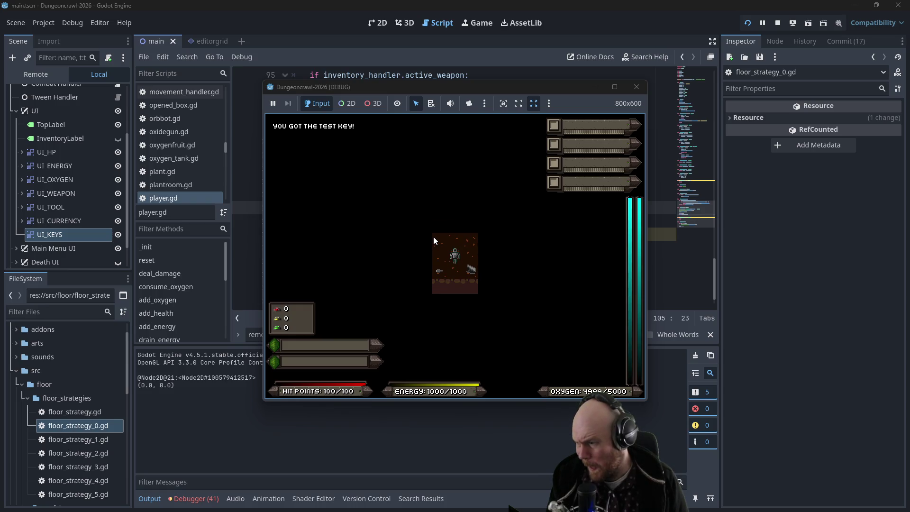
pyautogui.click(636, 88)
# Add print($"../UI/UI_KEYS".position) below print(key.position), reusing the node path from line 102
pyautogui.click(408, 209)
pyautogui.moveTo(385, 169); pyautogui.dragTo(310, 170)
pyautogui.click(410, 201)
pyautogui.press('Return')
pyautogui.write('print')
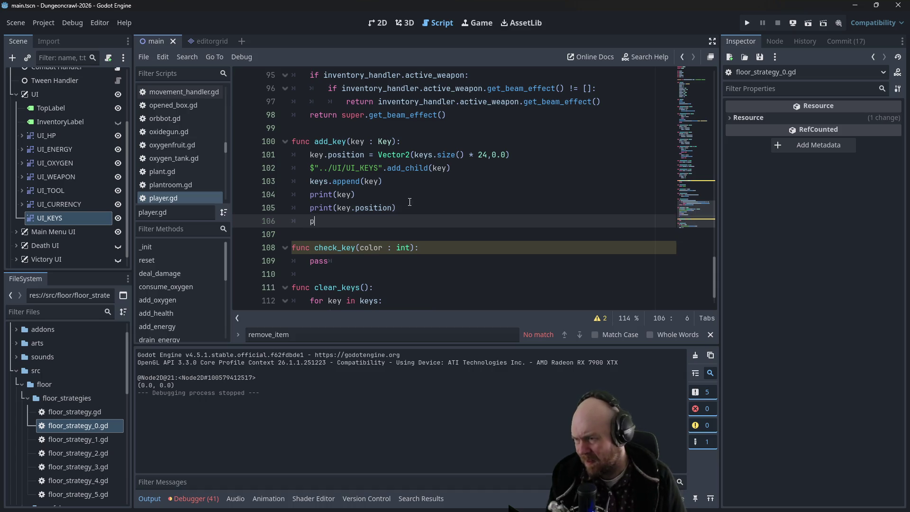
pyautogui.write('(')
pyautogui.hotkey('ctrl', 'v')
pyautogui.write('.position')
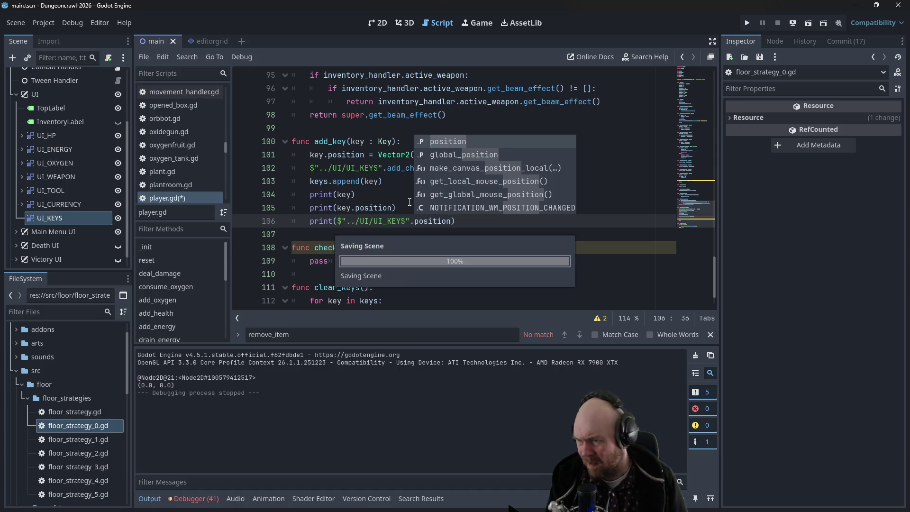
# Playtest the new prints by restarting into a New Game and picking up the test key
pyautogui.click(748, 24)
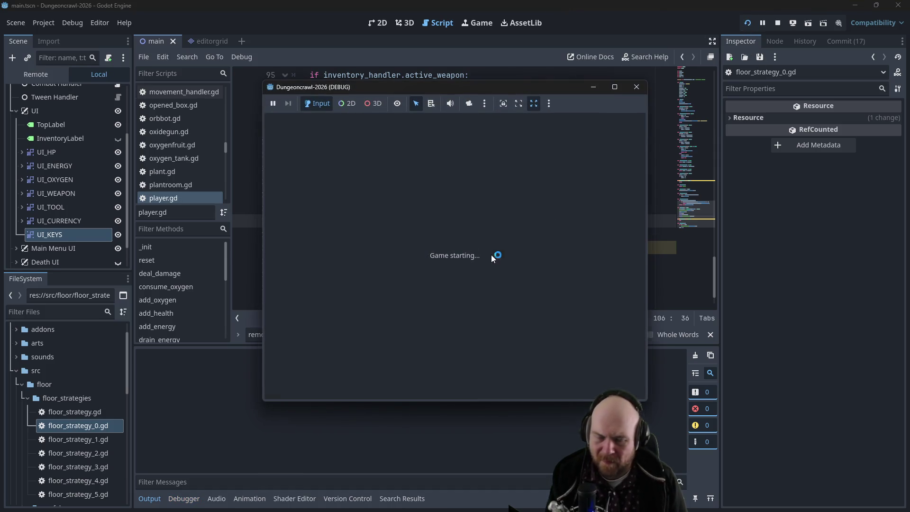
pyautogui.click(426, 246)
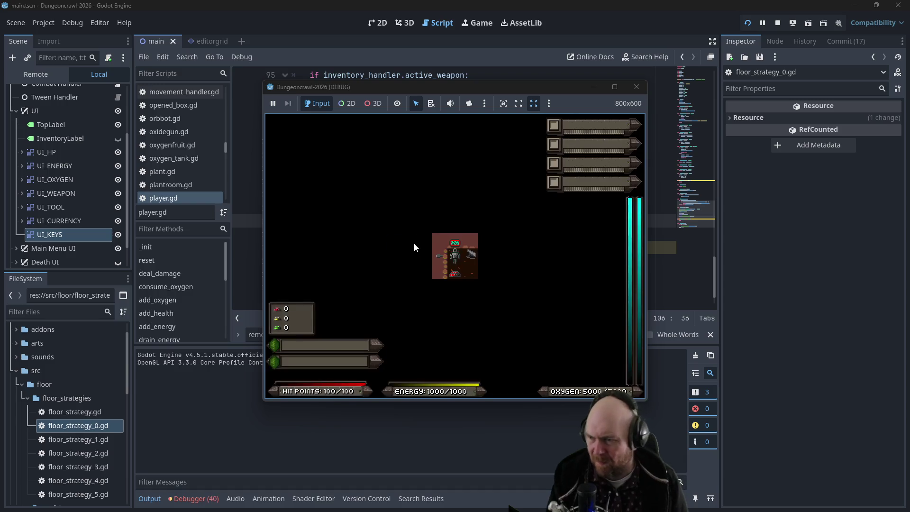
pyautogui.click(747, 23)
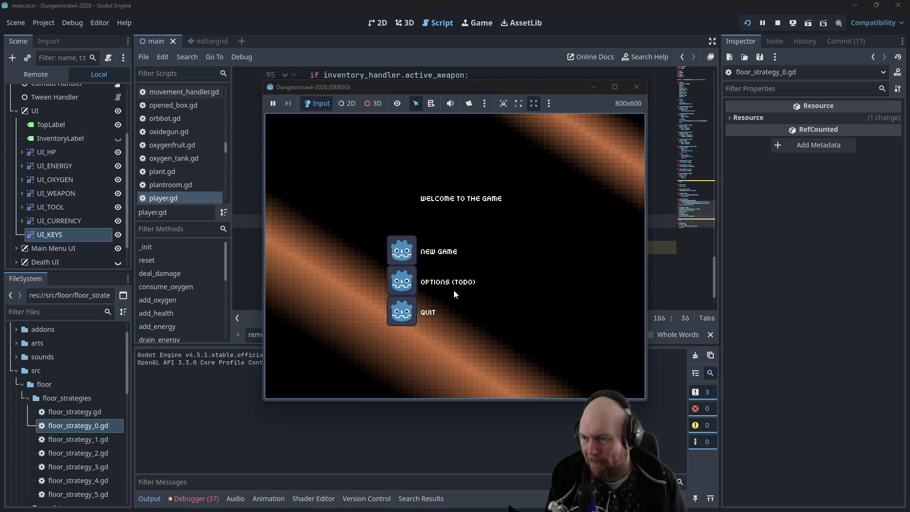
pyautogui.click(420, 237)
pyautogui.press('Up')
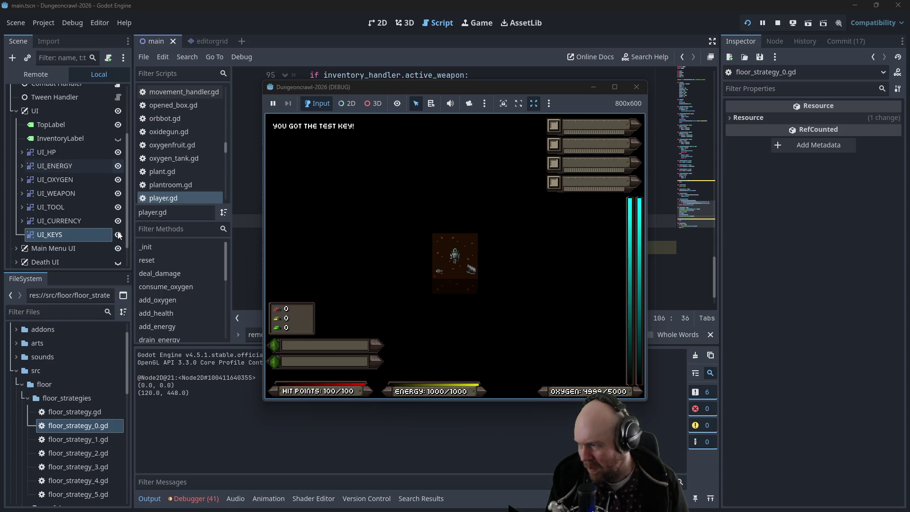
pyautogui.click(633, 90)
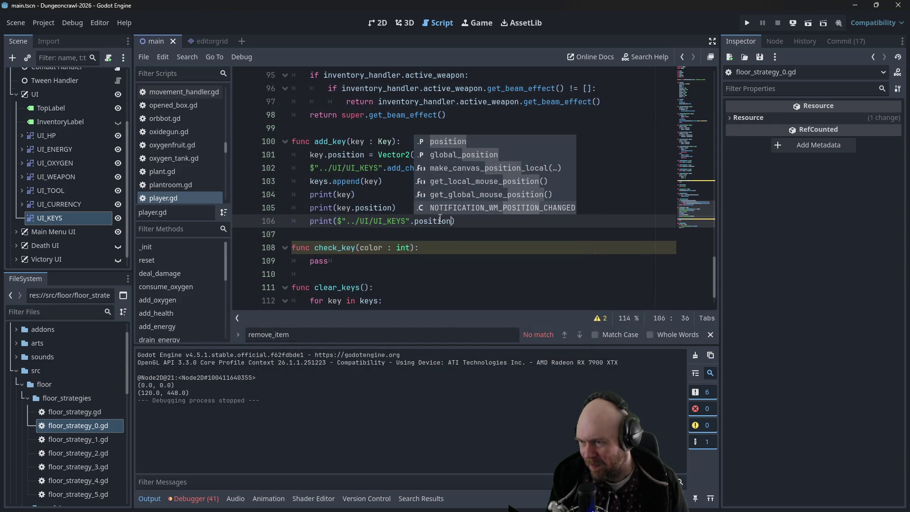
pyautogui.click(421, 230)
# Switch to the 2D view and hide the Main Menu UI node
pyautogui.click(375, 25)
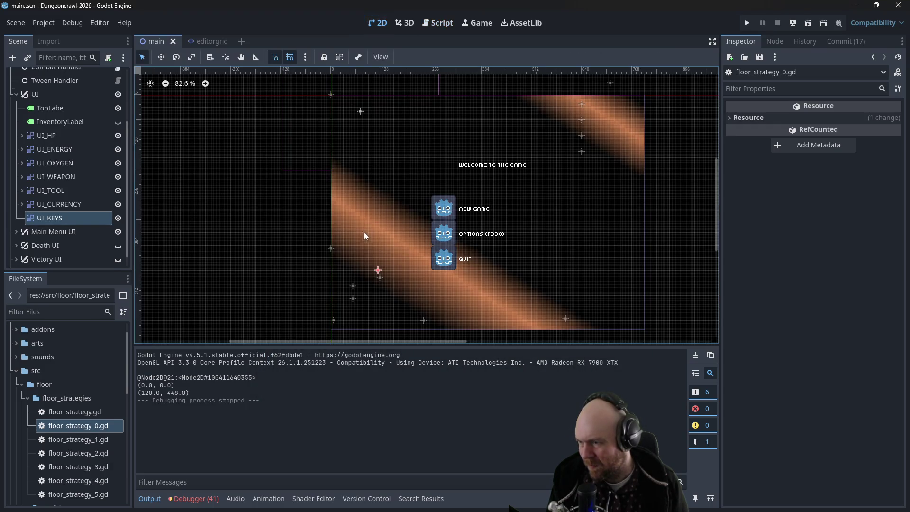
pyautogui.click(119, 232)
pyautogui.click(119, 233)
pyautogui.scroll(3, 420, 272)
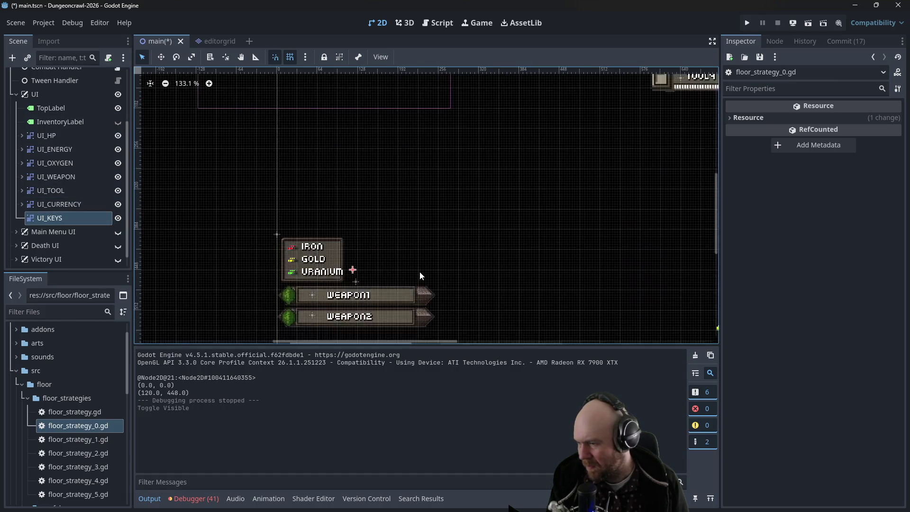
pyautogui.scroll(7, 406, 271)
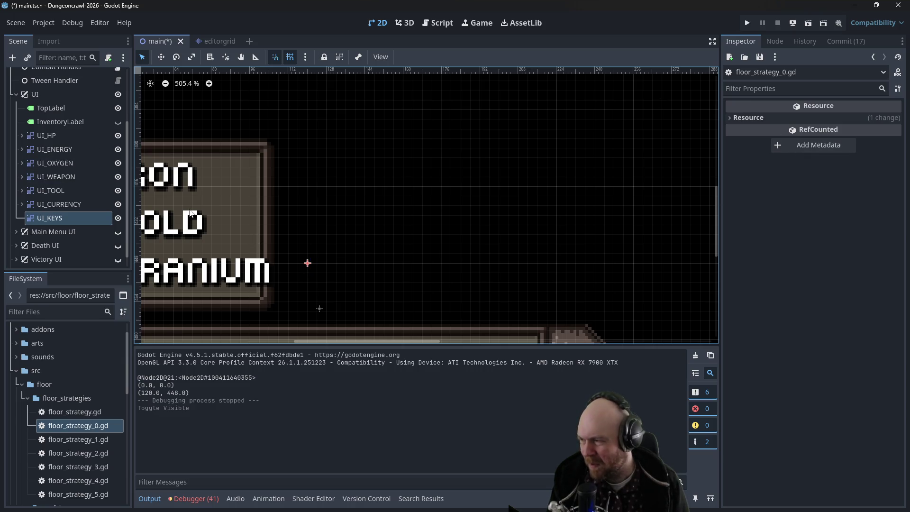
pyautogui.hscroll(-5, 366, 220)
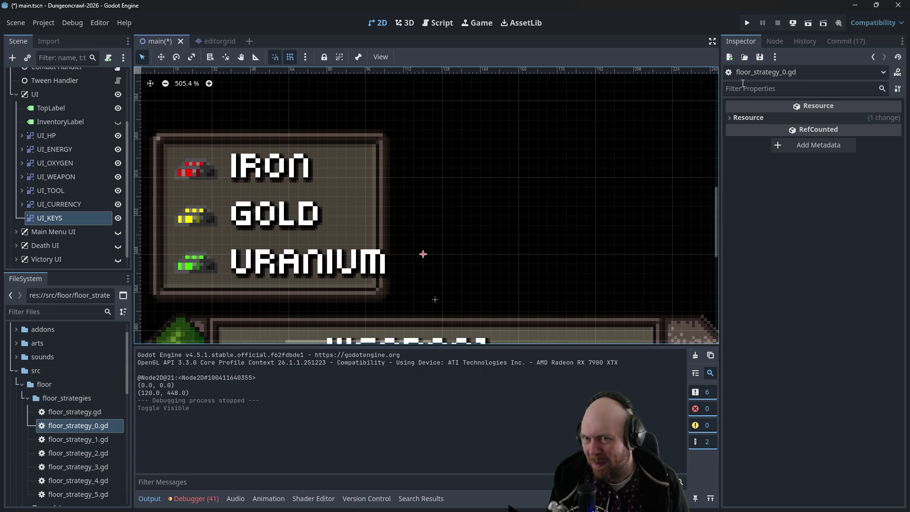
# Set UI_KEYS' Transform scale to 2 on both axes and run the project
pyautogui.click(62, 220)
pyautogui.click(730, 140)
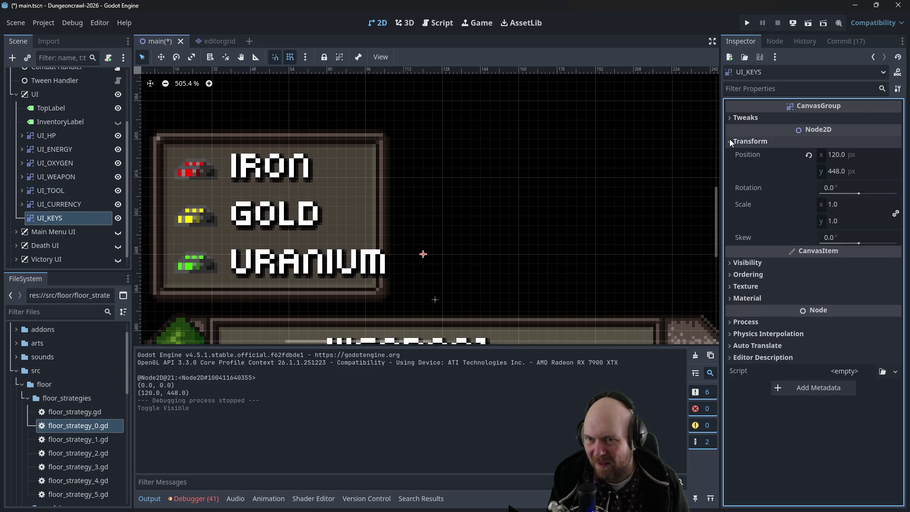
pyautogui.click(850, 206)
pyautogui.write('2')
pyautogui.click(847, 220)
pyautogui.click(446, 256)
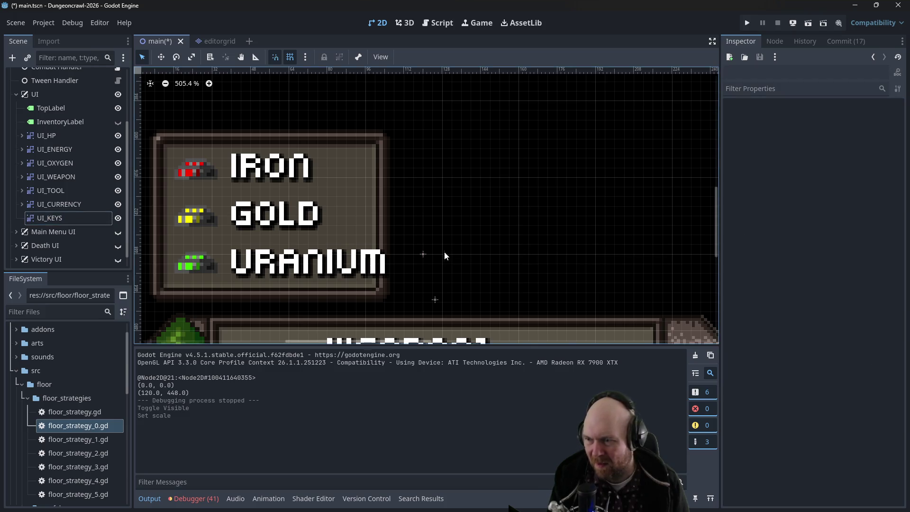
pyautogui.click(427, 256)
pyautogui.scroll(-5, 474, 214)
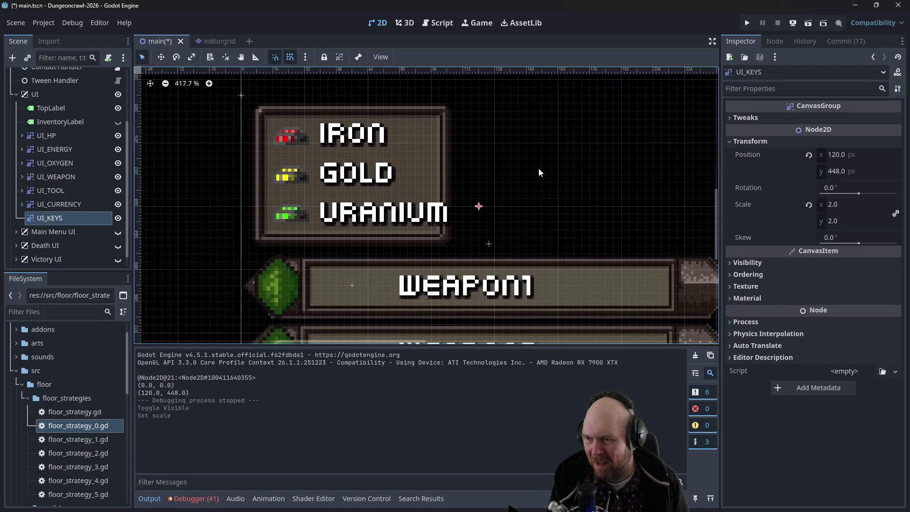
pyautogui.click(747, 23)
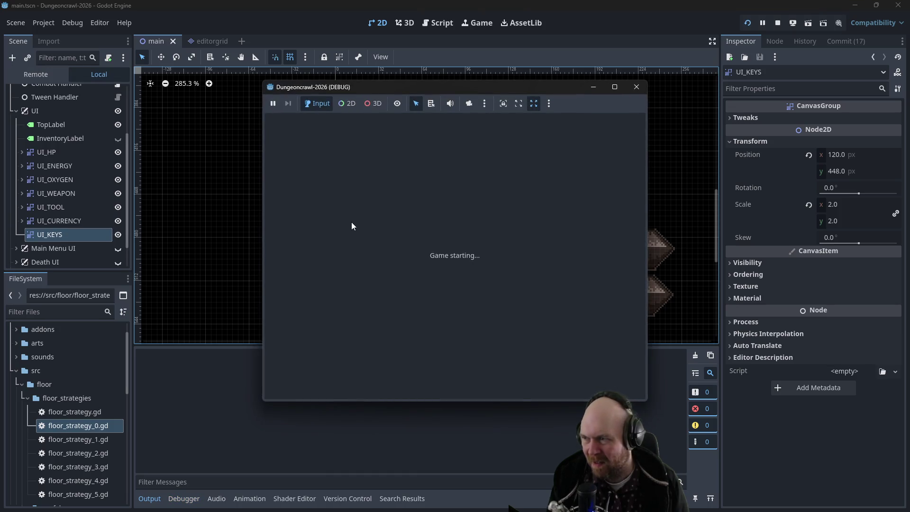
# Re-show the Main Menu UI, then playtest picking up the test key, iron and the IX-7KW Handlzr
pyautogui.click(636, 86)
pyautogui.click(118, 232)
pyautogui.click(747, 23)
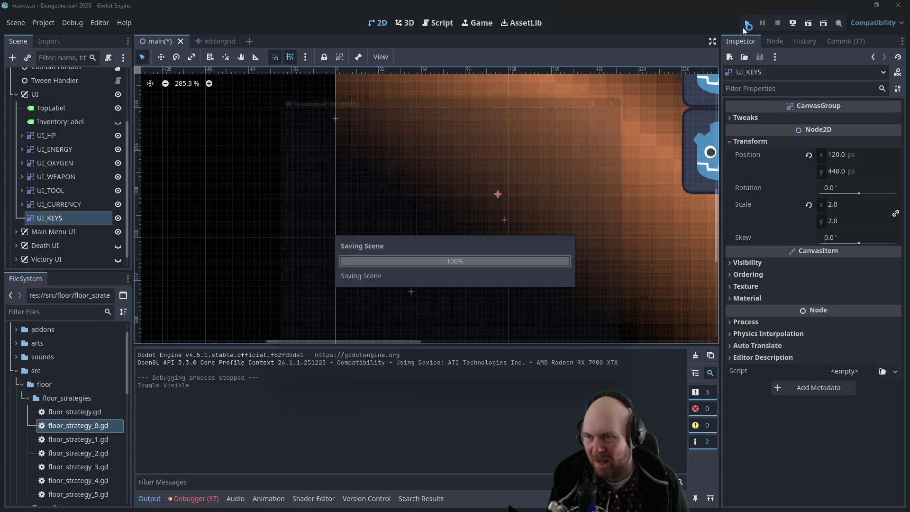
pyautogui.click(411, 244)
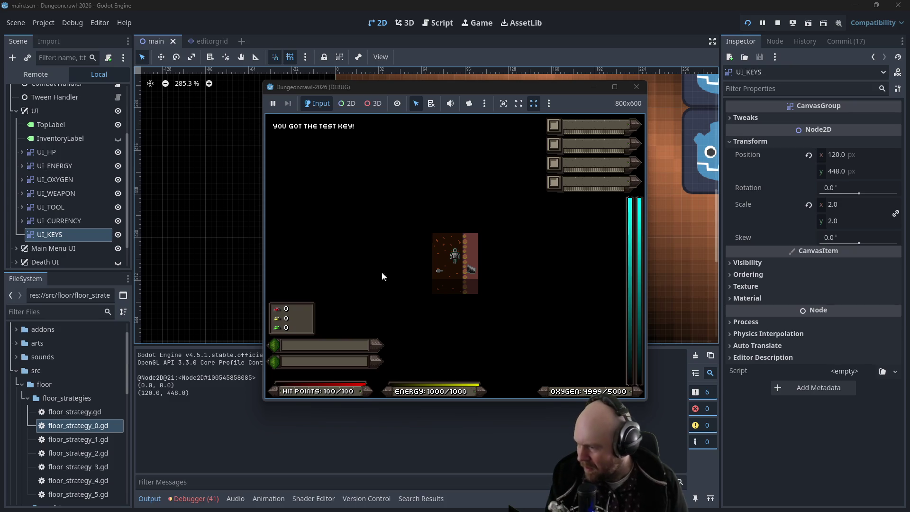
pyautogui.press('Up')
pyautogui.press('Left')
pyautogui.press('Down')
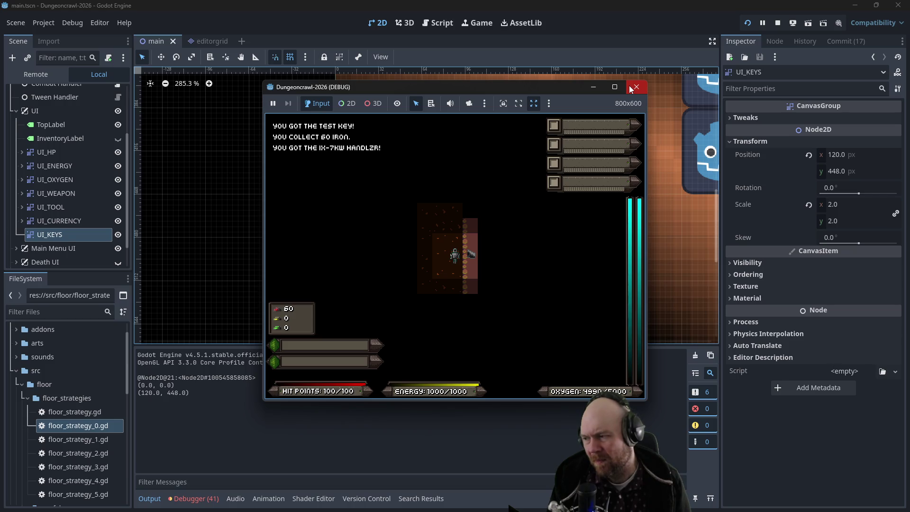
pyautogui.click(631, 88)
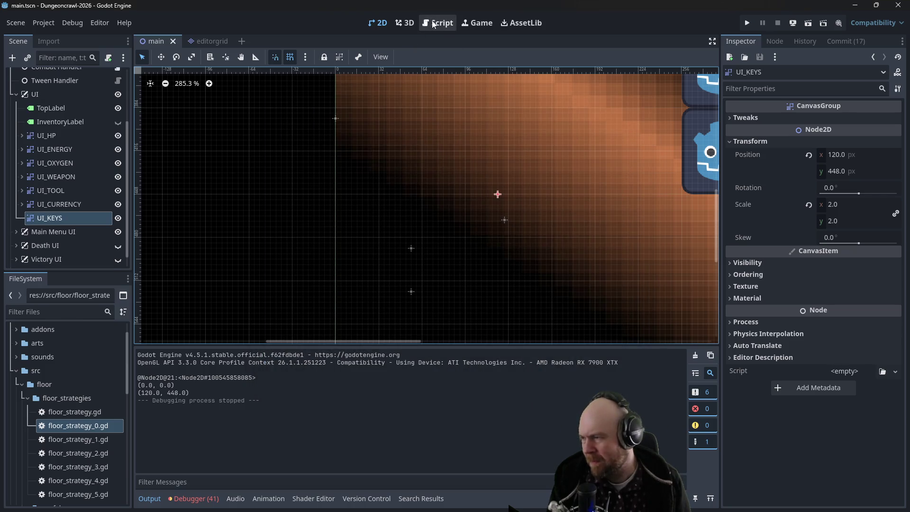
# Set a breakpoint on player.gd line 106, launch with F5 and step onto the key
pyautogui.click(433, 25)
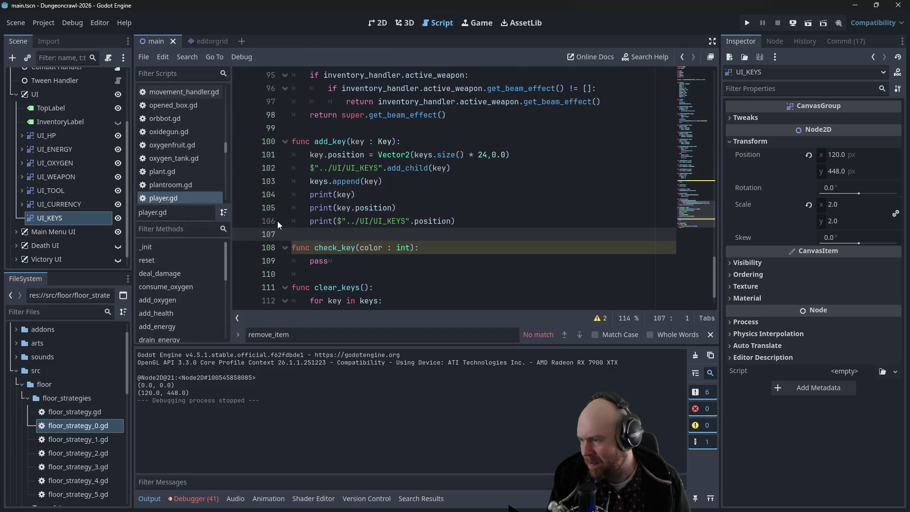
pyautogui.click(306, 220)
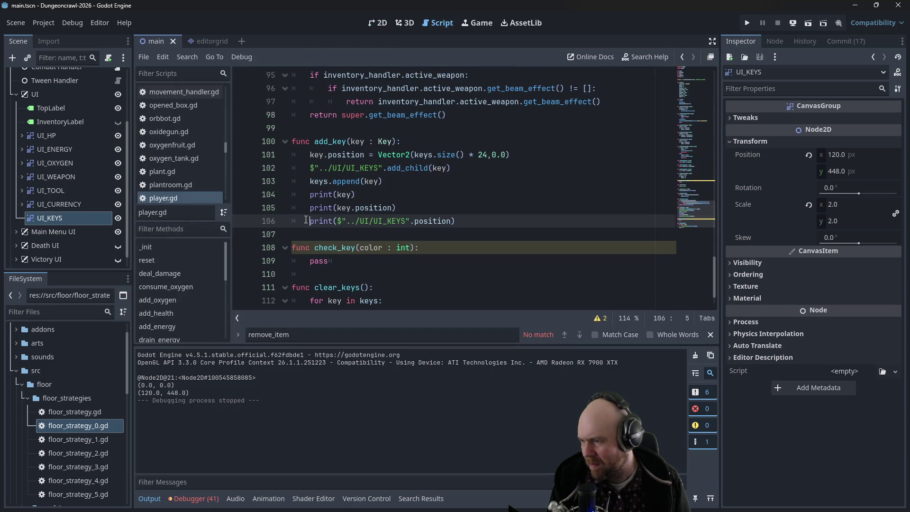
pyautogui.click(243, 222)
pyautogui.press('F5')
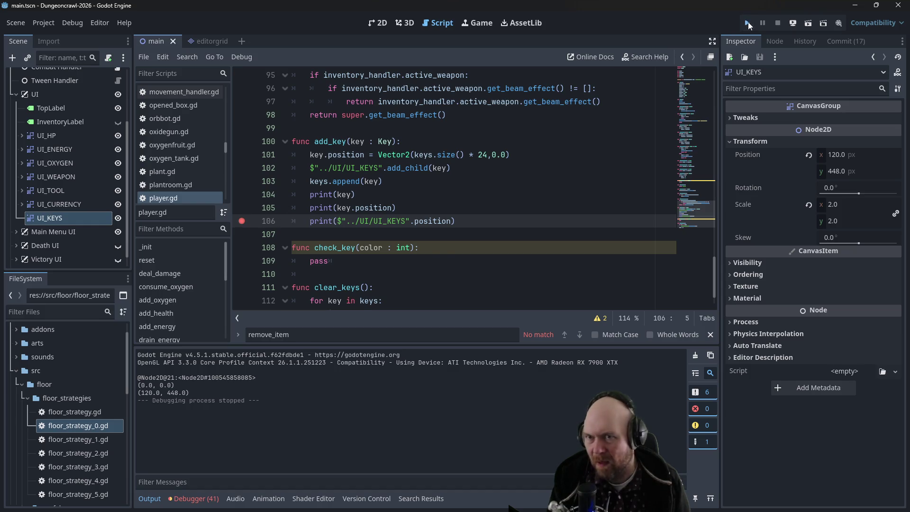
pyautogui.click(441, 250)
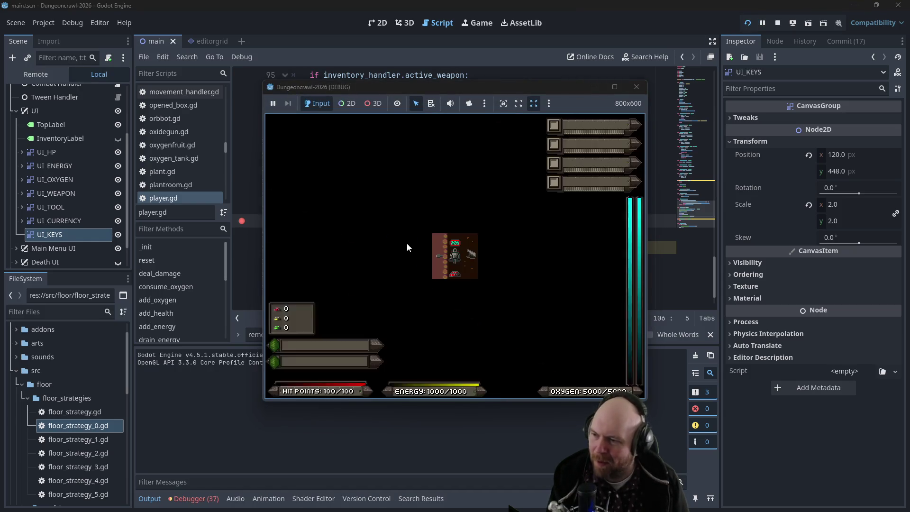
pyautogui.press('Right')
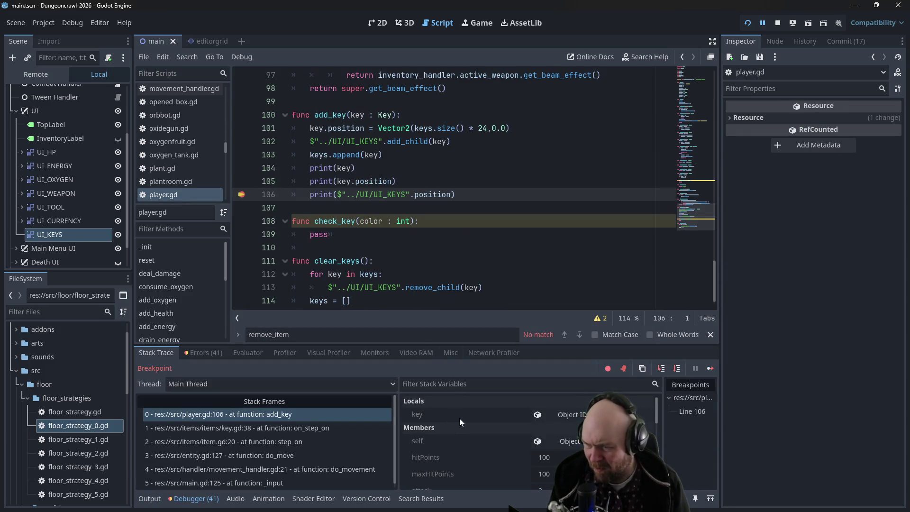
# Browse the paused debugger's stack variables and threads at the add_key breakpoint
pyautogui.scroll(-2, 458, 418)
pyautogui.scroll(-5, 466, 417)
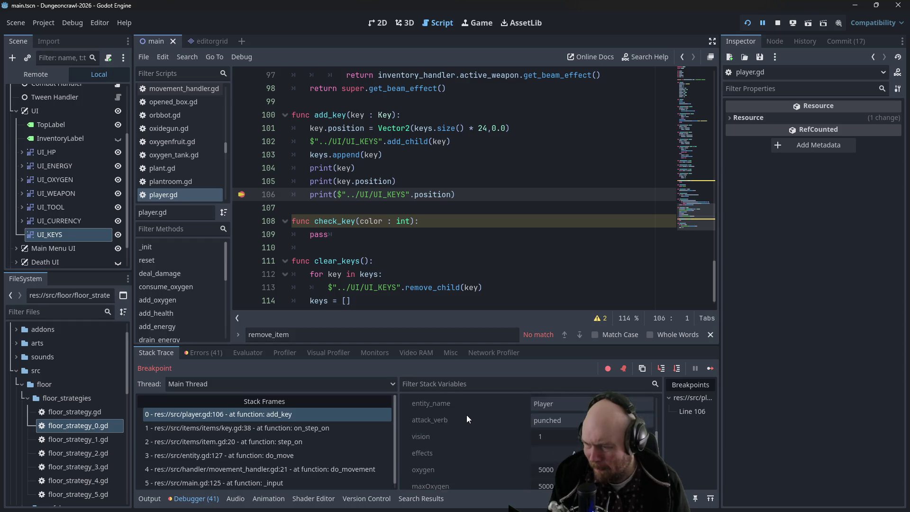
pyautogui.scroll(-2, 468, 416)
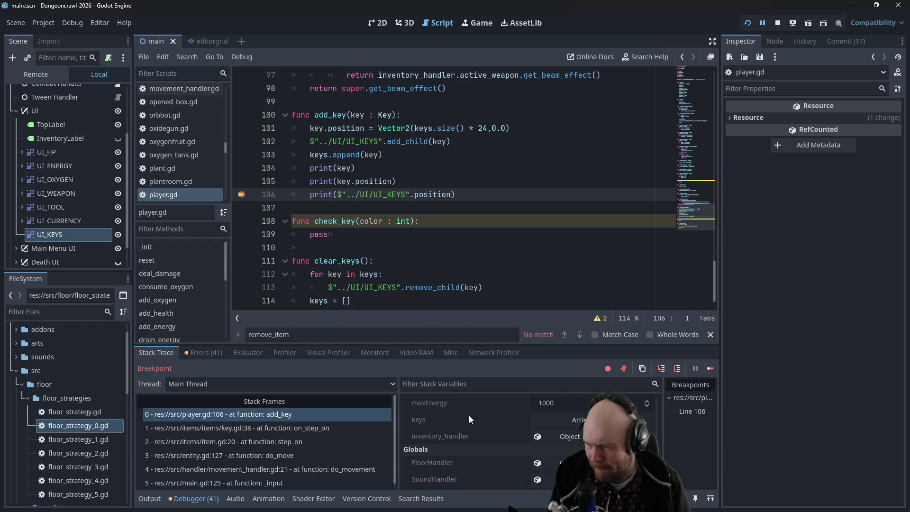
pyautogui.scroll(7, 616, 417)
pyautogui.click(309, 379)
pyautogui.click(316, 380)
pyautogui.click(489, 384)
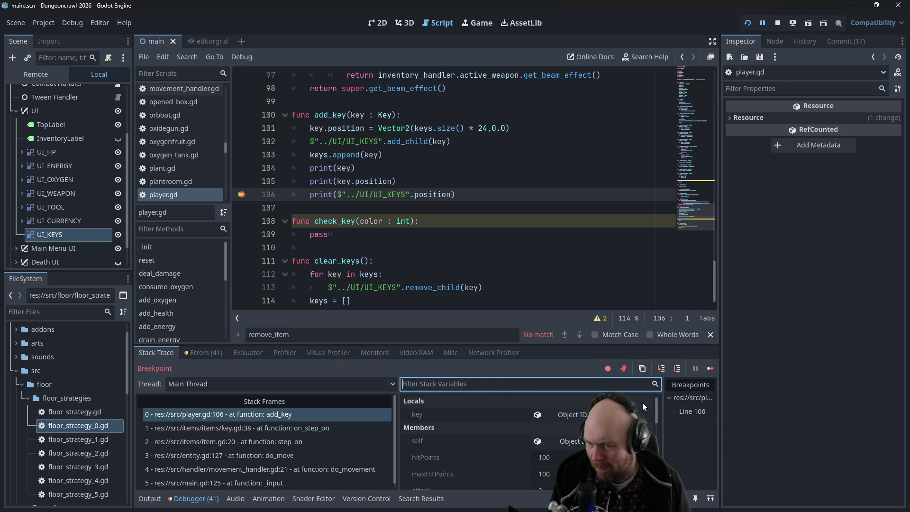
pyautogui.click(690, 398)
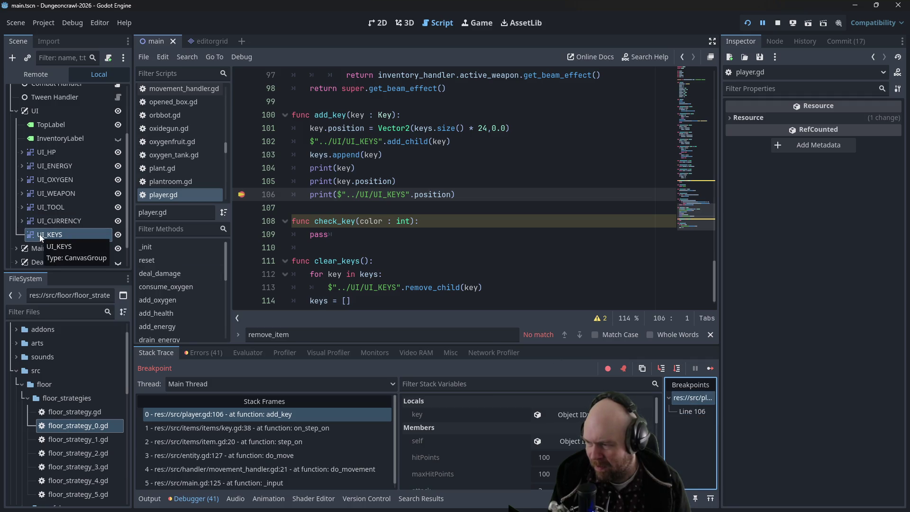
# Trace the stack frames through key.gd, item.gd, entity.gd, movement_handler.gd and main.gd, then stop debugging
pyautogui.click(250, 428)
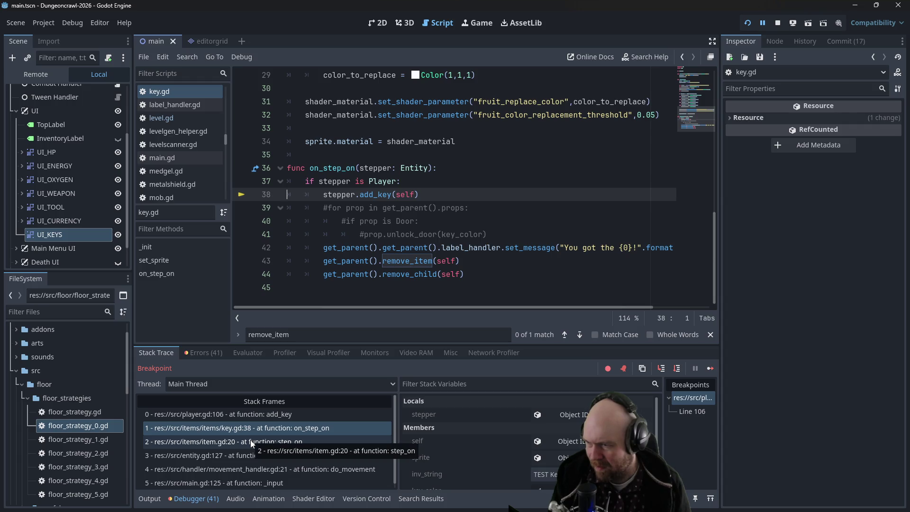
pyautogui.click(250, 441)
pyautogui.click(248, 455)
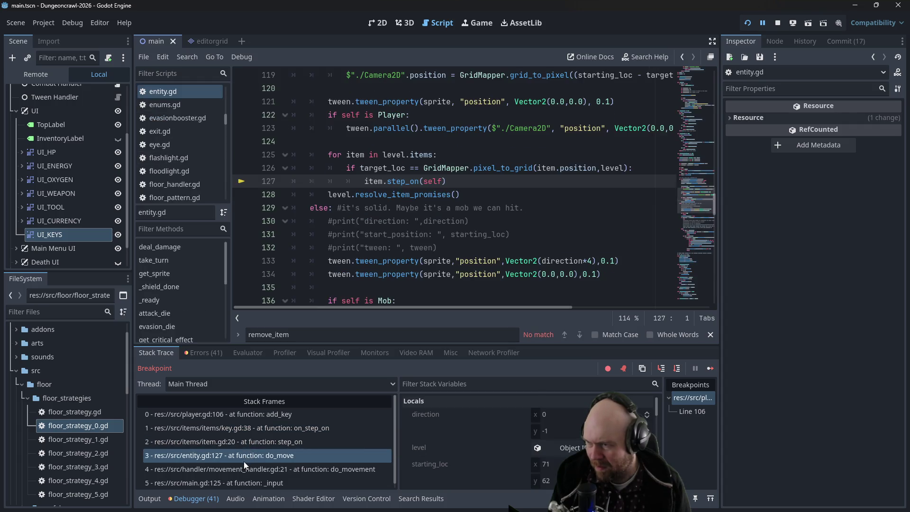
pyautogui.click(240, 469)
pyautogui.click(232, 482)
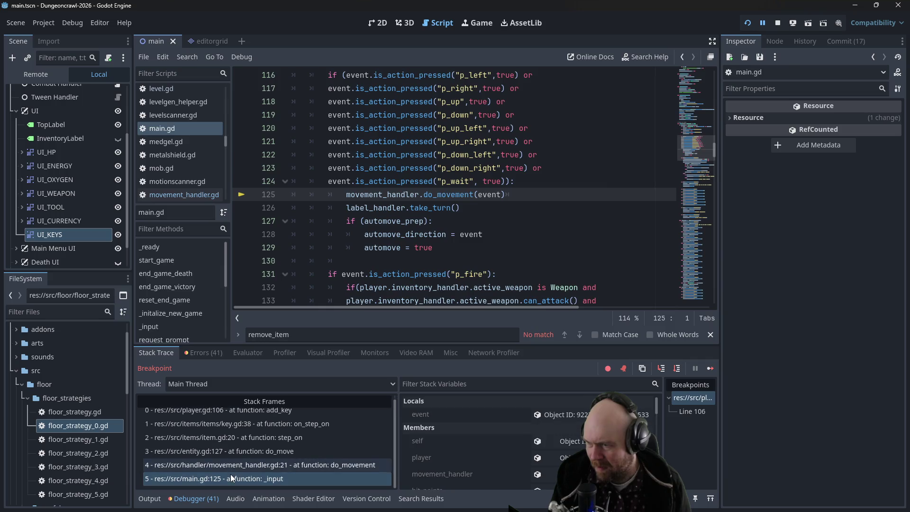
pyautogui.click(232, 452)
pyautogui.click(232, 427)
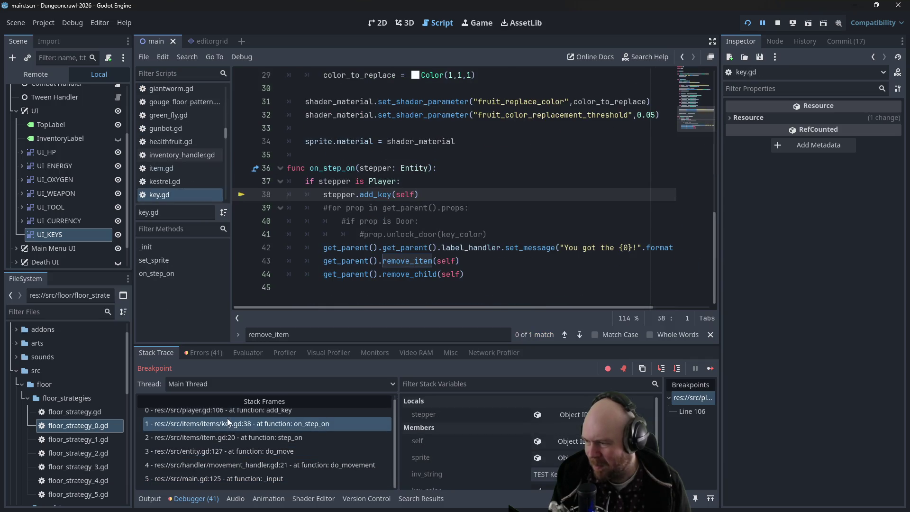
pyautogui.click(226, 412)
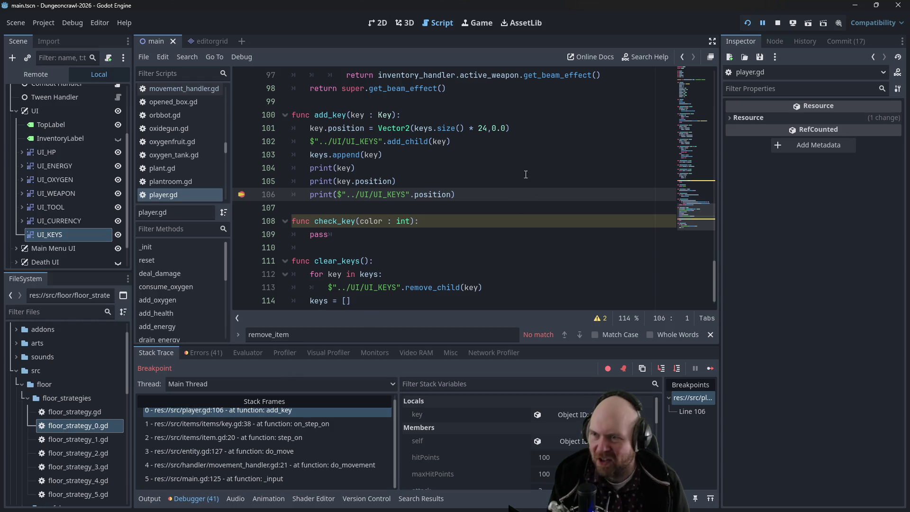
pyautogui.click(778, 25)
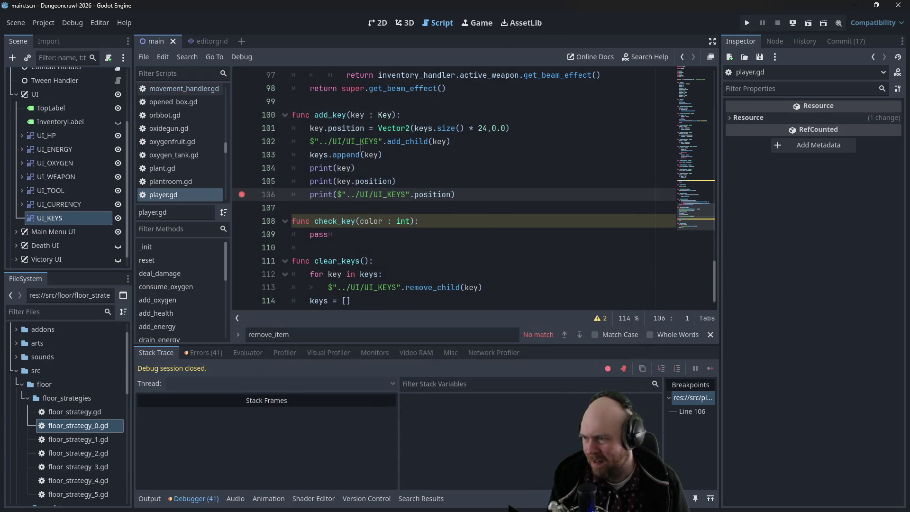
# Turn line 106 into var thing = $"../UI/UI_KEYS", dropping the print call and .position
pyautogui.click(437, 186)
pyautogui.doubleClick(333, 195)
pyautogui.write('var ')
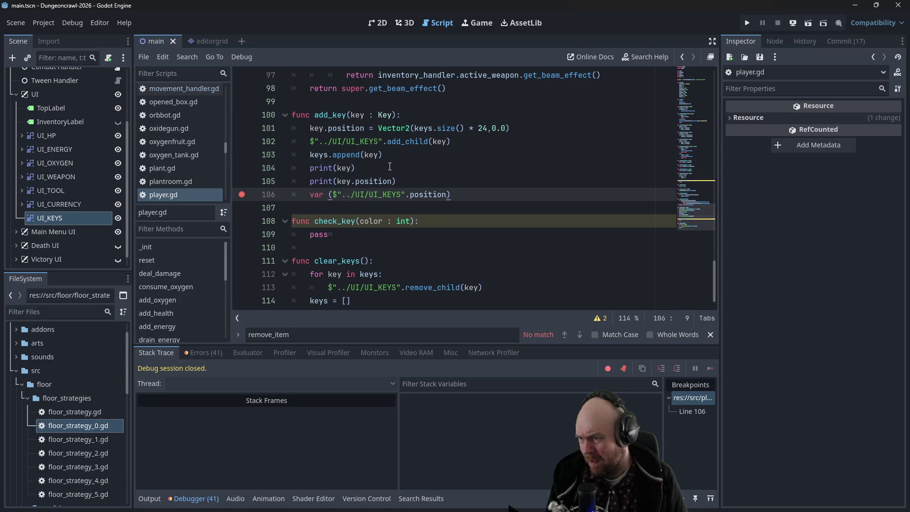
pyautogui.write('thing =')
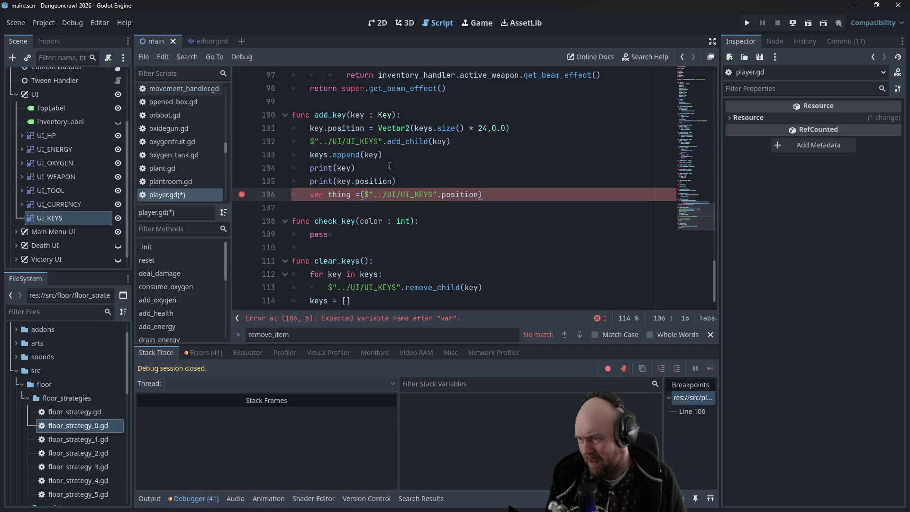
pyautogui.press('Delete')
pyautogui.press('Right')
pyautogui.press('Right')
pyautogui.press('Right')
pyautogui.press('Delete')
pyautogui.press('Delete')
pyautogui.press('Delete')
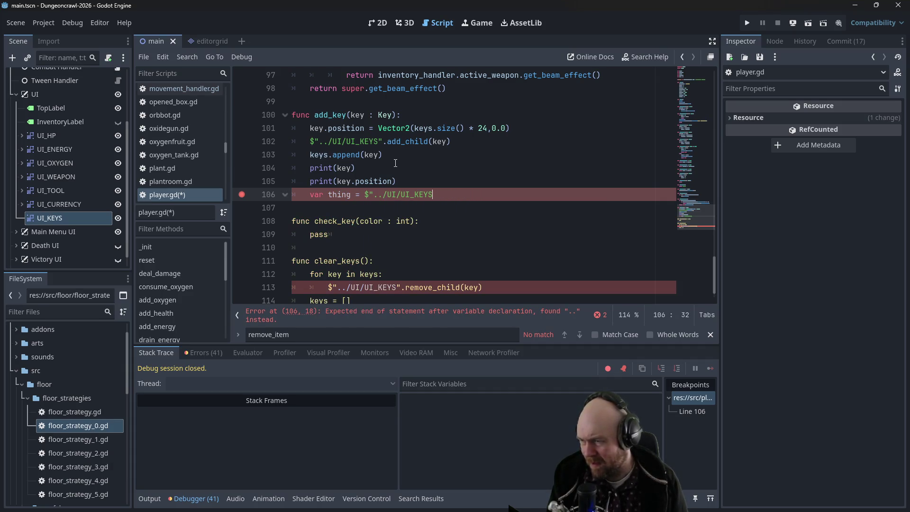
# Move the var thing line to just below print(key), above print(key.position)
pyautogui.click(395, 163)
pyautogui.moveTo(433, 195); pyautogui.dragTo(289, 197)
pyautogui.hotkey('ctrl', 'x')
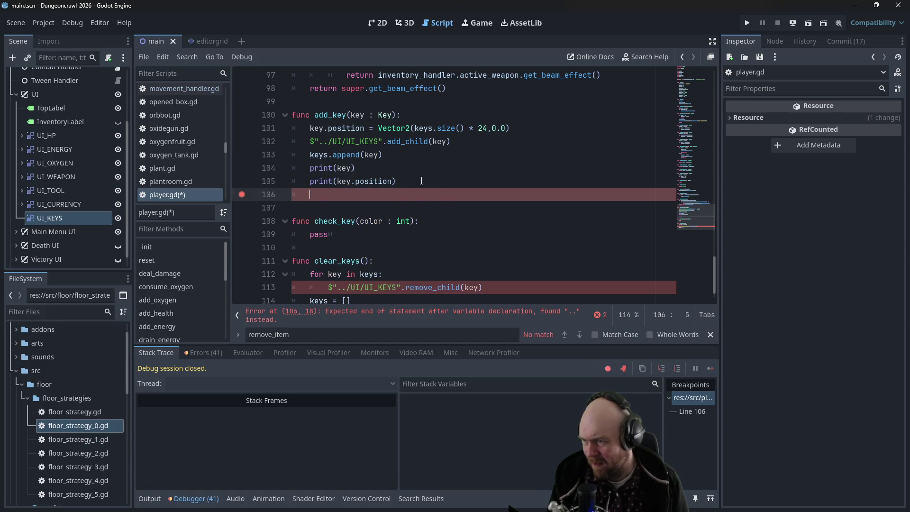
pyautogui.click(431, 163)
pyautogui.press('Return')
pyautogui.hotkey('ctrl', 'v')
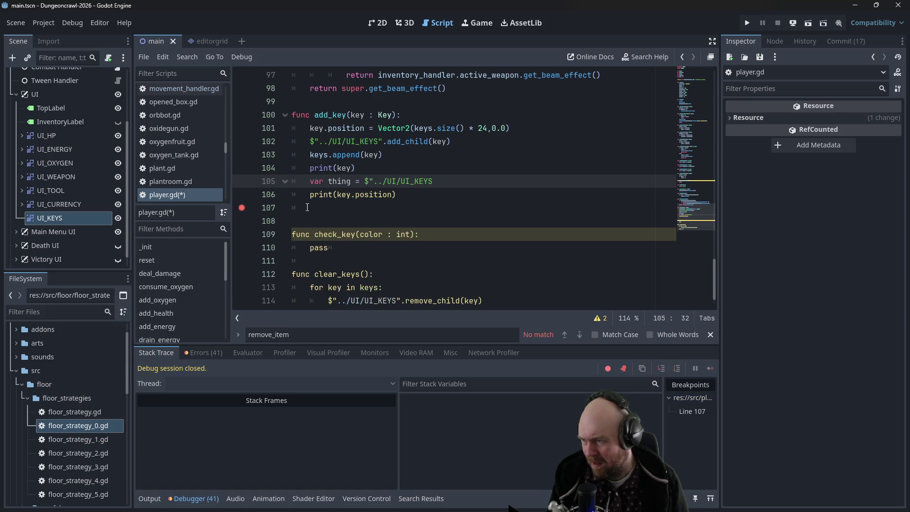
# Restore the closing quote, save player.gd, remove the stray empty line and run the game
pyautogui.click(283, 209)
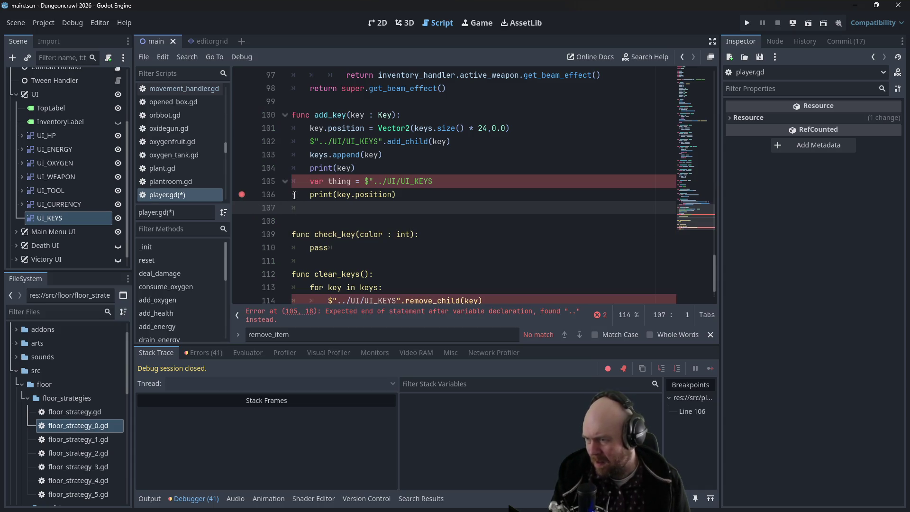
pyautogui.click(466, 187)
pyautogui.write('"')
pyautogui.hotkey('ctrl', 's')
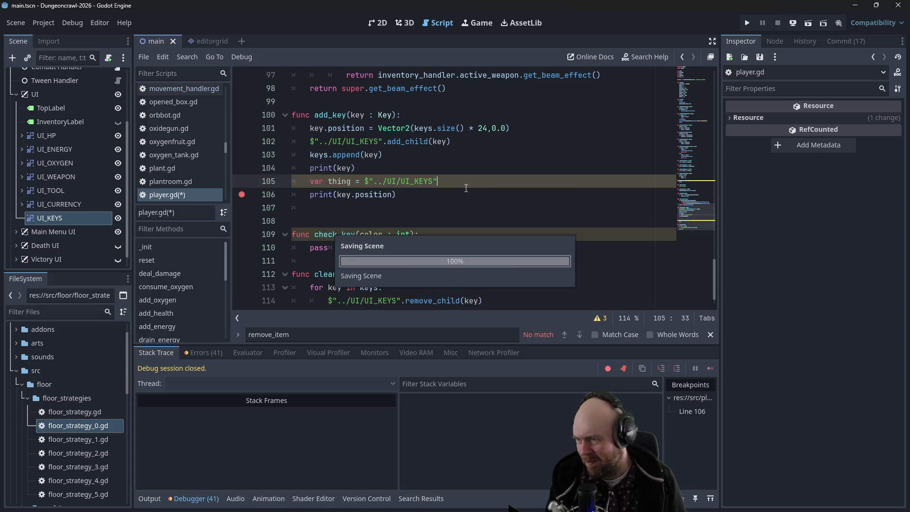
pyautogui.click(345, 208)
pyautogui.write('=')
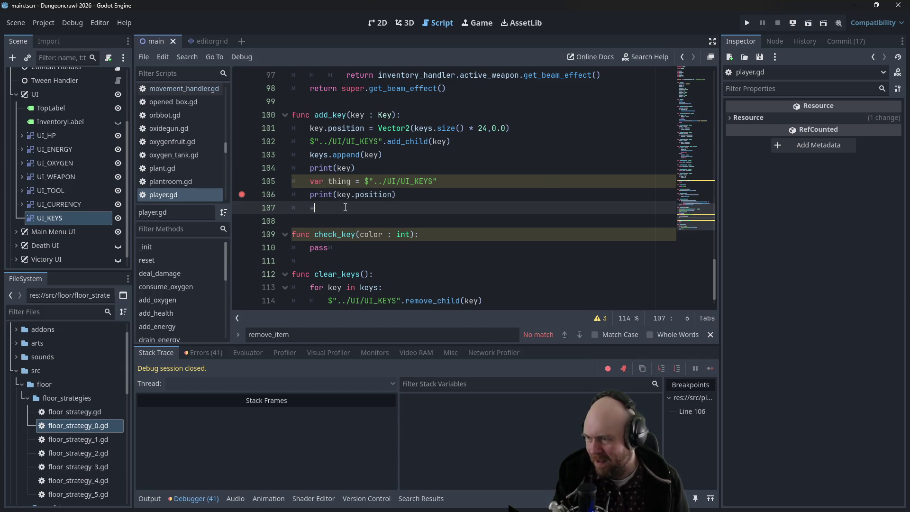
pyautogui.press('BackSpace')
pyautogui.press('BackSpace')
pyautogui.press('BackSpace')
pyautogui.click(739, 22)
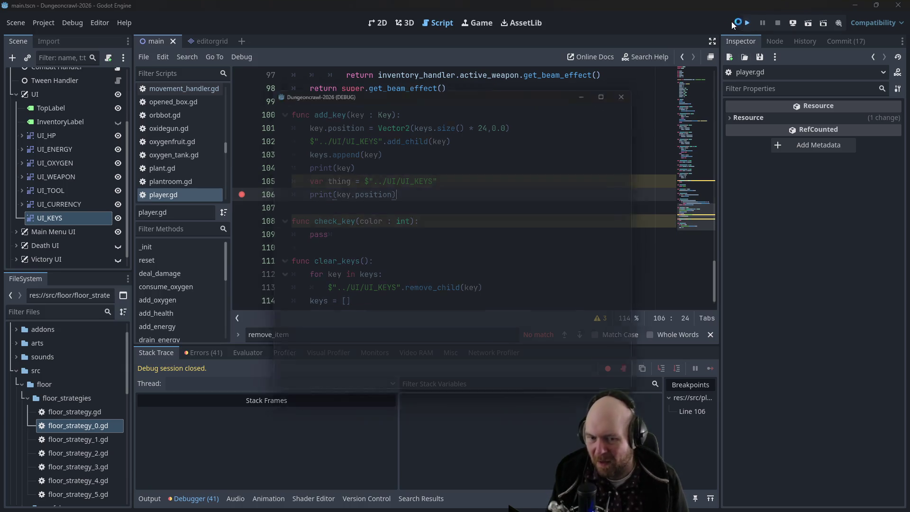
# Start a new game, walk left onto a key, and inspect thing as the remote UI_KEYS node
pyautogui.click(410, 246)
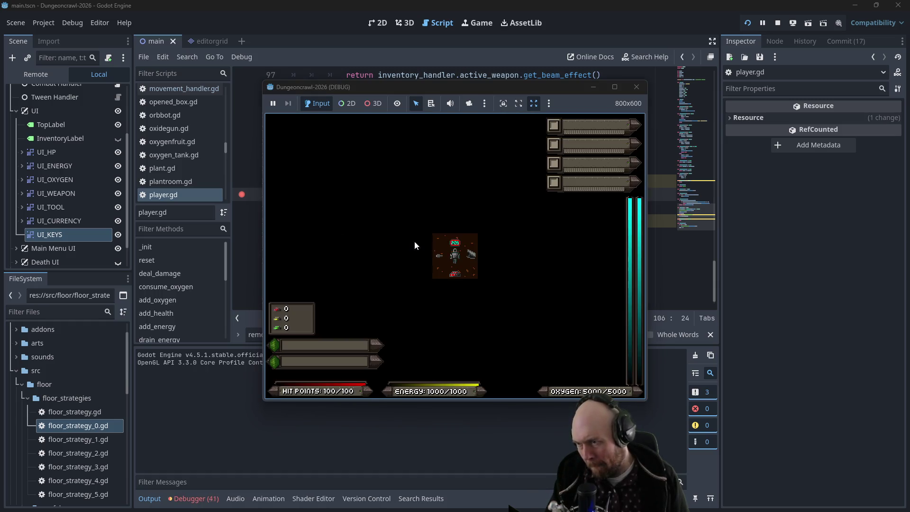
pyautogui.press('Left')
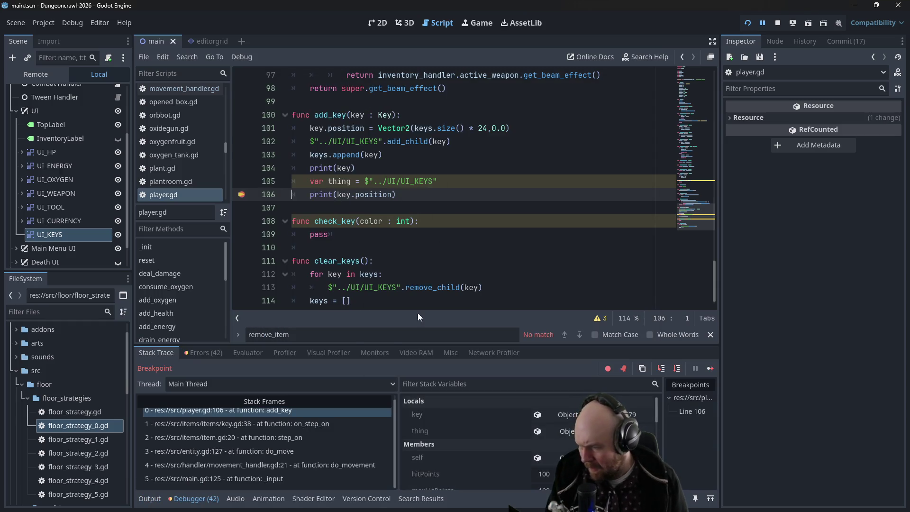
pyautogui.scroll(1, 269, 458)
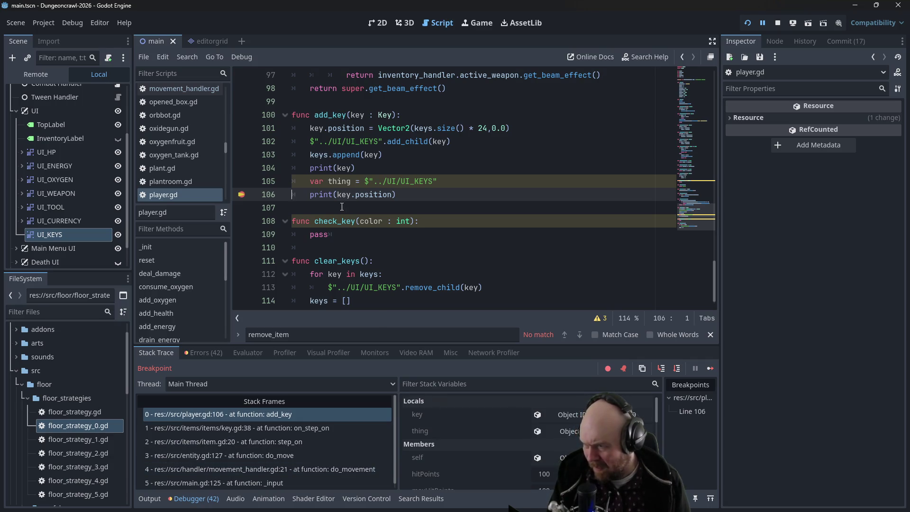
pyautogui.click(575, 433)
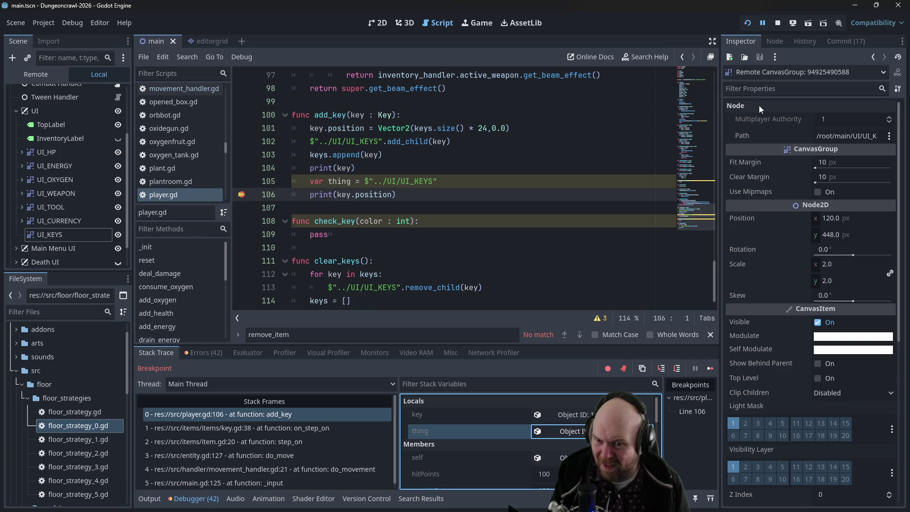
pyautogui.scroll(-3, 764, 295)
pyautogui.scroll(-3, 760, 308)
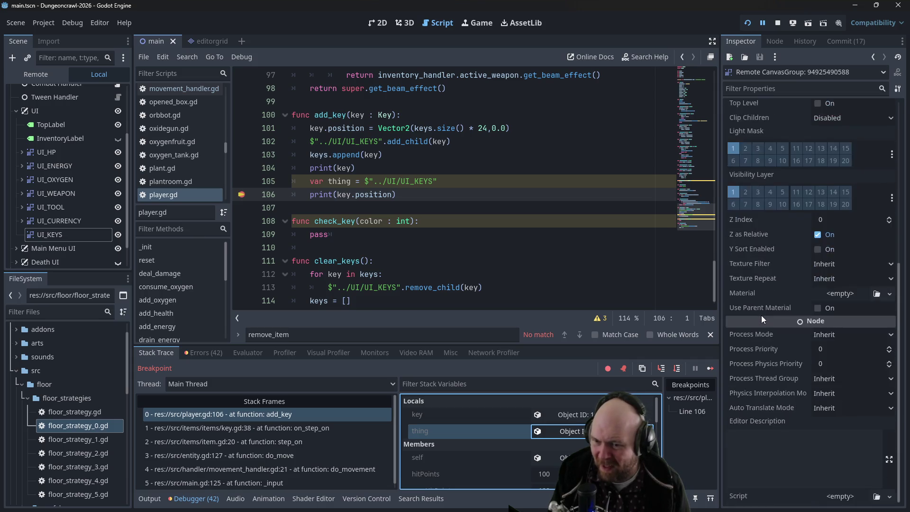
pyautogui.scroll(6, 764, 374)
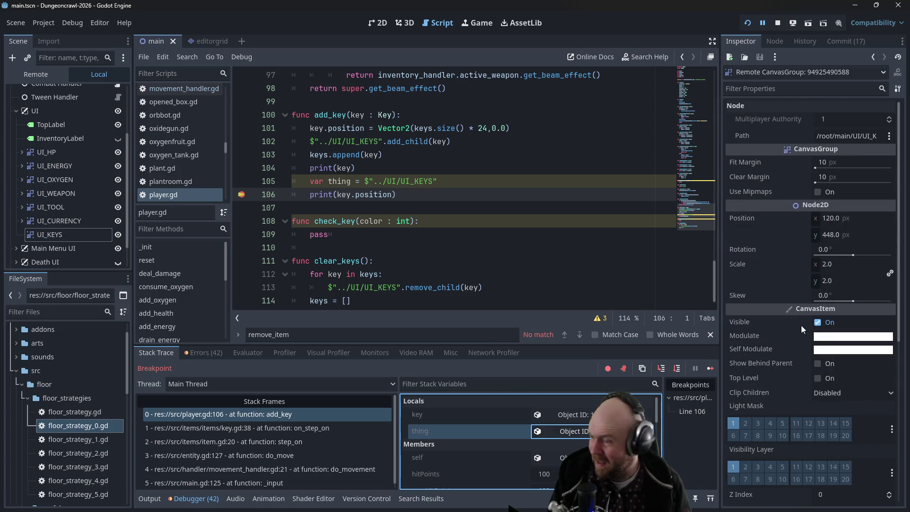
pyautogui.moveTo(801, 325)
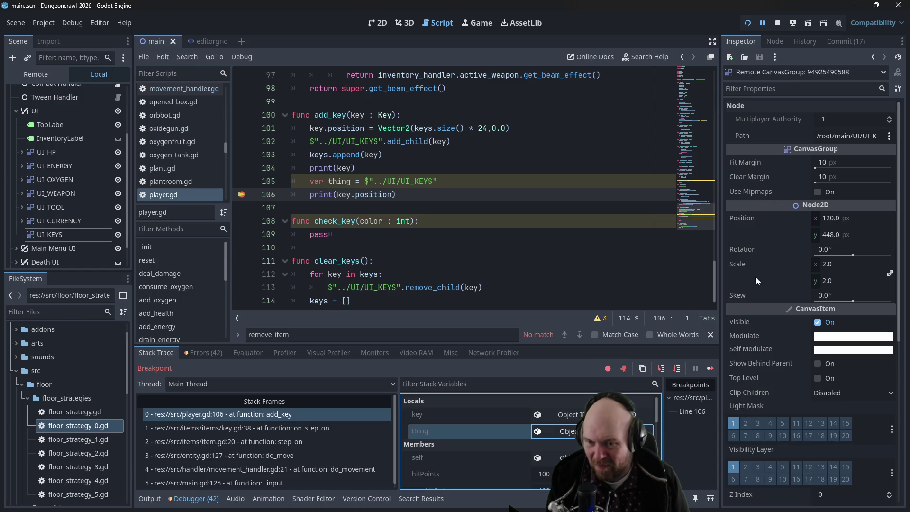
pyautogui.scroll(-10, 748, 350)
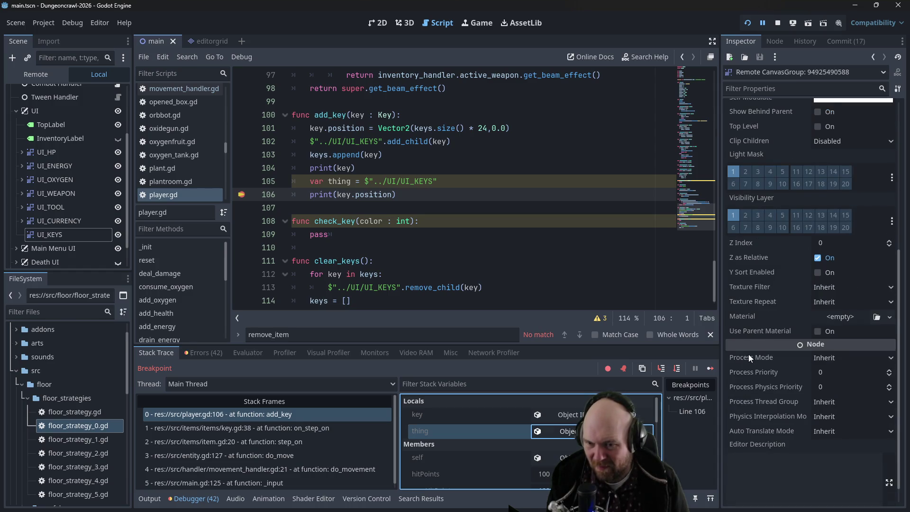
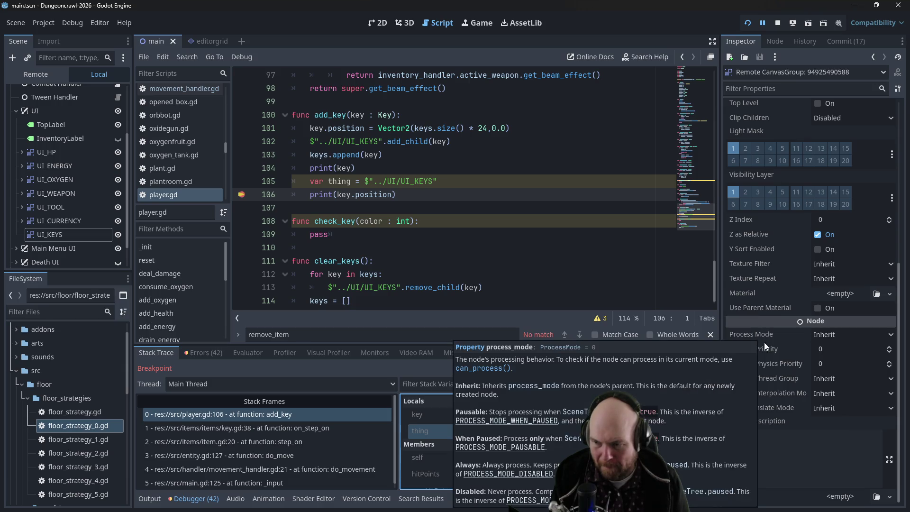
# Stop the paused debug session from the debugger toolbar
pyautogui.scroll(3, 766, 353)
pyautogui.scroll(5, 767, 353)
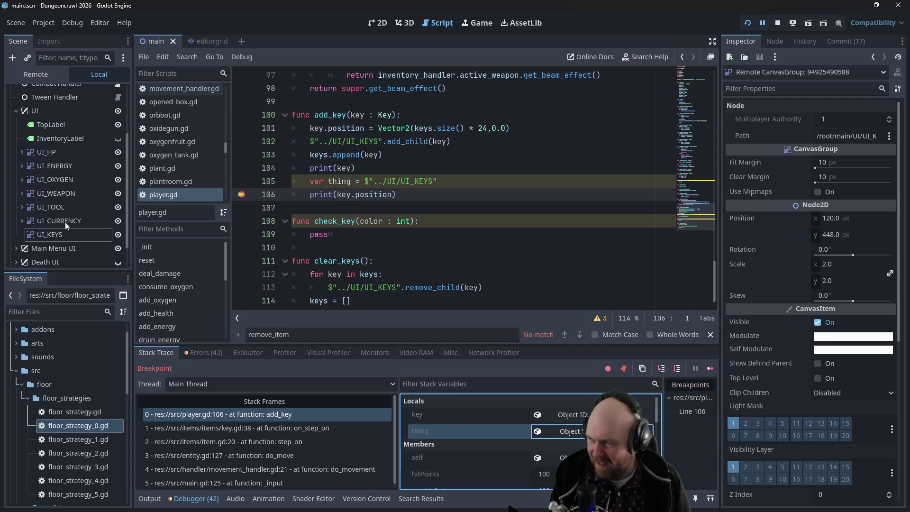
pyautogui.scroll(1, 47, 206)
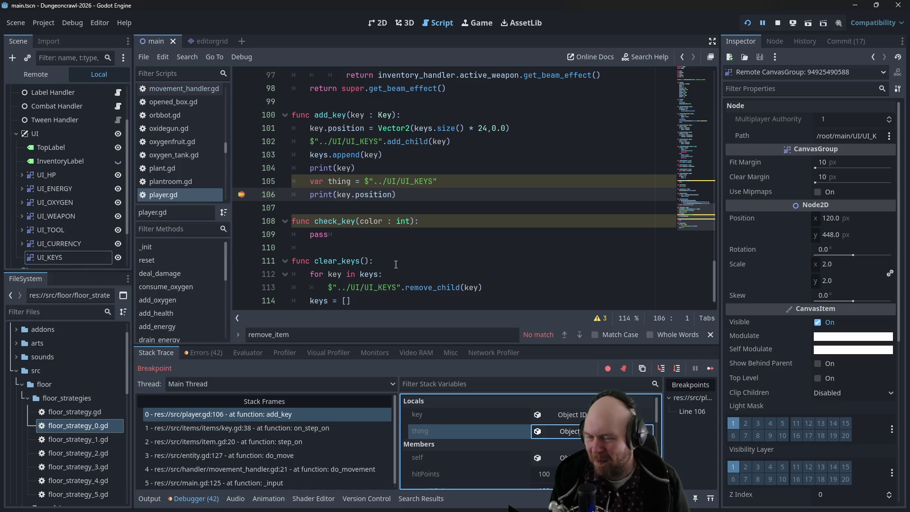
pyautogui.click(779, 23)
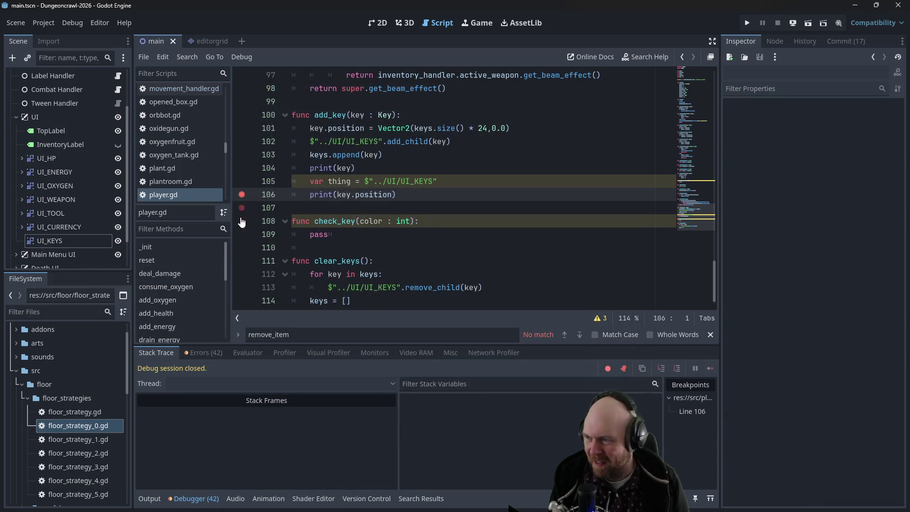
# Check add_key's print(key) line, then open the context menu for UI_KEYS
pyautogui.click(329, 176)
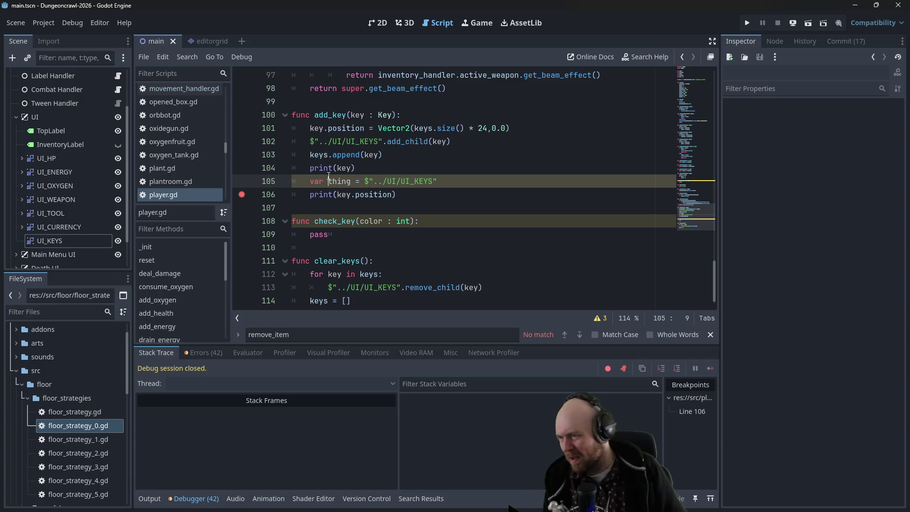
pyautogui.moveTo(322, 157)
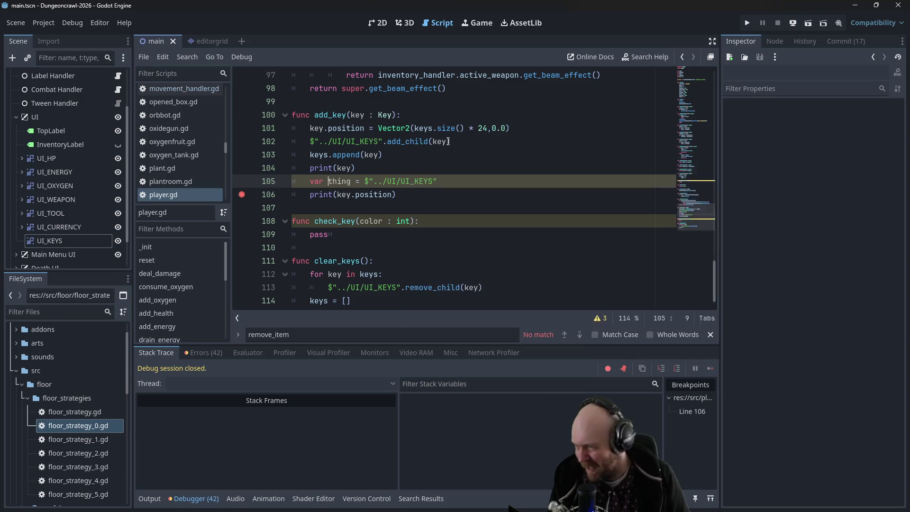
pyautogui.click(403, 141)
pyautogui.click(396, 170)
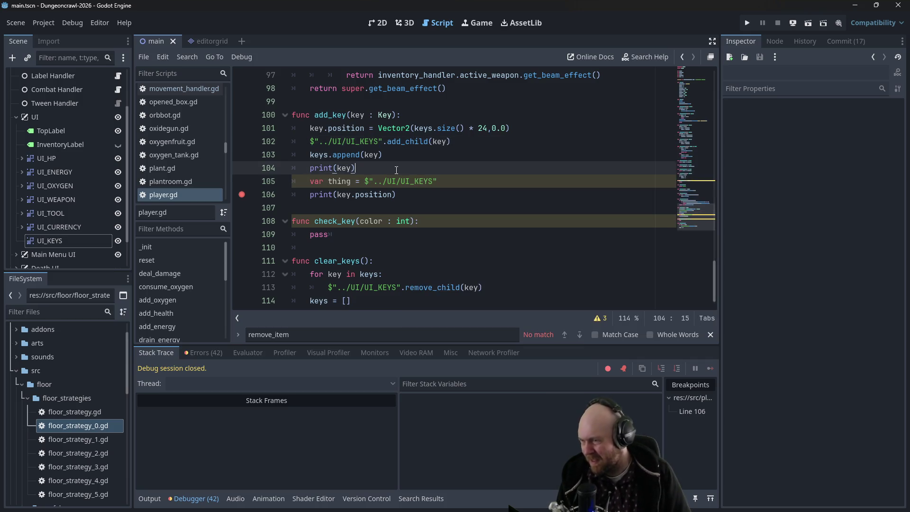
pyautogui.click(54, 241)
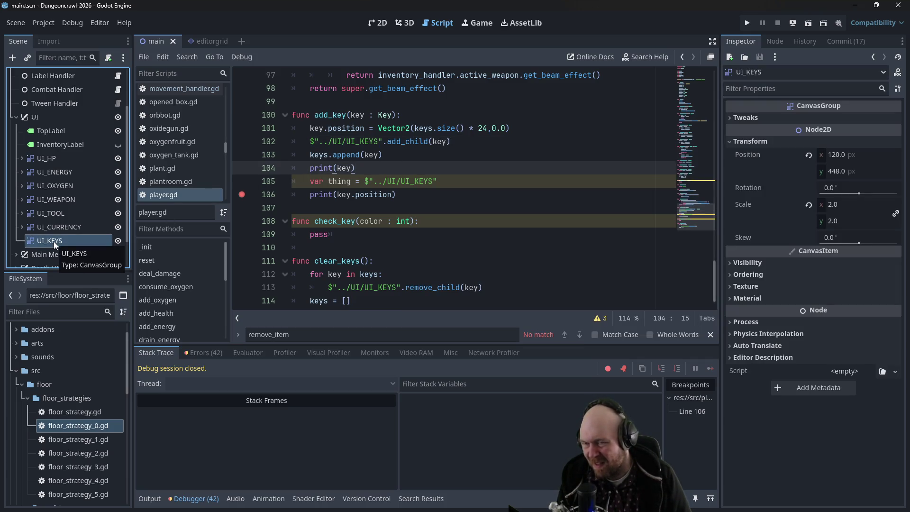
pyautogui.rightClick(52, 240)
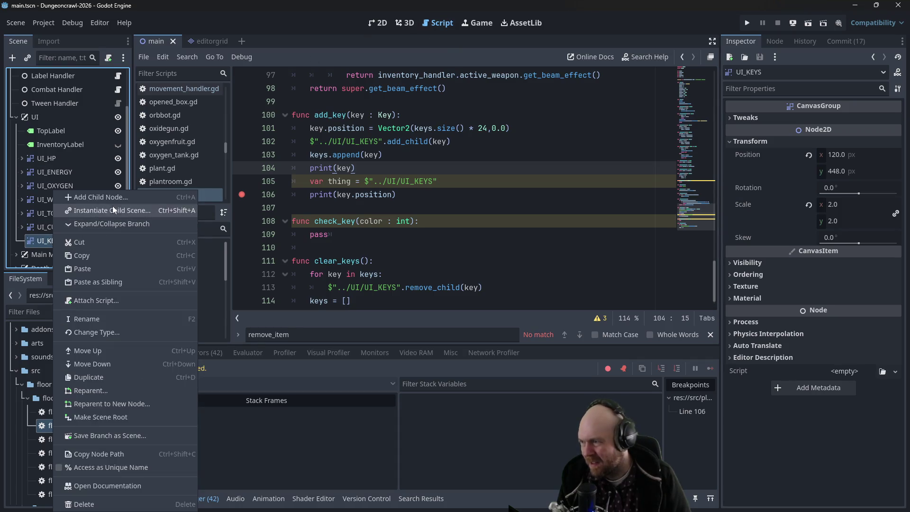
# Add a Sprite2D child under UI_KEYS and hide Main Menu UI in the 2D view
pyautogui.click(114, 203)
pyautogui.write('sprite2d')
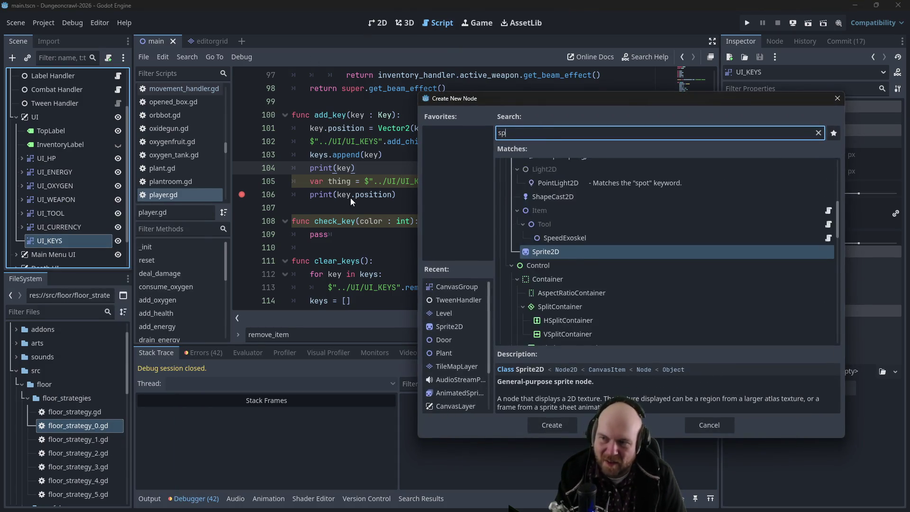
pyautogui.press('Return')
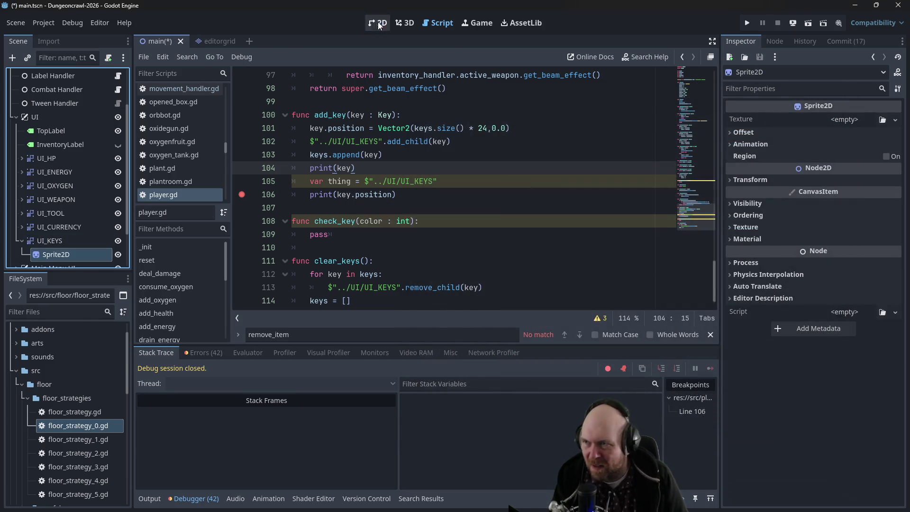
pyautogui.click(374, 22)
pyautogui.scroll(-5, 385, 245)
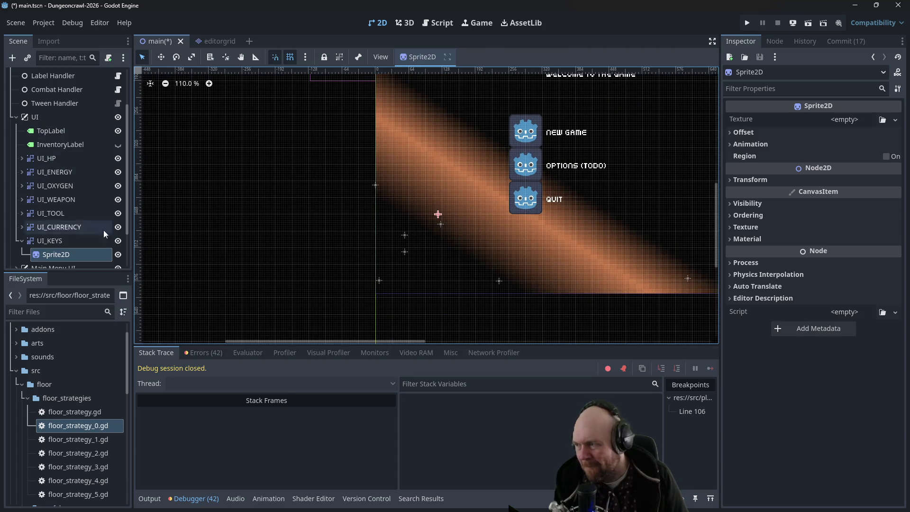
pyautogui.click(118, 267)
# Assign exit.png from the arts folder as the Sprite2D's texture
pyautogui.scroll(2, 448, 224)
pyautogui.scroll(2, 447, 227)
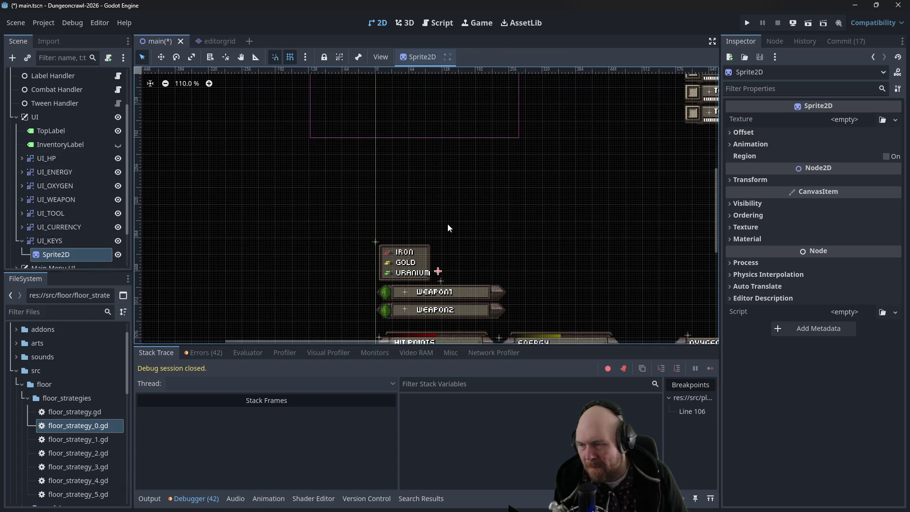
pyautogui.scroll(2, 447, 228)
pyautogui.click(17, 371)
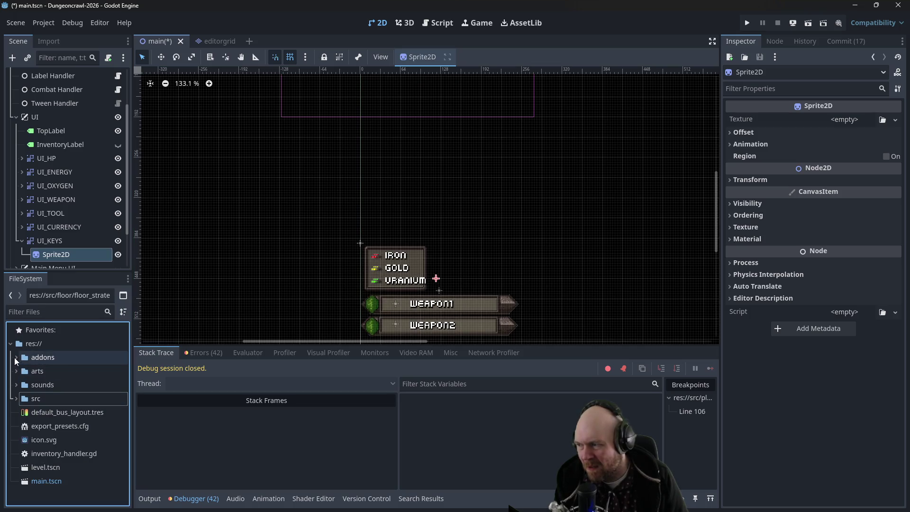
pyautogui.click(17, 370)
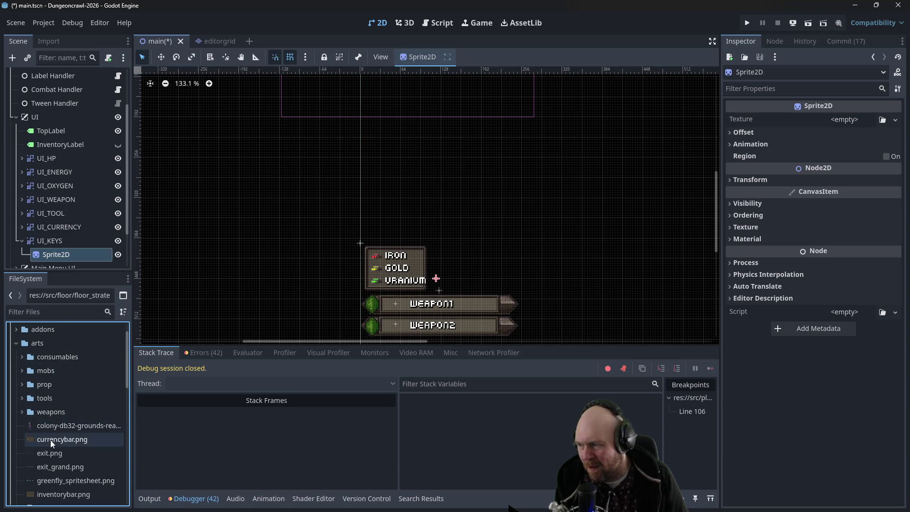
pyautogui.moveTo(53, 454)
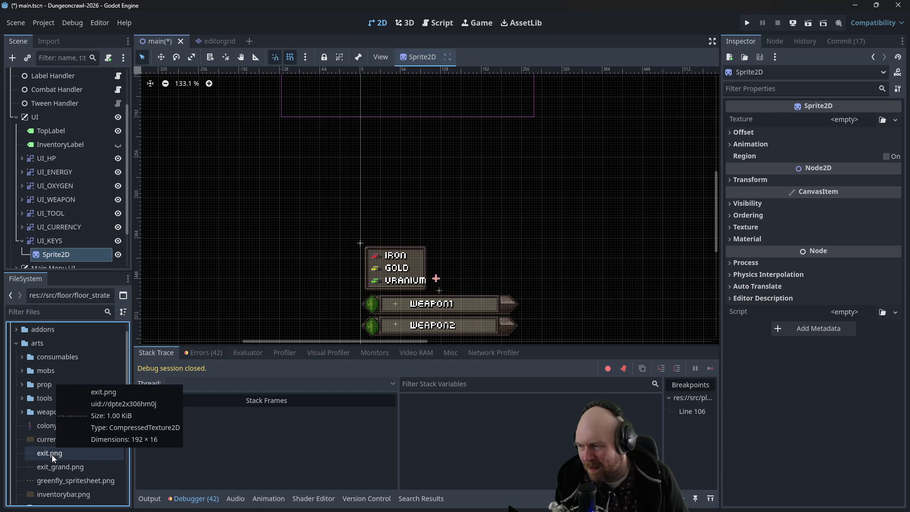
pyautogui.moveTo(55, 452)
pyautogui.mouseDown()
pyautogui.moveTo(820, 219)
pyautogui.moveTo(827, 122)
pyautogui.mouseUp()
# Drag the key sprite row right of the resource box, then back left
pyautogui.scroll(3, 353, 300)
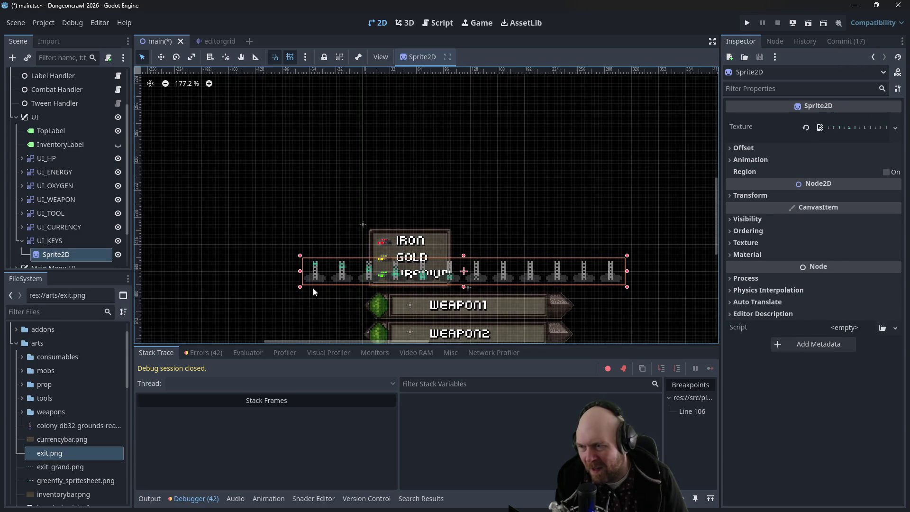
pyautogui.moveTo(317, 275); pyautogui.dragTo(507, 273)
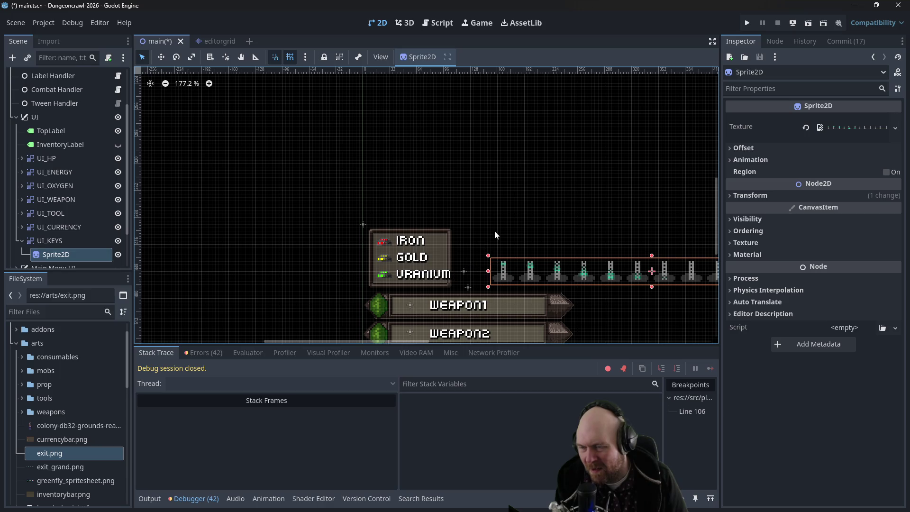
pyautogui.scroll(-4, 495, 234)
pyautogui.click(474, 256)
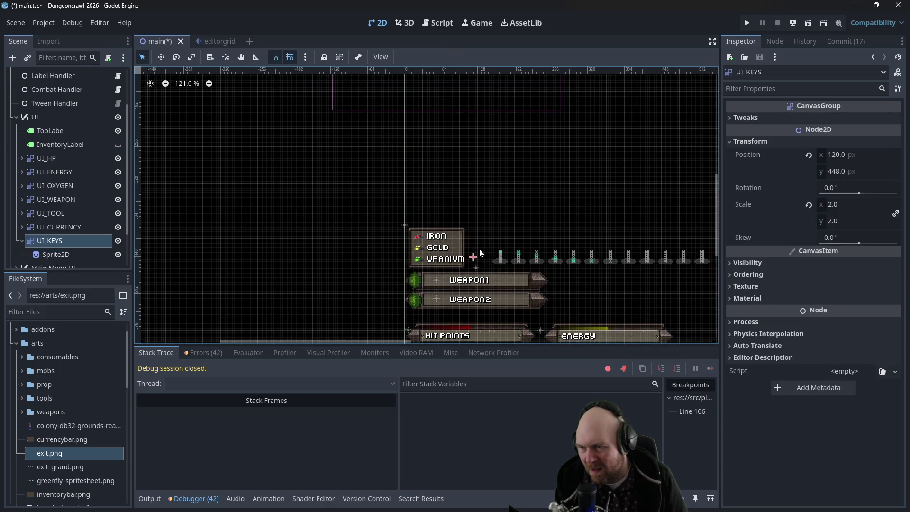
pyautogui.hscroll(5, 528, 184)
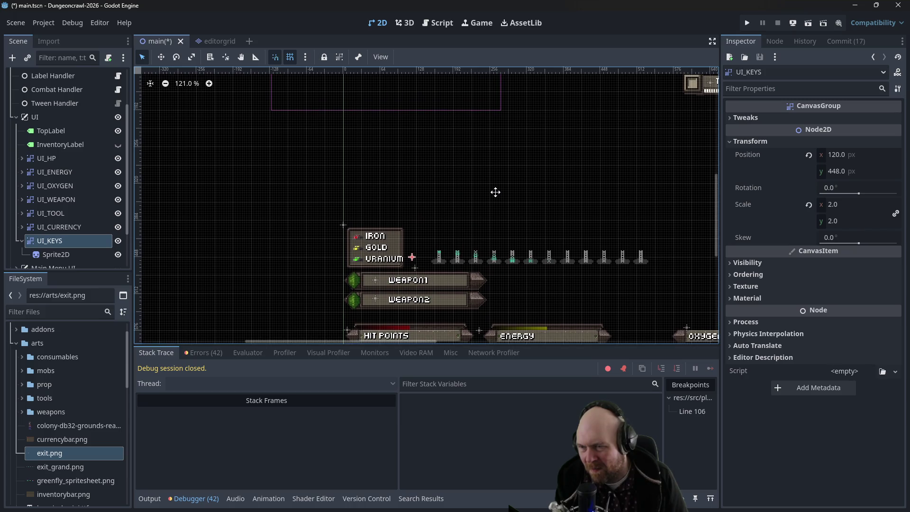
pyautogui.click(499, 254)
pyautogui.moveTo(517, 260); pyautogui.dragTo(389, 260)
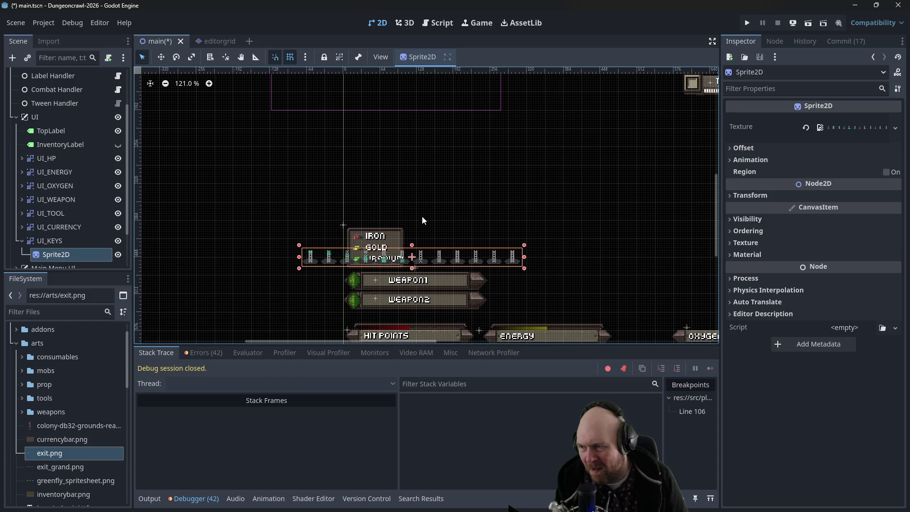
pyautogui.scroll(4, 417, 236)
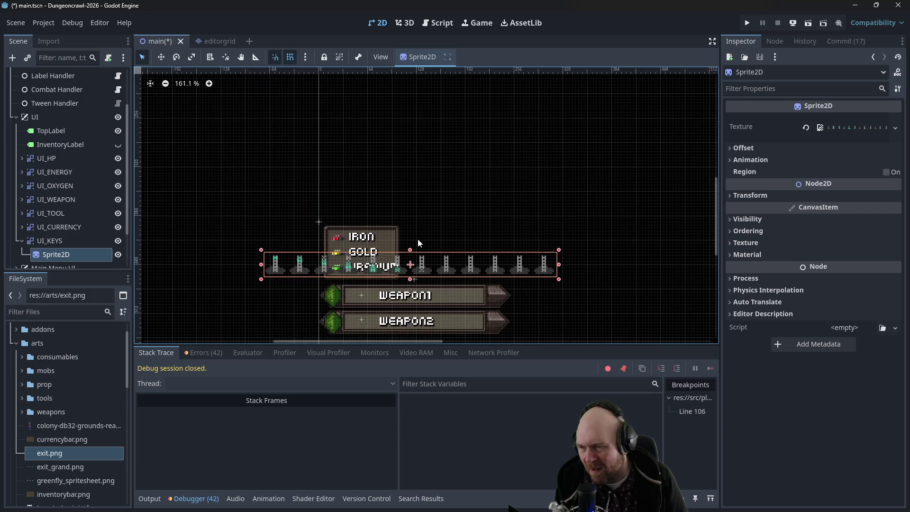
pyautogui.scroll(4, 409, 258)
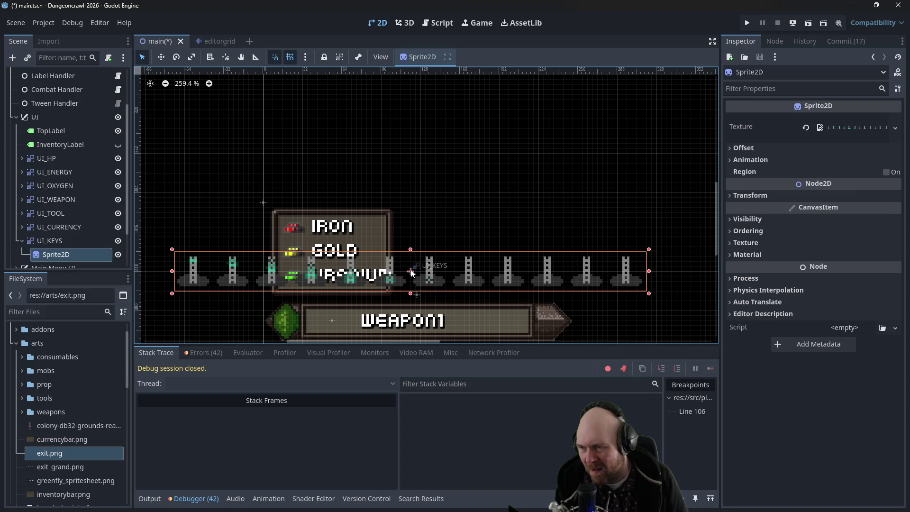
# Move UI_KEYS beside the resource labels, ending at position (388, 308)
pyautogui.click(411, 272)
pyautogui.moveTo(434, 283); pyautogui.dragTo(691, 285)
pyautogui.scroll(-2, 419, 226)
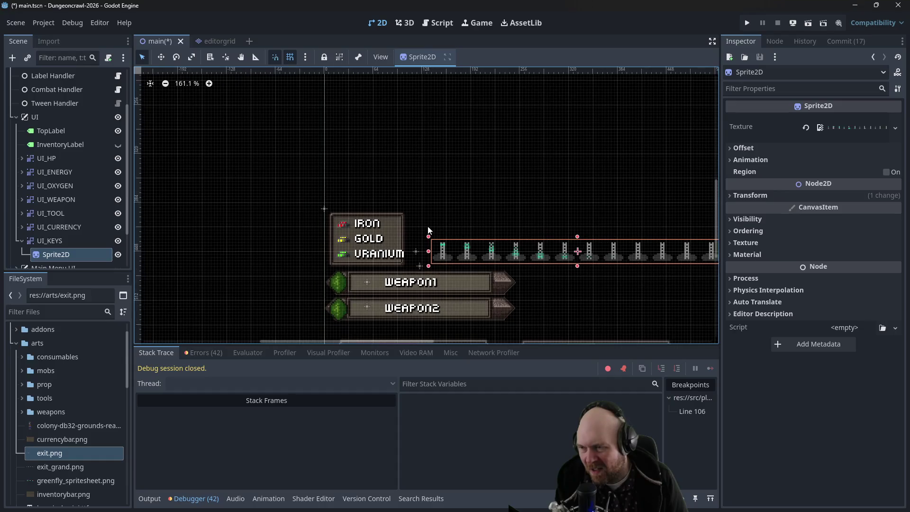
pyautogui.moveTo(417, 252); pyautogui.dragTo(569, 178)
pyautogui.scroll(-3, 574, 180)
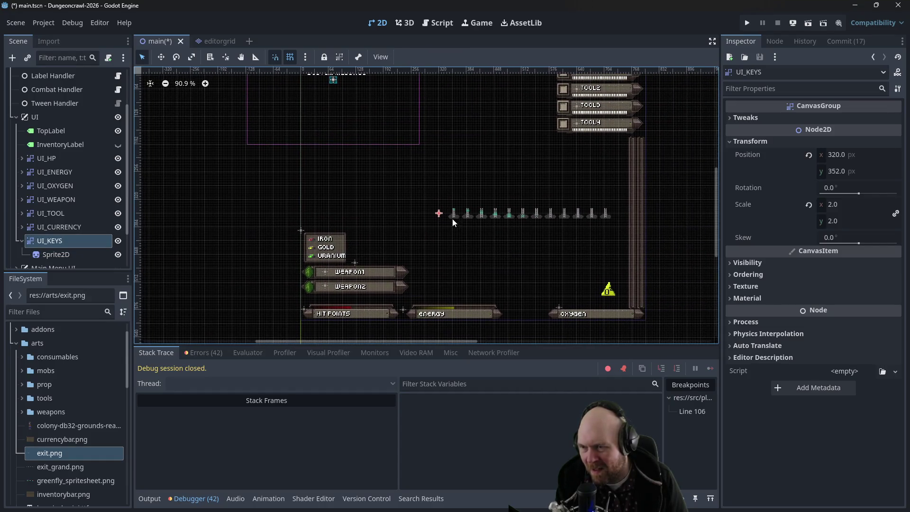
pyautogui.moveTo(441, 216)
pyautogui.mouseDown()
pyautogui.moveTo(490, 196)
pyautogui.moveTo(470, 197)
pyautogui.mouseUp()
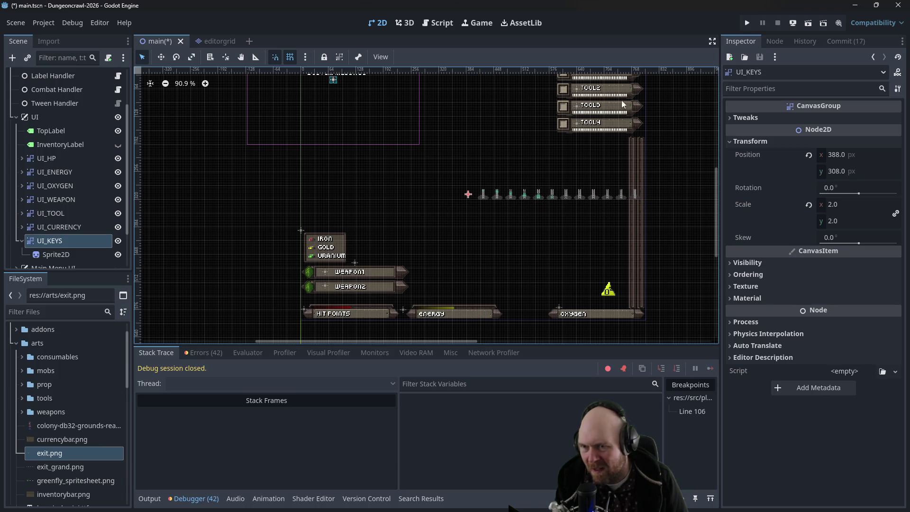
# Save and launch the game, and make Main Menu UI visible again
pyautogui.click(747, 23)
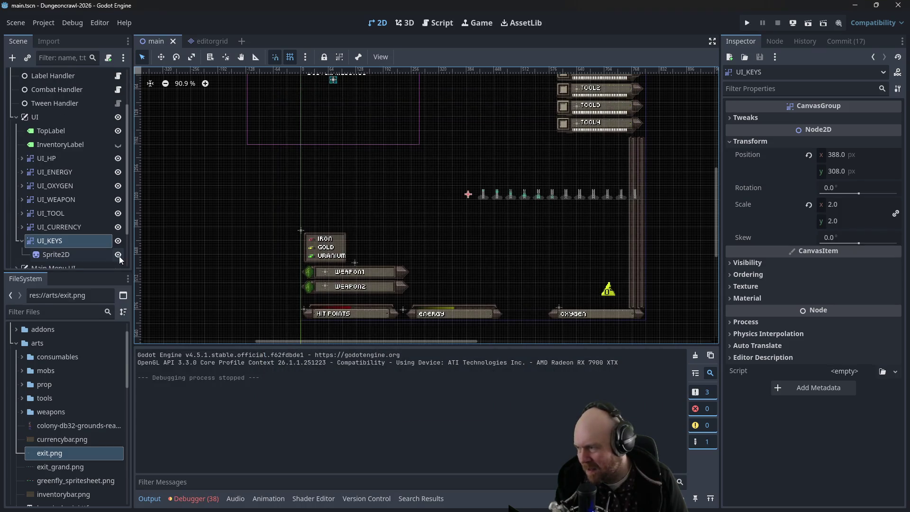
pyautogui.scroll(-1, 118, 255)
pyautogui.click(118, 244)
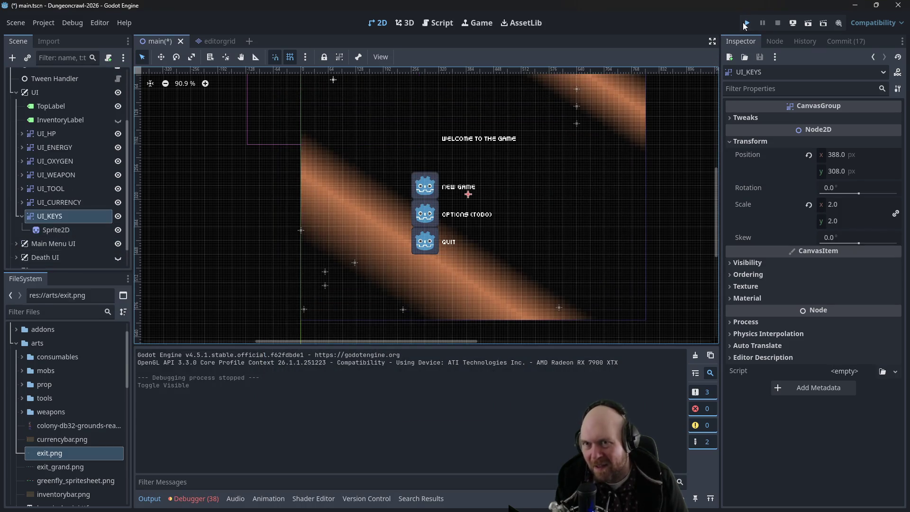
# Run the game, start a new game and walk the player onto a key
pyautogui.click(746, 24)
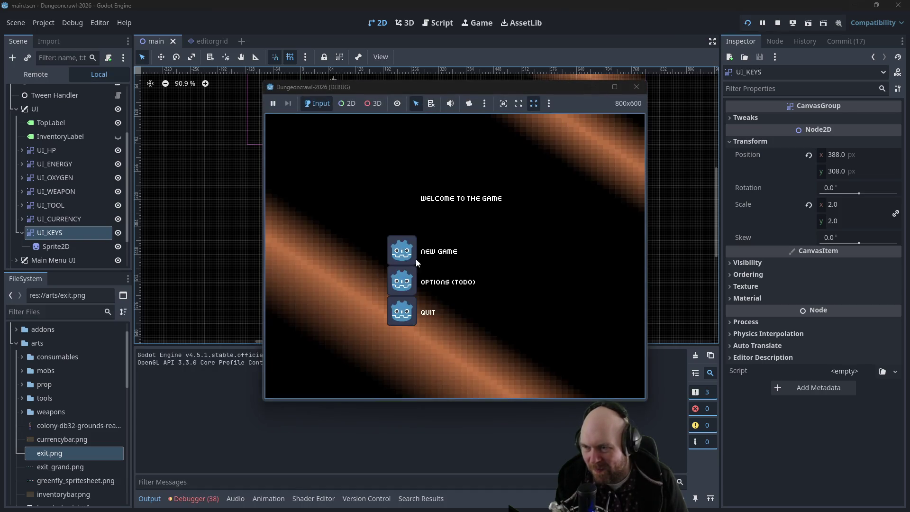
pyautogui.click(414, 260)
pyautogui.press('Up')
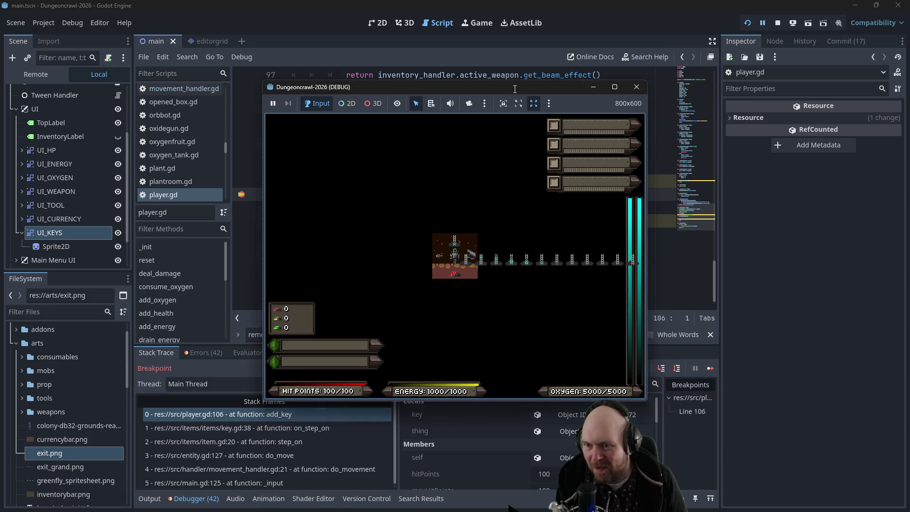
# Resume from the breakpoint, descend a level, collect items, and stop the game
pyautogui.moveTo(513, 89); pyautogui.dragTo(416, 77)
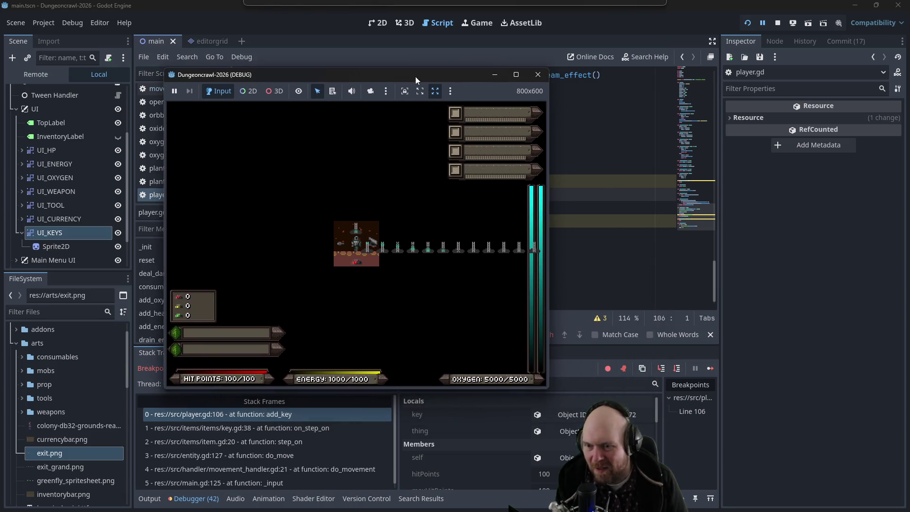
pyautogui.click(709, 369)
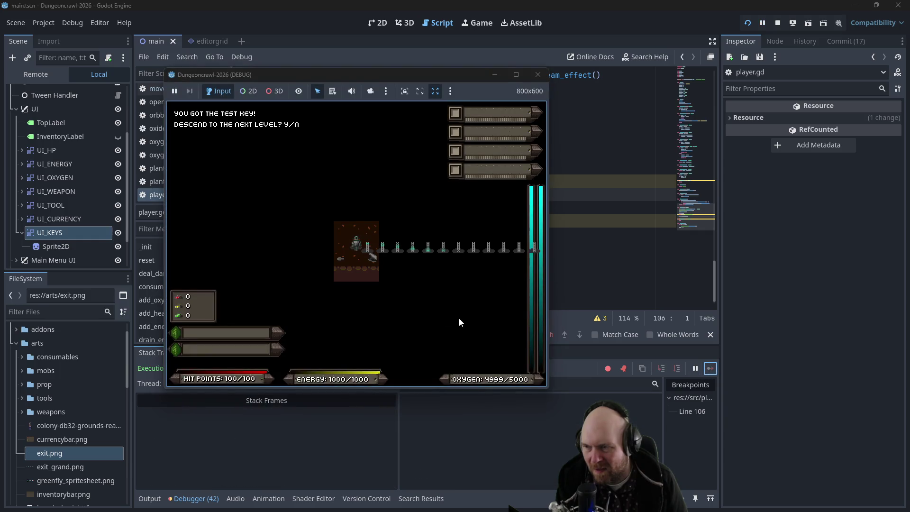
pyautogui.press('y')
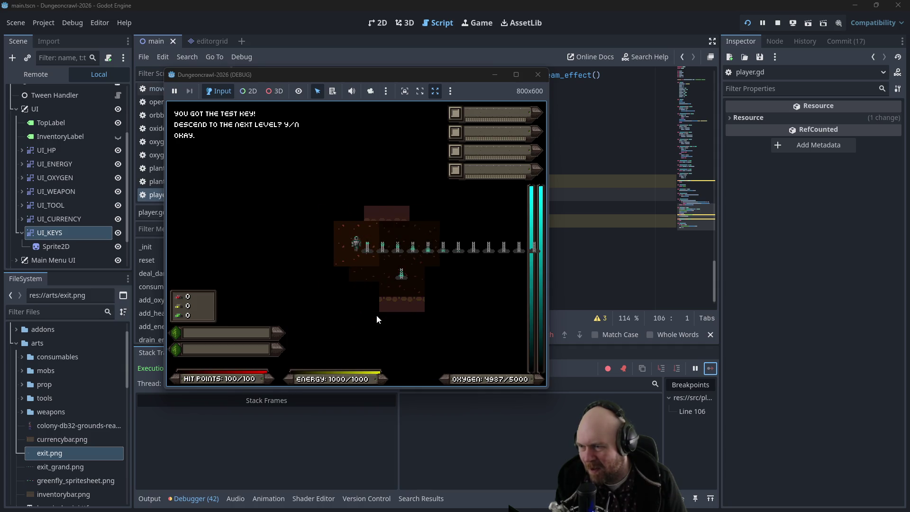
pyautogui.press('Right')
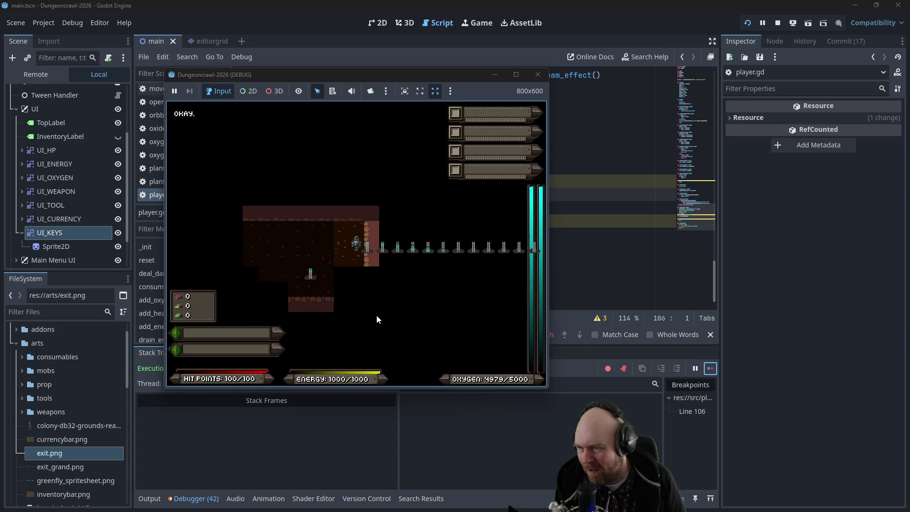
pyautogui.press('y')
pyautogui.press('Left')
pyautogui.press('Left')
pyautogui.press('Left')
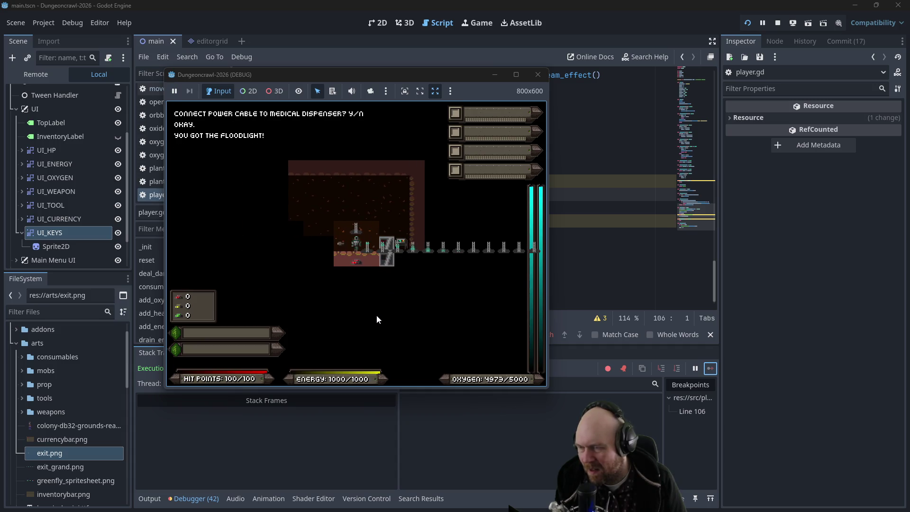
pyautogui.press('Up')
pyautogui.press('Up')
pyautogui.press('Up')
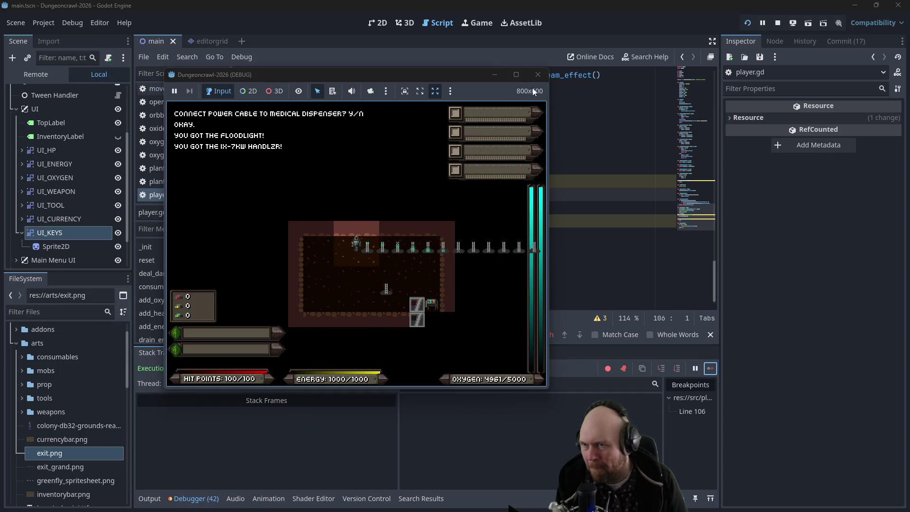
pyautogui.click(537, 75)
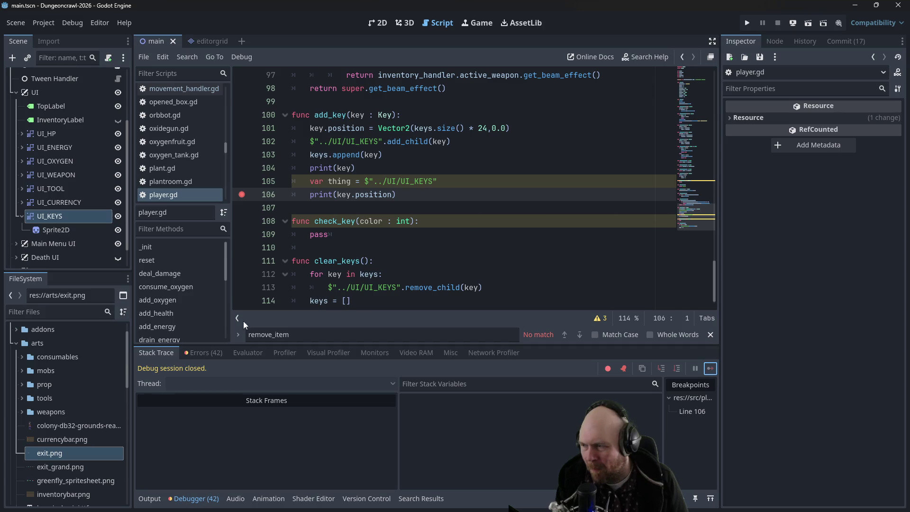
# Remove the line 106 breakpoint and drag UI_KEYS beside the URANIUM panel
pyautogui.click(243, 195)
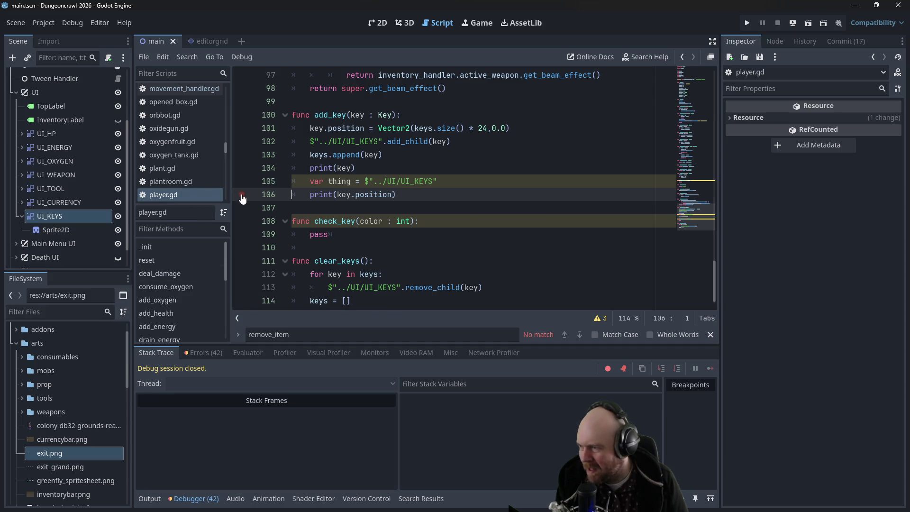
pyautogui.click(51, 229)
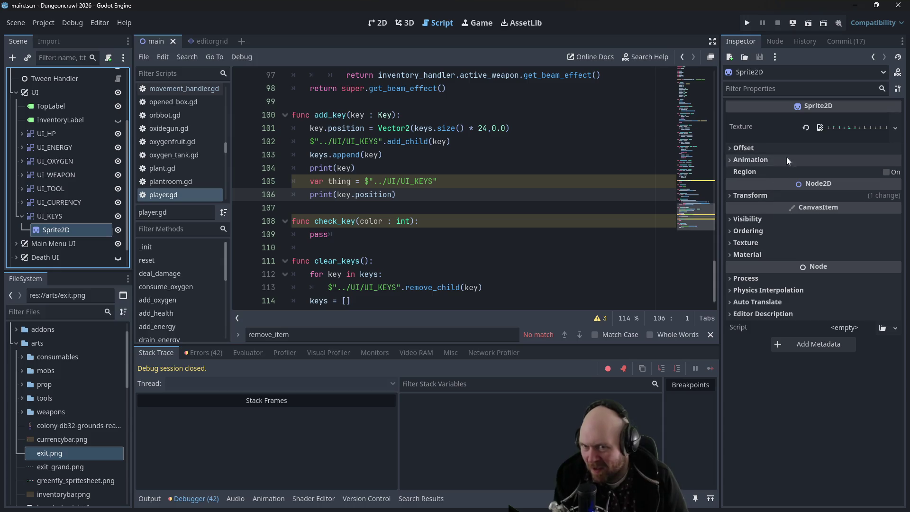
pyautogui.click(26, 216)
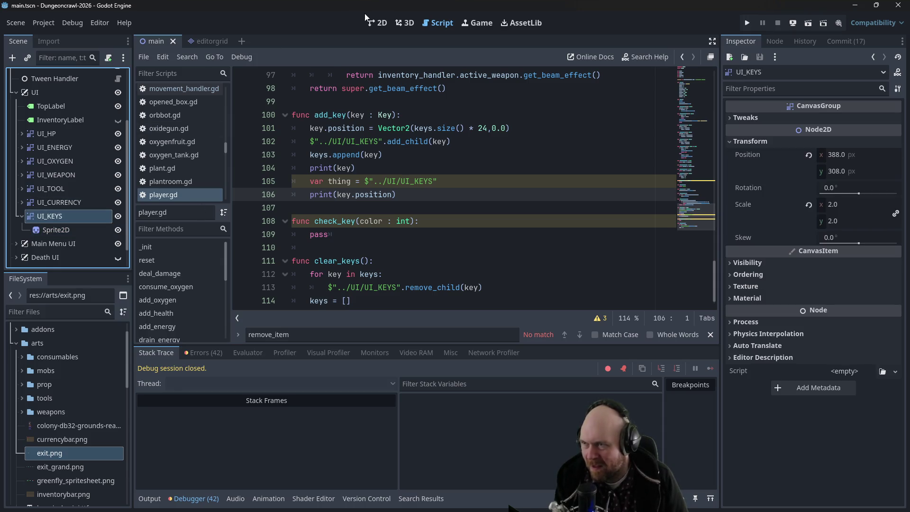
pyautogui.click(377, 23)
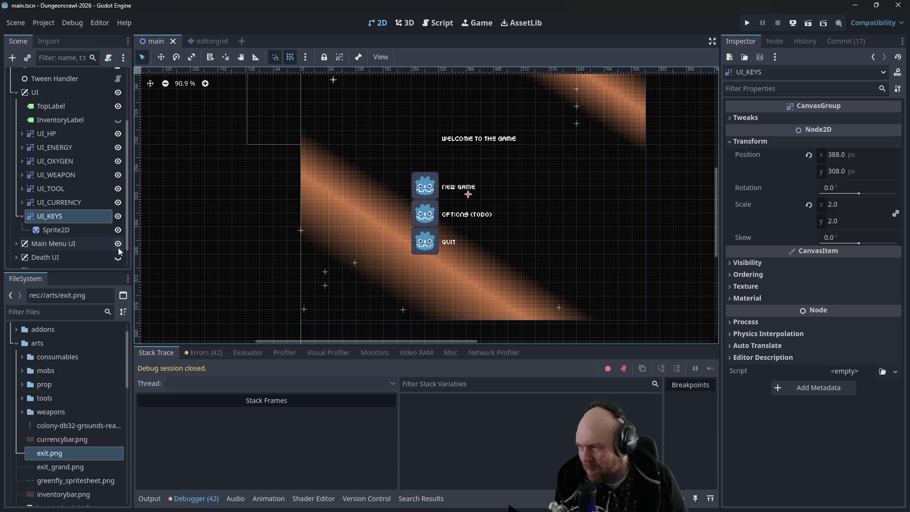
pyautogui.click(118, 245)
pyautogui.moveTo(471, 197)
pyautogui.mouseDown()
pyautogui.moveTo(362, 258)
pyautogui.moveTo(356, 253)
pyautogui.mouseUp()
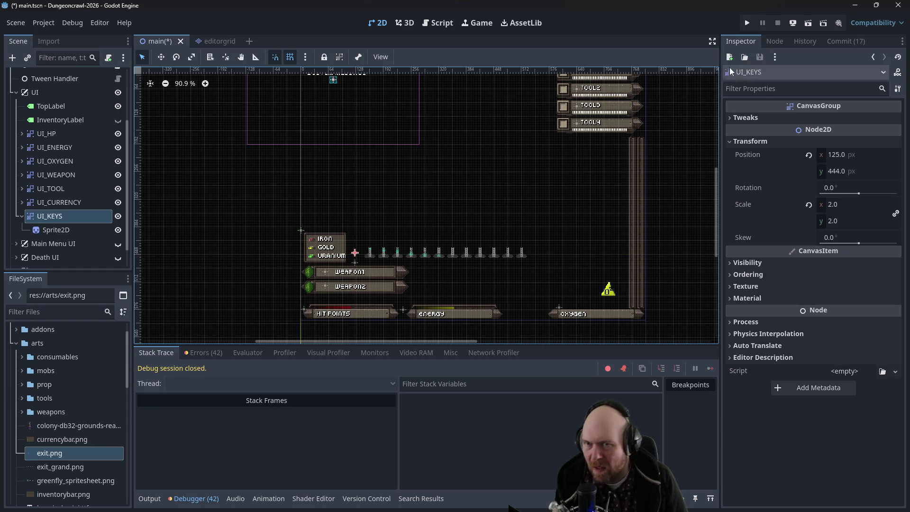
pyautogui.click(436, 219)
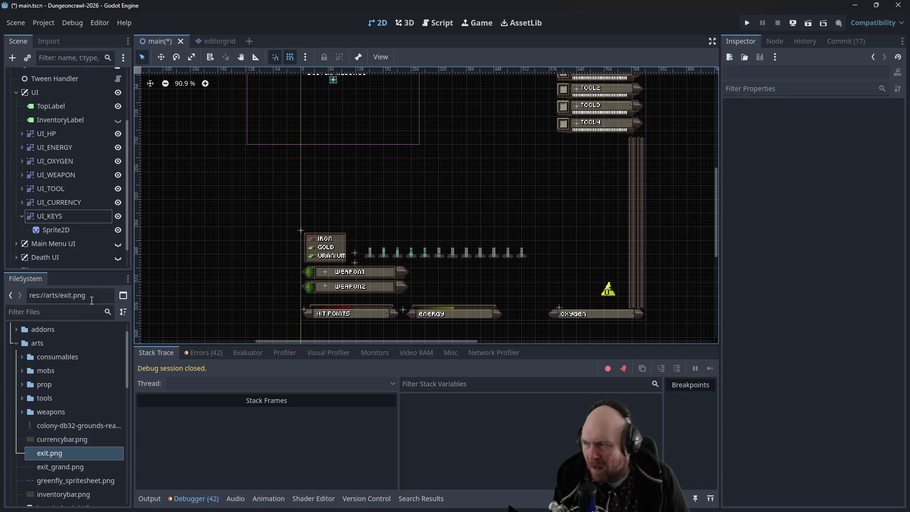
pyautogui.click(118, 244)
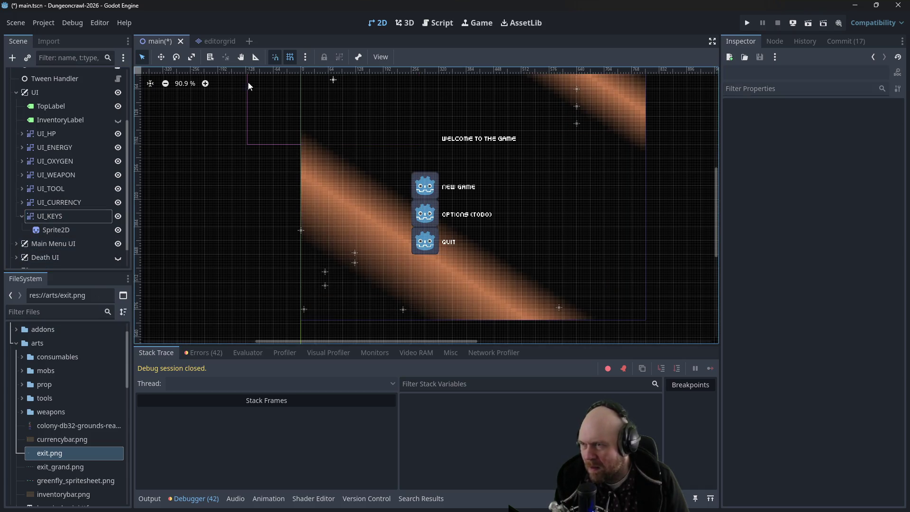
# Add print(key.visible) after line 106 in add_key, save, and relaunch the game
pyautogui.click(437, 22)
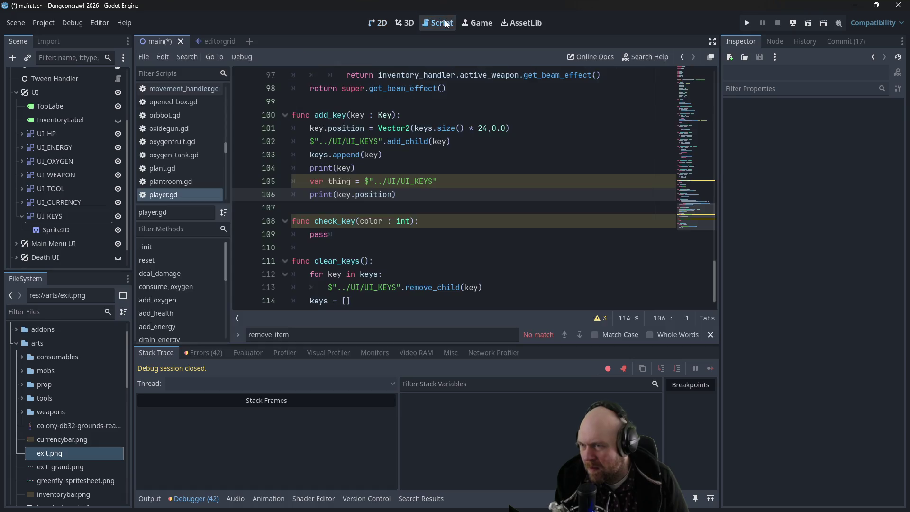
pyautogui.click(415, 176)
pyautogui.click(415, 168)
pyautogui.click(422, 193)
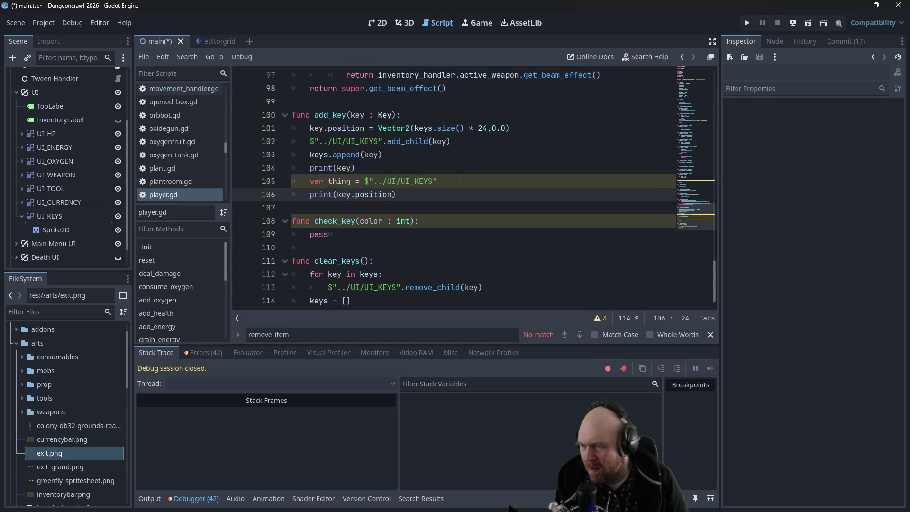
pyautogui.press('Return')
pyautogui.write('print')
pyautogui.write('(key.')
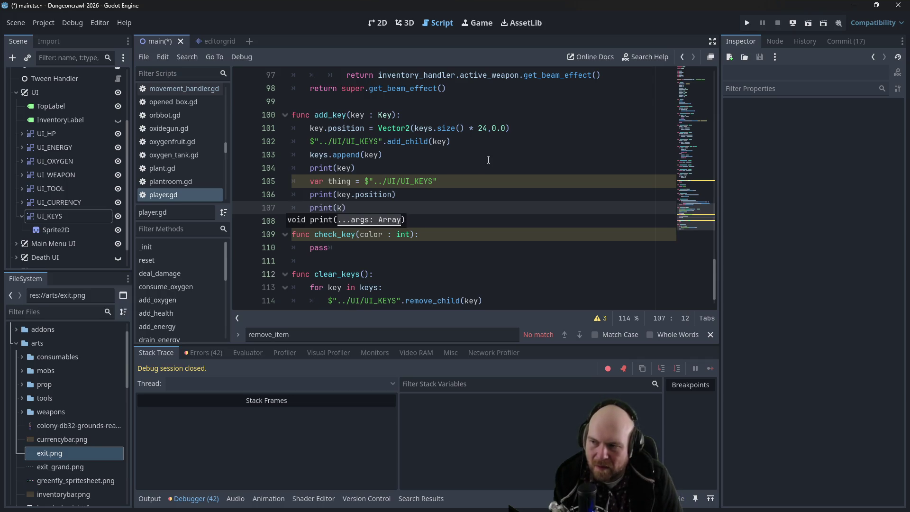
pyautogui.write('visible')
pyautogui.hotkey('ctrl', 's')
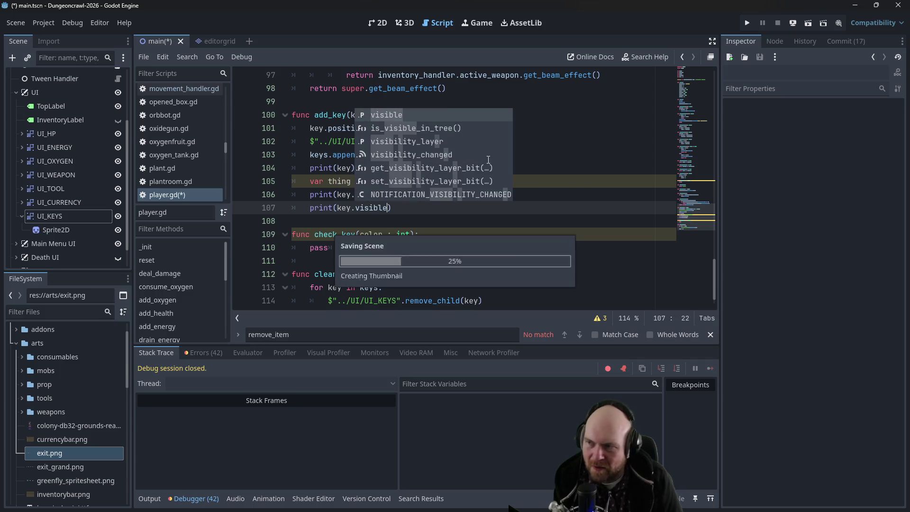
pyautogui.click(747, 23)
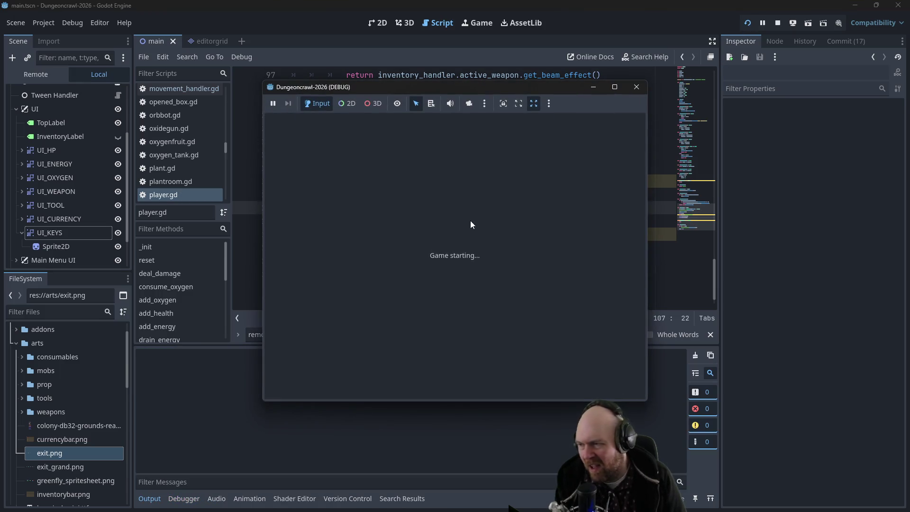
# Start a new game, walk down and right to pick up items, then stop
pyautogui.click(401, 250)
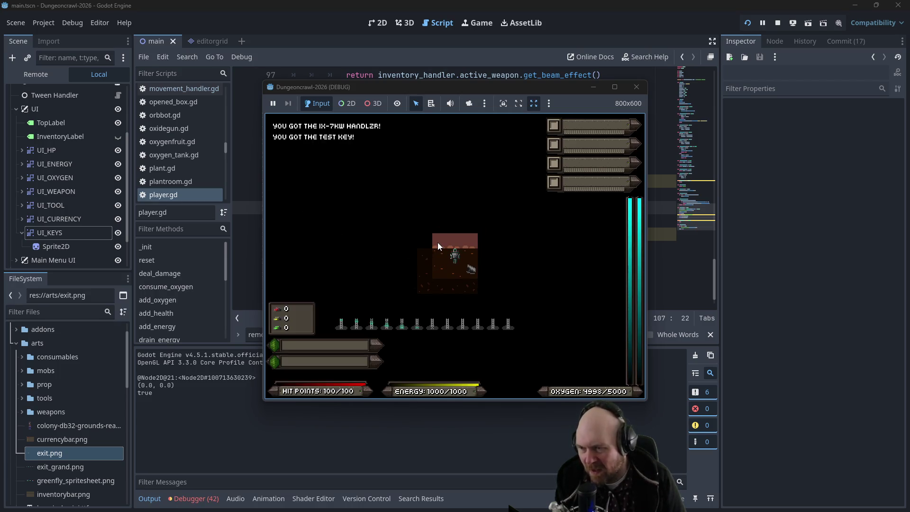
pyautogui.press('Down')
pyautogui.press('Down')
pyautogui.press('Right')
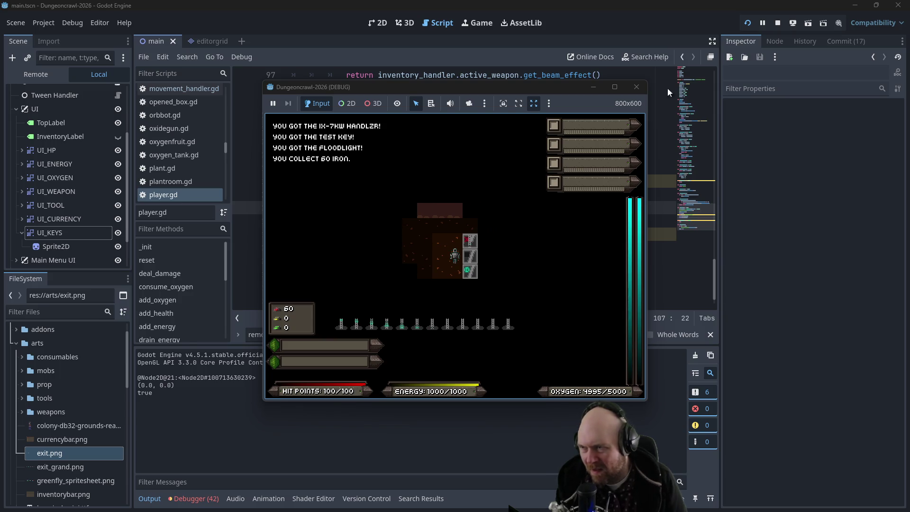
pyautogui.click(637, 86)
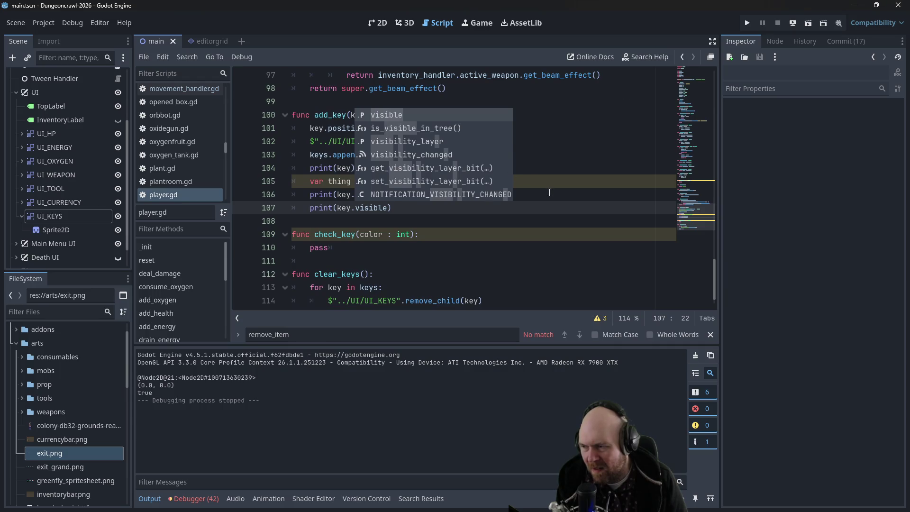
pyautogui.click(549, 192)
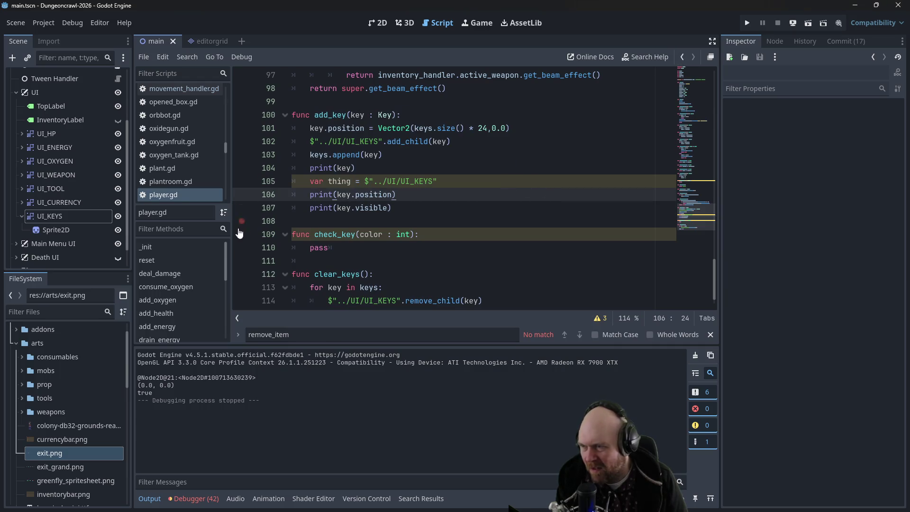
# Delete the placeholder Sprite2D node under UI_KEYS
pyautogui.click(63, 229)
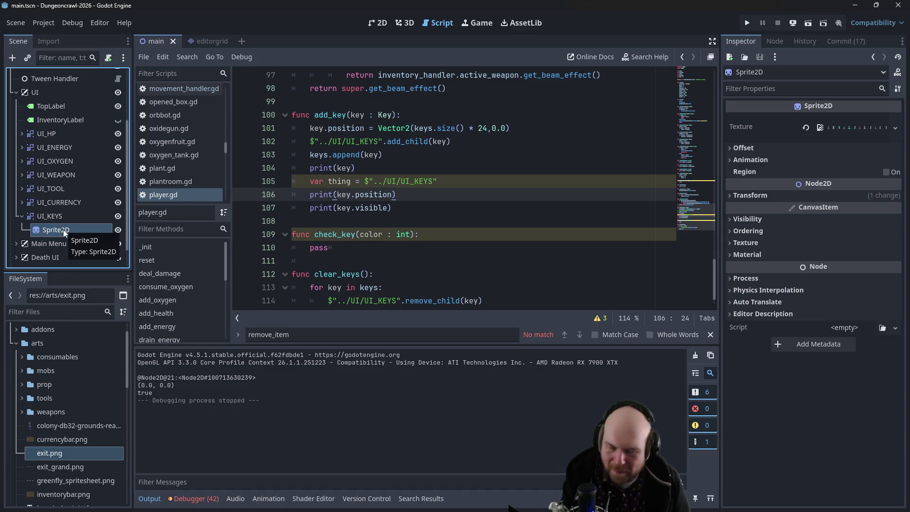
pyautogui.click(20, 188)
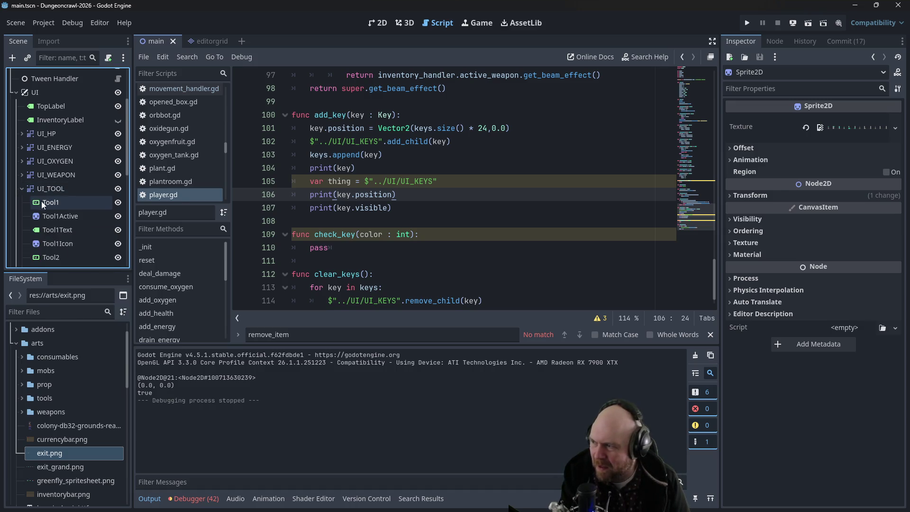
pyautogui.click(22, 188)
pyautogui.click(60, 231)
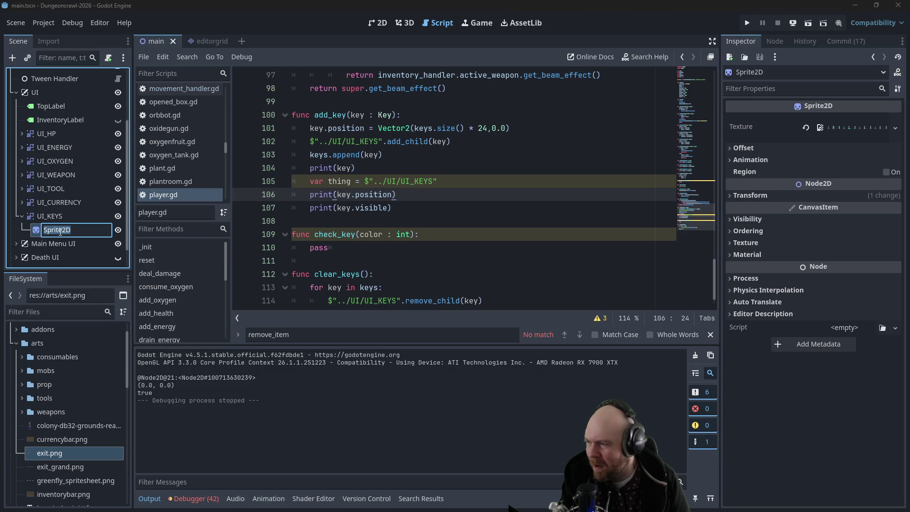
pyautogui.press('Escape')
pyautogui.press('Delete')
pyautogui.click(411, 268)
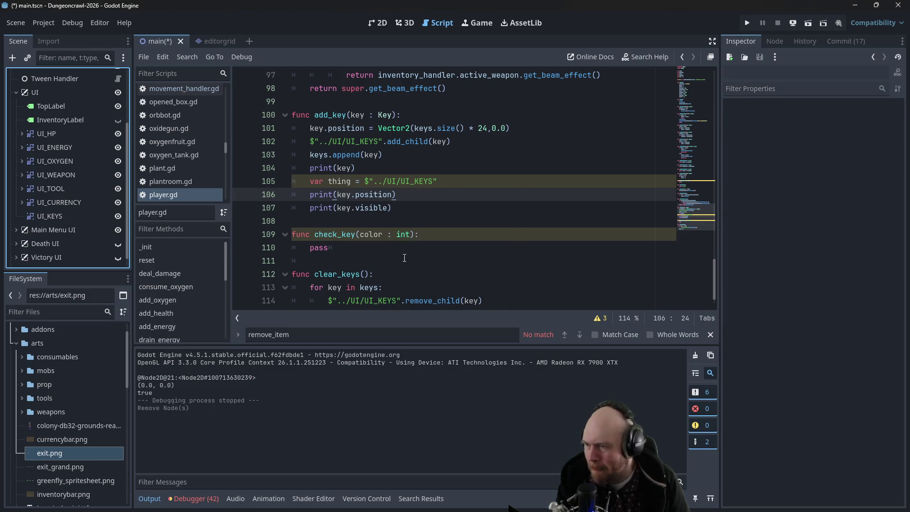
pyautogui.press('Down')
pyautogui.scroll(3, 68, 183)
# Open label_handler.gd and scroll through the update_weapon_box code
pyautogui.scroll(2, 69, 182)
pyautogui.click(118, 131)
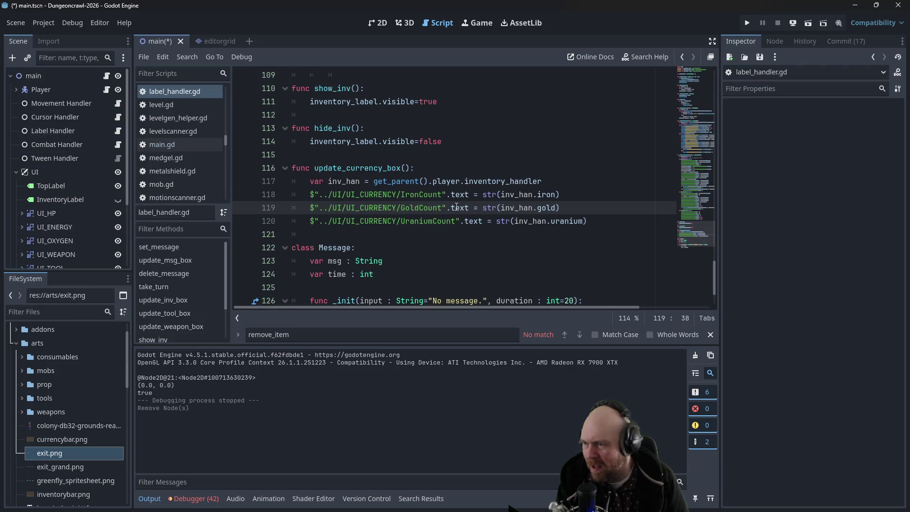
pyautogui.scroll(3, 451, 204)
pyautogui.scroll(5, 492, 221)
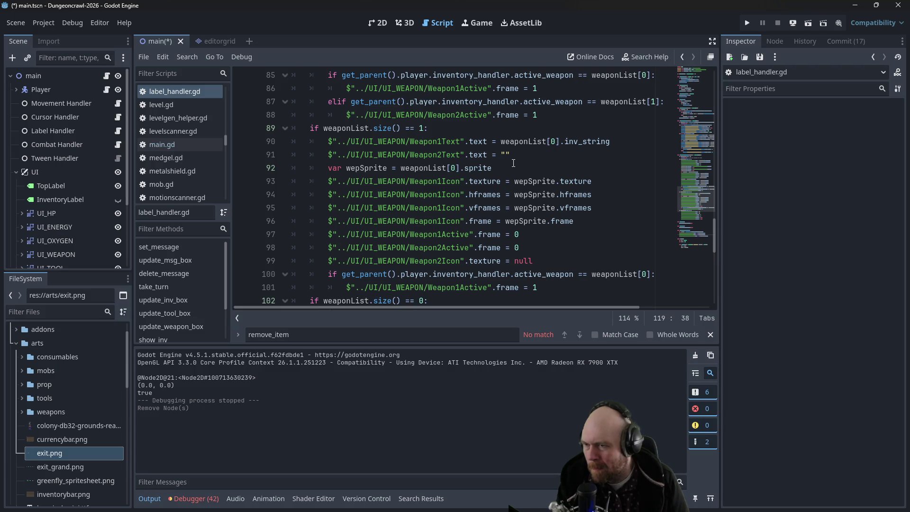
pyautogui.scroll(3, 513, 164)
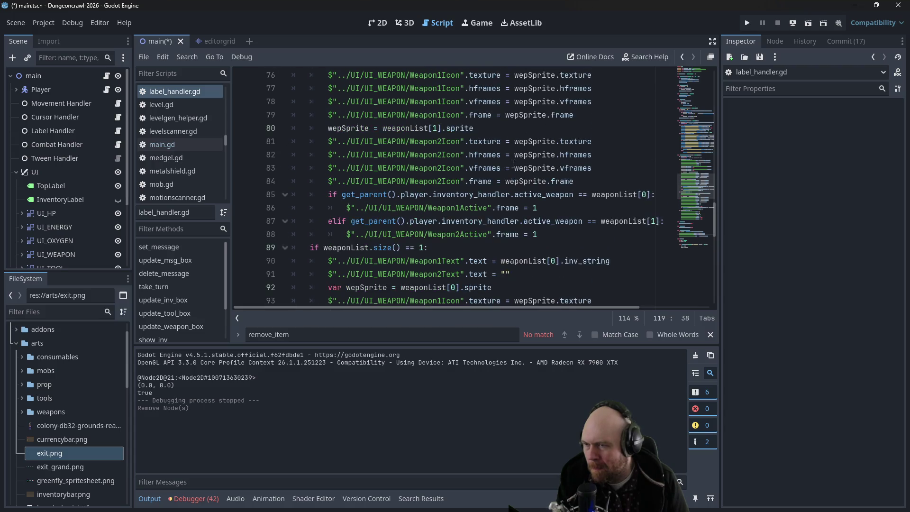
pyautogui.scroll(3, 530, 179)
pyautogui.scroll(2, 601, 247)
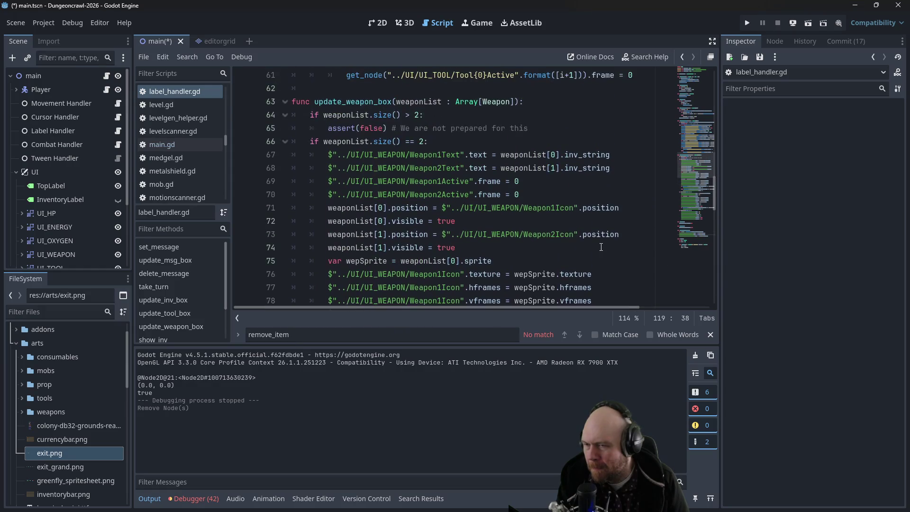
pyautogui.scroll(1, 601, 247)
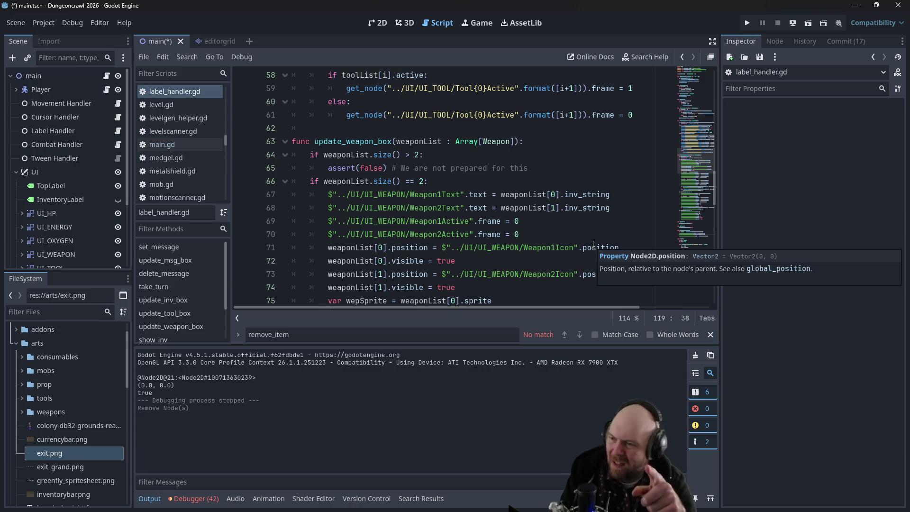
# Switch to main.gd, then open player.gd at add_key's print(key) line
pyautogui.click(189, 147)
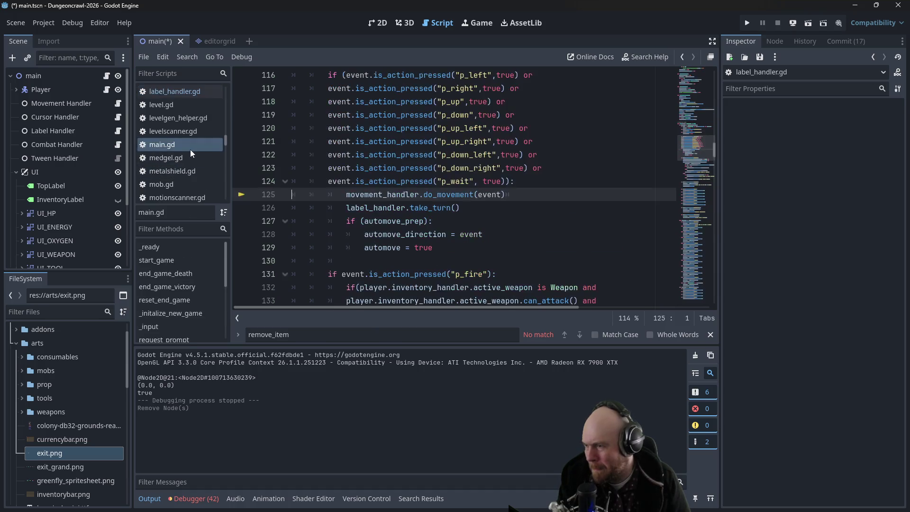
pyautogui.scroll(-2, 420, 196)
pyautogui.scroll(-3, 159, 167)
pyautogui.scroll(-3, 166, 168)
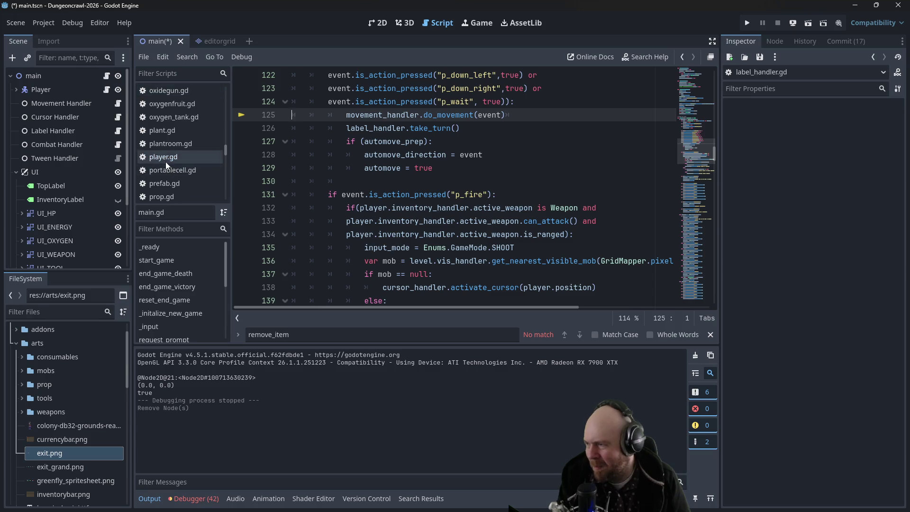
pyautogui.click(166, 159)
pyautogui.click(419, 174)
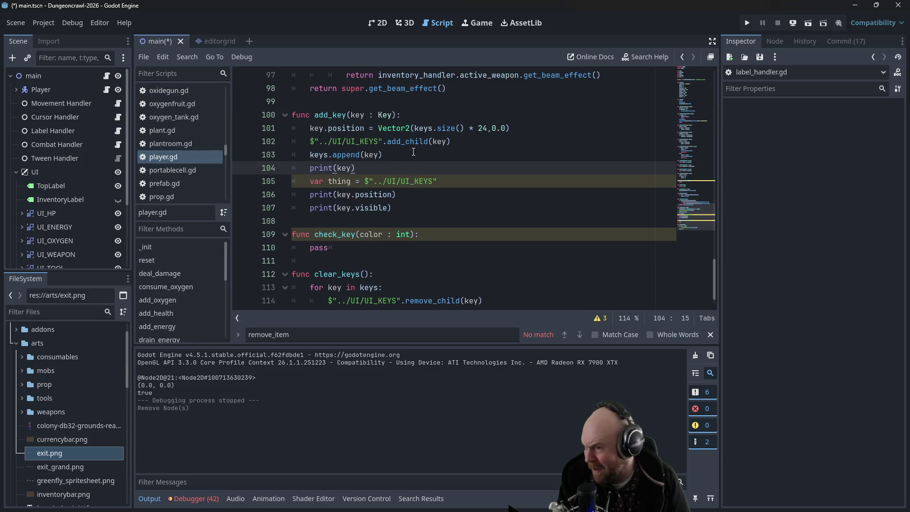
# Change lines 101–102 to key.sprite.position and add_child(key.sprite), then save
pyautogui.click(445, 142)
pyautogui.write('.')
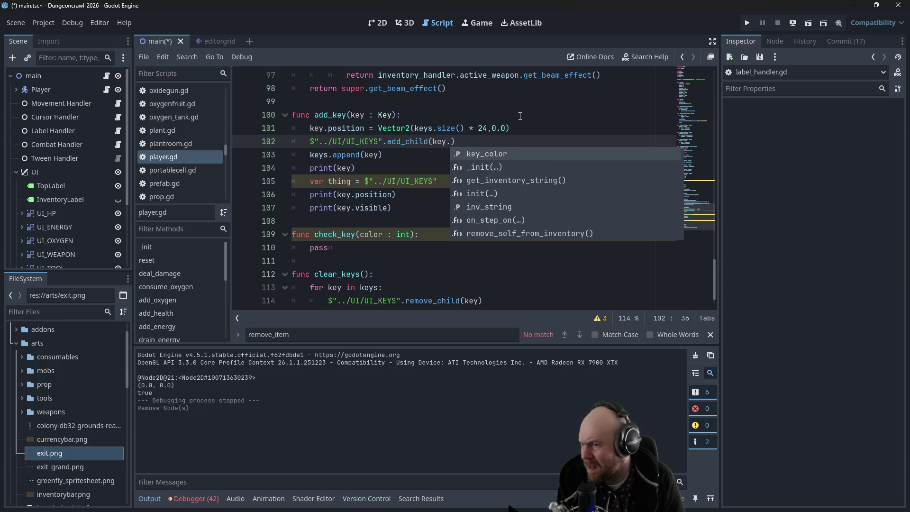
pyautogui.write('sprite')
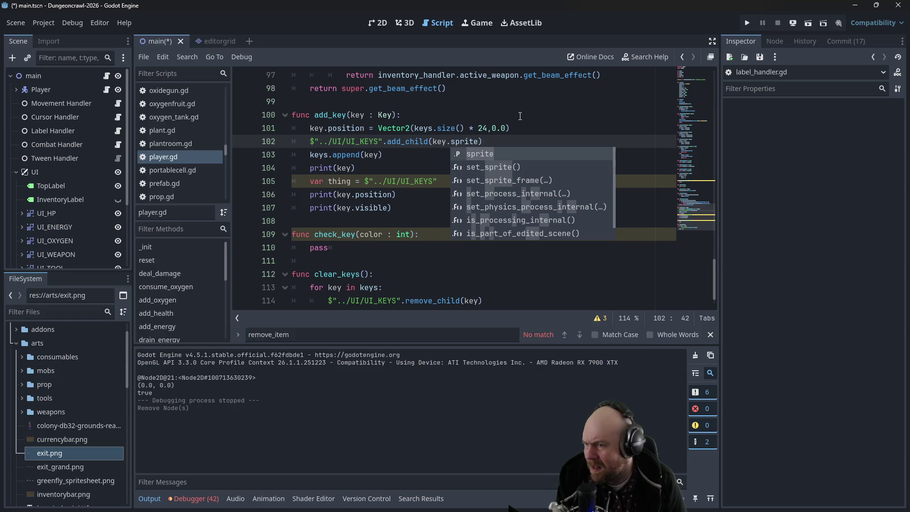
pyautogui.press('Escape')
pyautogui.press('Up')
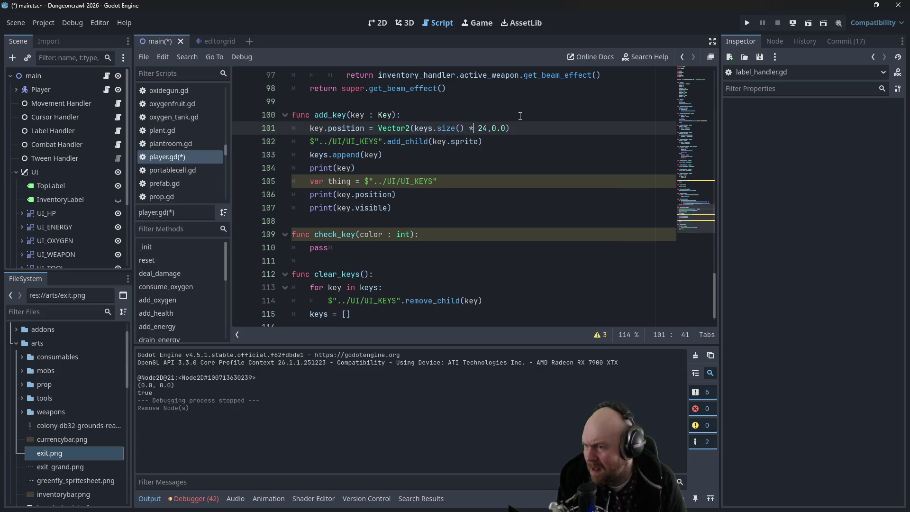
pyautogui.write('.sprite')
pyautogui.click(516, 117)
pyautogui.hotkey('ctrl', 's')
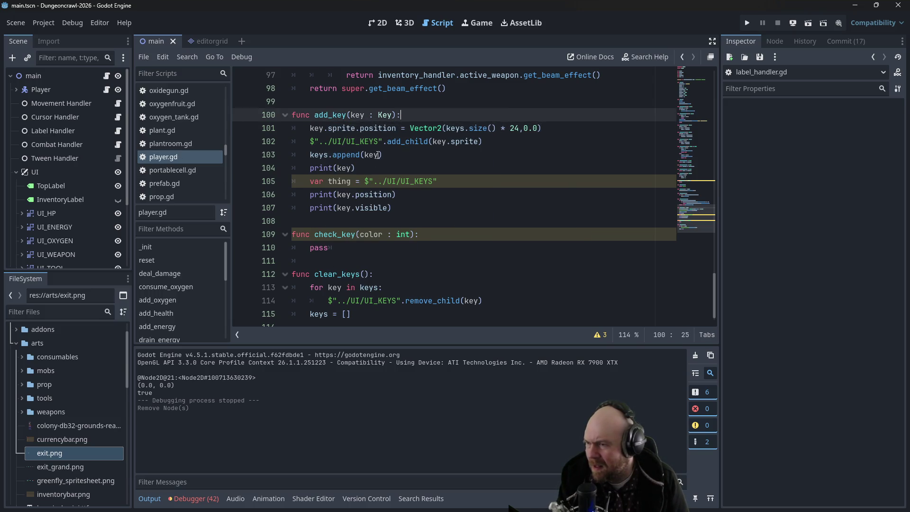
# Run the game, start a new game, pick up the test key, and stop
pyautogui.click(747, 22)
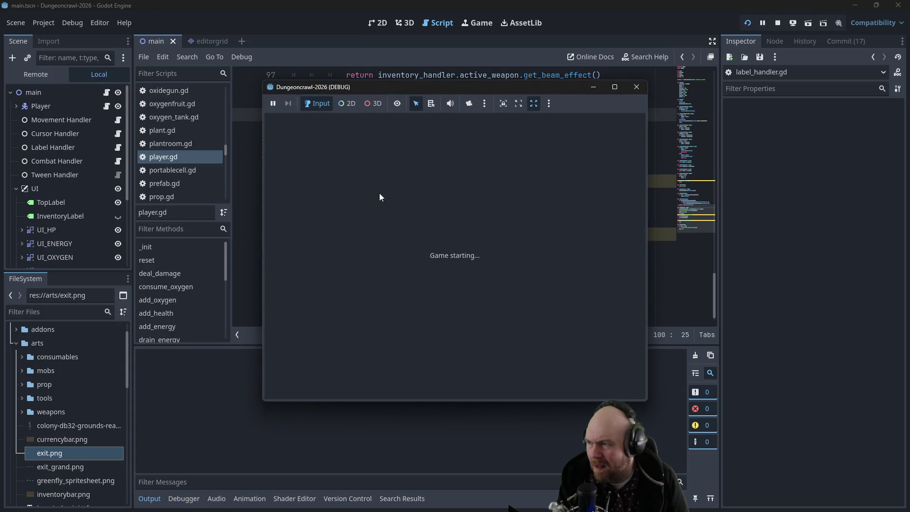
pyautogui.click(405, 244)
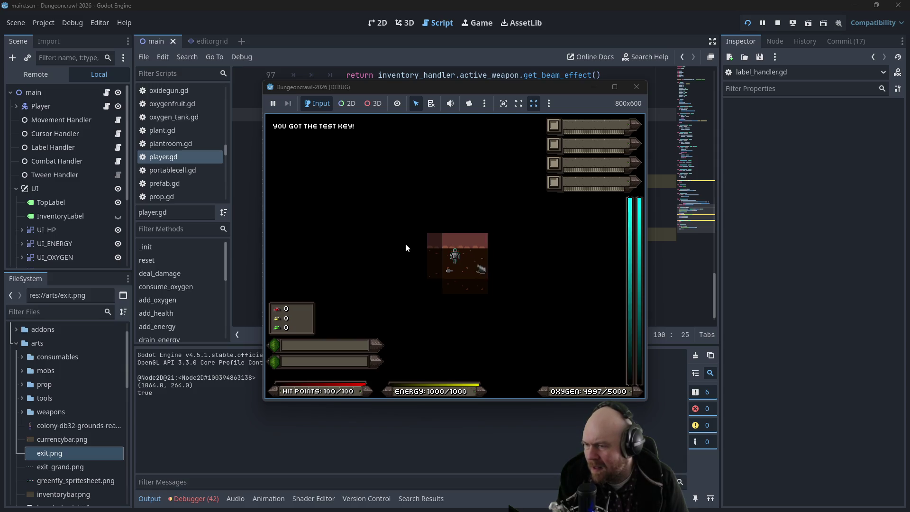
pyautogui.click(320, 289)
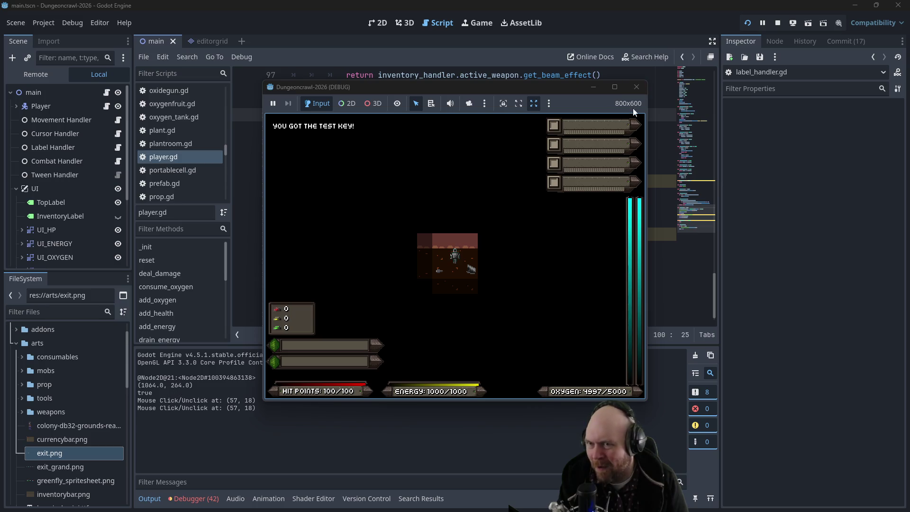
pyautogui.click(637, 87)
pyautogui.click(351, 141)
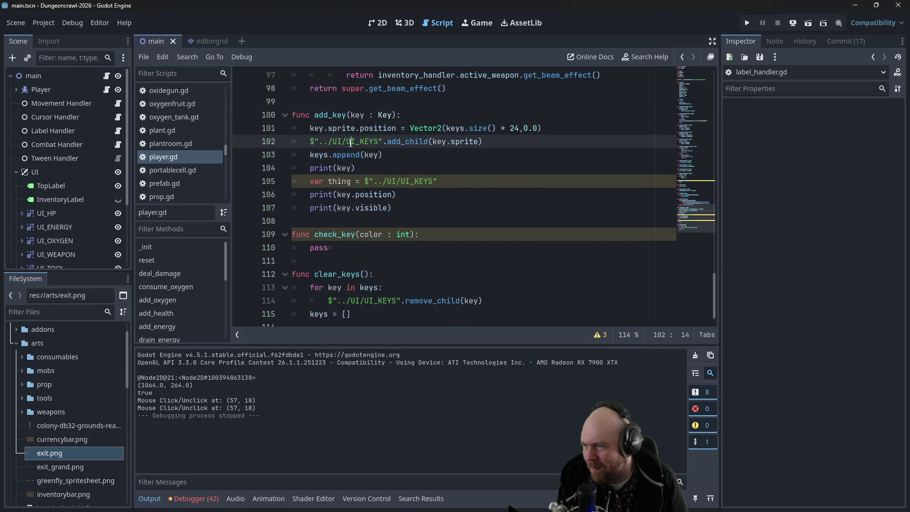
# Remove the .sprite additions from lines 101 and 102 of add_key
pyautogui.click(360, 128)
pyautogui.press('BackSpace')
pyautogui.press('BackSpace')
pyautogui.press('BackSpace')
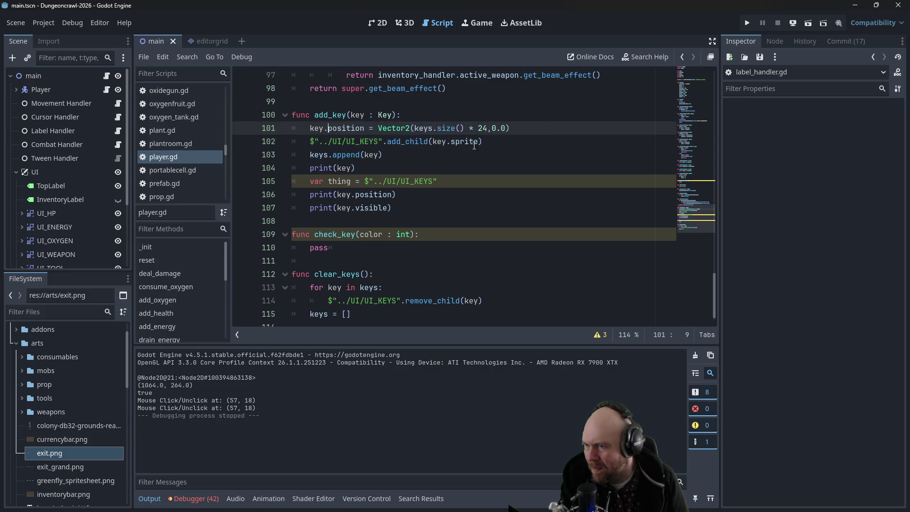
pyautogui.moveTo(478, 141); pyautogui.dragTo(447, 141)
pyautogui.press('BackSpace')
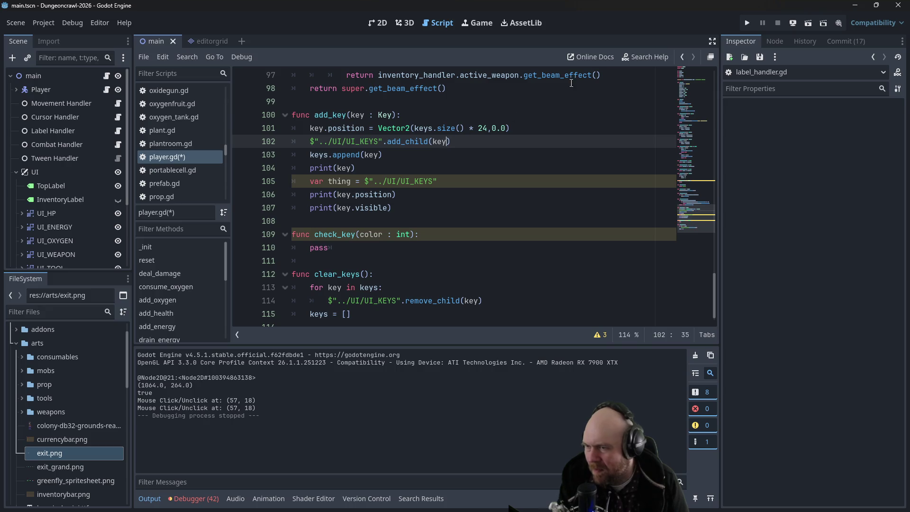
# Save and run the game, pick up the test key, descend, then stop
pyautogui.click(747, 23)
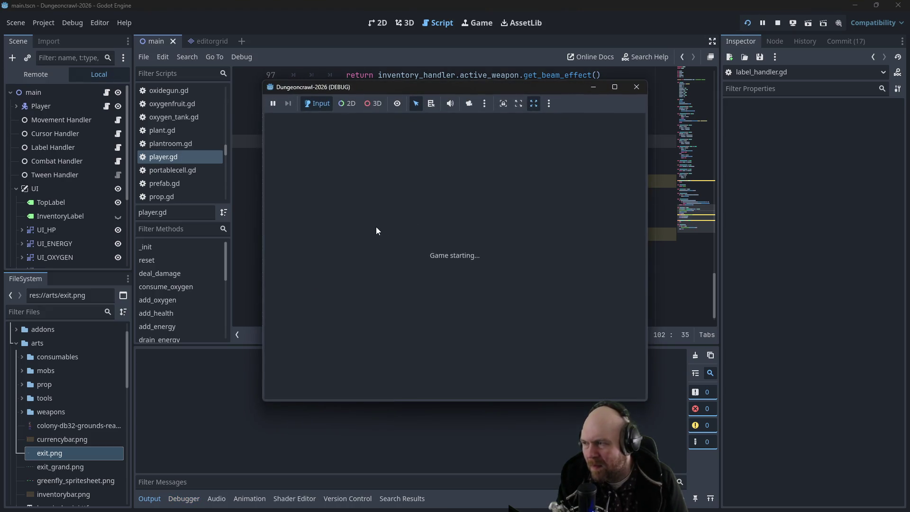
pyautogui.click(414, 240)
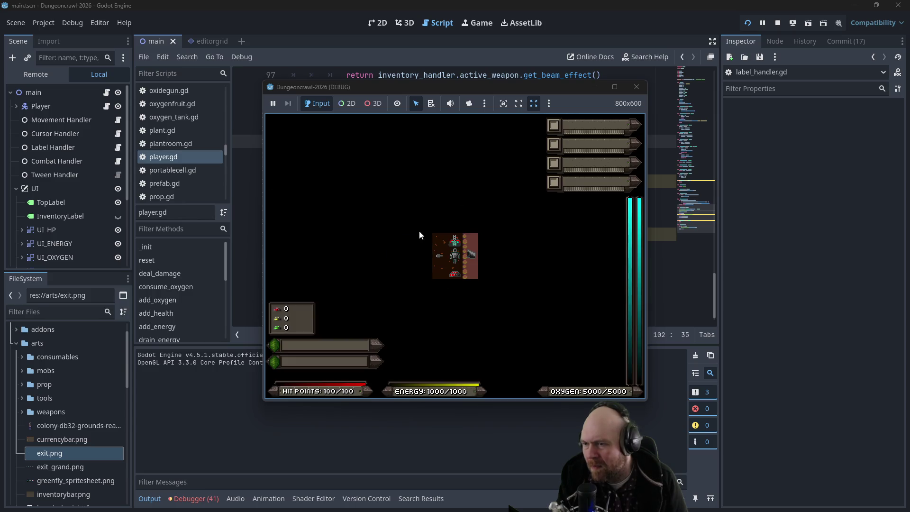
pyautogui.press('Up')
pyautogui.press('Down')
pyautogui.press('Down')
pyautogui.press('y')
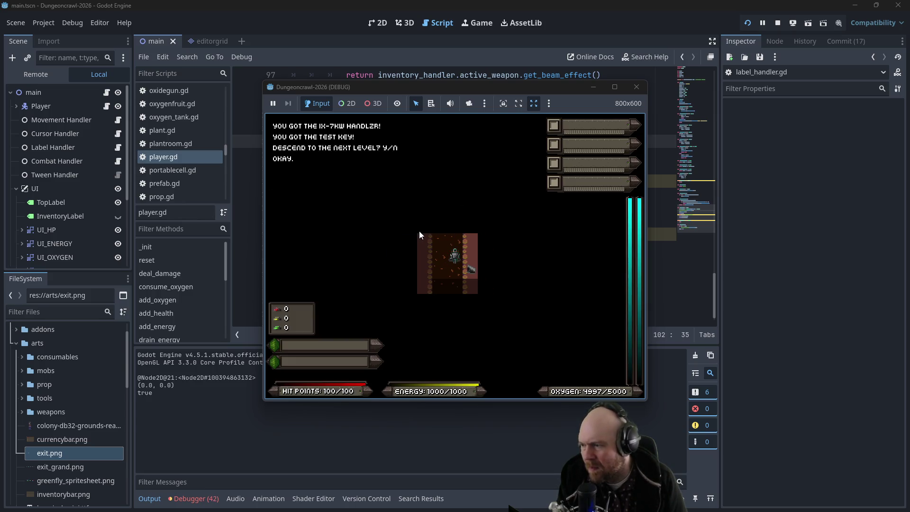
pyautogui.click(637, 87)
# Change line 106 to print(key.sprite.position) and save the script
pyautogui.click(407, 173)
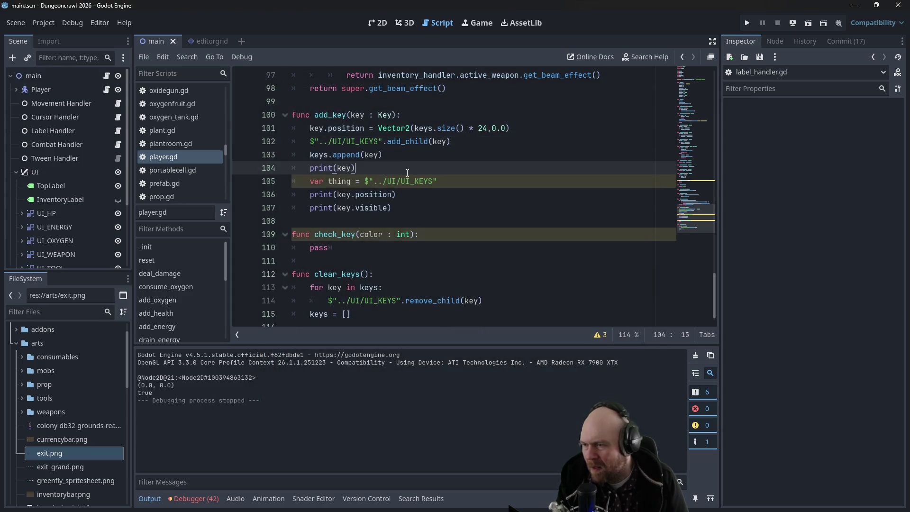
pyautogui.click(411, 209)
pyautogui.press('Up')
pyautogui.press('Left')
pyautogui.press('Left')
pyautogui.press('Down')
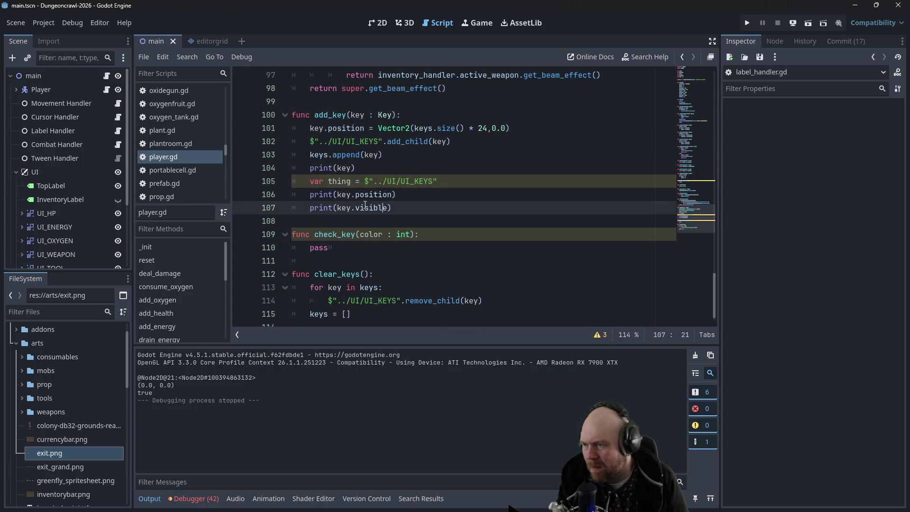
pyautogui.click(357, 194)
pyautogui.write('sprite.')
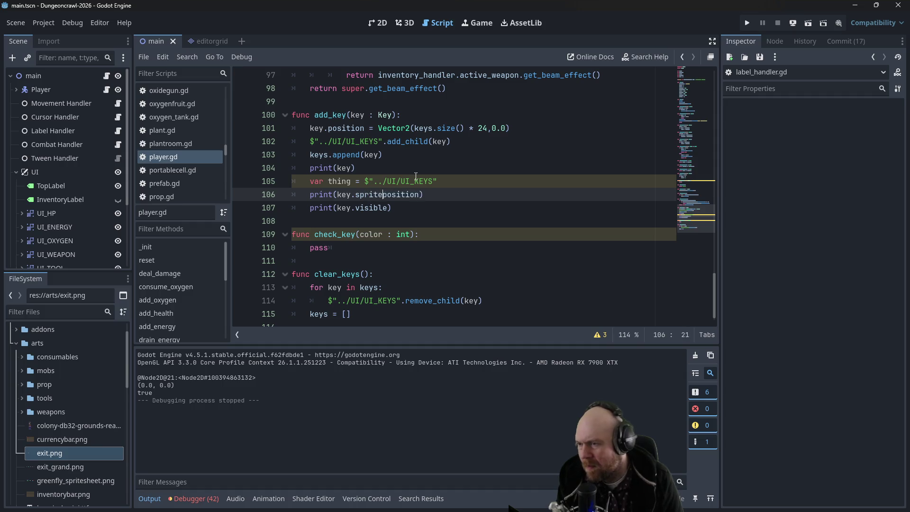
pyautogui.hotkey('ctrl', 's')
# Rerun with a new game, step onto the test key, and stop the run
pyautogui.click(747, 23)
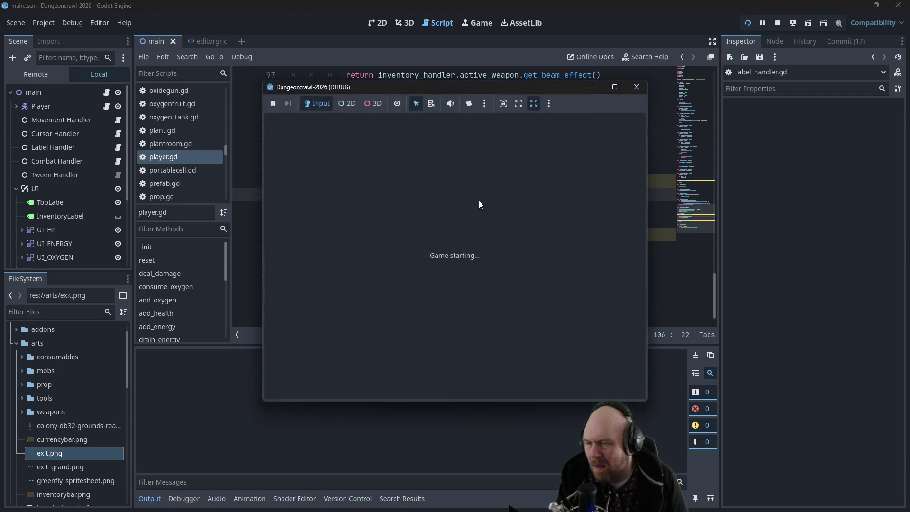
pyautogui.click(402, 242)
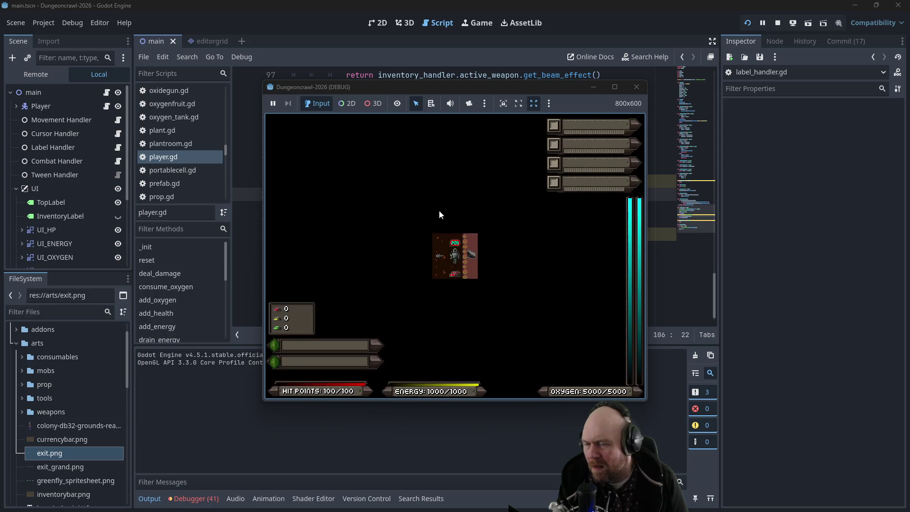
pyautogui.press('Up')
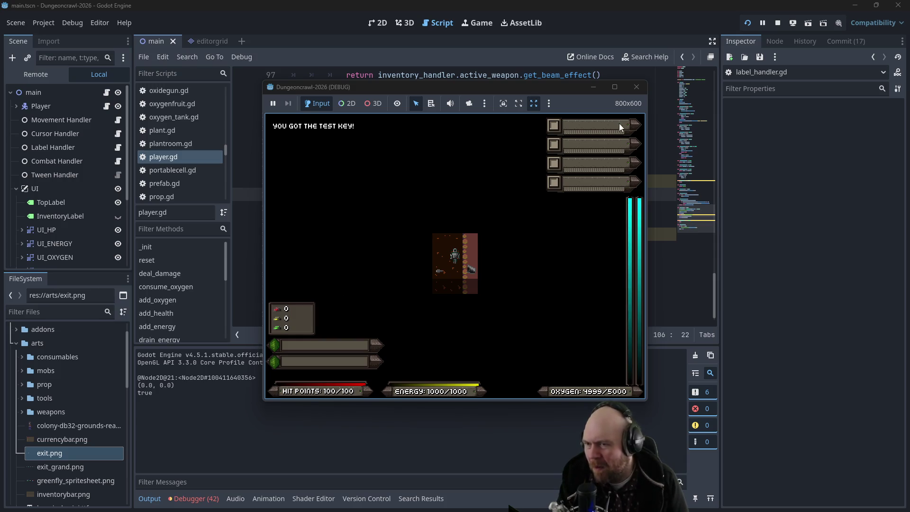
pyautogui.click(638, 91)
# Select UI_KEYS in the 2D view and hide Main Menu UI to expose the HUD panels
pyautogui.click(377, 23)
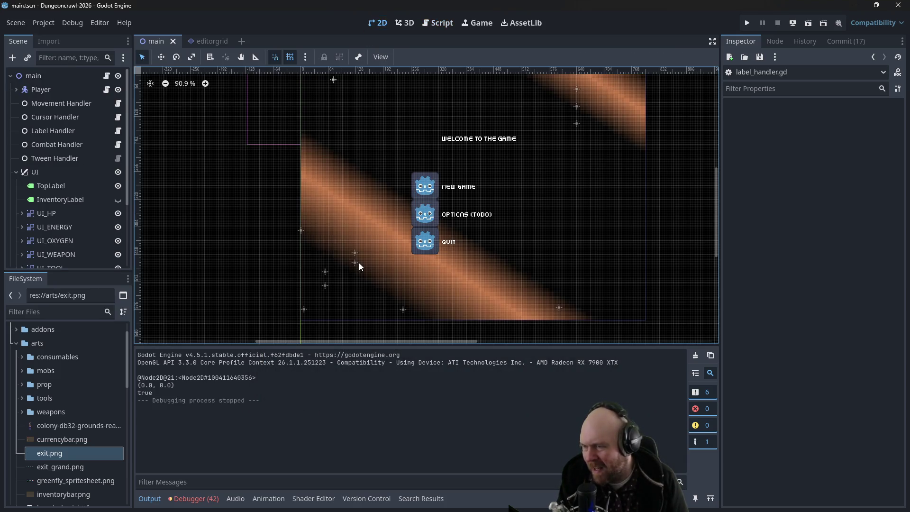
pyautogui.scroll(-3, 48, 243)
pyautogui.click(49, 243)
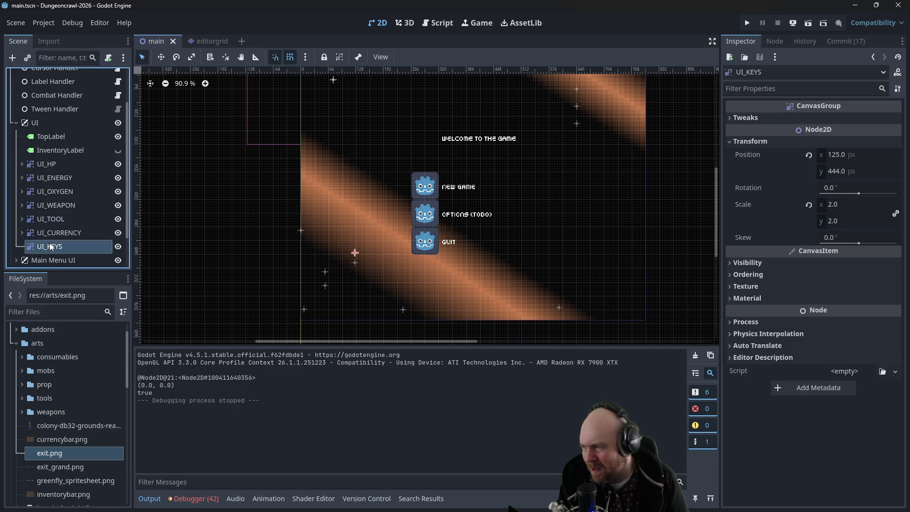
pyautogui.click(118, 260)
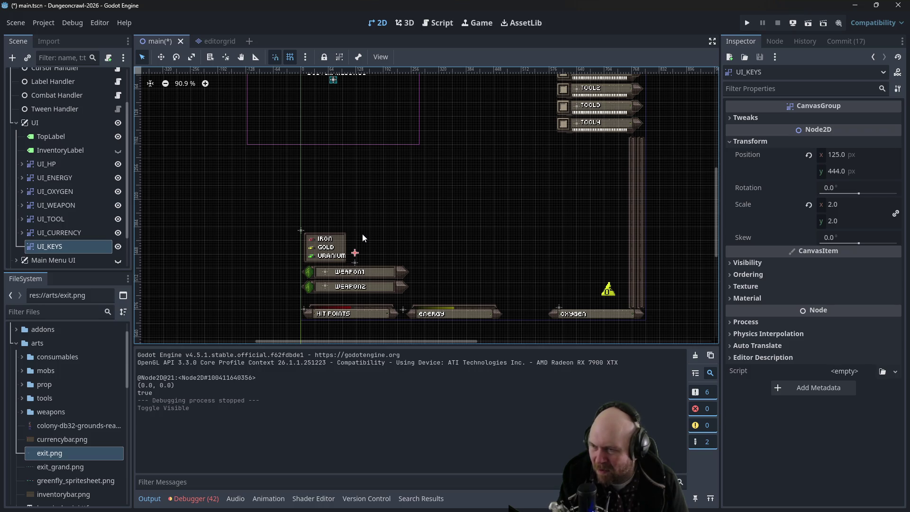
pyautogui.click(437, 23)
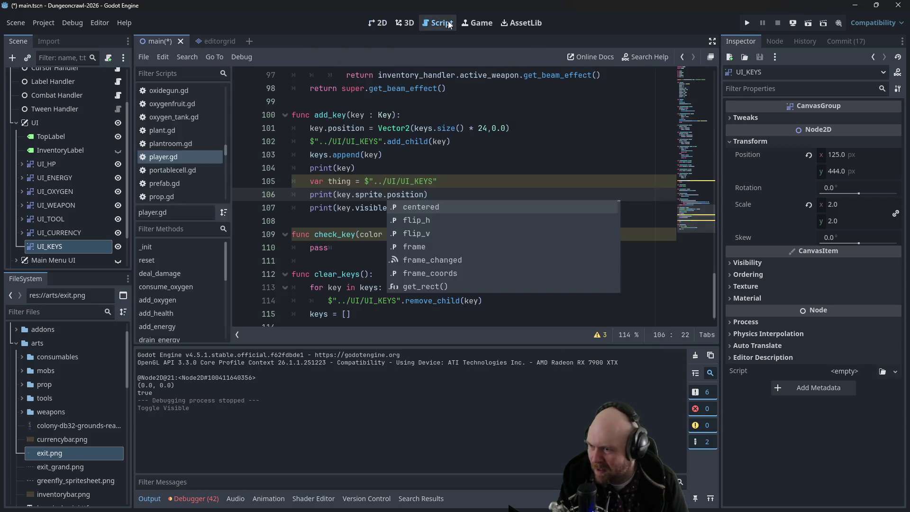
# Add key.sprite.position = Vector2(0.0,0.0) below line 101 in add_key and save player.gd
pyautogui.click(406, 179)
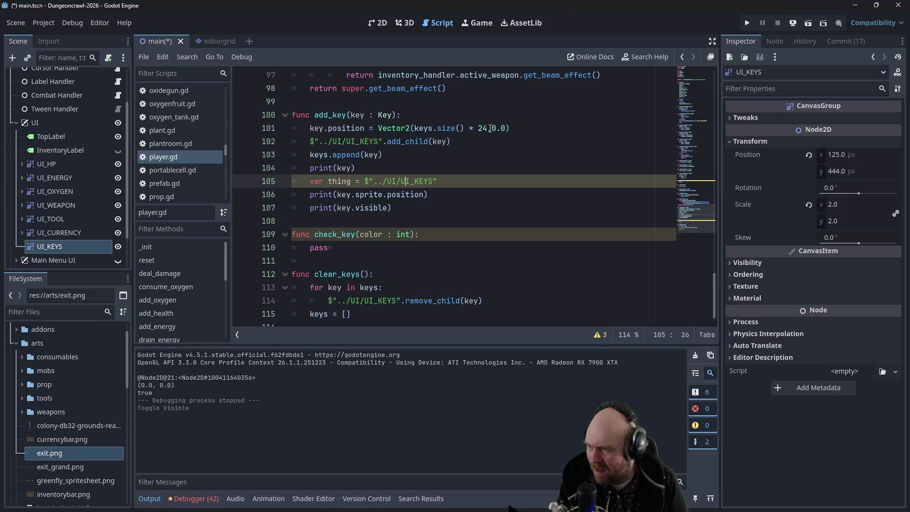
pyautogui.doubleClick(483, 128)
pyautogui.click(463, 129)
pyautogui.click(419, 128)
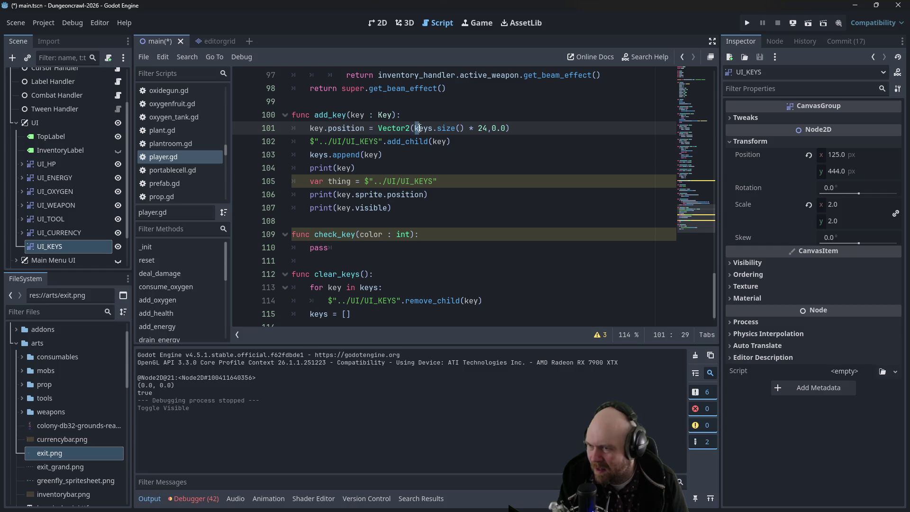
pyautogui.click(466, 128)
pyautogui.click(421, 114)
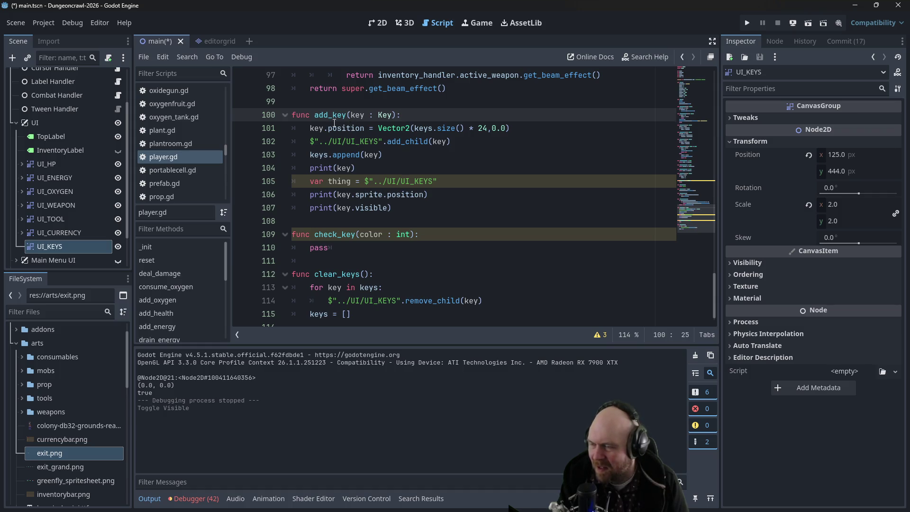
pyautogui.click(511, 128)
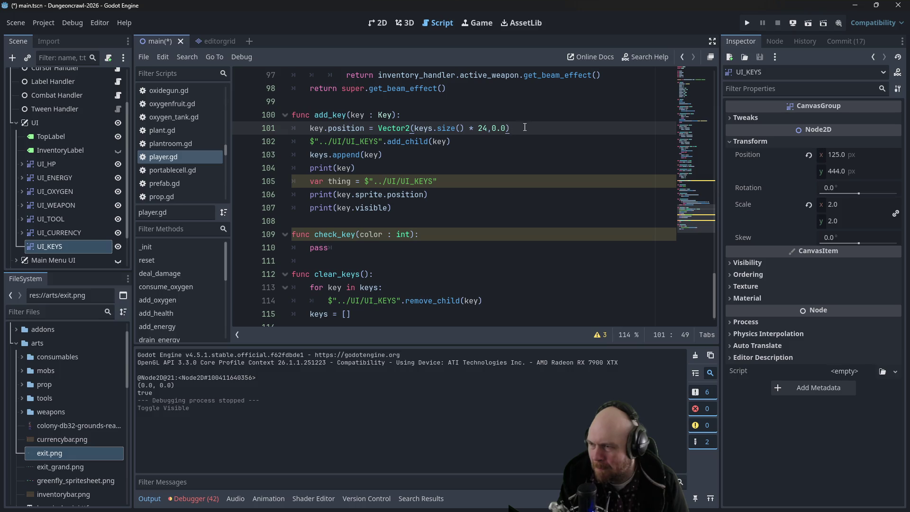
pyautogui.press('Return')
pyautogui.write('key.sprite.position = Vector2(key')
pyautogui.press('BackSpace')
pyautogui.press('BackSpace')
pyautogui.press('BackSpace')
pyautogui.write('0.0,0.0')
pyautogui.hotkey('ctrl', 's')
# Run the game, start a New Game and walk onto the test key, then jump to item.gd
pyautogui.click(552, 115)
pyautogui.click(747, 23)
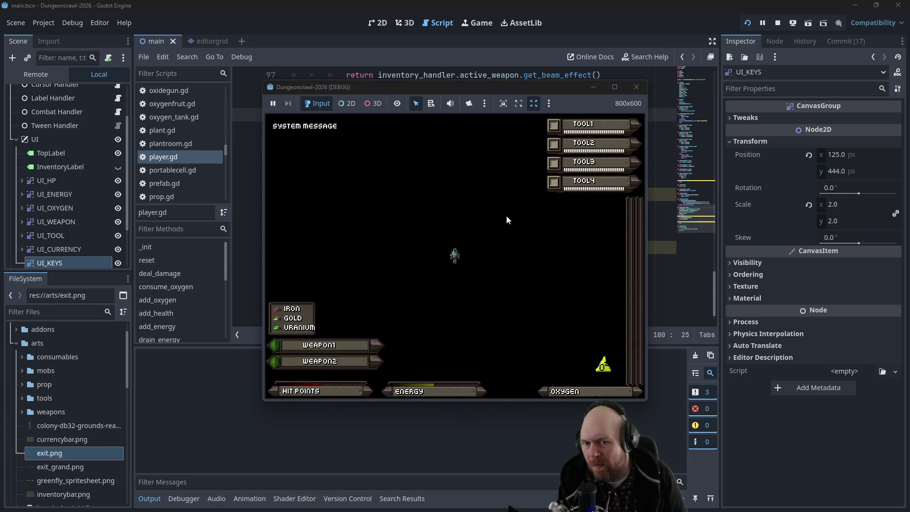
pyautogui.click(637, 87)
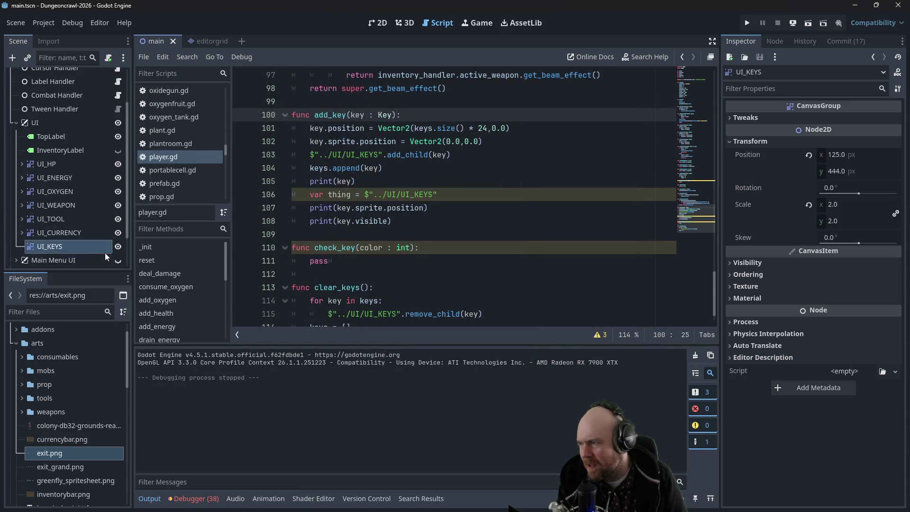
pyautogui.click(754, 23)
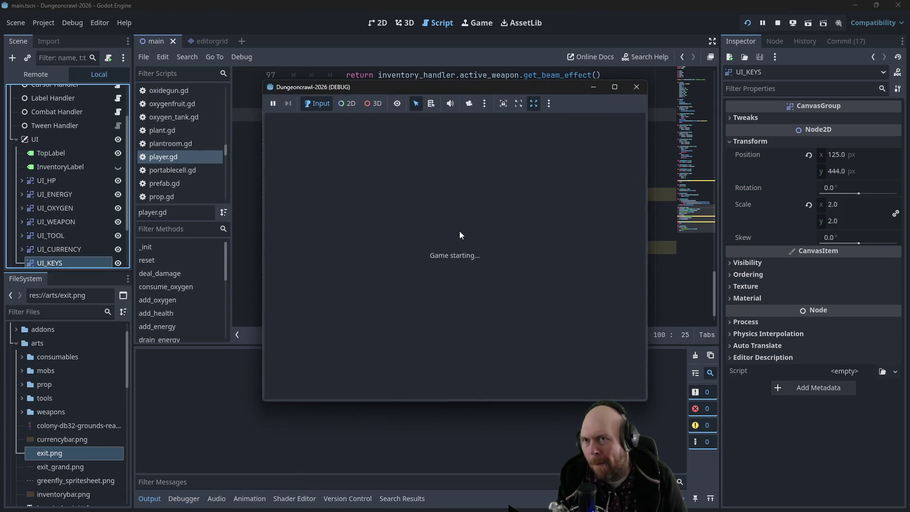
pyautogui.click(433, 238)
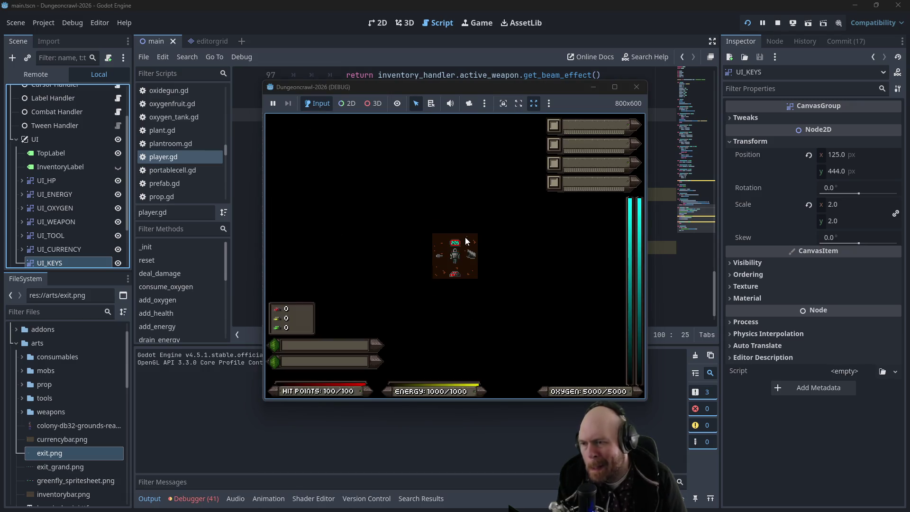
pyautogui.press('Up')
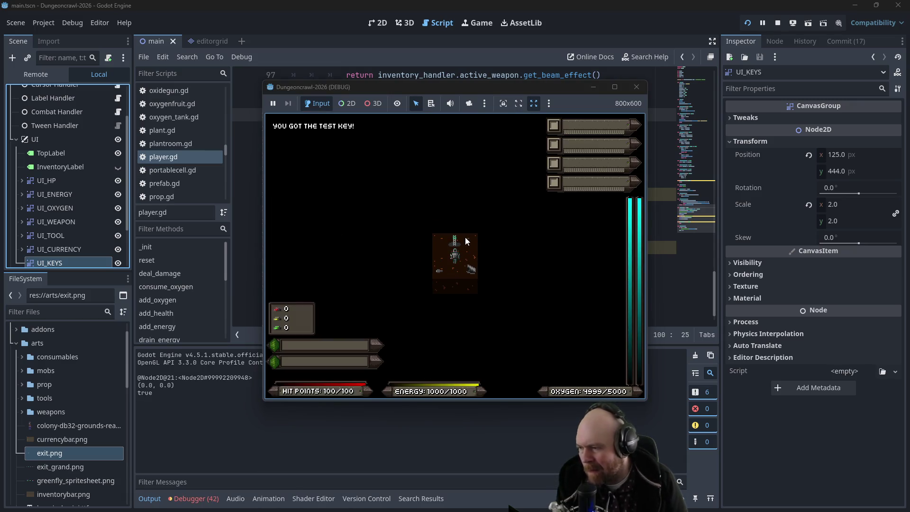
pyautogui.click(629, 88)
pyautogui.click(417, 168)
pyautogui.keyDown('ctrl'); pyautogui.click(367, 213); pyautogui.keyUp('ctrl')
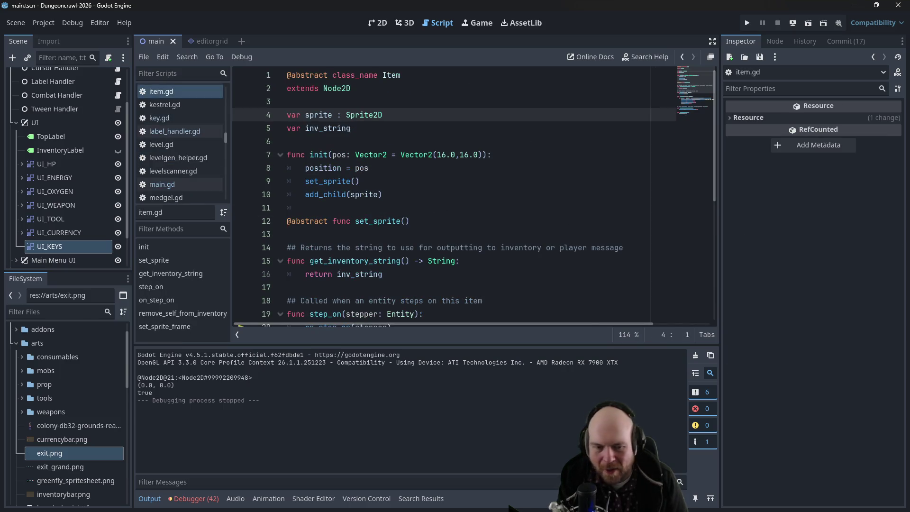
# Search Firefox for 'godot get absolute position', read the results and return to Godot
pyautogui.hotkey('alt', 'Tab')
pyautogui.hotkey('ctrl', 't')
pyautogui.write('godot get absolute')
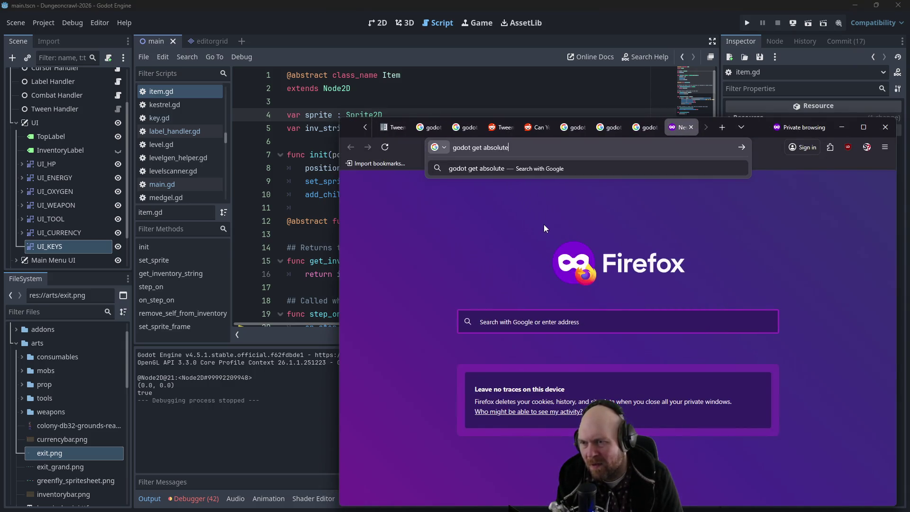
pyautogui.write(' position')
pyautogui.press('Return')
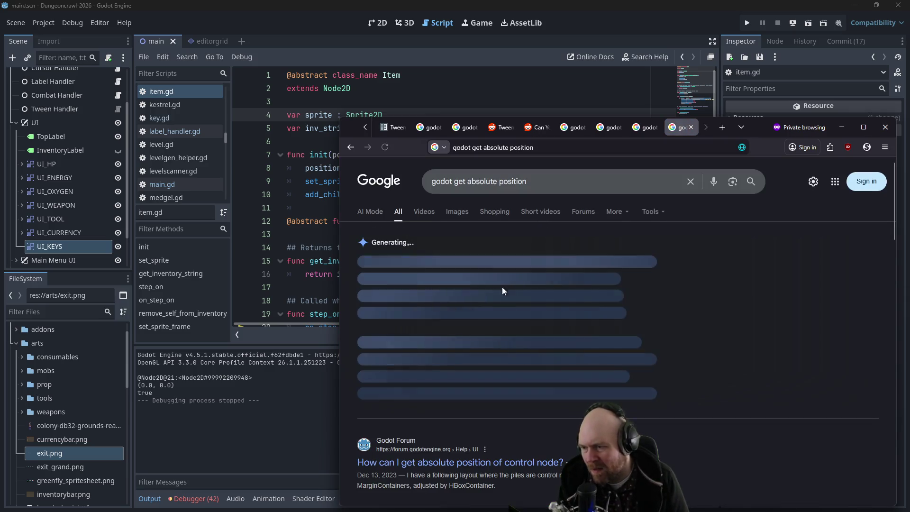
pyautogui.scroll(-2, 504, 362)
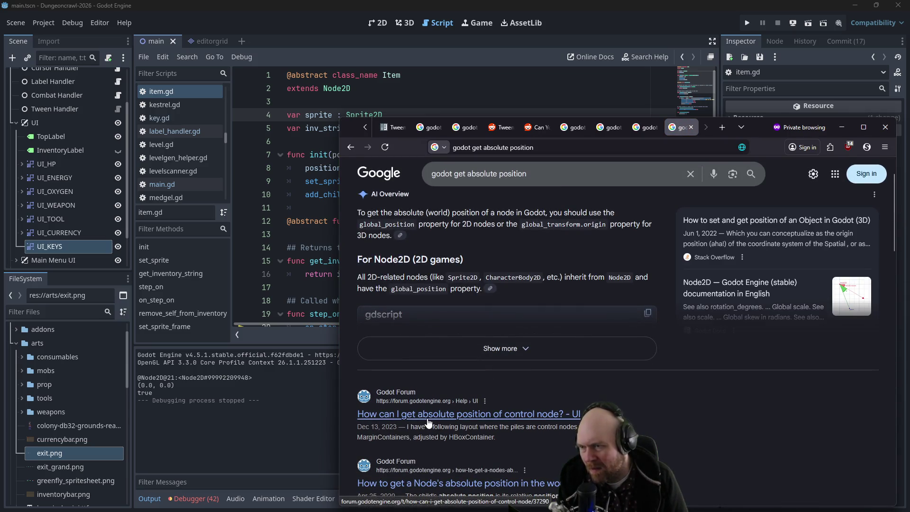
pyautogui.hotkey('alt', 'Tab')
pyautogui.click(361, 204)
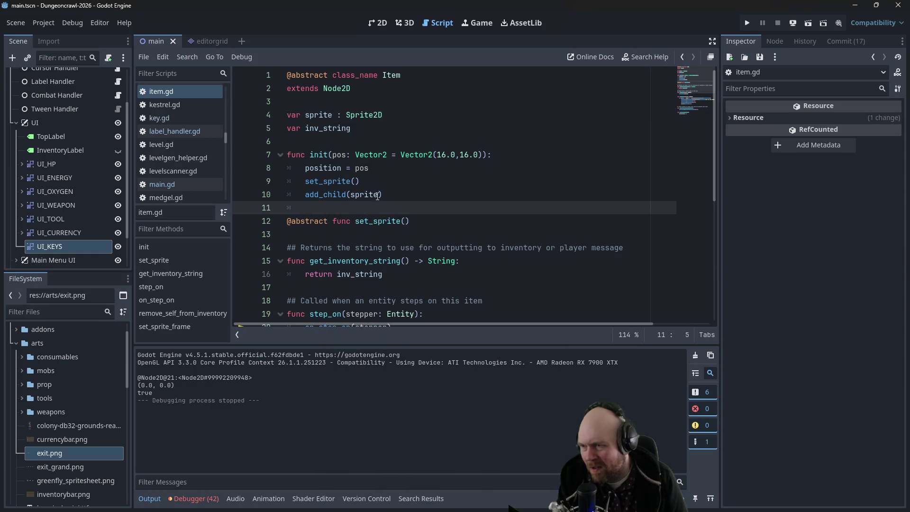
# In player.gd, change line 107 to print key.sprite.global_position
pyautogui.scroll(-3, 378, 196)
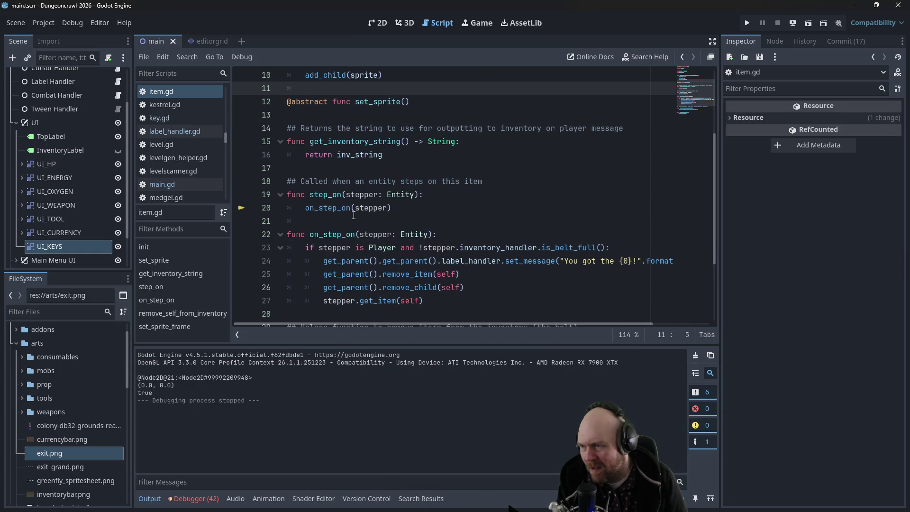
pyautogui.scroll(-1, 179, 185)
pyautogui.scroll(-5, 218, 156)
pyautogui.click(208, 155)
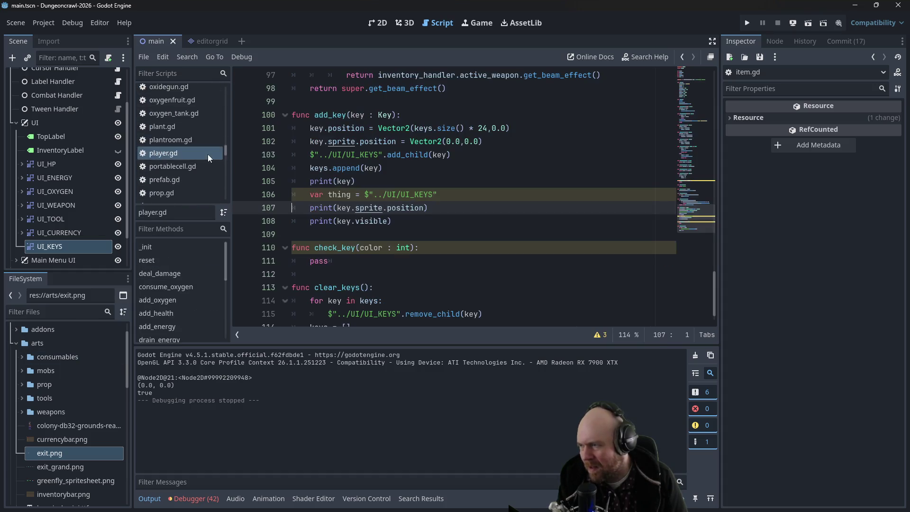
pyautogui.click(355, 221)
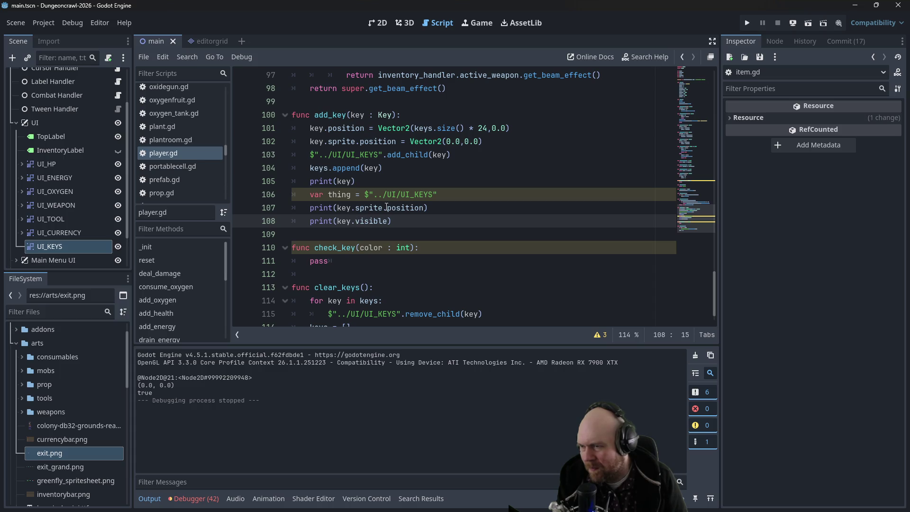
pyautogui.click(387, 208)
pyautogui.write('globa')
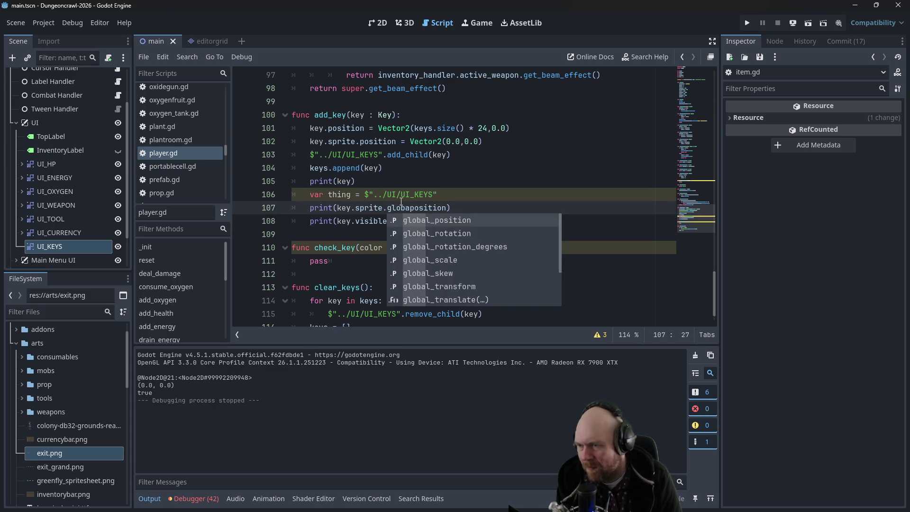
pyautogui.press('BackSpace')
pyautogui.press('BackSpace')
pyautogui.press('BackSpace')
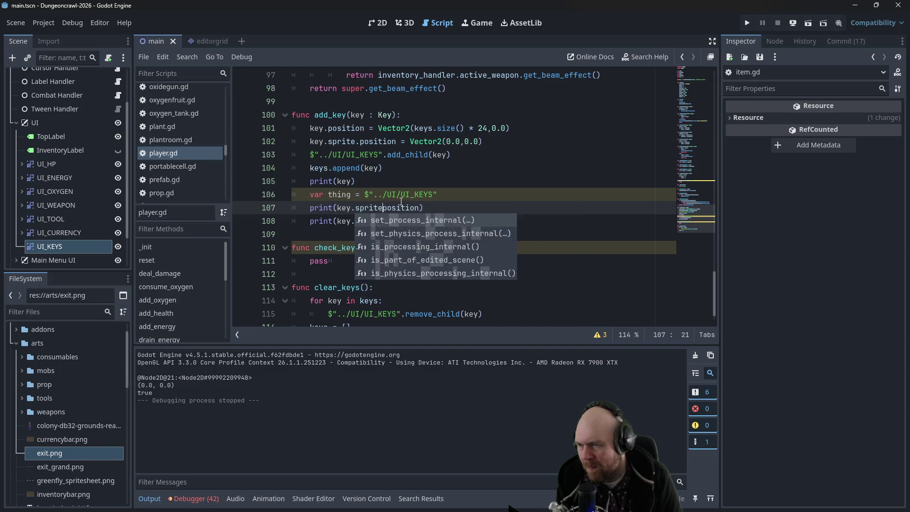
pyautogui.write('.global_')
# Run the game, start a New Game and step onto and off the test key
pyautogui.press('F5')
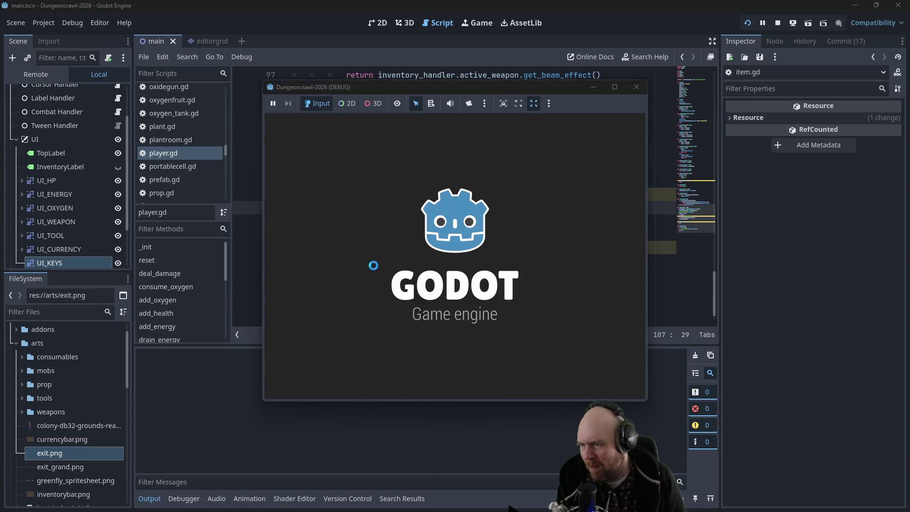
pyautogui.click(407, 249)
pyautogui.press('Up')
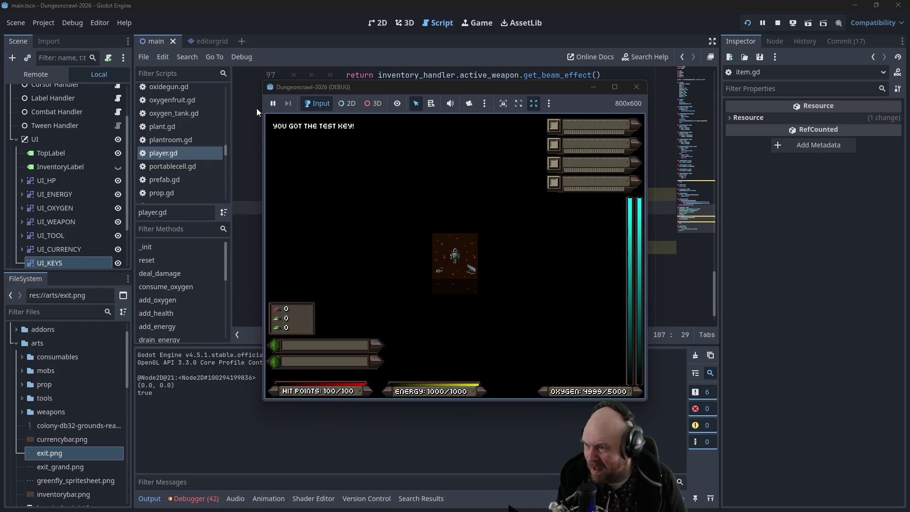
pyautogui.press('Down')
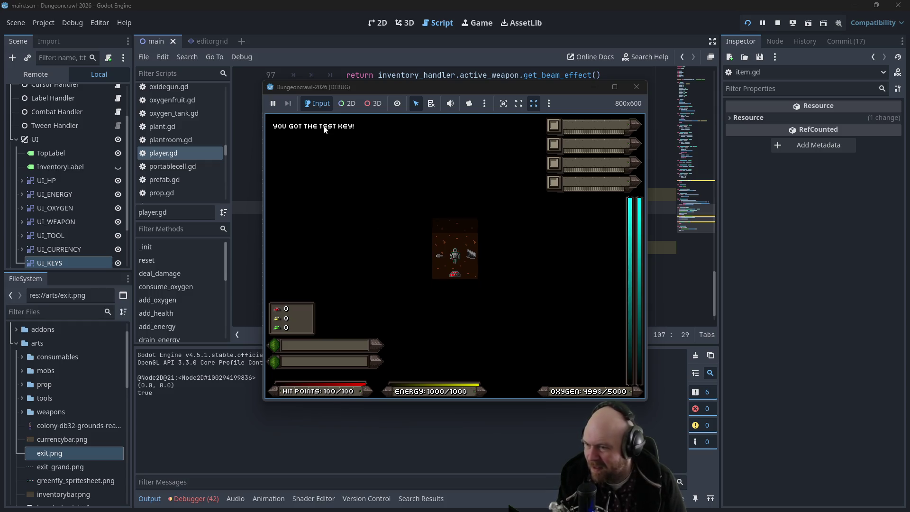
pyautogui.click(642, 88)
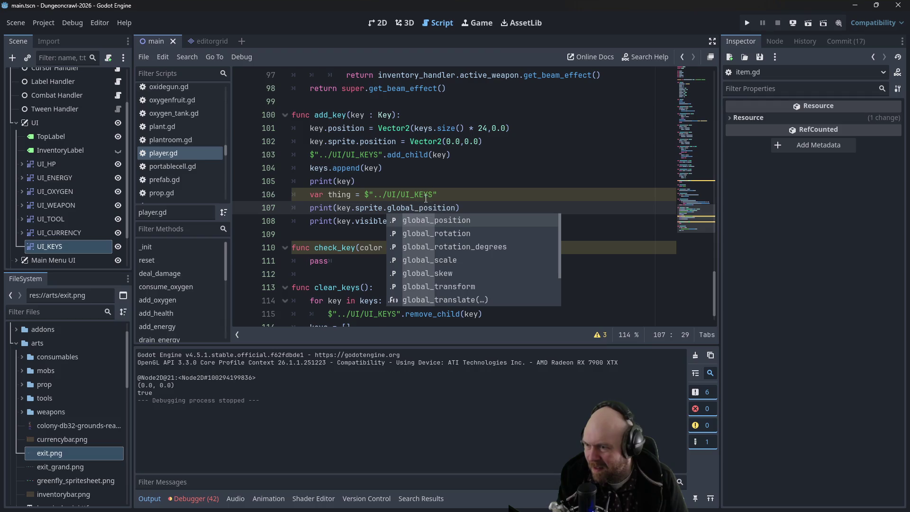
# Add print(thing.global_position) below the thing variable line and save
pyautogui.press('Escape')
pyautogui.click(471, 195)
pyautogui.press('Return')
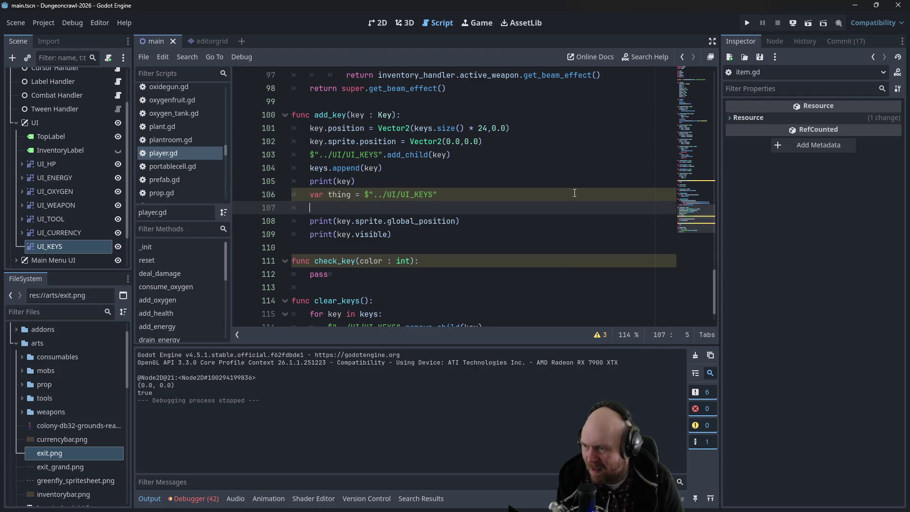
pyautogui.write('print(thing')
pyautogui.write('.globa')
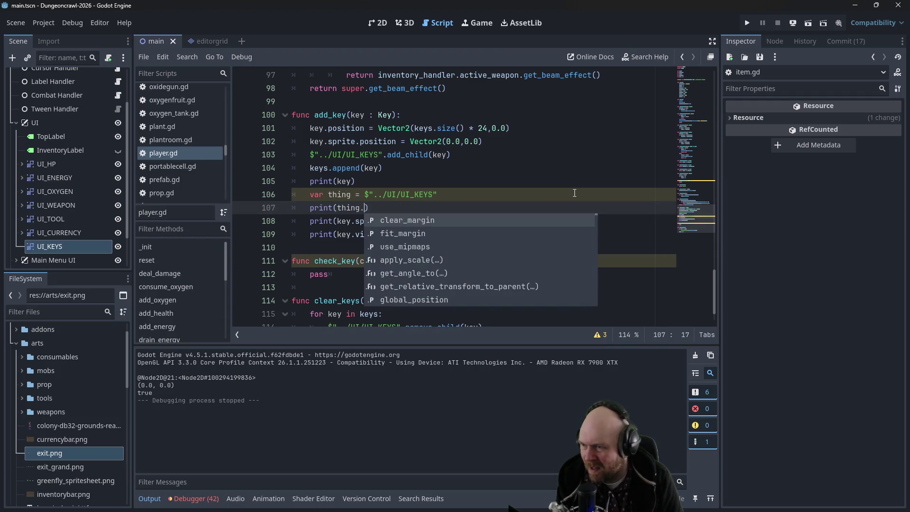
pyautogui.write('l_position')
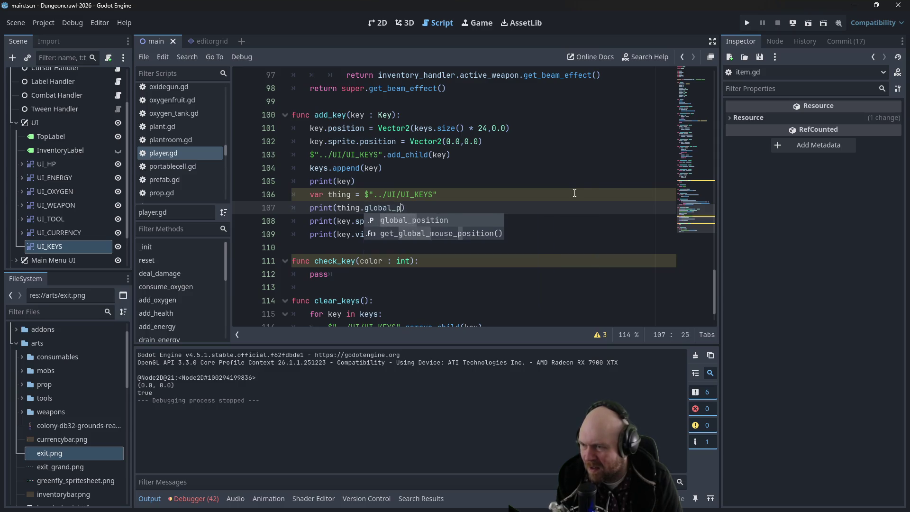
pyautogui.hotkey('ctrl', 's')
pyautogui.click(594, 177)
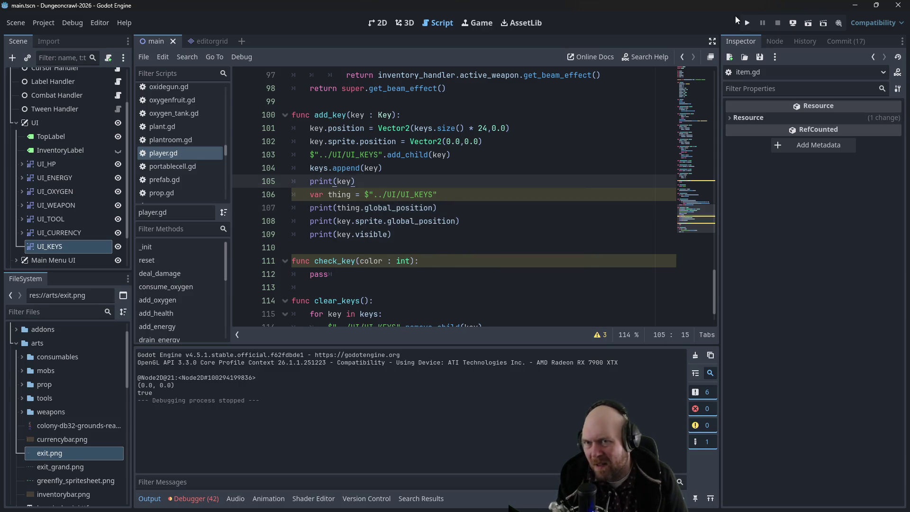
# Run a New Game and pick up the test key to log the global positions
pyautogui.click(747, 23)
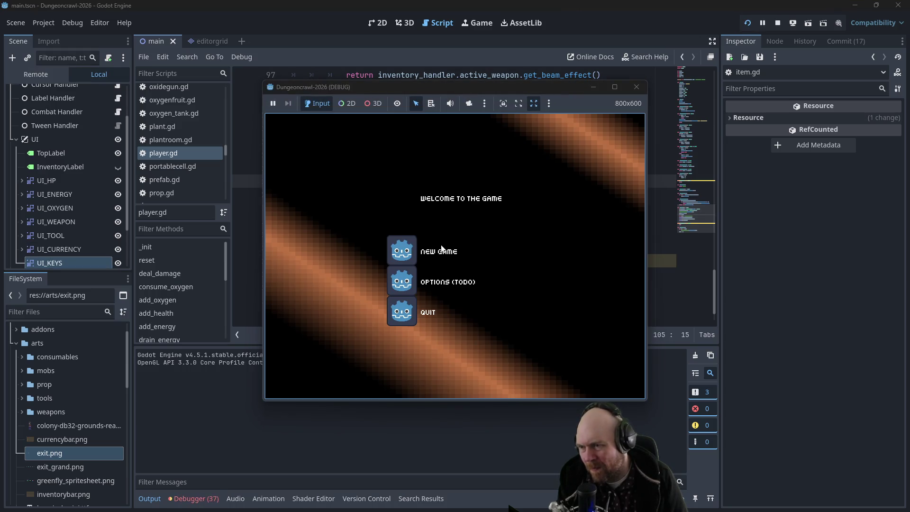
pyautogui.click(419, 245)
pyautogui.press('Up')
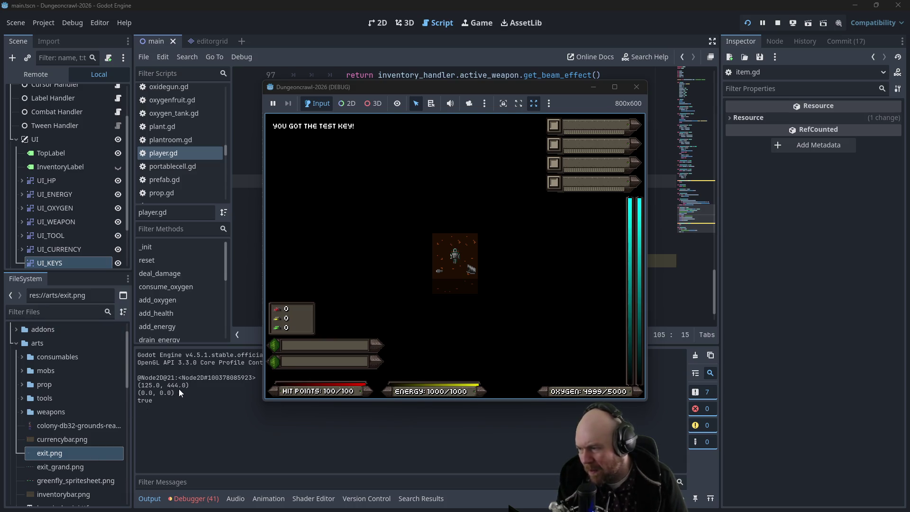
pyautogui.click(628, 87)
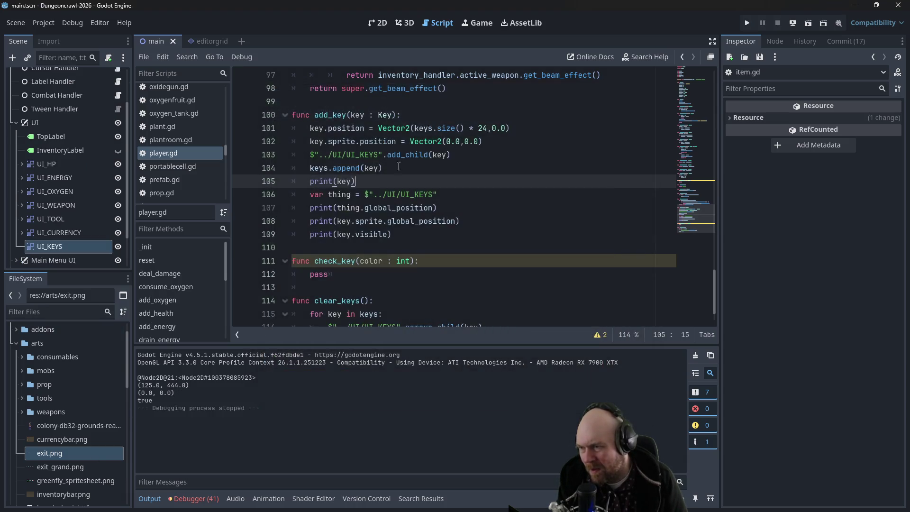
# Replace the Vector2 offset on line 101 with thing.position
pyautogui.click(364, 190)
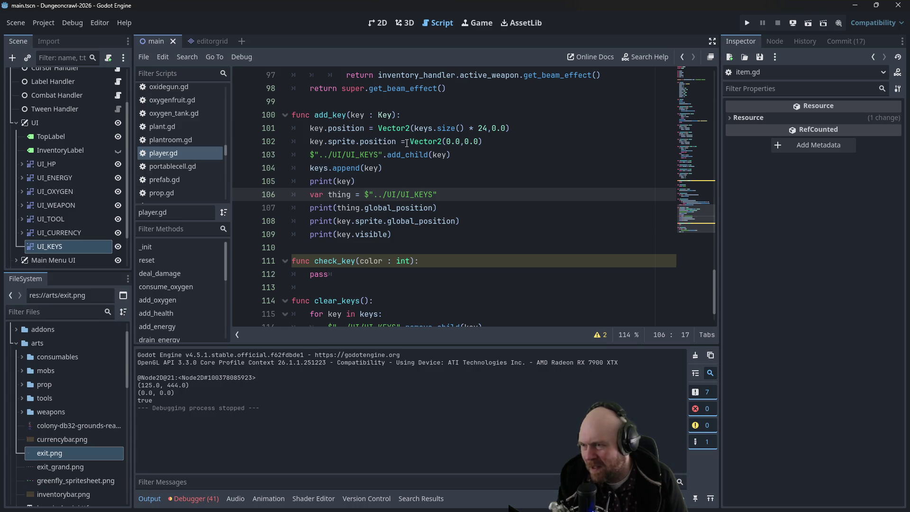
pyautogui.moveTo(484, 141)
pyautogui.mouseDown()
pyautogui.moveTo(351, 154)
pyautogui.moveTo(308, 141)
pyautogui.moveTo(412, 141)
pyautogui.mouseUp()
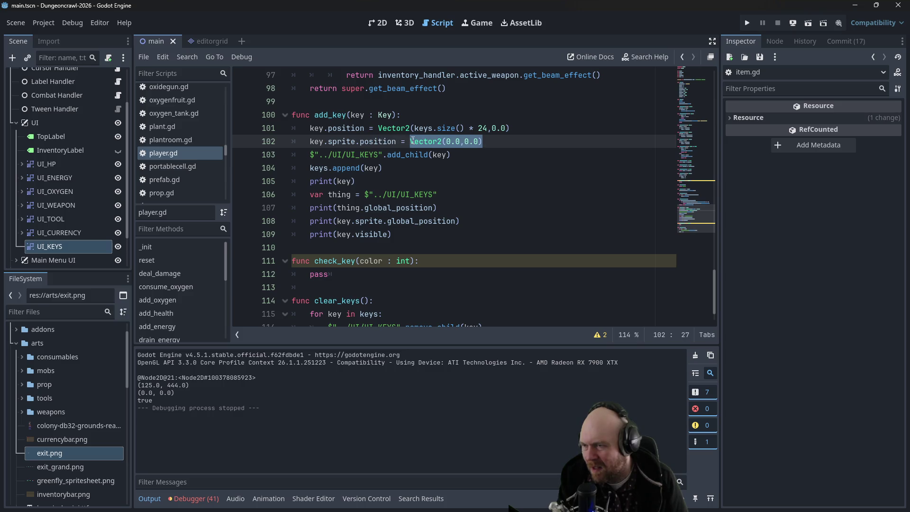
pyautogui.click(412, 136)
pyautogui.moveTo(416, 128); pyautogui.dragTo(490, 131)
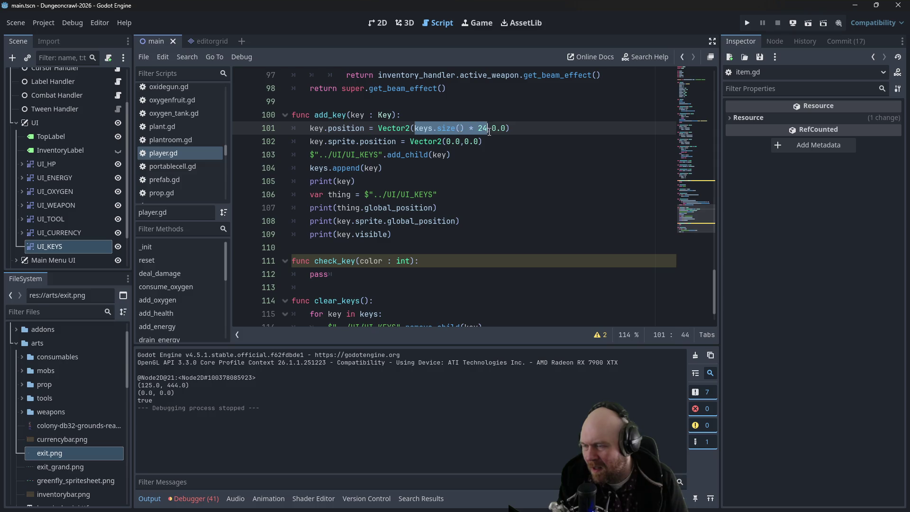
pyautogui.click(462, 196)
pyautogui.moveTo(339, 208)
pyautogui.mouseDown()
pyautogui.moveTo(379, 208)
pyautogui.moveTo(360, 209)
pyautogui.mouseUp()
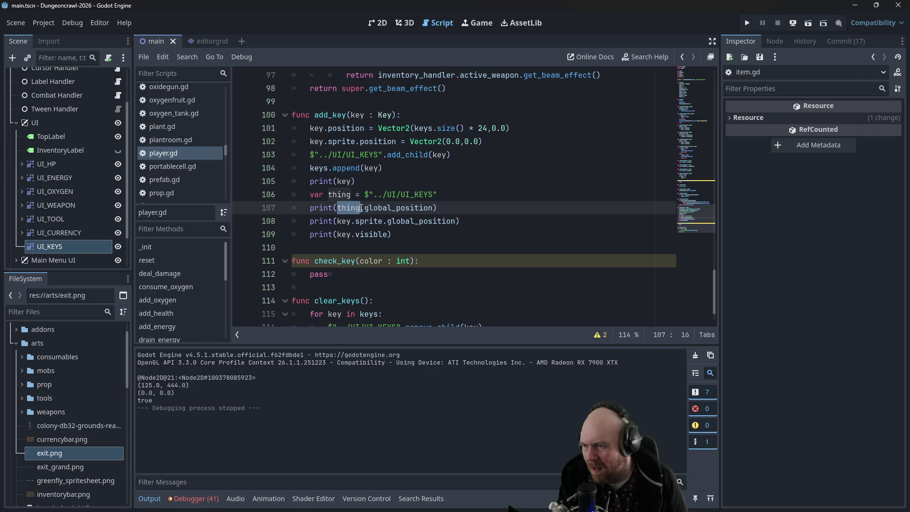
pyautogui.hotkey('ctrl', 'c')
pyautogui.moveTo(380, 128); pyautogui.dragTo(512, 128)
pyautogui.hotkey('ctrl', 'v')
pyautogui.write('.position')
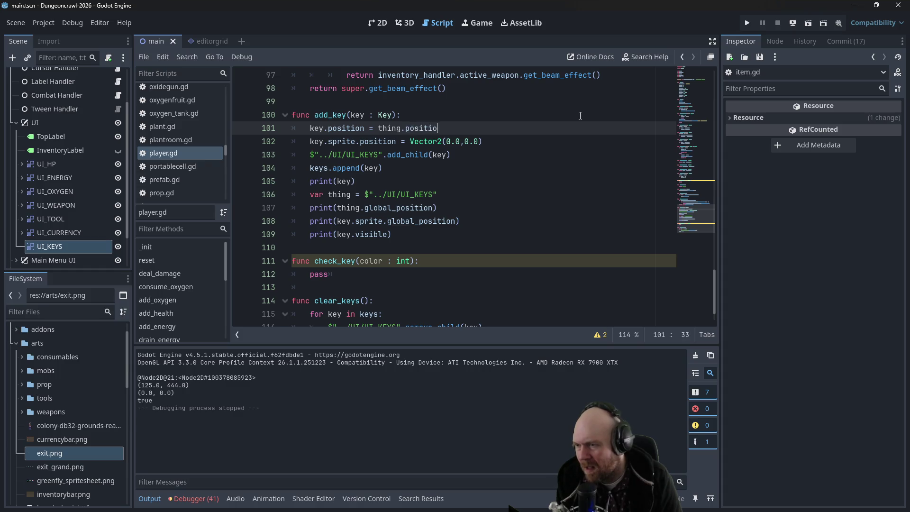
# Move the var thing declaration to the top of add_key
pyautogui.moveTo(435, 194); pyautogui.dragTo(306, 194)
pyautogui.press('BackSpace')
pyautogui.click(417, 114)
pyautogui.press('Return')
pyautogui.hotkey('ctrl', 'v')
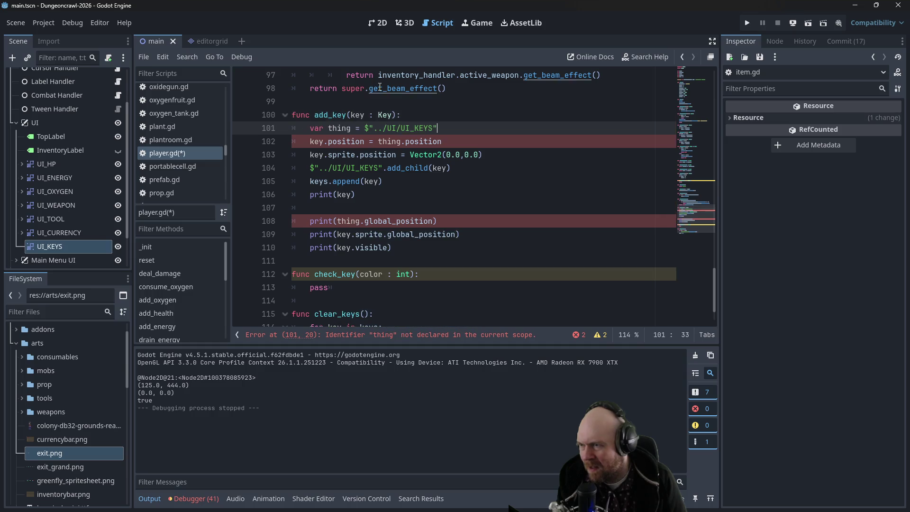
pyautogui.press('F5')
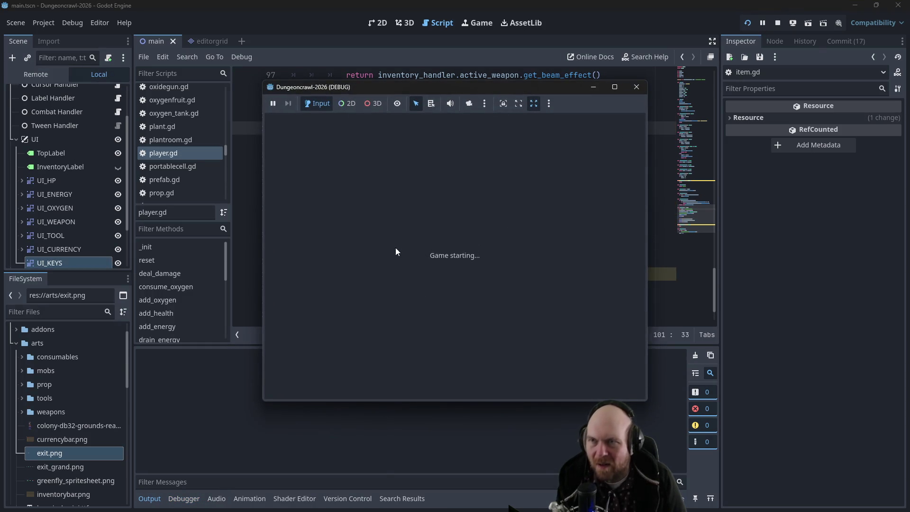
pyautogui.click(445, 242)
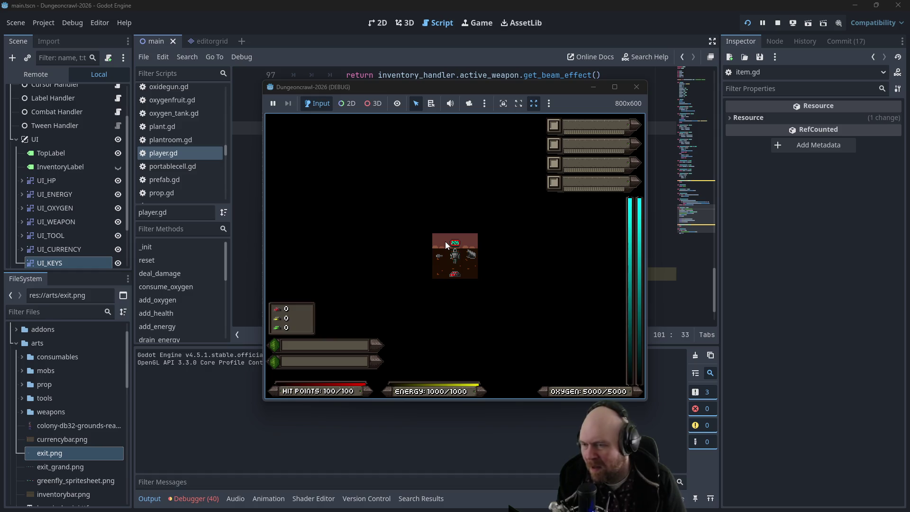
pyautogui.click(748, 23)
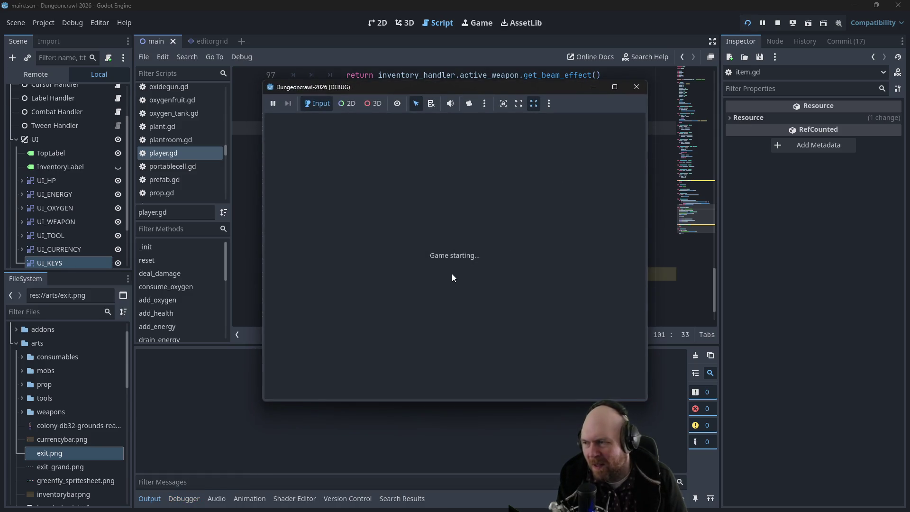
pyautogui.click(427, 250)
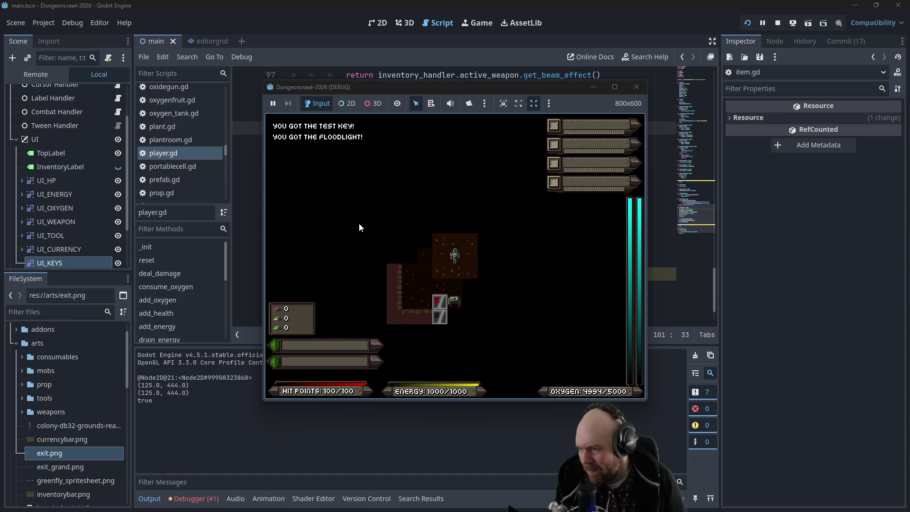
pyautogui.click(323, 326)
pyautogui.click(778, 23)
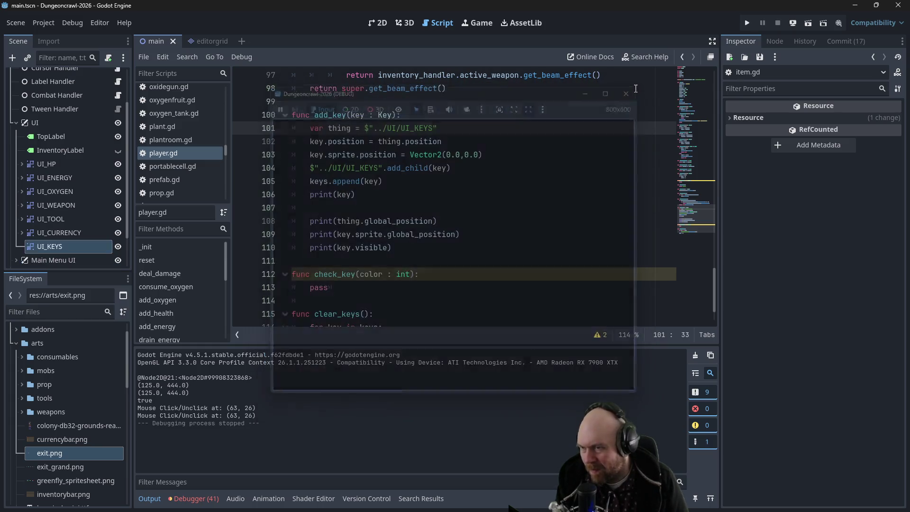
pyautogui.click(379, 207)
pyautogui.click(378, 234)
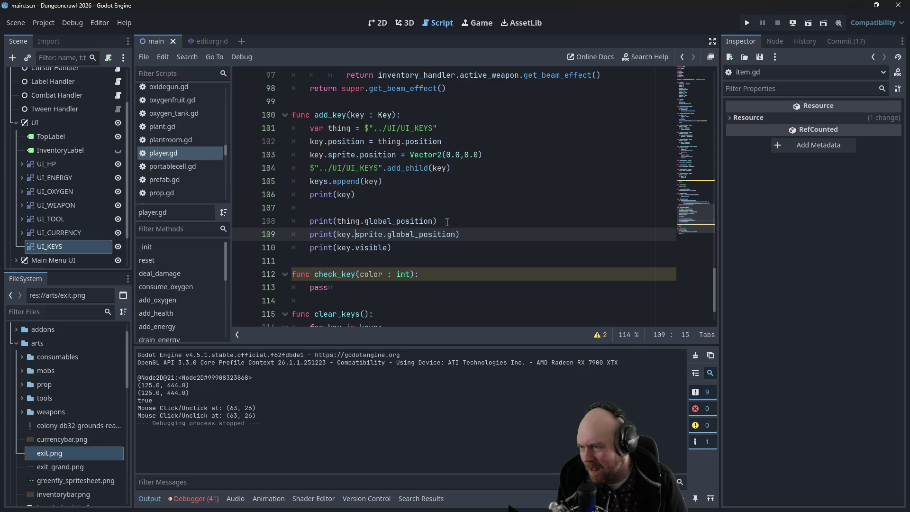
# Delete 'sprite.' on line 109 to print the key's own position, then test-run a New Game
pyautogui.moveTo(389, 234); pyautogui.dragTo(356, 234)
pyautogui.press('BackSpace')
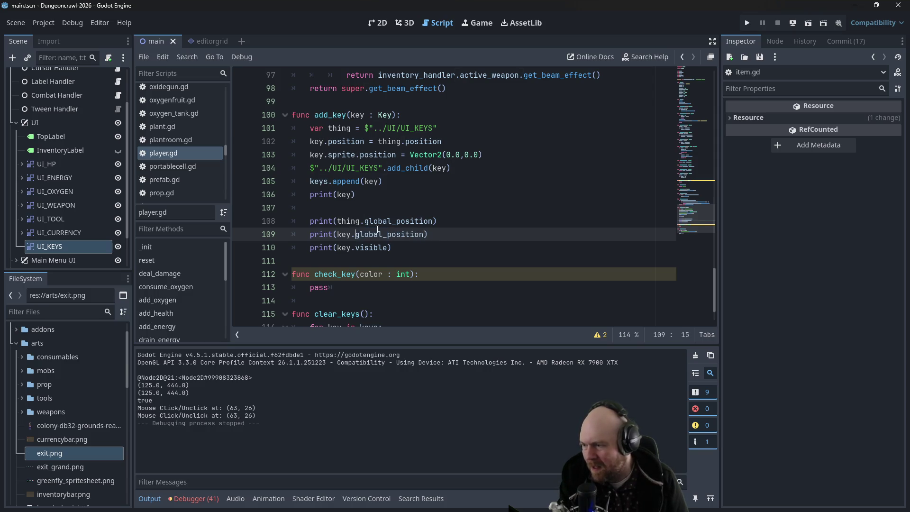
pyautogui.click(452, 184)
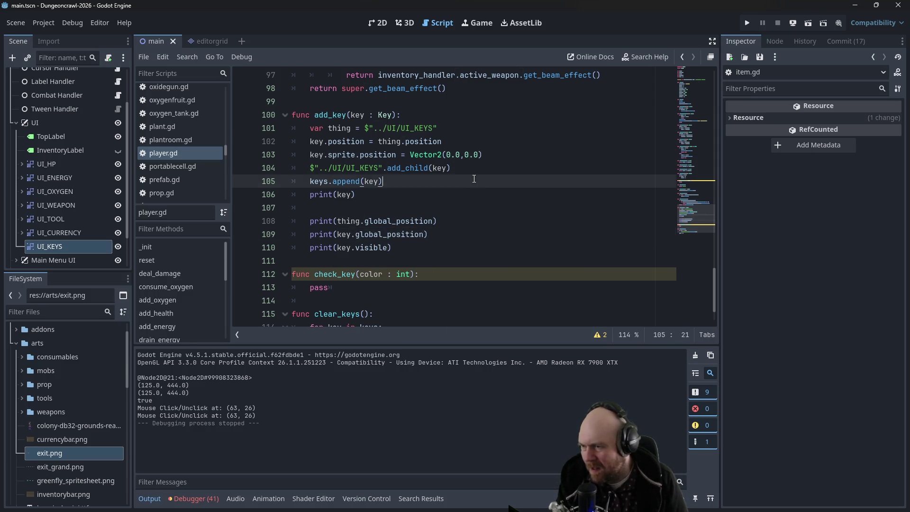
pyautogui.click(748, 22)
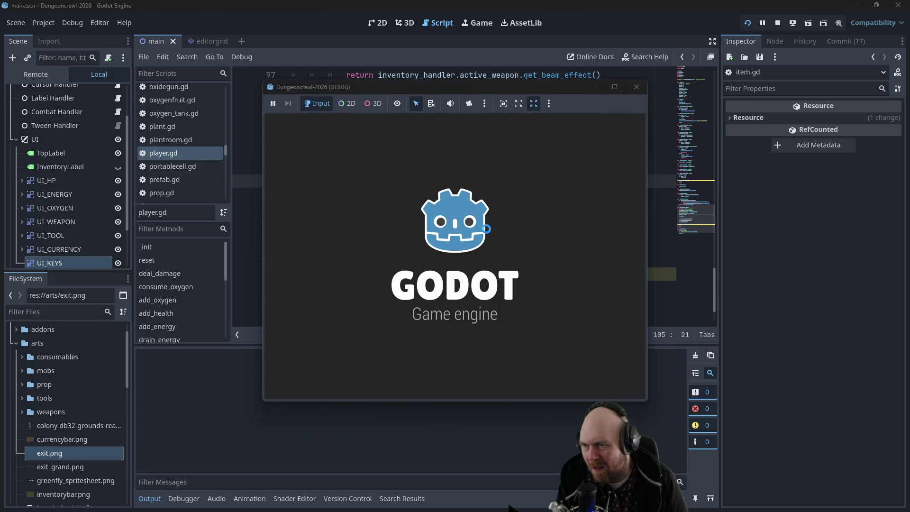
pyautogui.click(413, 247)
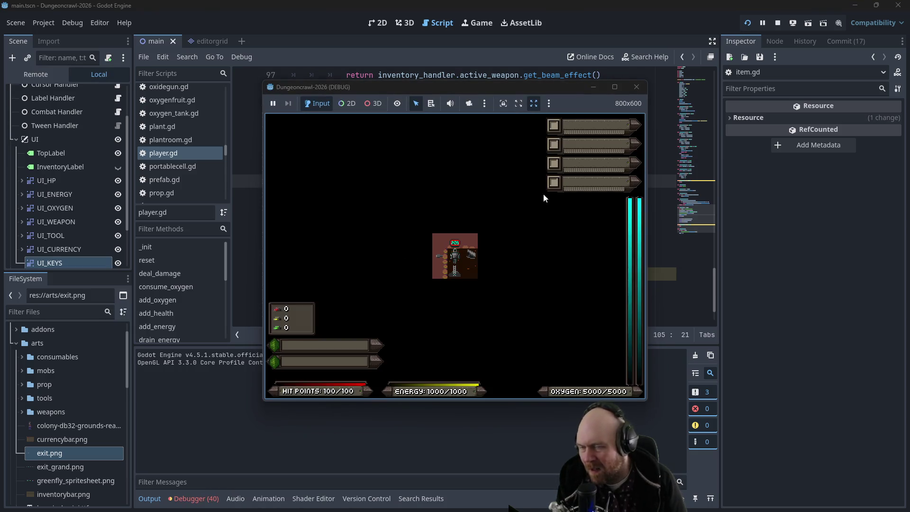
pyautogui.click(636, 87)
# Comment out the key.sprite.position line 103 with Ctrl+K and rerun a New Game
pyautogui.click(322, 142)
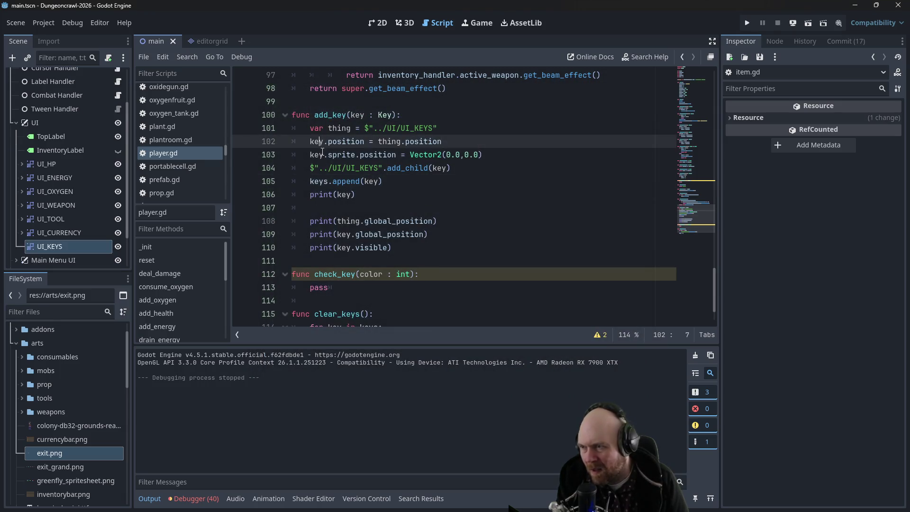
pyautogui.click(322, 154)
pyautogui.hotkey('ctrl', 'k')
pyautogui.click(747, 23)
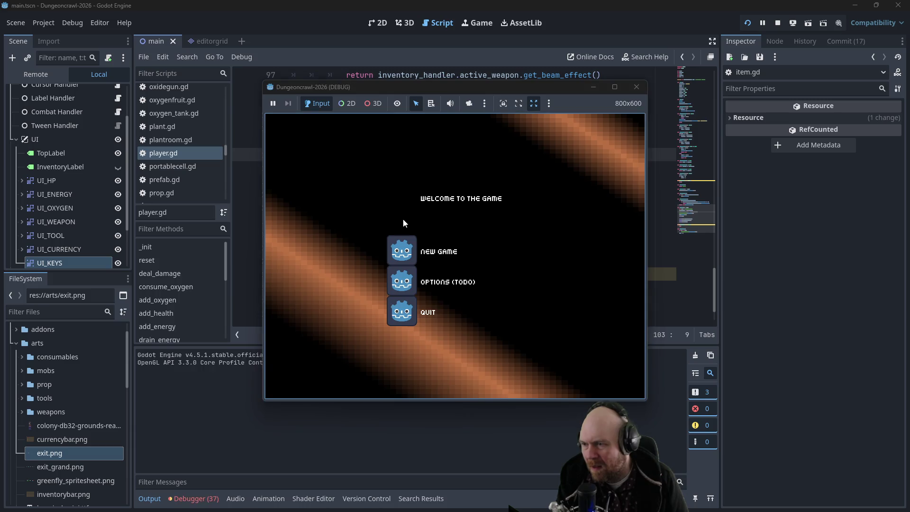
pyautogui.click(391, 249)
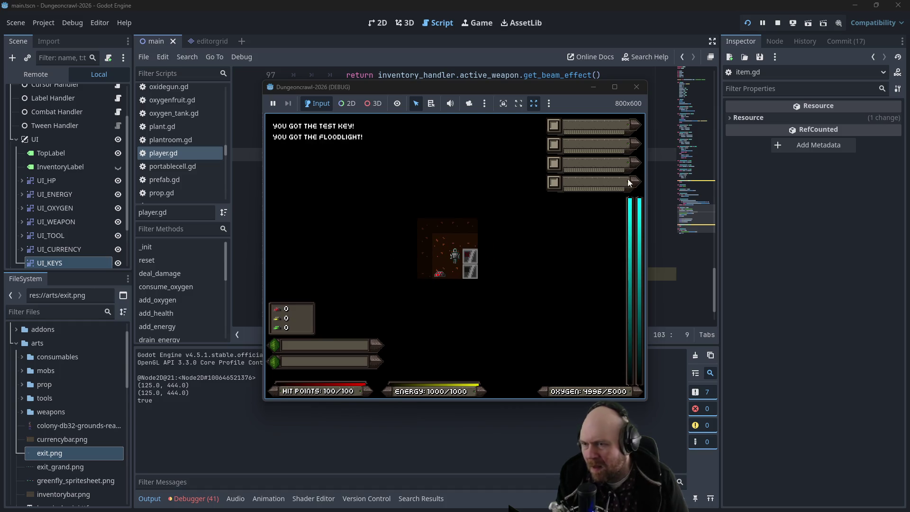
pyautogui.click(637, 88)
pyautogui.scroll(-3, 86, 258)
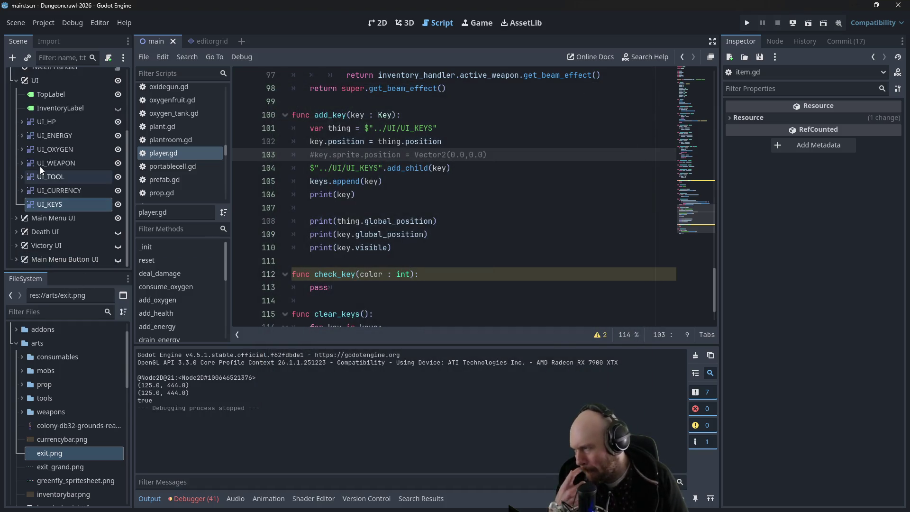
pyautogui.click(22, 122)
pyautogui.click(23, 122)
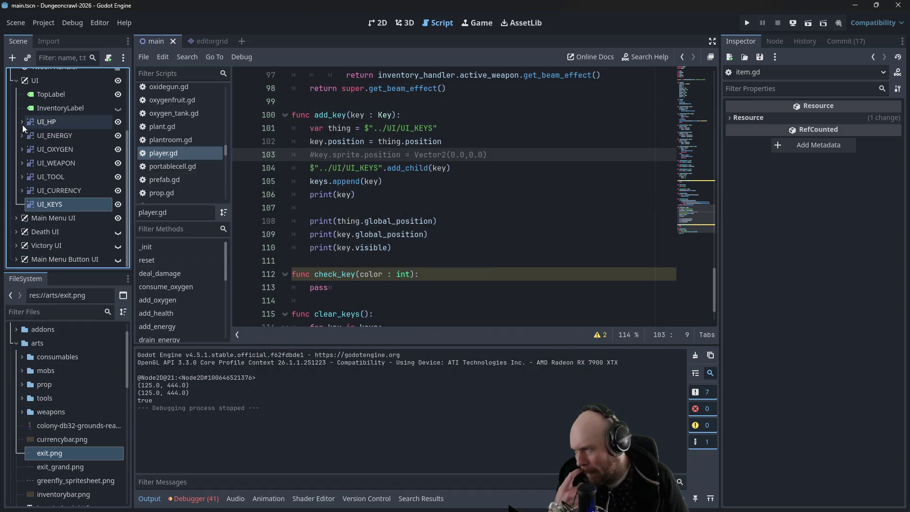
pyautogui.click(21, 164)
pyautogui.click(47, 190)
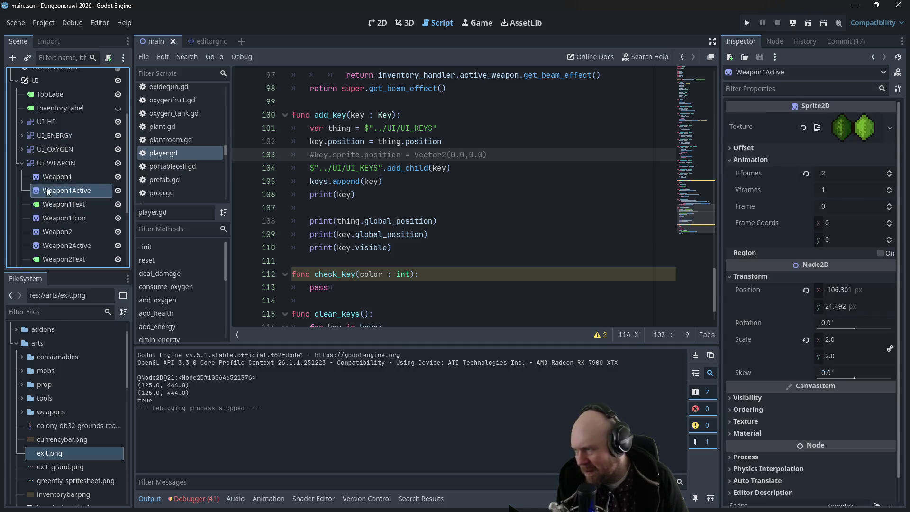
pyautogui.click(46, 178)
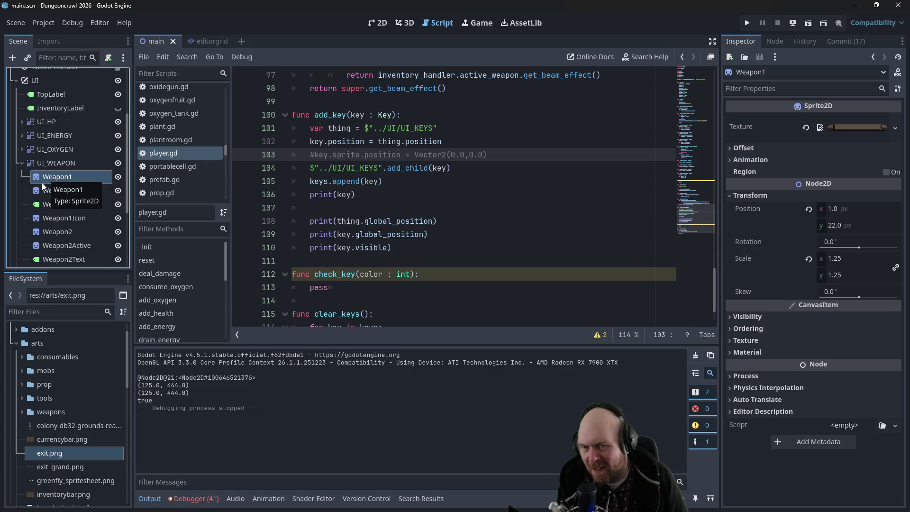
pyautogui.click(50, 192)
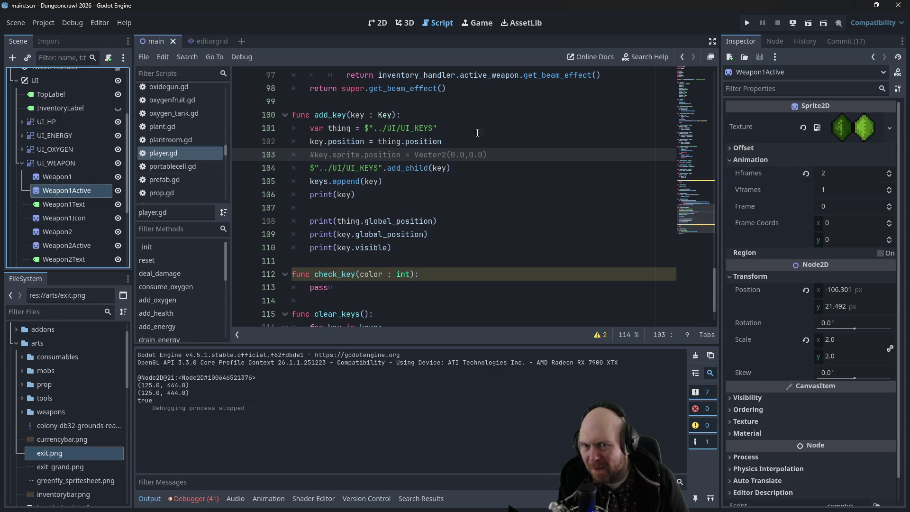
pyautogui.click(68, 204)
pyautogui.click(67, 217)
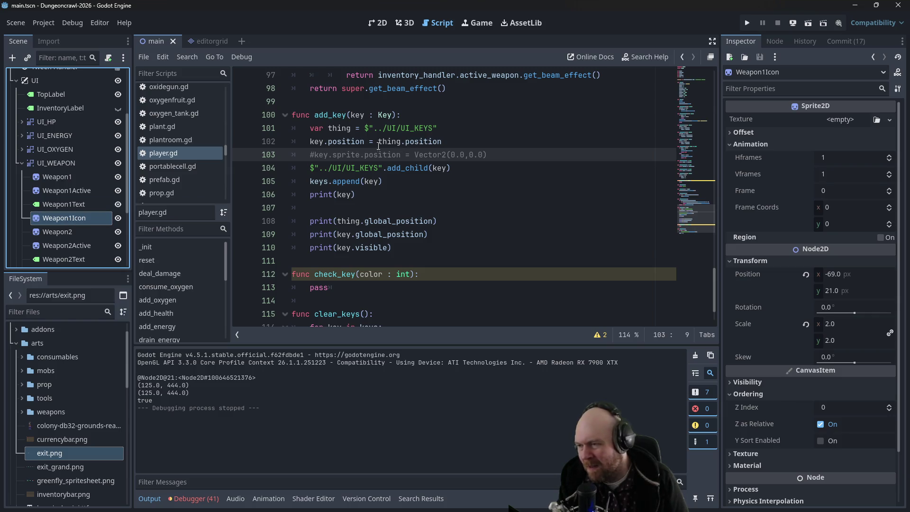
pyautogui.scroll(-1, 89, 201)
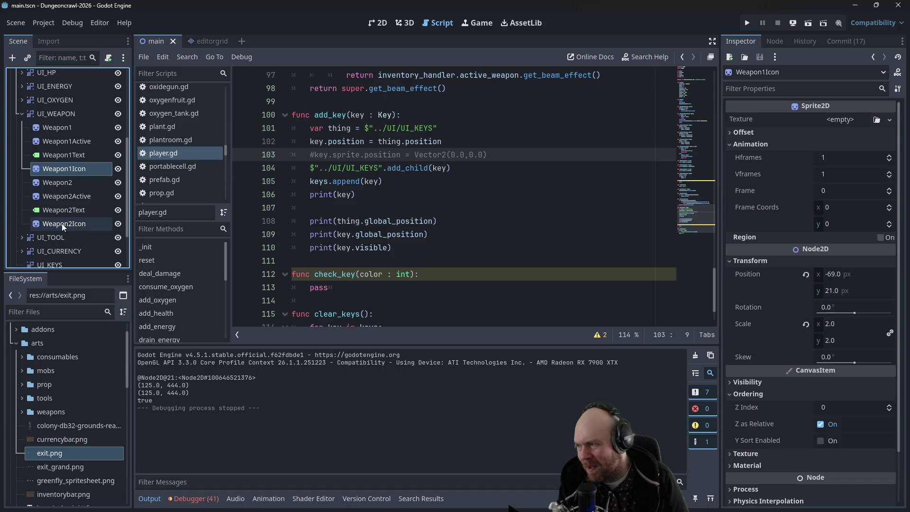
pyautogui.scroll(-2, 59, 233)
pyautogui.scroll(-1, 57, 234)
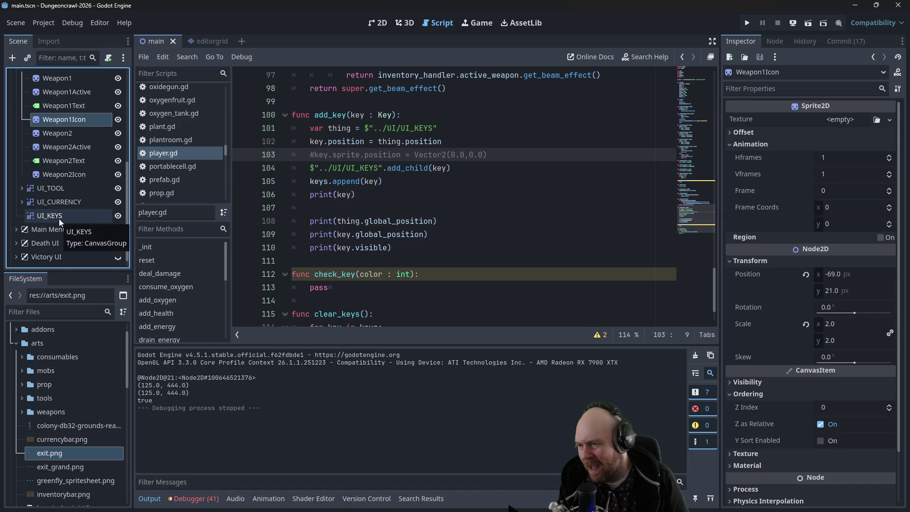
pyautogui.click(59, 218)
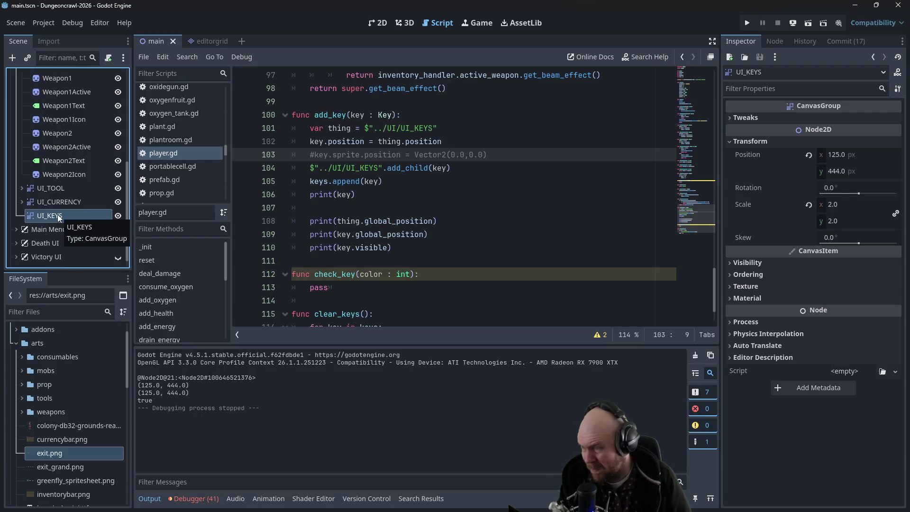
pyautogui.scroll(5, 69, 186)
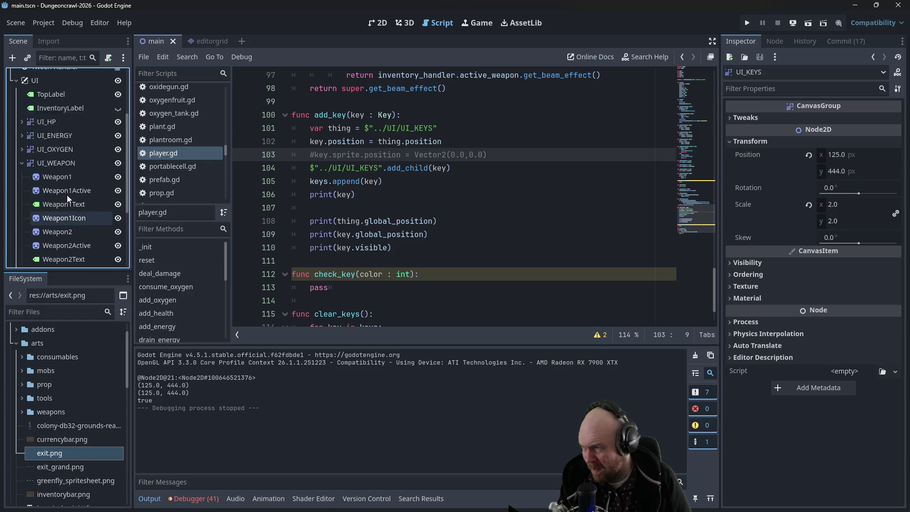
pyautogui.click(402, 201)
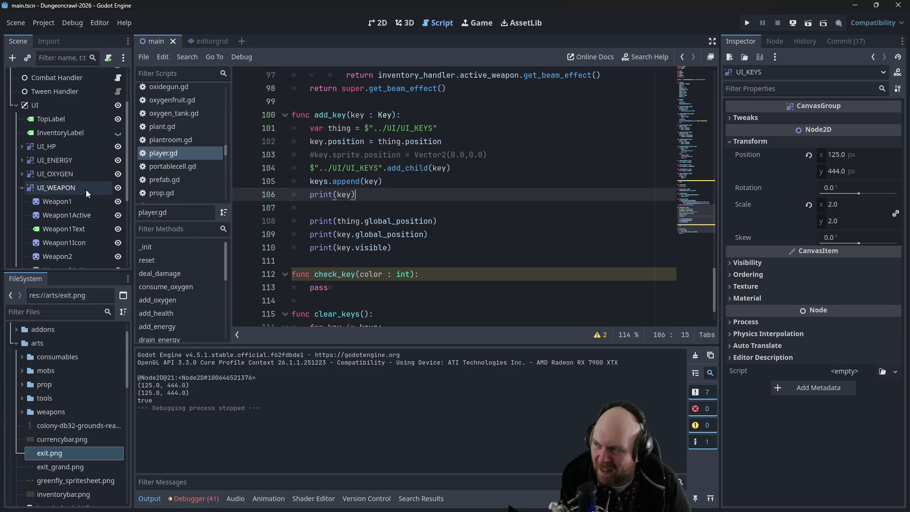
pyautogui.scroll(-1, 78, 223)
pyautogui.scroll(-3, 76, 227)
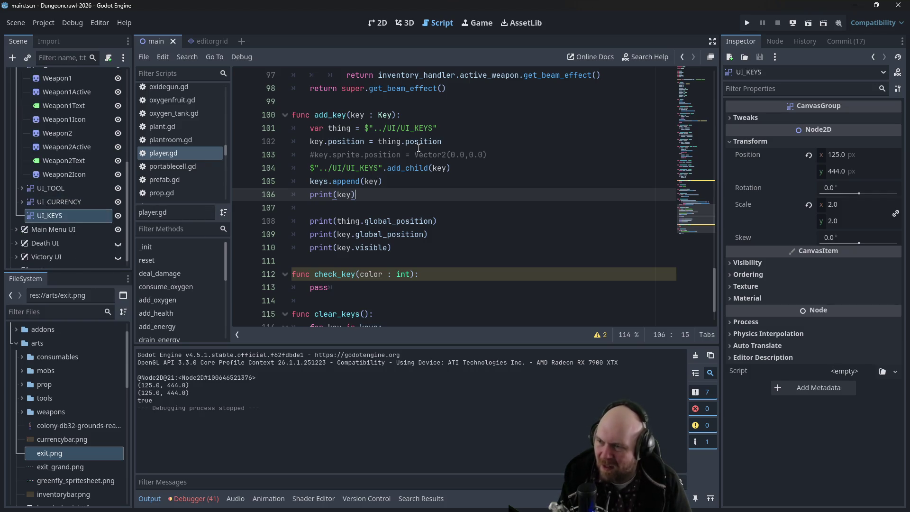
# Change add_child(key) to add_child(key.sprite) and uncomment the sprite position reset line
pyautogui.click(514, 173)
pyautogui.write('.sprite')
pyautogui.click(592, 128)
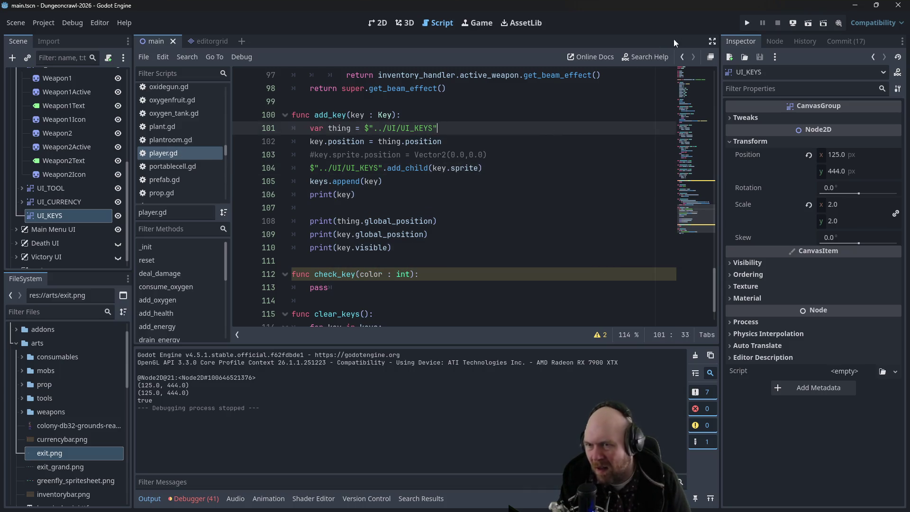
pyautogui.click(310, 154)
pyautogui.press('Delete')
# Run the game, start a New Game and walk onto the key to test pickup
pyautogui.press('F5')
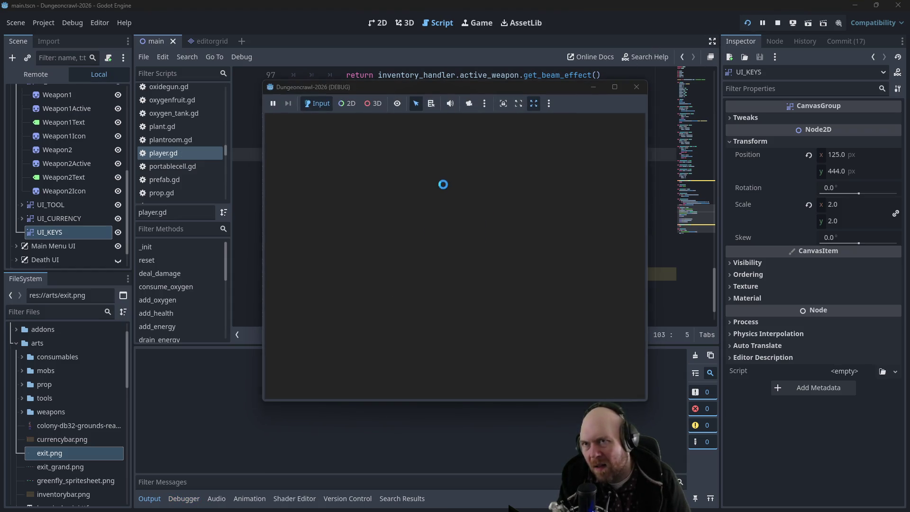
pyautogui.click(404, 241)
pyautogui.press('Up')
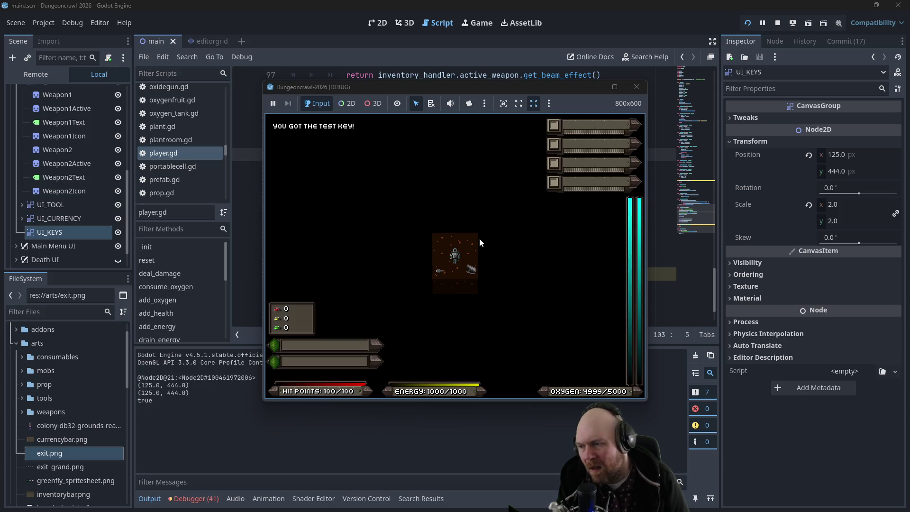
pyautogui.click(637, 86)
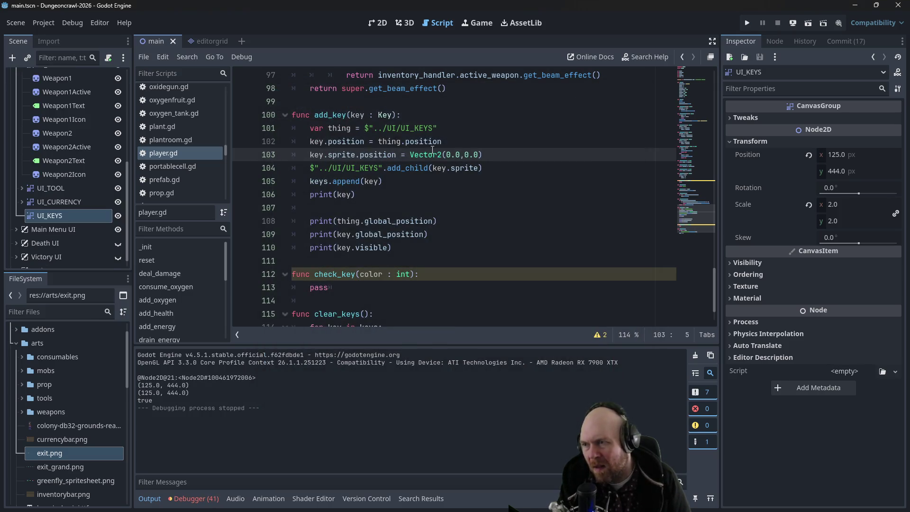
# Delete key.position = thing.position, rerun and walk the player through the rooms
pyautogui.moveTo(457, 143); pyautogui.dragTo(458, 129)
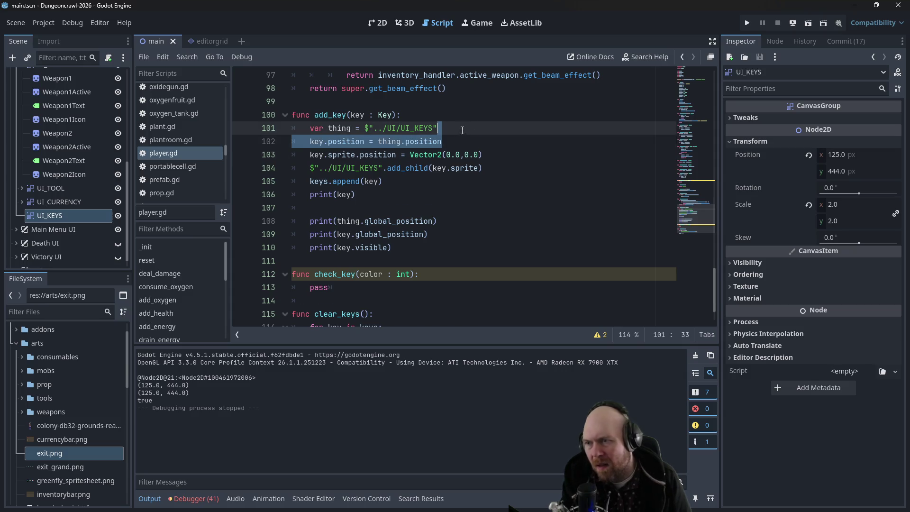
pyautogui.press('BackSpace')
pyautogui.click(747, 23)
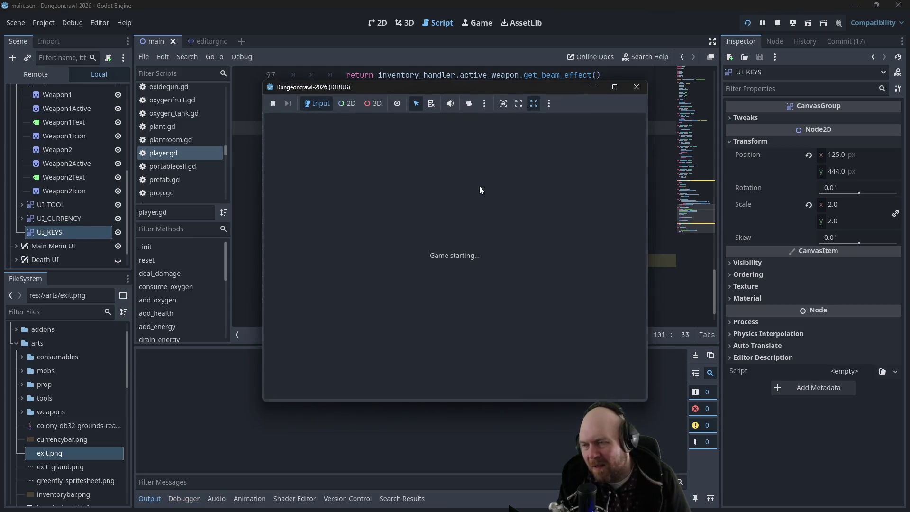
pyautogui.click(410, 243)
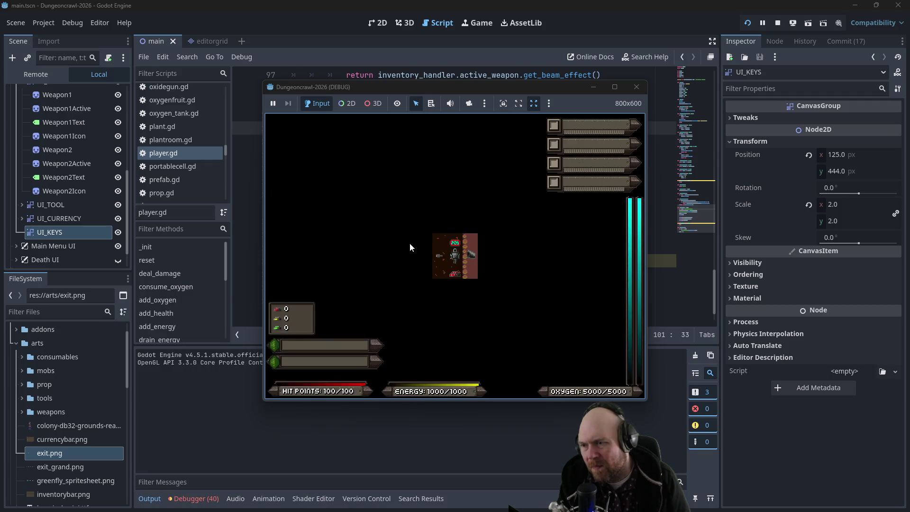
pyautogui.press('a')
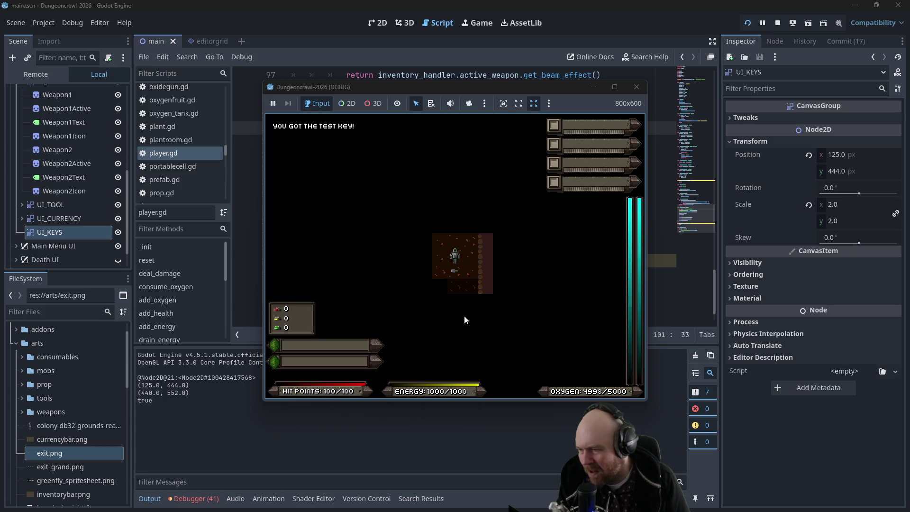
pyautogui.press('d')
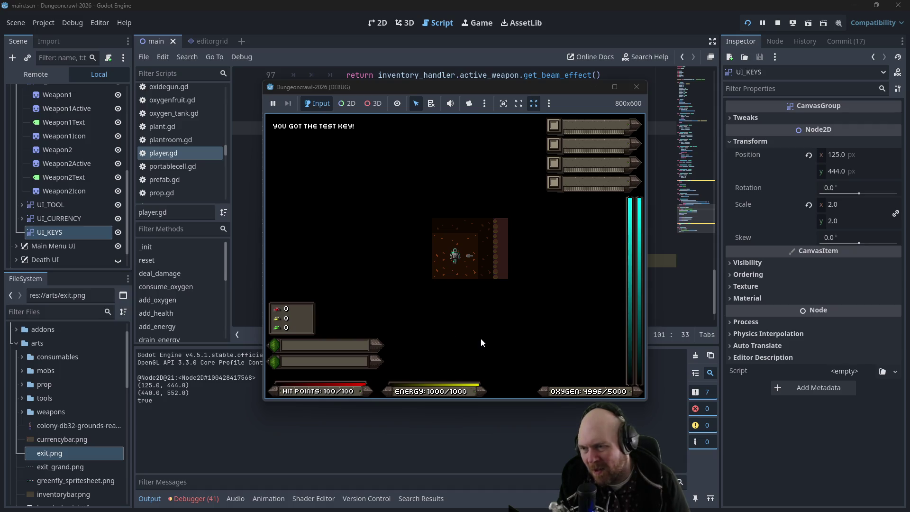
pyautogui.press('d')
pyautogui.press('a')
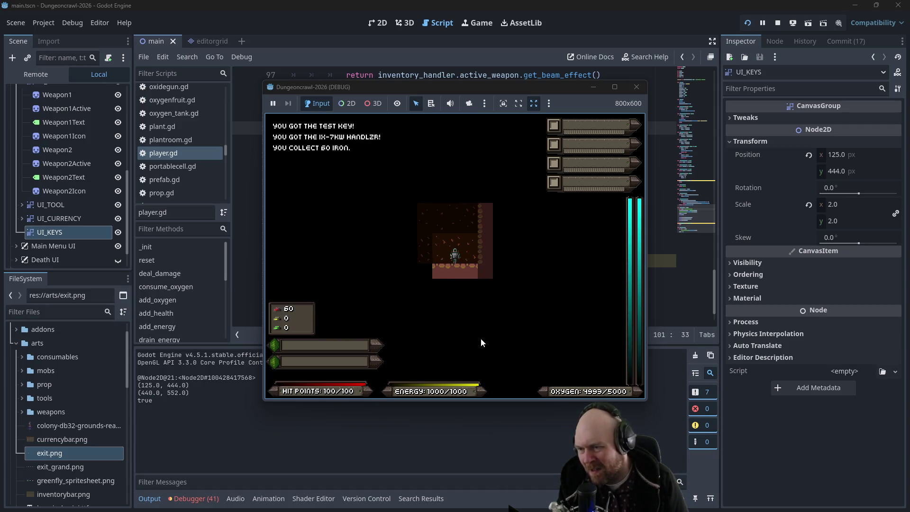
pyautogui.press('d')
pyautogui.press('s')
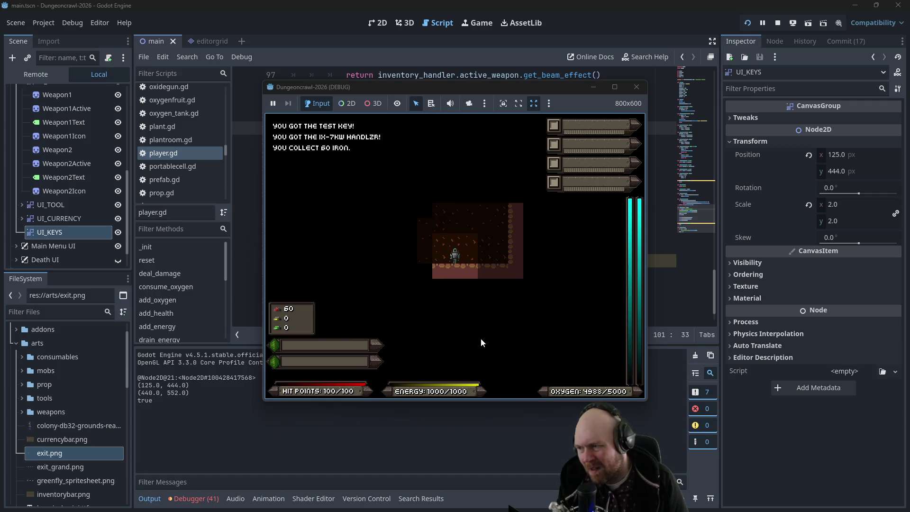
pyautogui.click(637, 87)
# Edit line 108 to print(key.sprite.global_position)
pyautogui.click(432, 142)
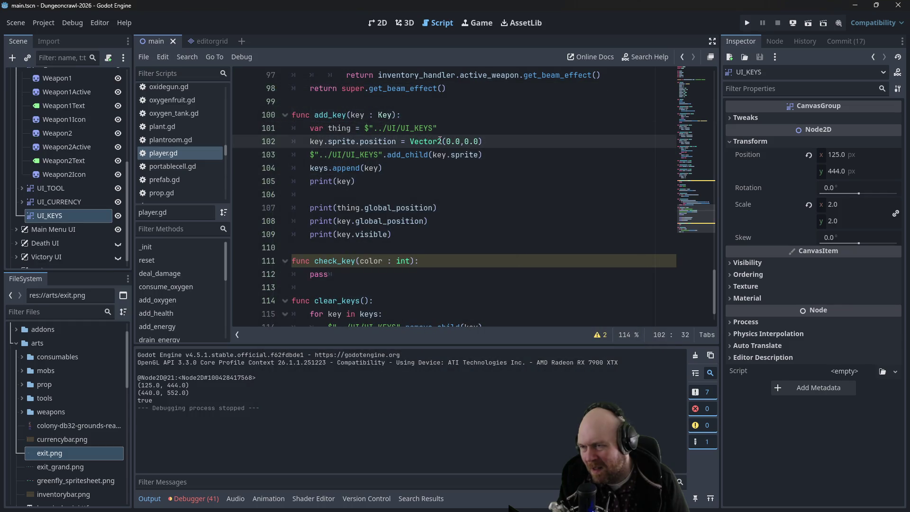
pyautogui.moveTo(491, 141); pyautogui.dragTo(409, 141)
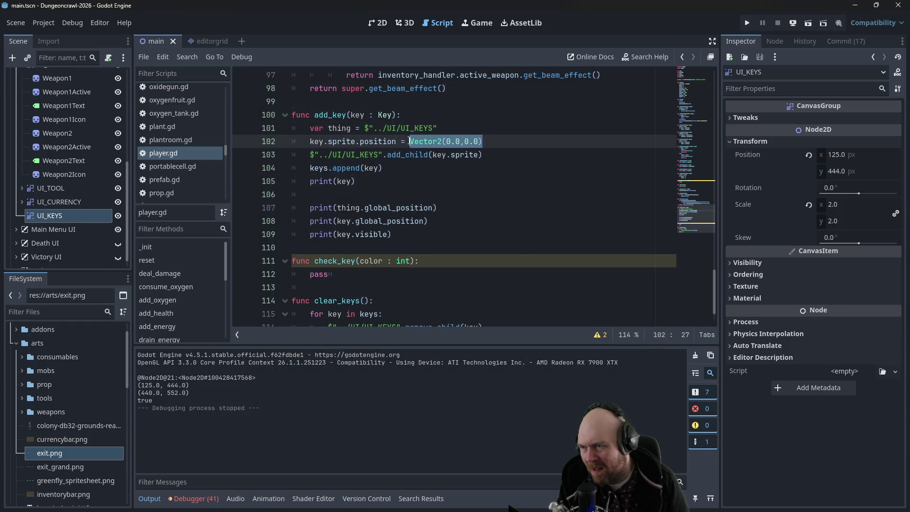
pyautogui.click(440, 129)
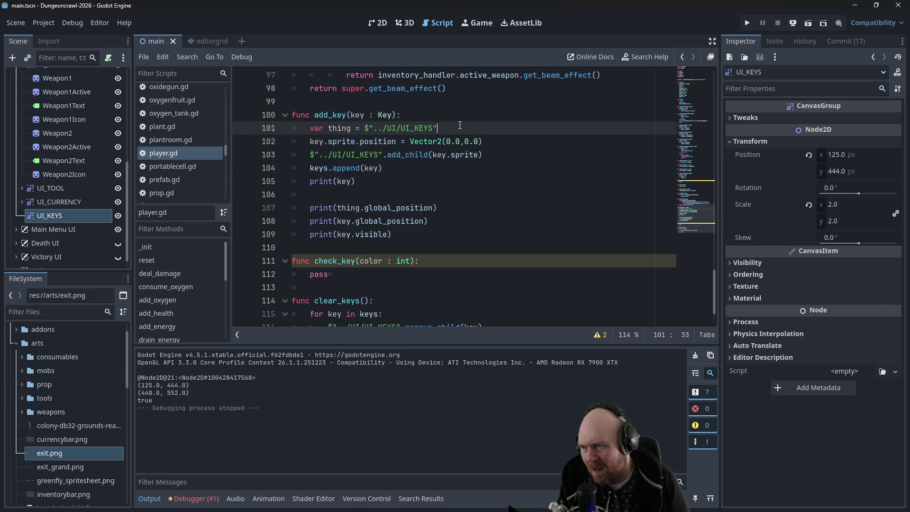
pyautogui.click(506, 137)
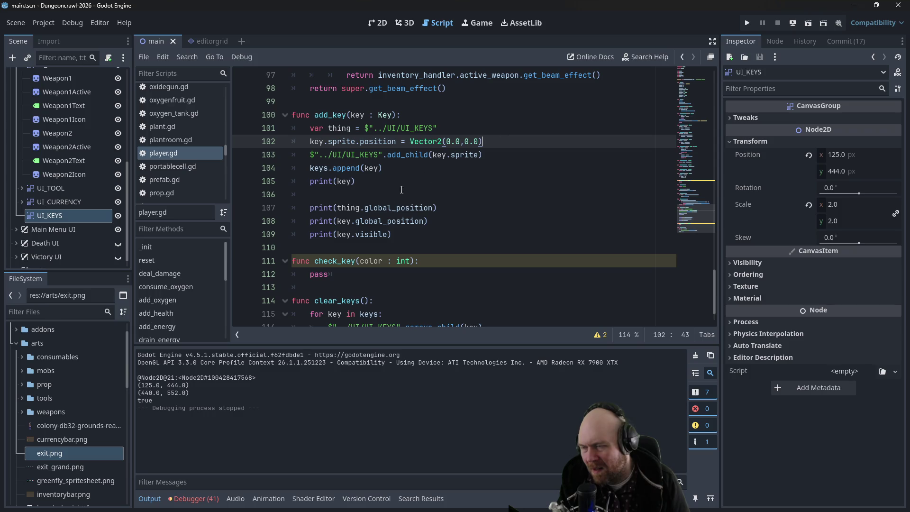
pyautogui.click(355, 221)
pyautogui.write('sprite.')
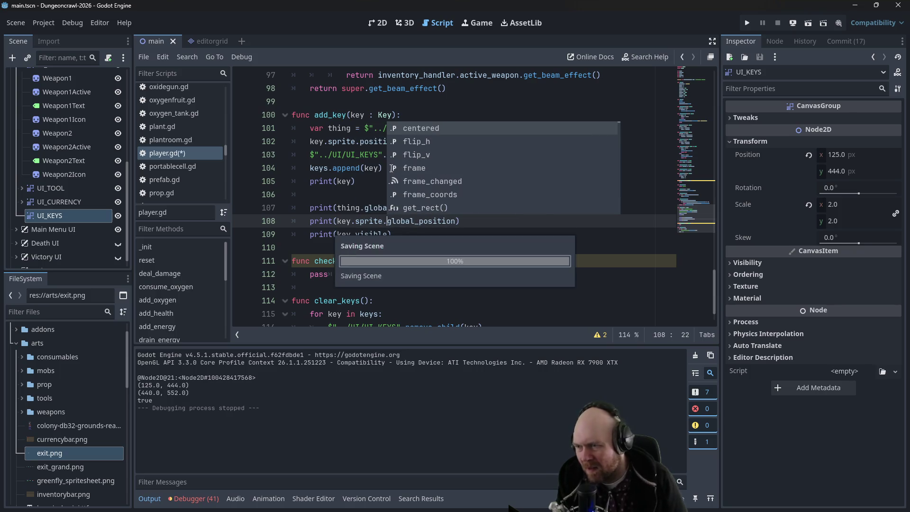
# Run the game, start a New Game and walk onto the test key
pyautogui.click(747, 23)
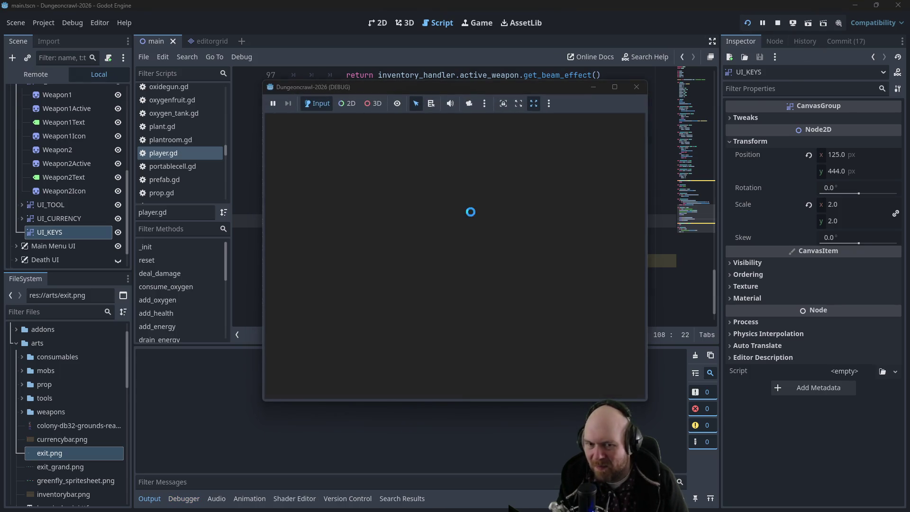
pyautogui.click(392, 251)
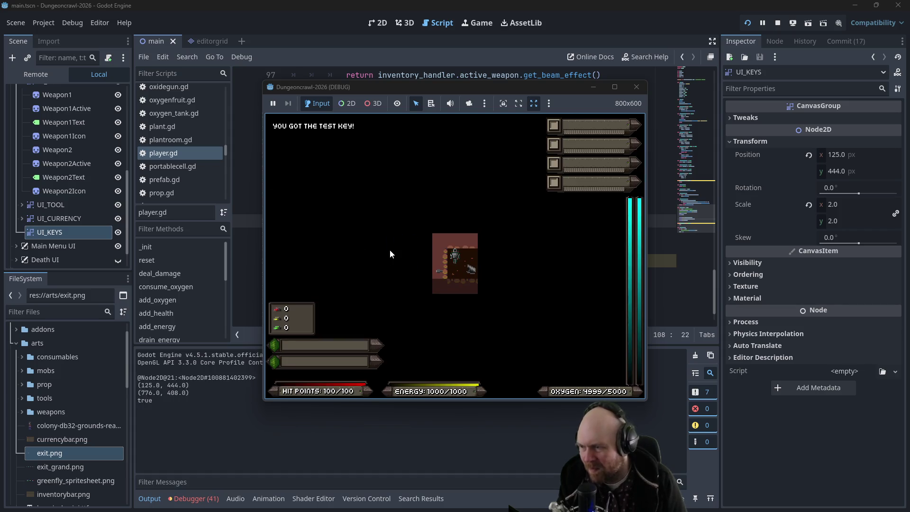
pyautogui.press('d')
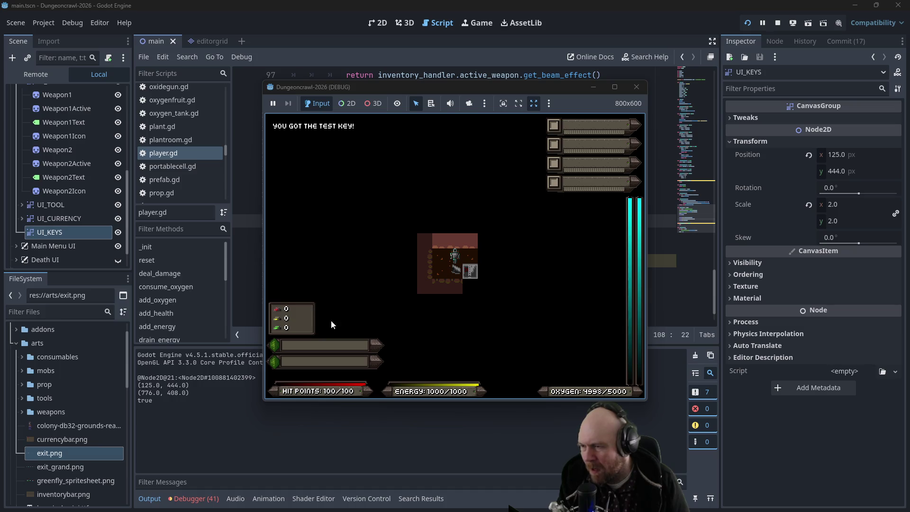
# Move the key.sprite.position line below the add_child call and remove the leftover blank line
pyautogui.click(636, 88)
pyautogui.click(417, 222)
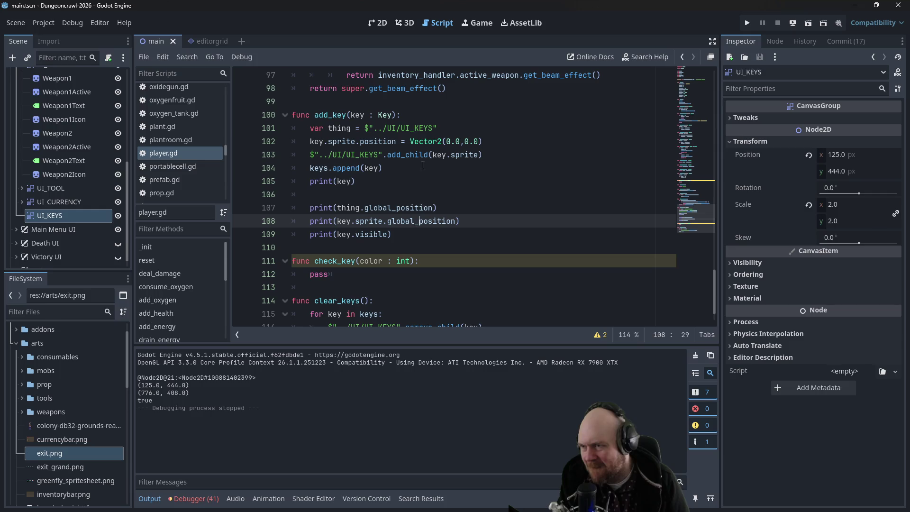
pyautogui.click(403, 146)
pyautogui.click(490, 145)
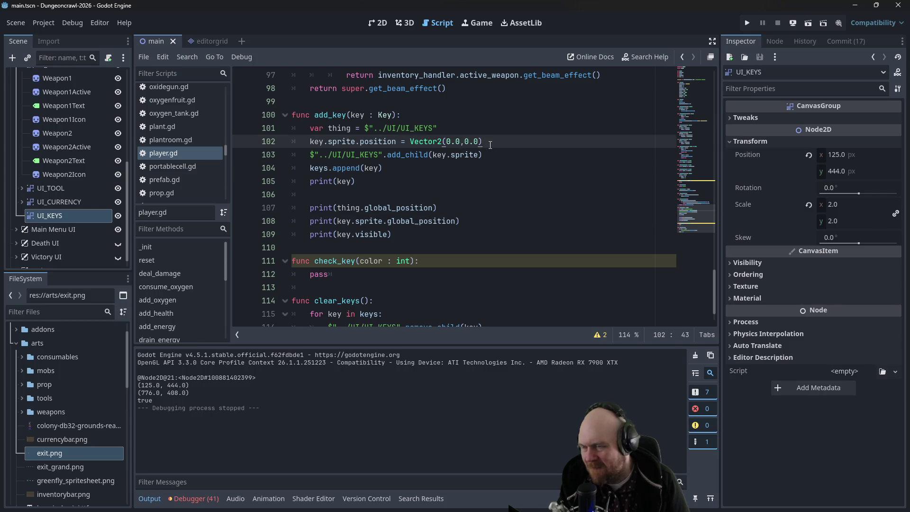
pyautogui.moveTo(480, 142); pyautogui.dragTo(309, 141)
pyautogui.press('BackSpace')
pyautogui.click(530, 150)
pyautogui.press('Return')
pyautogui.hotkey('ctrl', 'v')
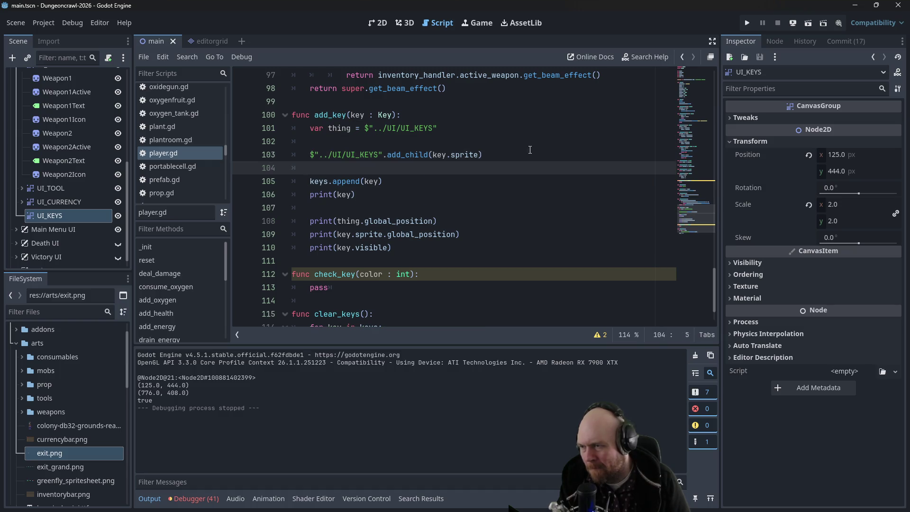
pyautogui.click(433, 129)
pyautogui.press('Delete')
# Save and run the game, start a New Game, then stop it
pyautogui.press('F5')
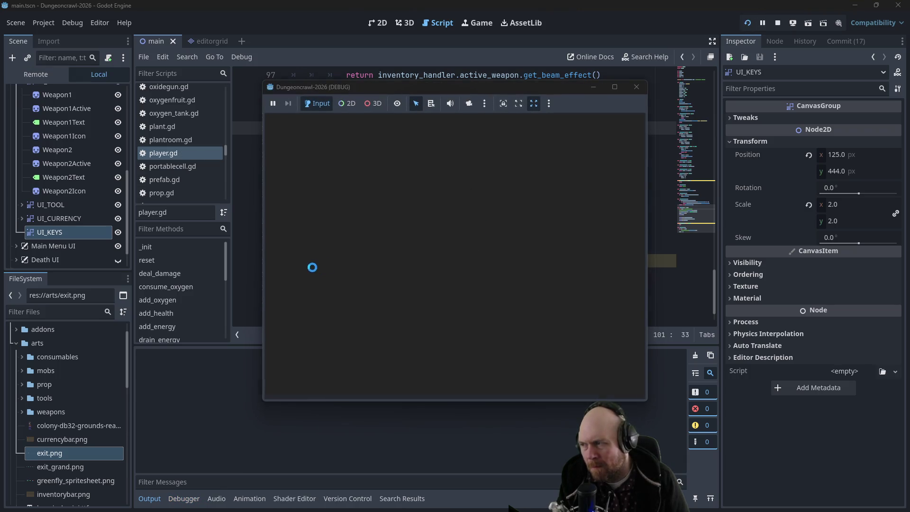
pyautogui.click(399, 254)
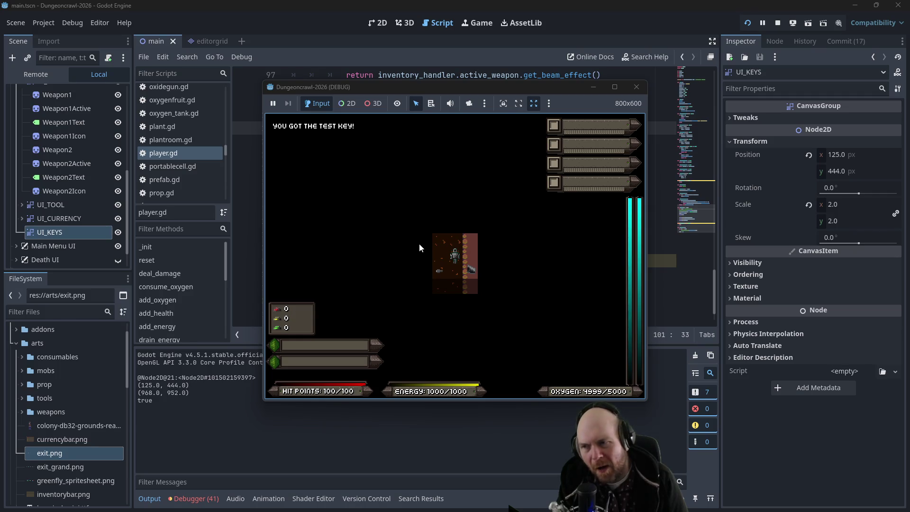
pyautogui.click(636, 86)
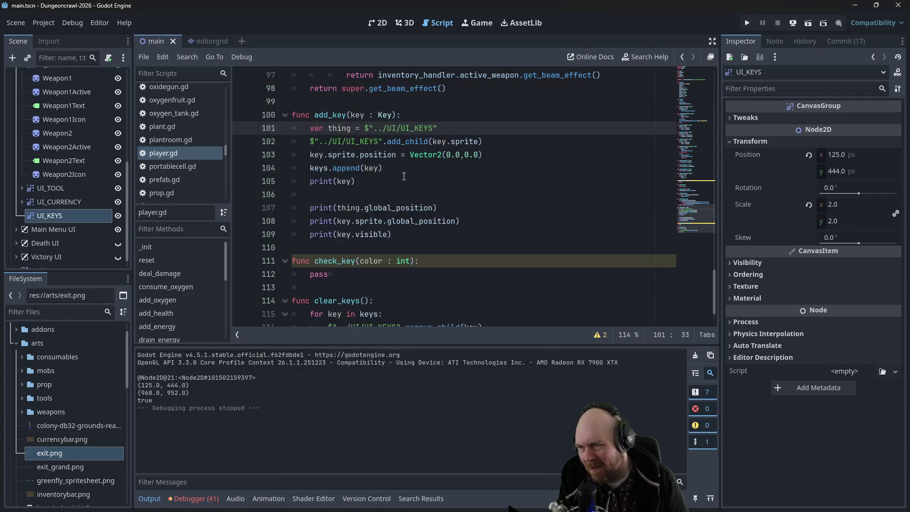
# Insert a blank line after the UI_KEYS variable line and save player.gd
pyautogui.click(419, 162)
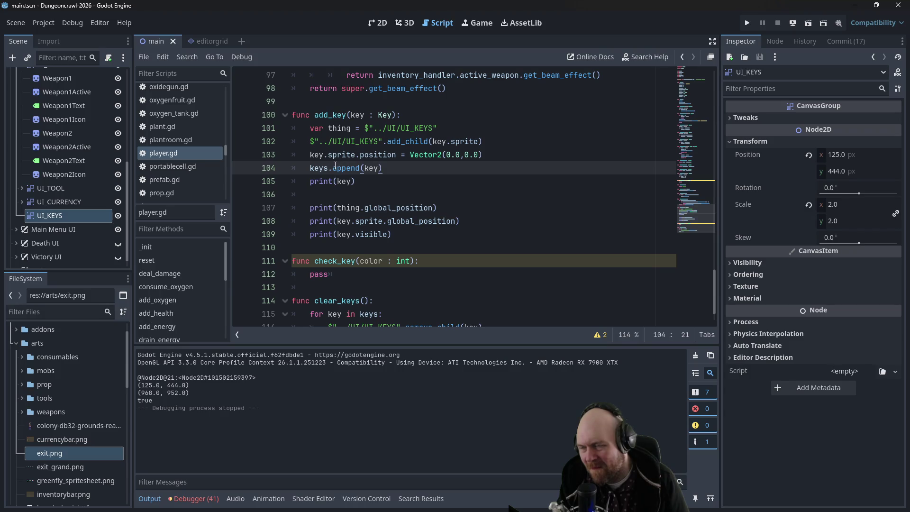
pyautogui.click(319, 142)
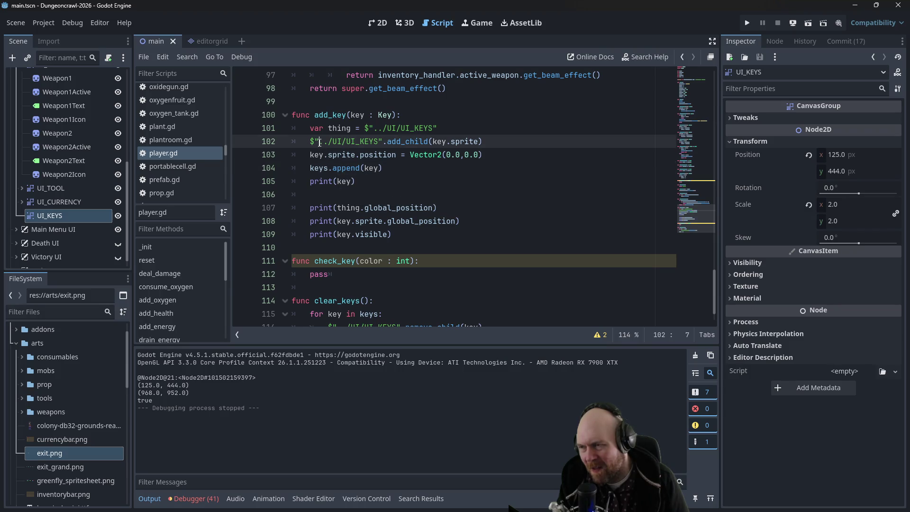
pyautogui.click(335, 168)
pyautogui.click(344, 181)
pyautogui.scroll(3, 84, 164)
pyautogui.scroll(5, 84, 174)
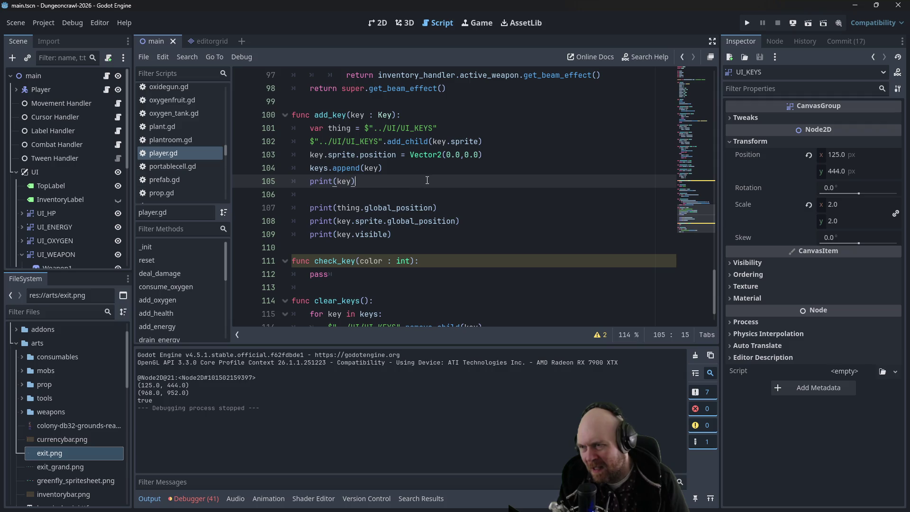
pyautogui.press('Up')
pyautogui.press('Up')
pyautogui.press('End')
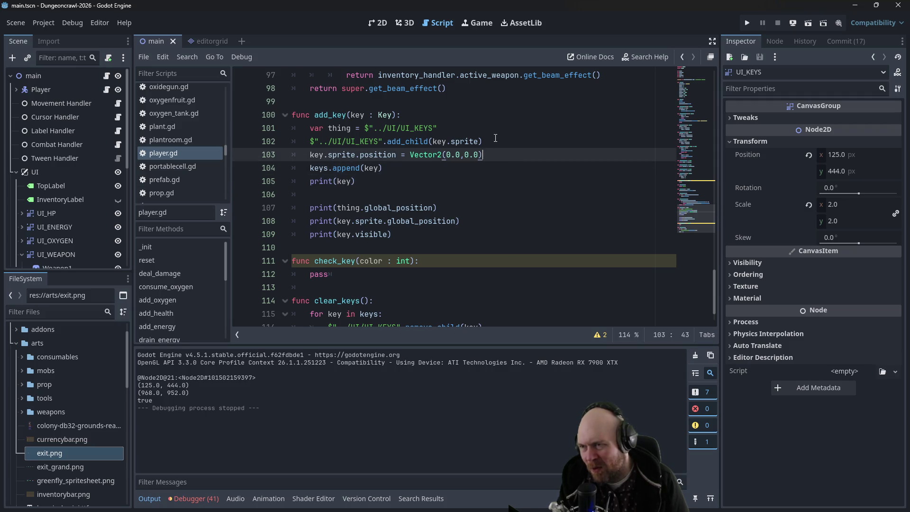
pyautogui.click(495, 138)
pyautogui.click(497, 132)
pyautogui.press('Return')
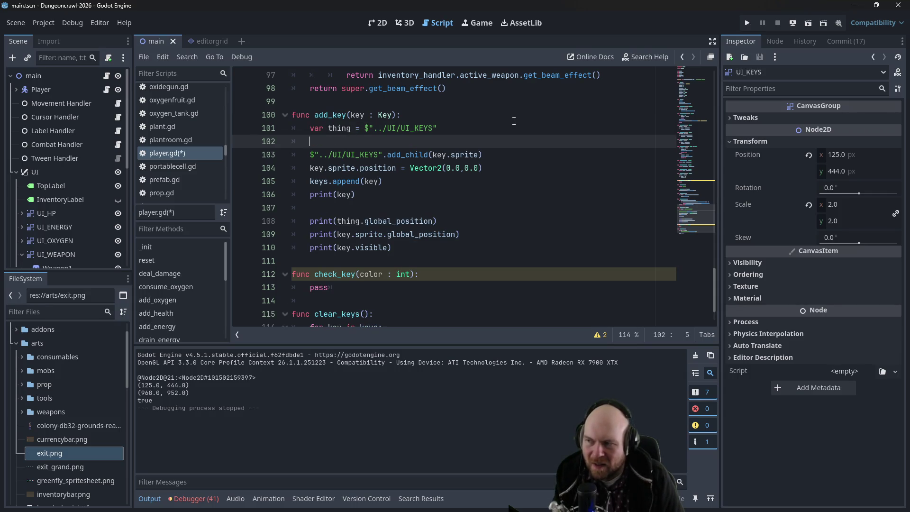
pyautogui.hotkey('ctrl', 's')
# Bring up key.gd at on_step_on in the script editor
pyautogui.scroll(2, 177, 191)
pyautogui.scroll(-5, 177, 191)
pyautogui.moveTo(224, 152)
pyautogui.mouseDown()
pyautogui.moveTo(229, 126)
pyautogui.moveTo(223, 160)
pyautogui.moveTo(223, 134)
pyautogui.mouseUp()
# In key.gd, inspect the stepper.add_key(self) call on line 38
pyautogui.click(201, 151)
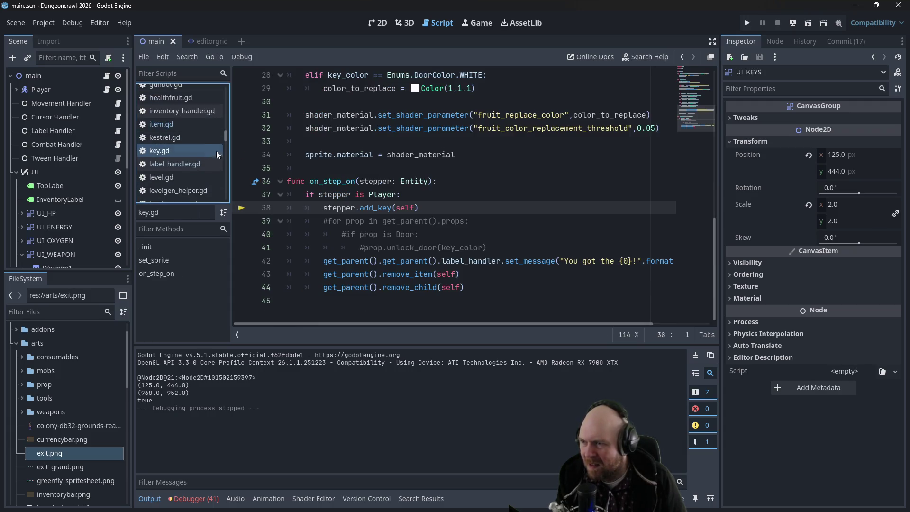
pyautogui.click(469, 268)
pyautogui.click(470, 248)
pyautogui.click(479, 233)
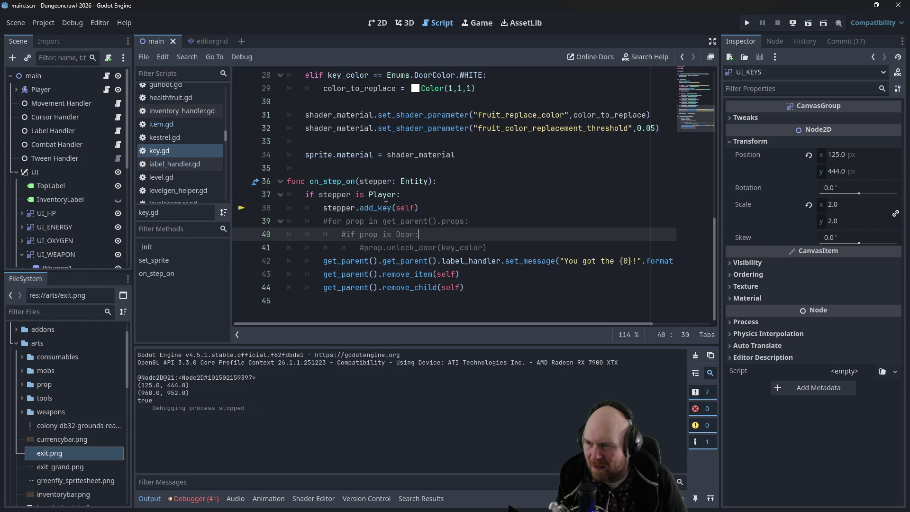
pyautogui.moveTo(326, 210); pyautogui.dragTo(420, 209)
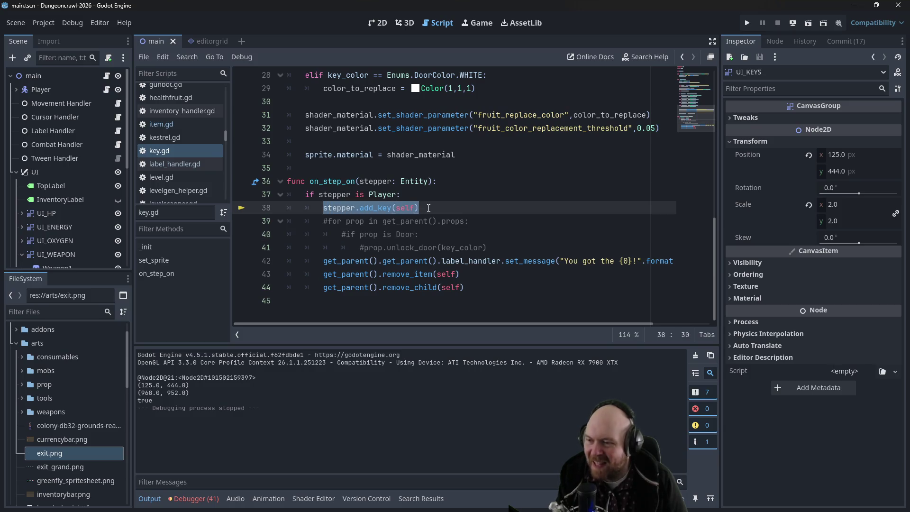
pyautogui.click(419, 208)
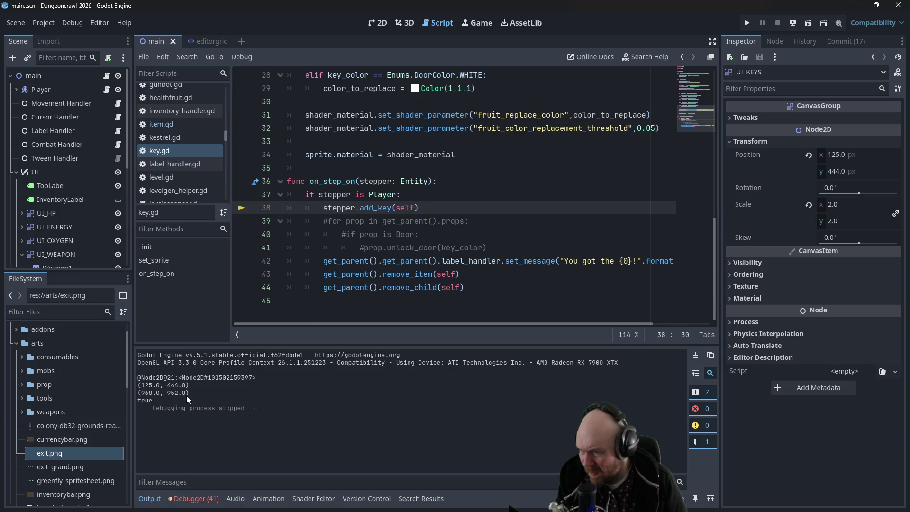
# Reopen player.gd and review the check_key line near line 111
pyautogui.scroll(2, 191, 164)
pyautogui.scroll(-2, 198, 163)
pyautogui.moveTo(225, 137); pyautogui.dragTo(225, 150)
pyautogui.click(206, 158)
pyautogui.click(512, 248)
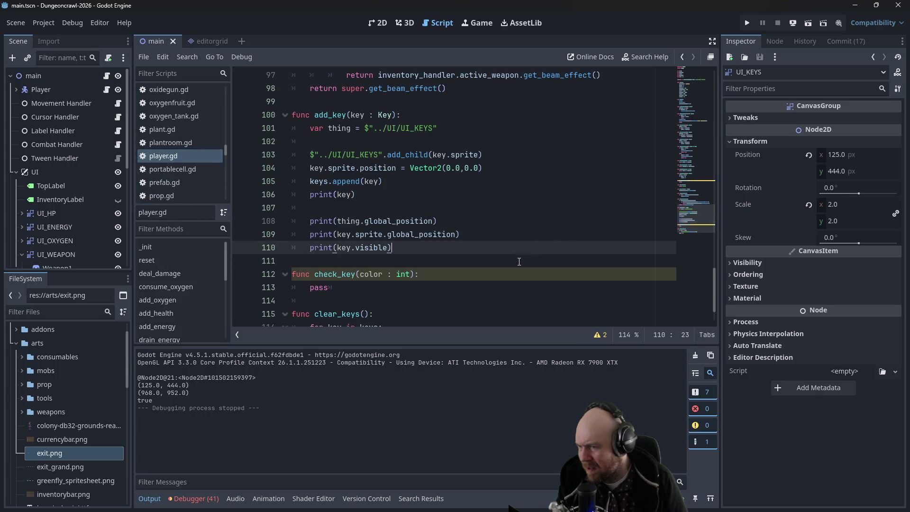
pyautogui.click(502, 260)
pyautogui.click(453, 272)
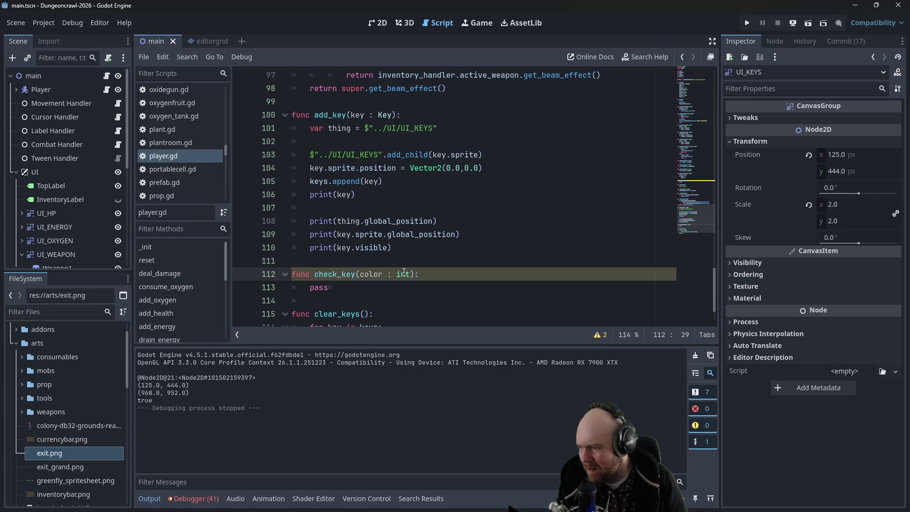
# Collapse UI_WEAPON in the Scene dock so UI_KEYS shows, then switch to the browser
pyautogui.scroll(-3, 101, 208)
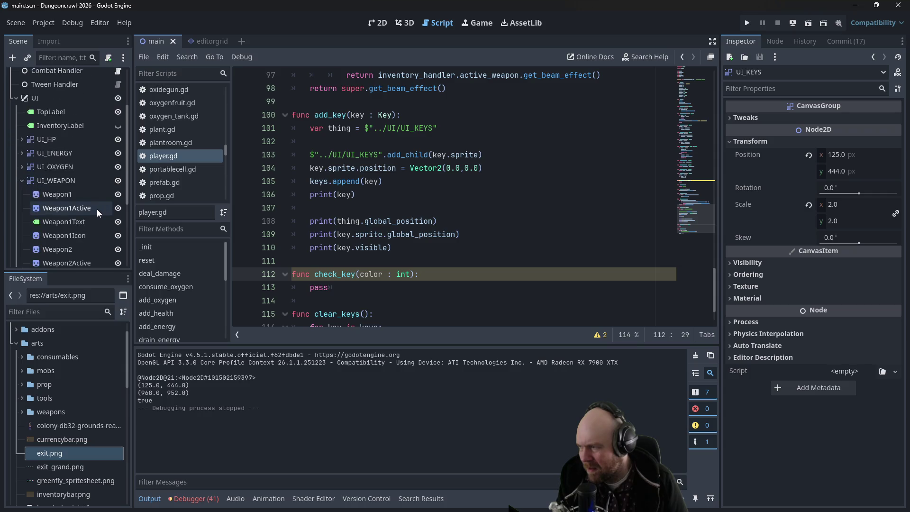
pyautogui.click(21, 180)
pyautogui.scroll(-1, 29, 186)
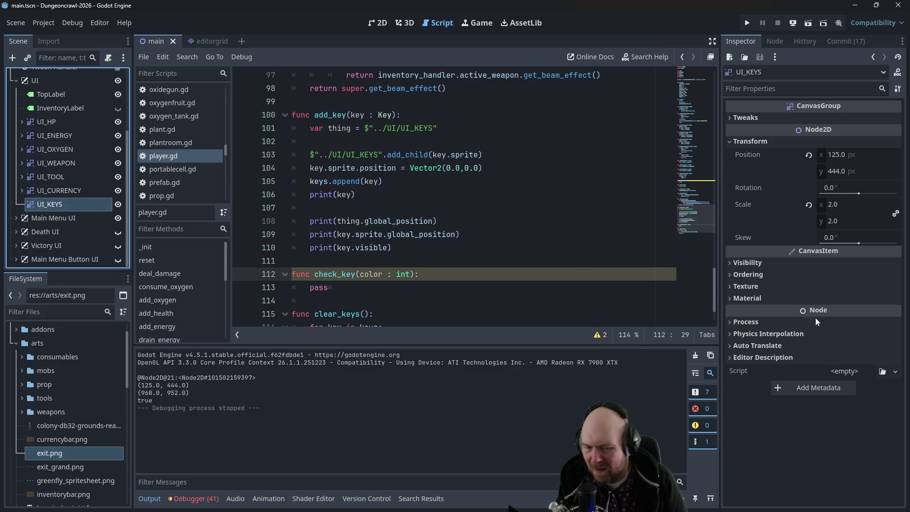
pyautogui.hotkey('alt', 'Tab')
pyautogui.write('/godot adding no')
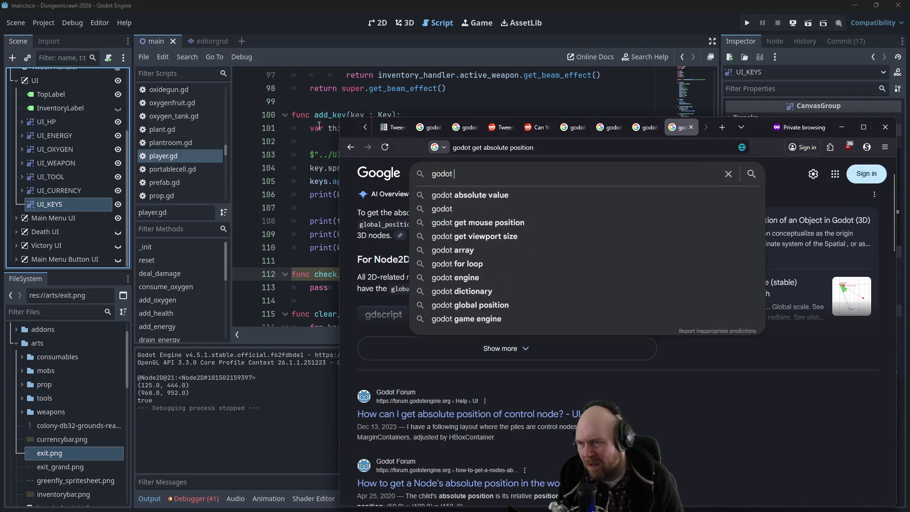
pyautogui.write('de2')
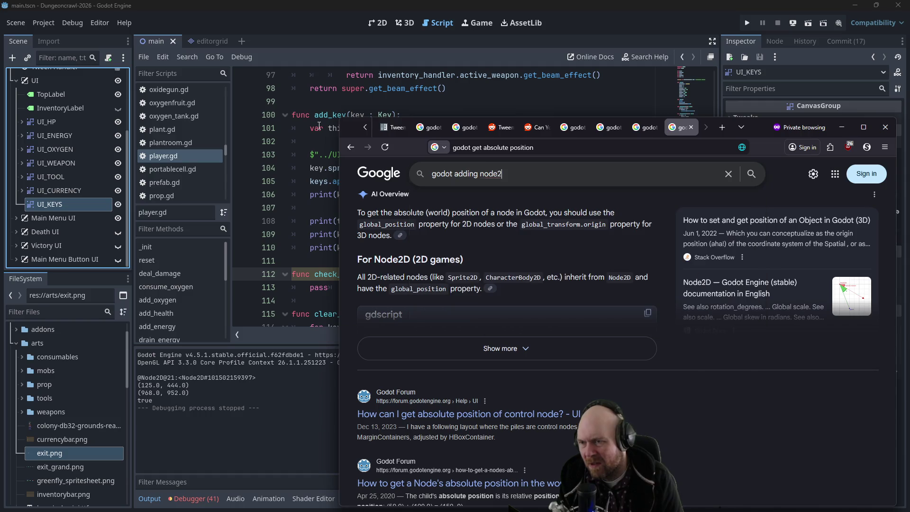
pyautogui.write('d to canvasgroup')
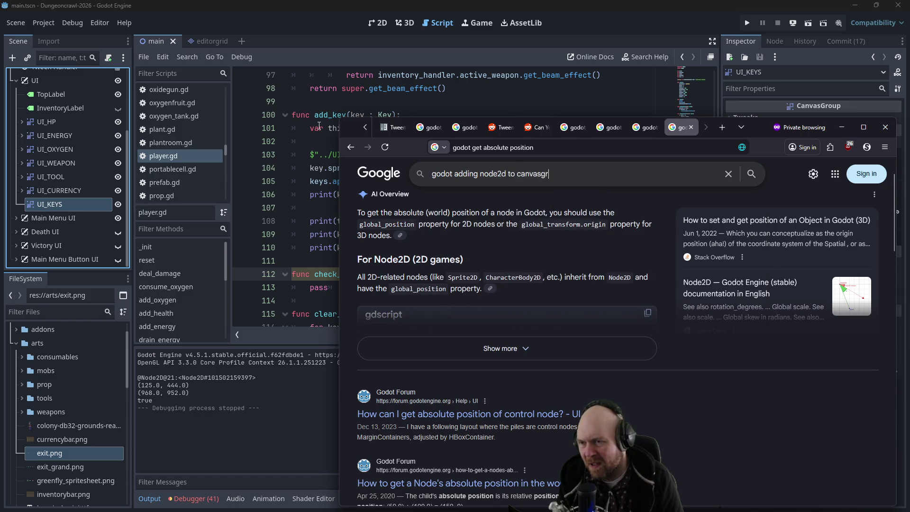
pyautogui.write(' not')
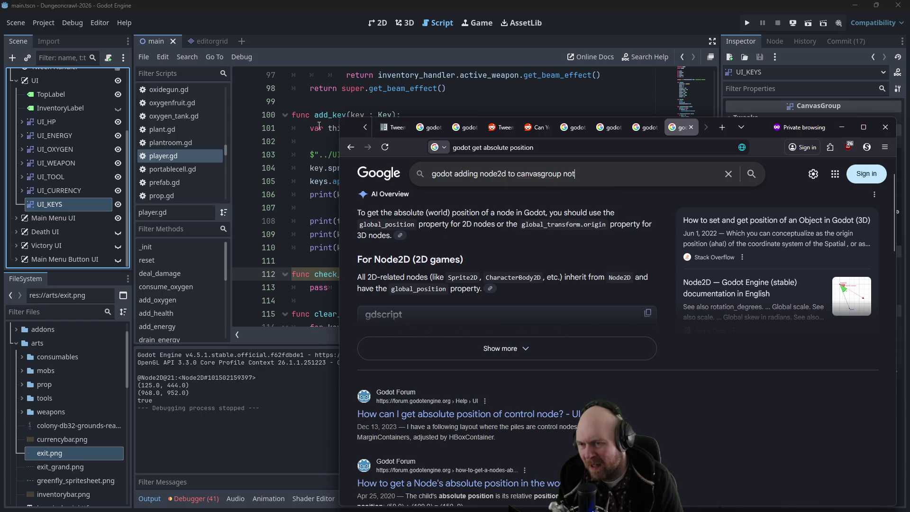
pyautogui.write(' drawing ')
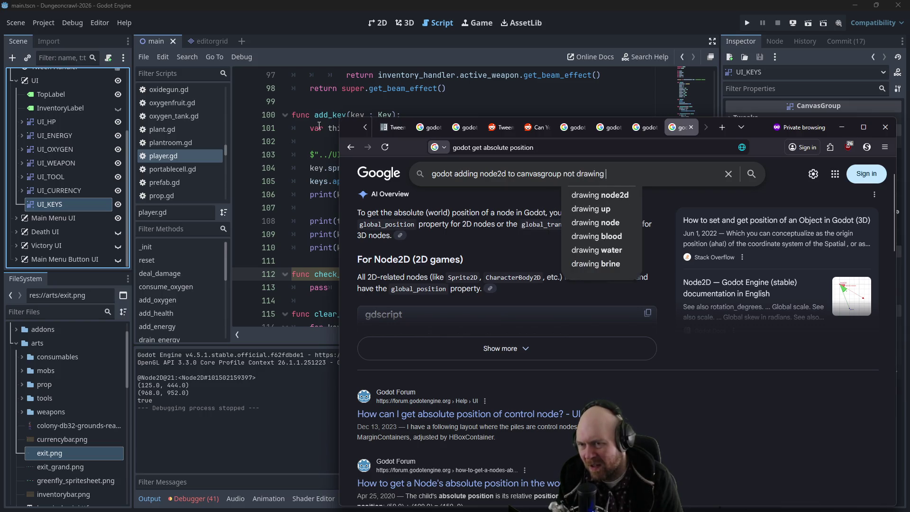
pyautogui.write('child sprite2d')
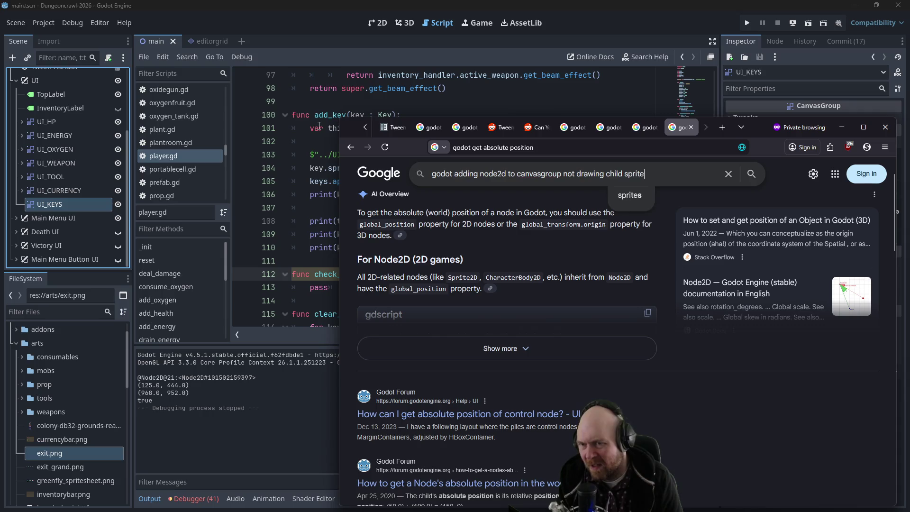
pyautogui.press('Return')
pyautogui.scroll(-2, 457, 360)
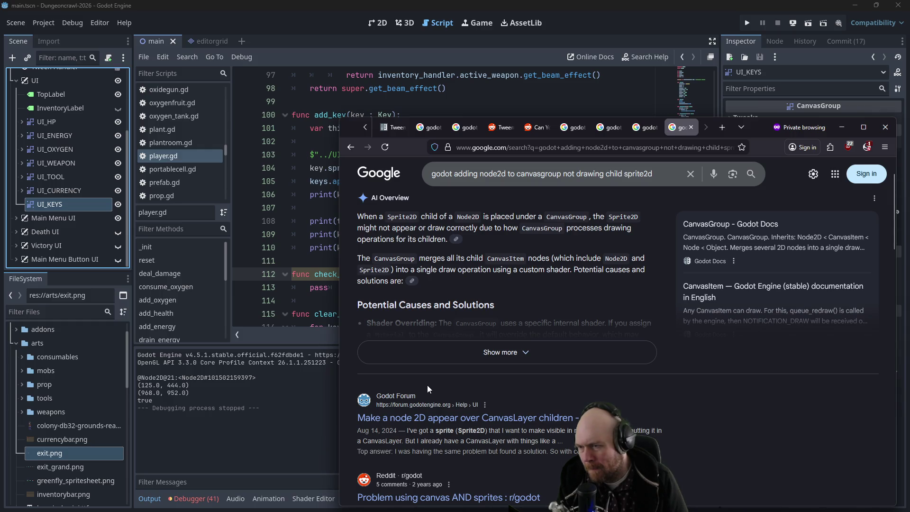
pyautogui.click(447, 358)
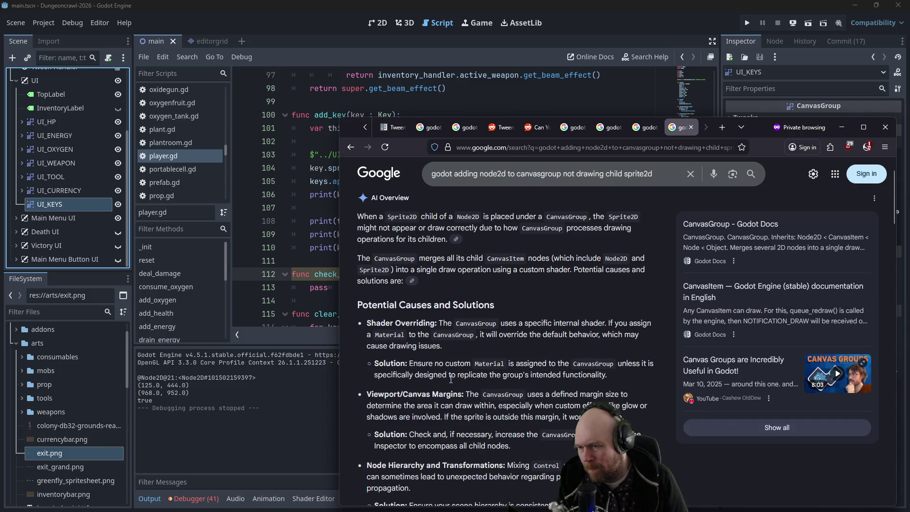
pyautogui.scroll(-1, 427, 394)
pyautogui.scroll(-3, 426, 391)
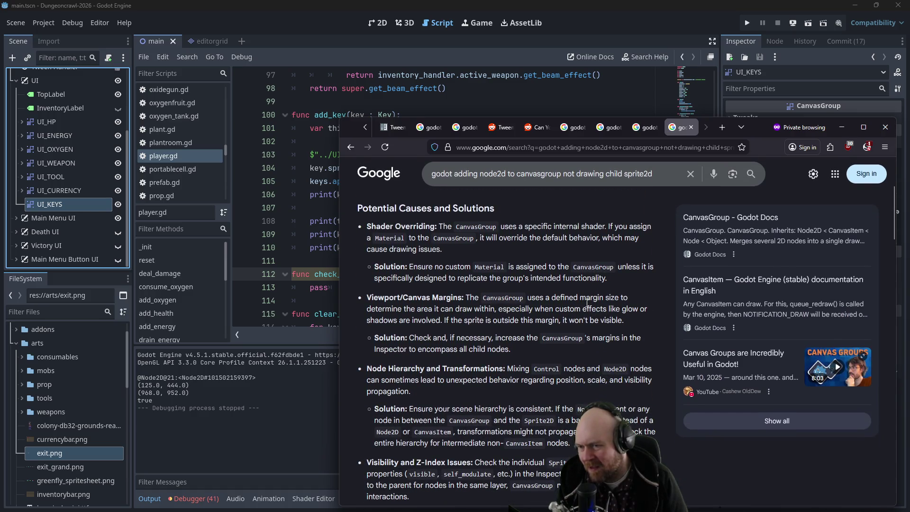
pyautogui.scroll(-4, 452, 316)
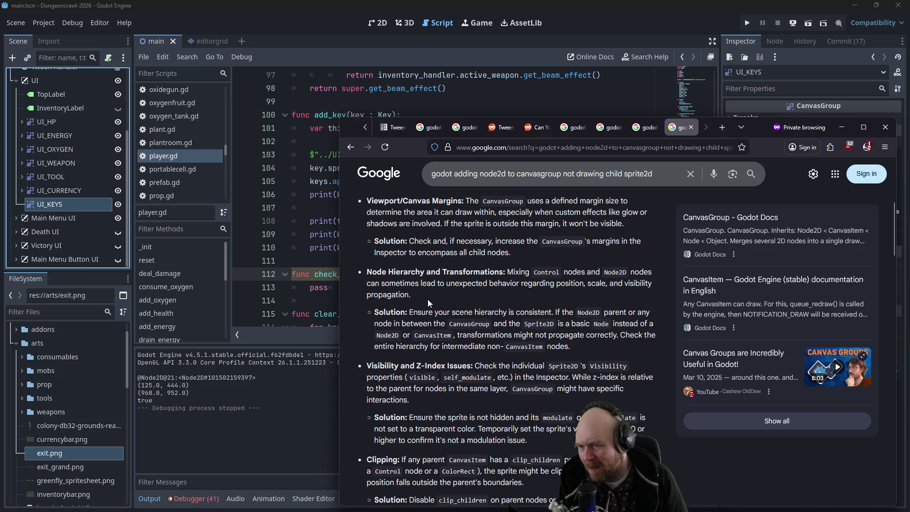
pyautogui.scroll(-2, 428, 299)
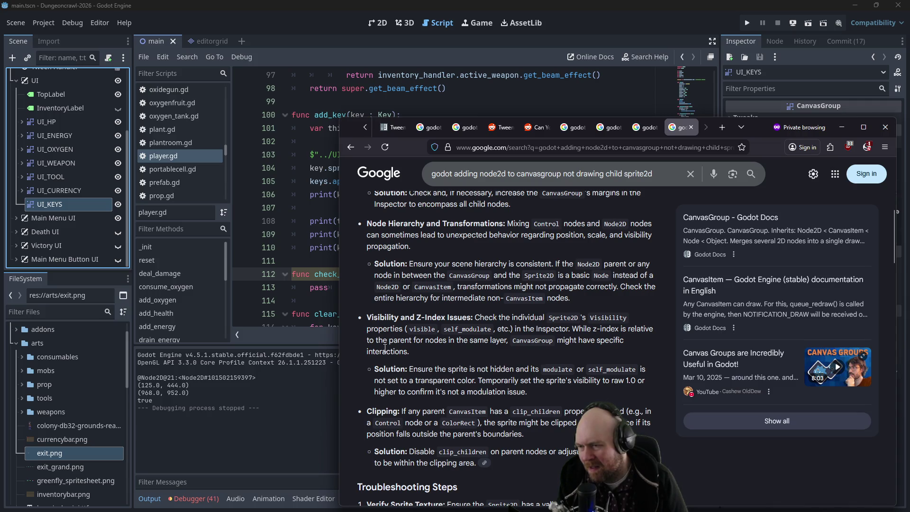
pyautogui.scroll(-2, 420, 367)
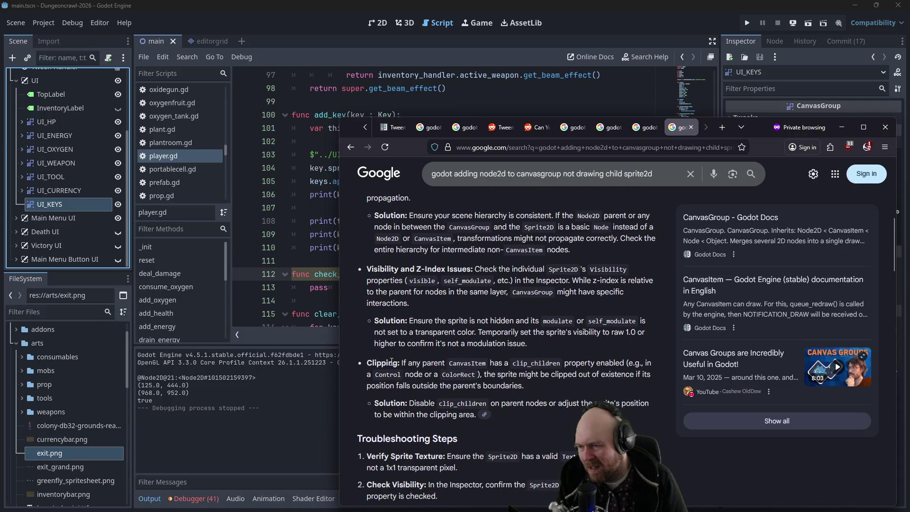
pyautogui.scroll(-8, 458, 365)
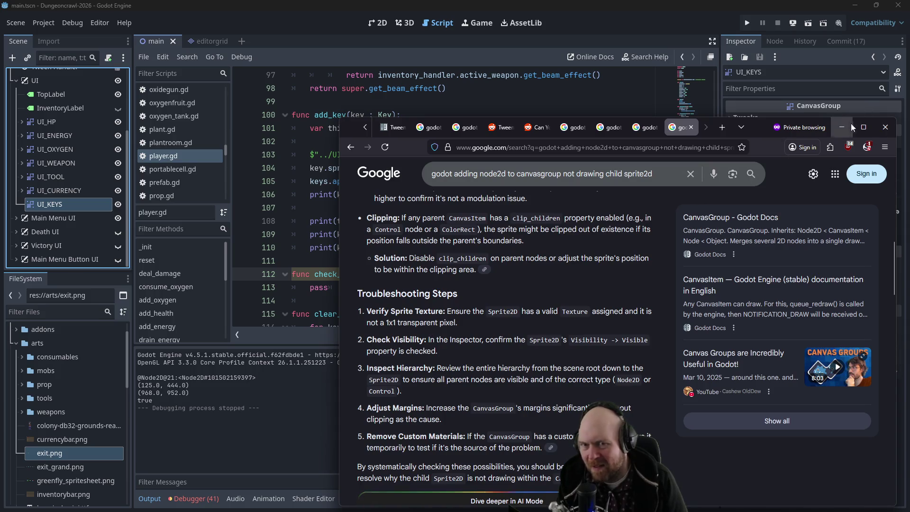
pyautogui.click(841, 127)
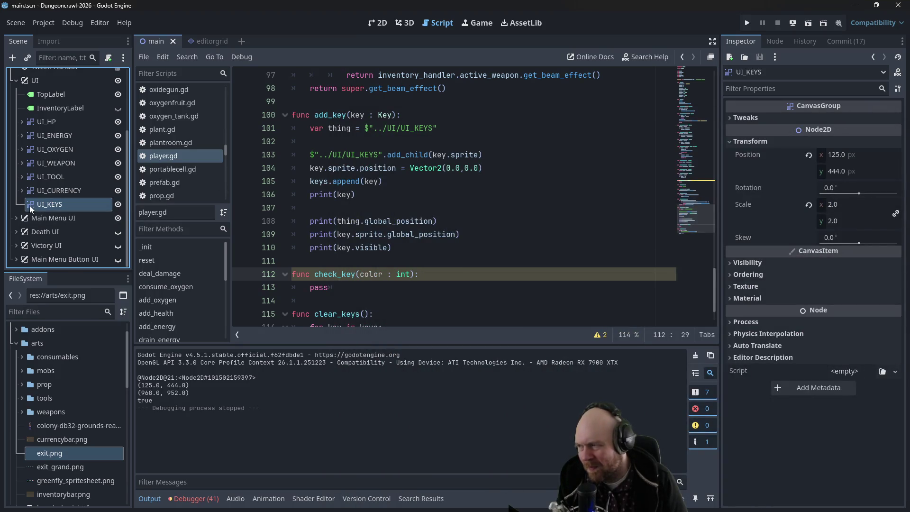
# Review add_key in player.gd: the UI_KEYS lookup and the key.sprite add_child on line 103
pyautogui.click(425, 235)
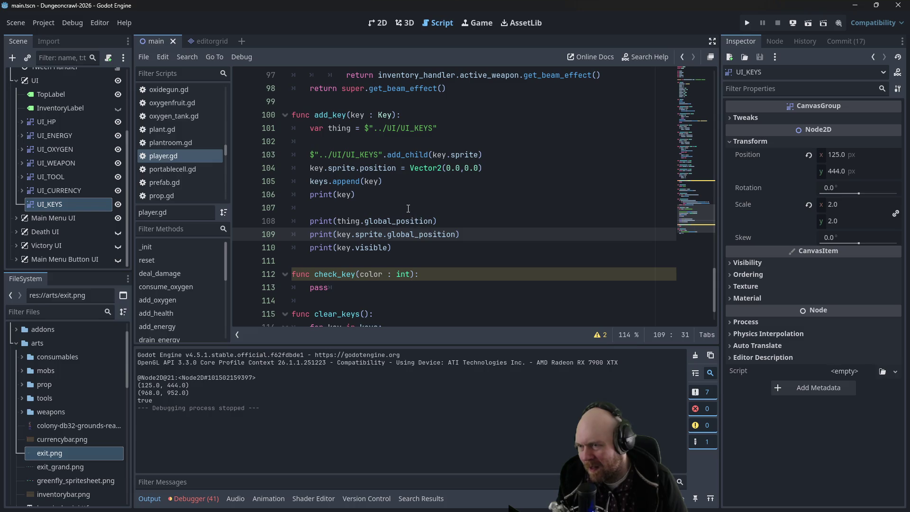
pyautogui.scroll(2, 406, 207)
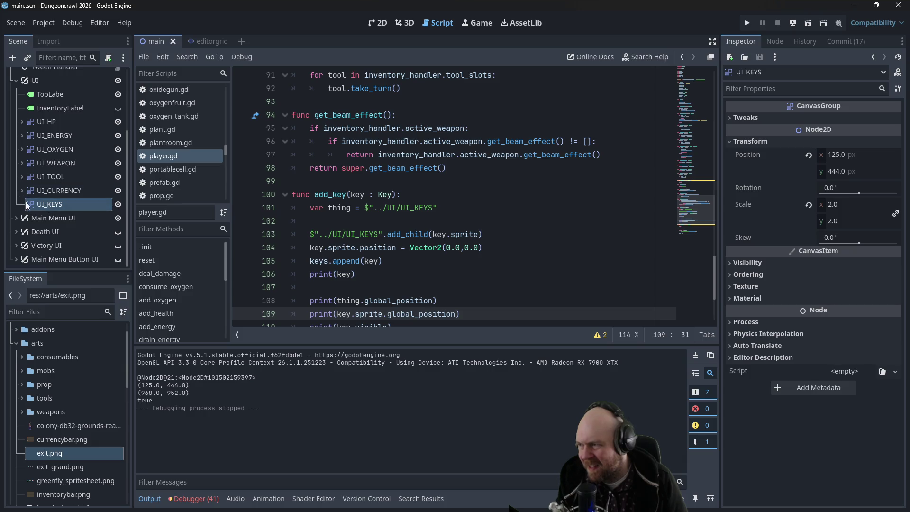
pyautogui.click(354, 220)
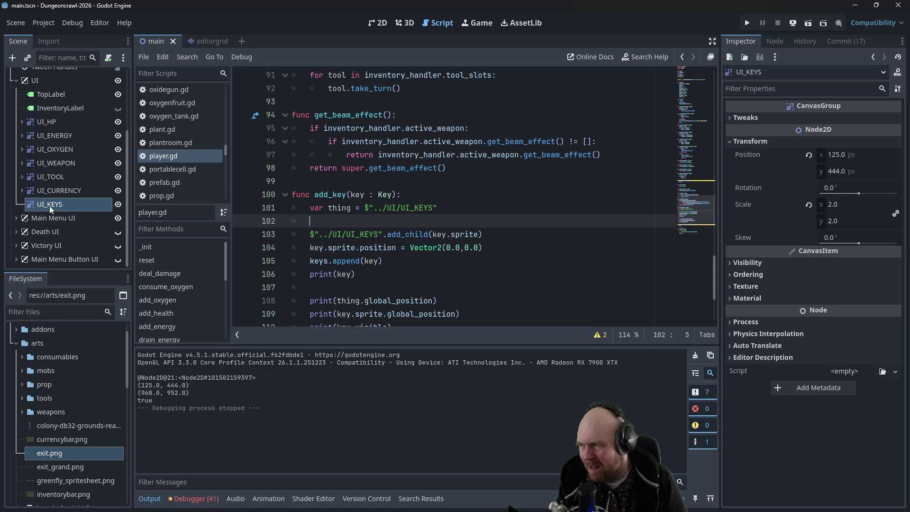
pyautogui.click(387, 234)
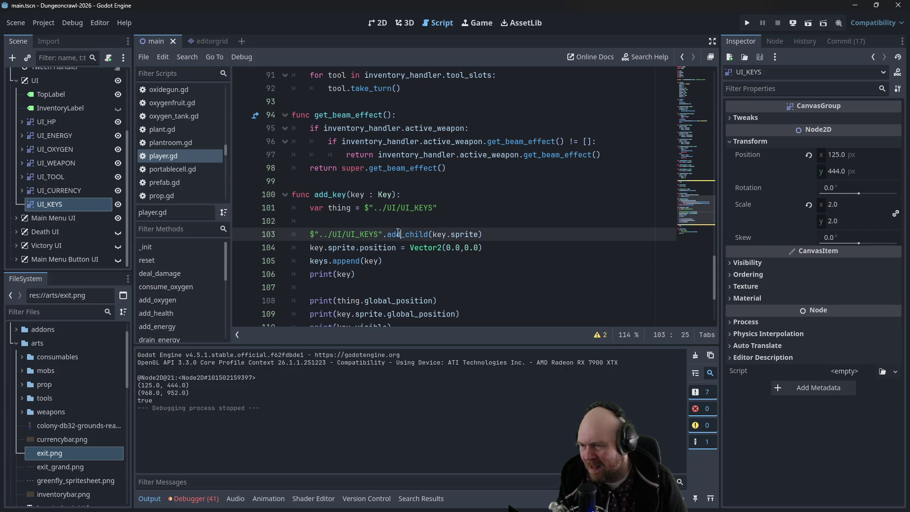
pyautogui.click(348, 216)
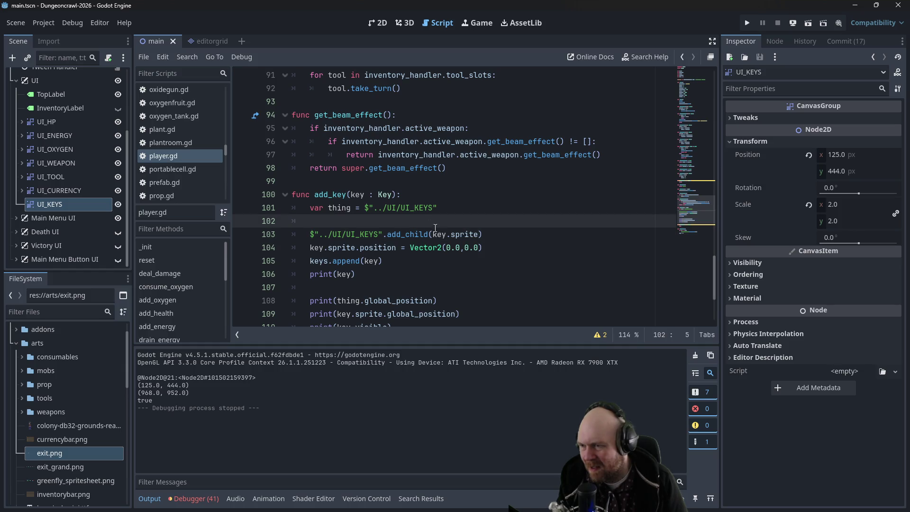
pyautogui.moveTo(432, 234); pyautogui.dragTo(478, 234)
pyautogui.click(481, 237)
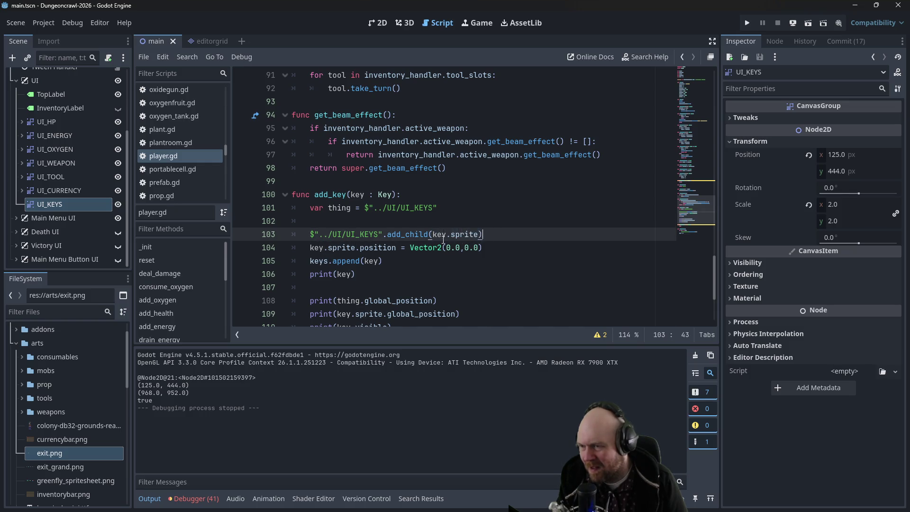
pyautogui.click(315, 227)
pyautogui.click(48, 203)
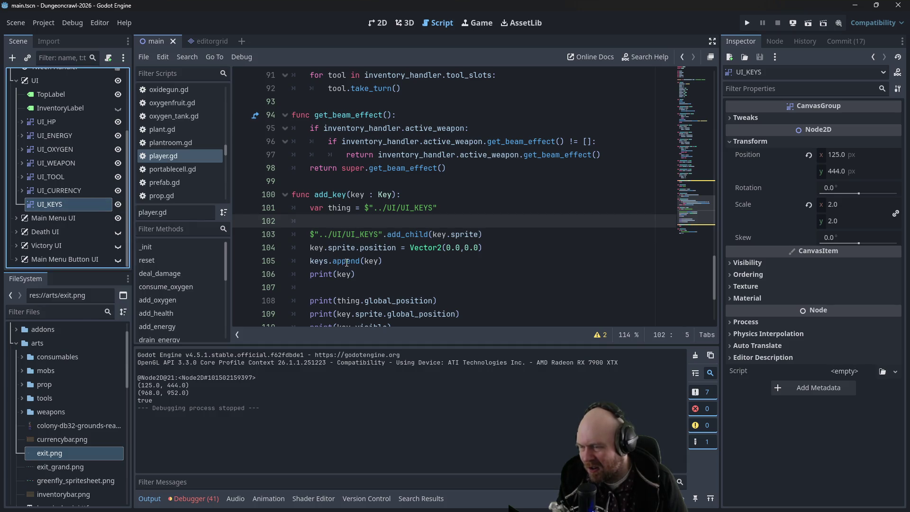
pyautogui.scroll(-1, 348, 263)
# Change print(key) to print(key.sprite) and key.visible to key.sprite.visible, then save and run
pyautogui.click(351, 235)
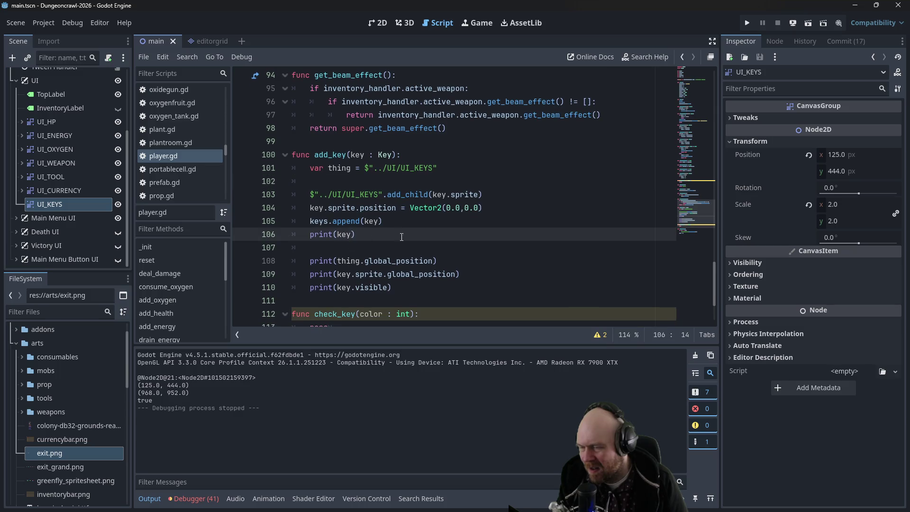
pyautogui.write('.sprite')
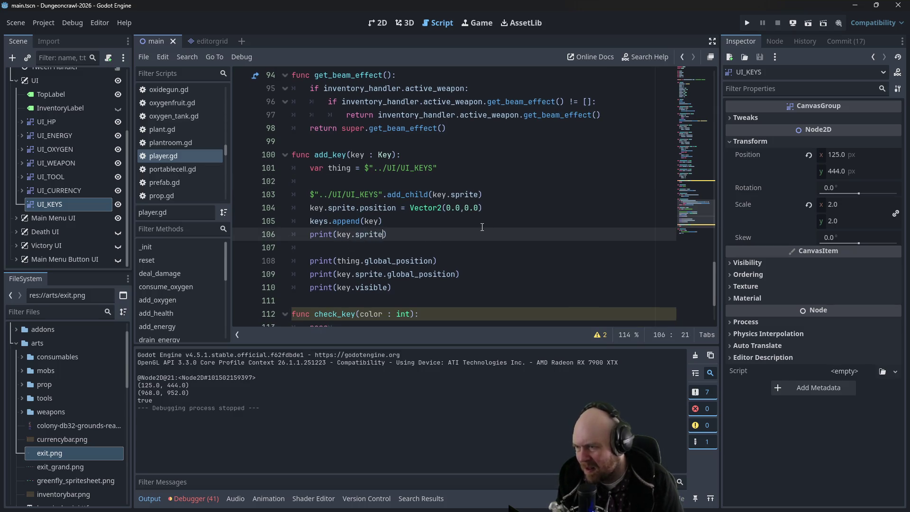
pyautogui.click(577, 184)
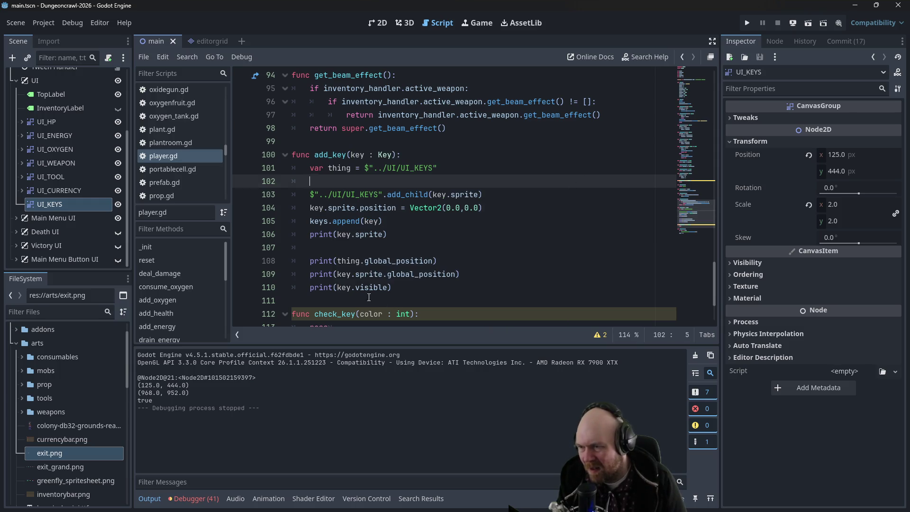
pyautogui.click(354, 288)
pyautogui.write('sprite.')
pyautogui.hotkey('ctrl', 's')
pyautogui.press('F5')
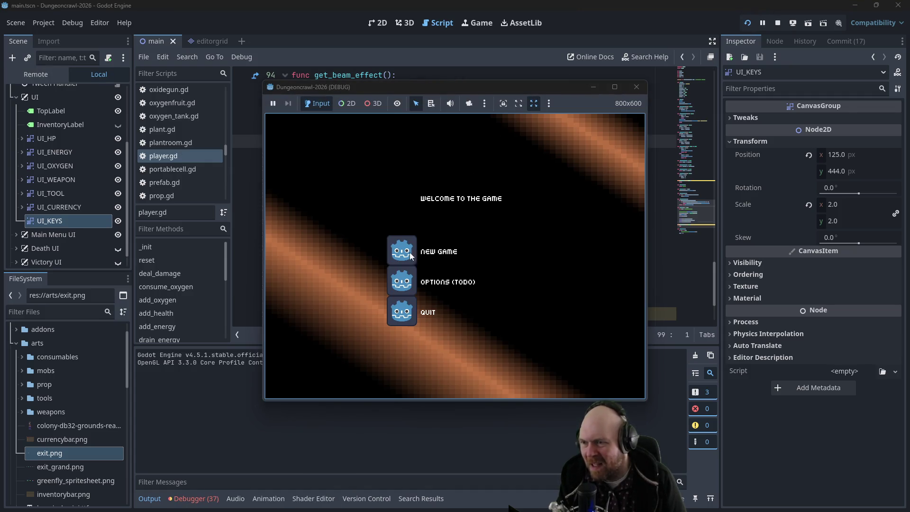
# Start a new game, walk the player onto the test key, then close the game
pyautogui.click(411, 255)
pyautogui.press('Up')
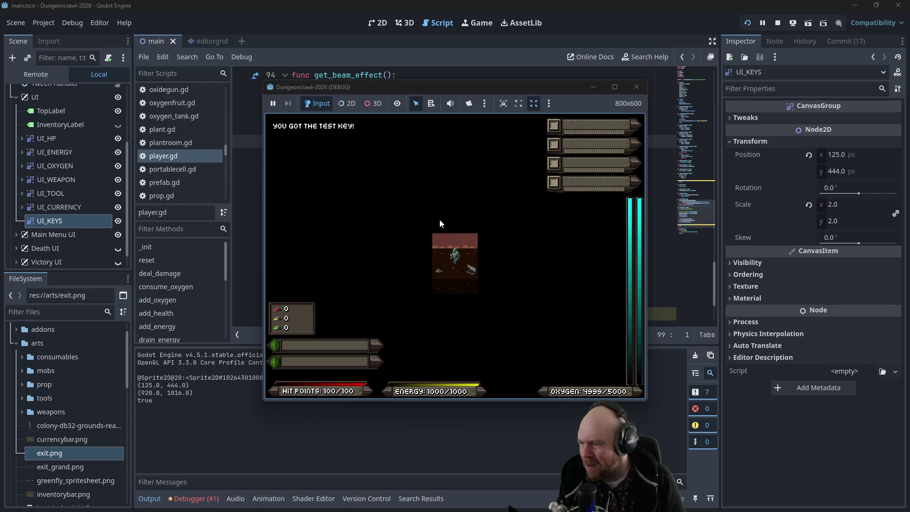
pyautogui.moveTo(459, 92); pyautogui.dragTo(547, 90)
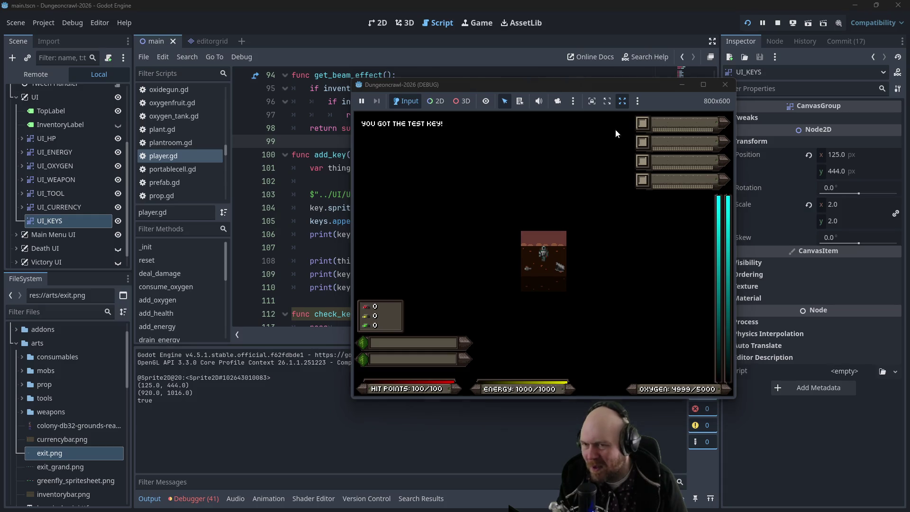
pyautogui.click(724, 85)
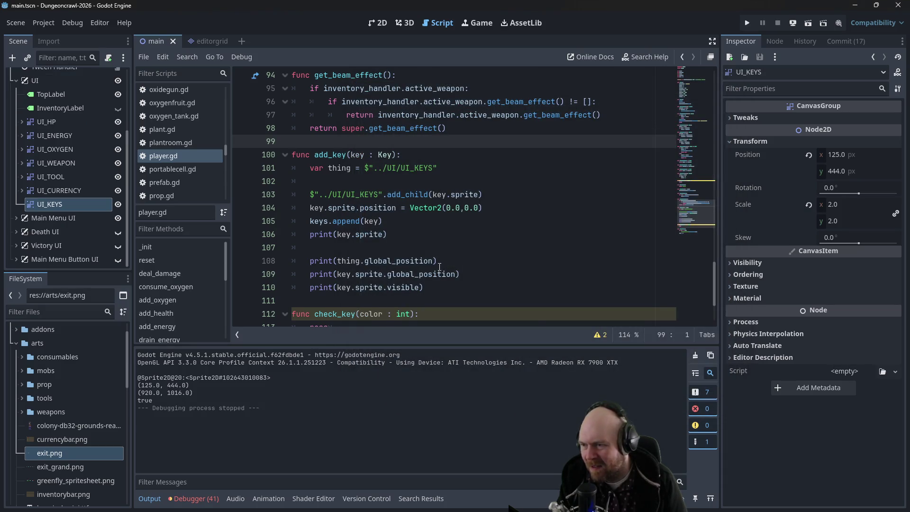
# Add a print(thing.position) debug line to add_key
pyautogui.click(488, 277)
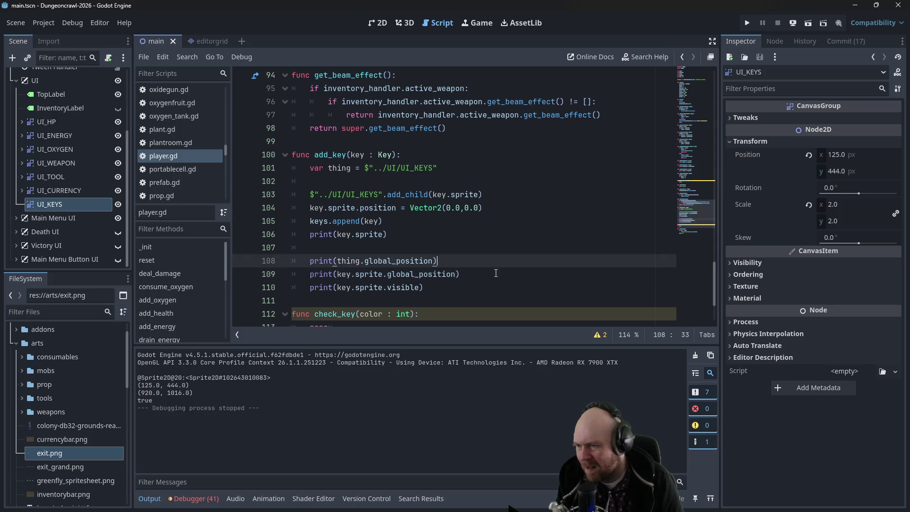
pyautogui.hotkey('ctrl', 'shift', 'Return')
pyautogui.write('print(think.')
pyautogui.press('BackSpace')
pyautogui.press('BackSpace')
pyautogui.write('g.position)')
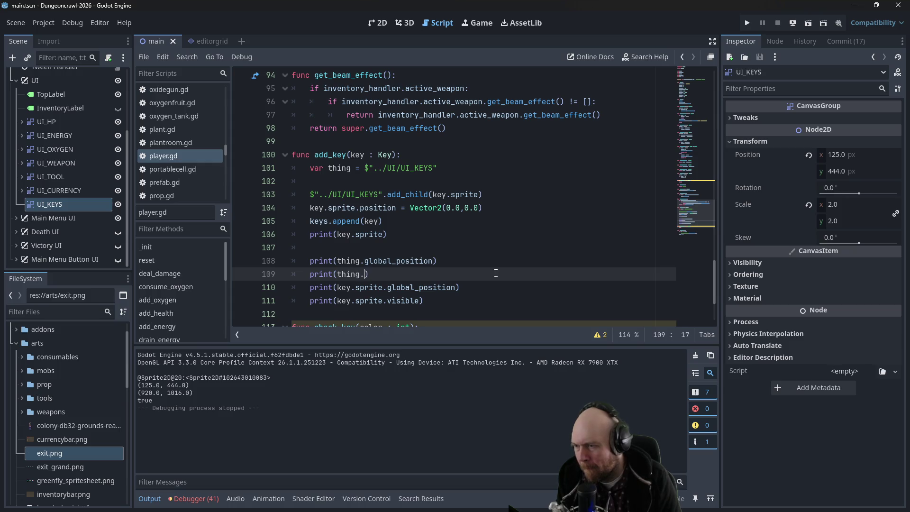
# Add print(key.sprite.position) below line 110, save the script and run the project
pyautogui.press('Down')
pyautogui.press('Right')
pyautogui.press('Right')
pyautogui.press('Right')
pyautogui.press('Return')
pyautogui.write('print')
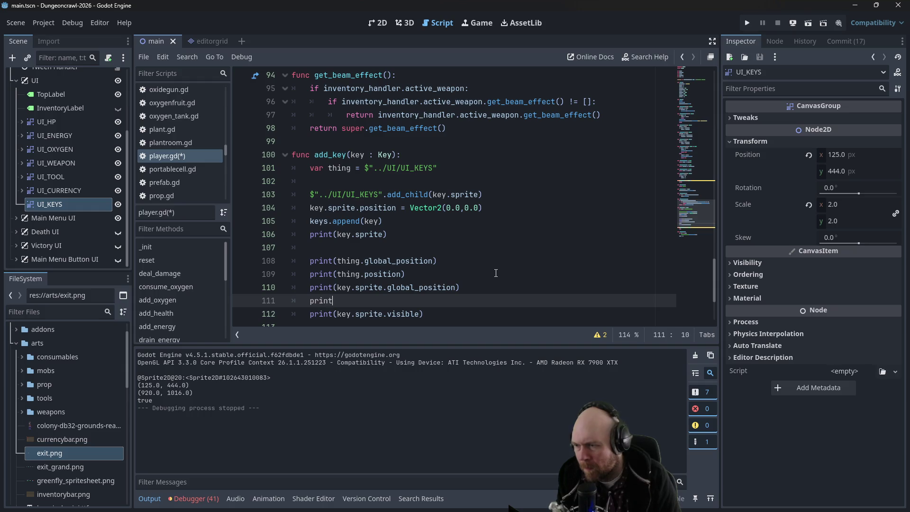
pyautogui.write('(key.sprite')
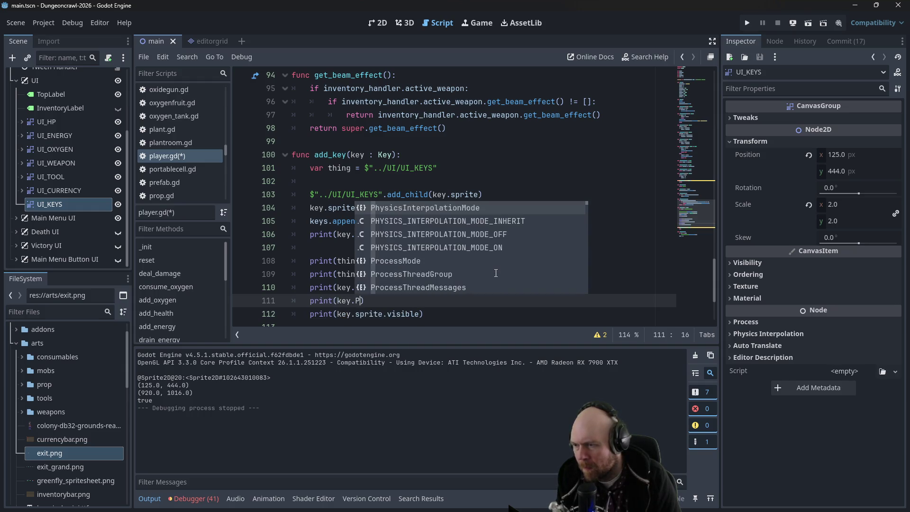
pyautogui.write('.position')
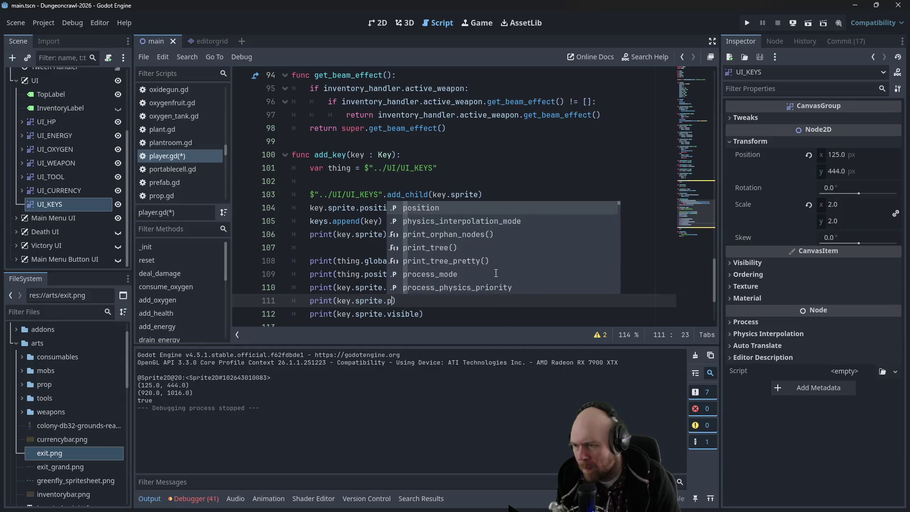
pyautogui.press('Escape')
pyautogui.press('Delete')
pyautogui.hotkey('ctrl', 's')
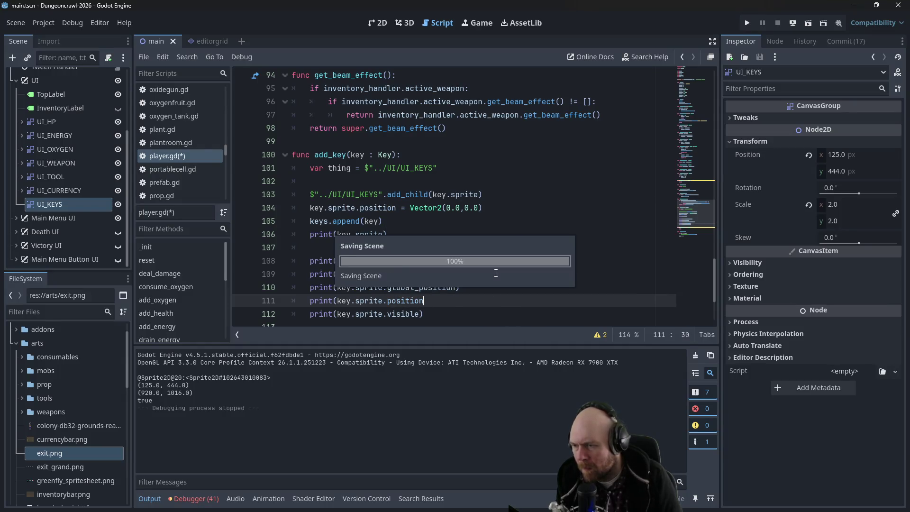
pyautogui.write(')')
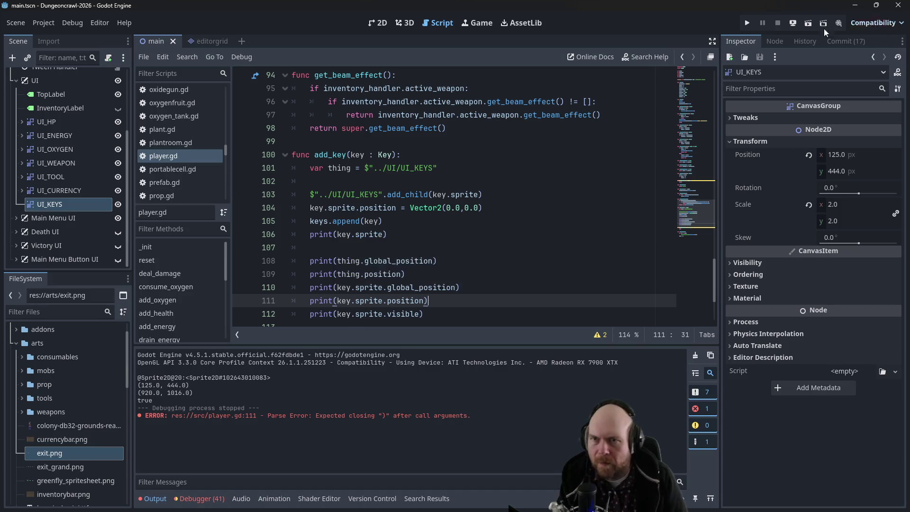
pyautogui.click(750, 24)
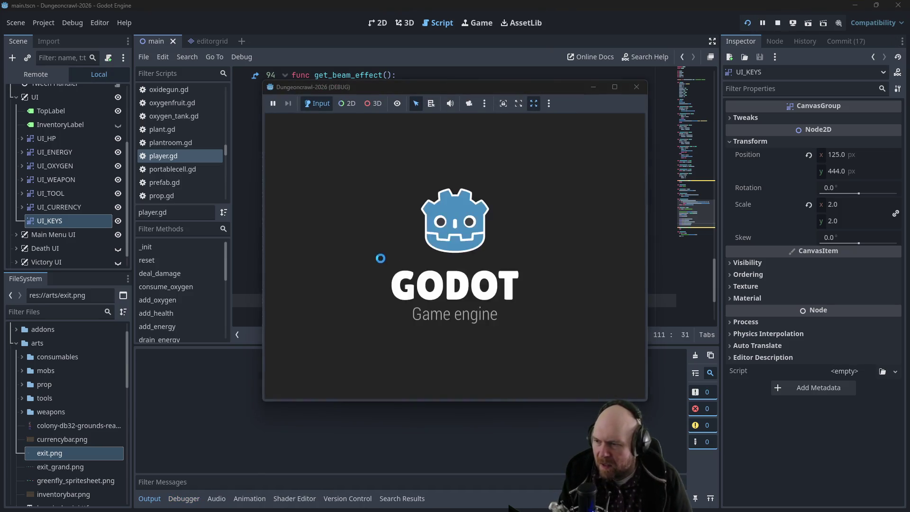
# Start a new game to collect the key, check the position output, then return to 2D view
pyautogui.click(397, 257)
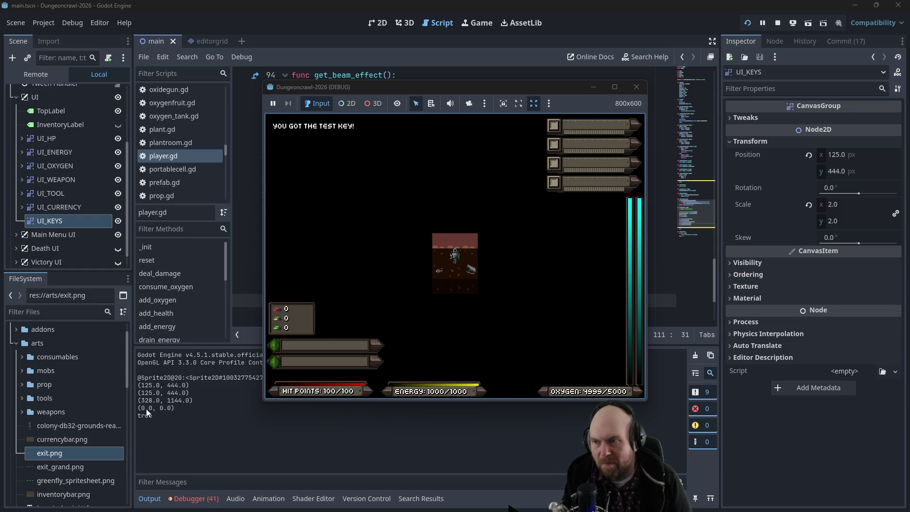
pyautogui.click(636, 87)
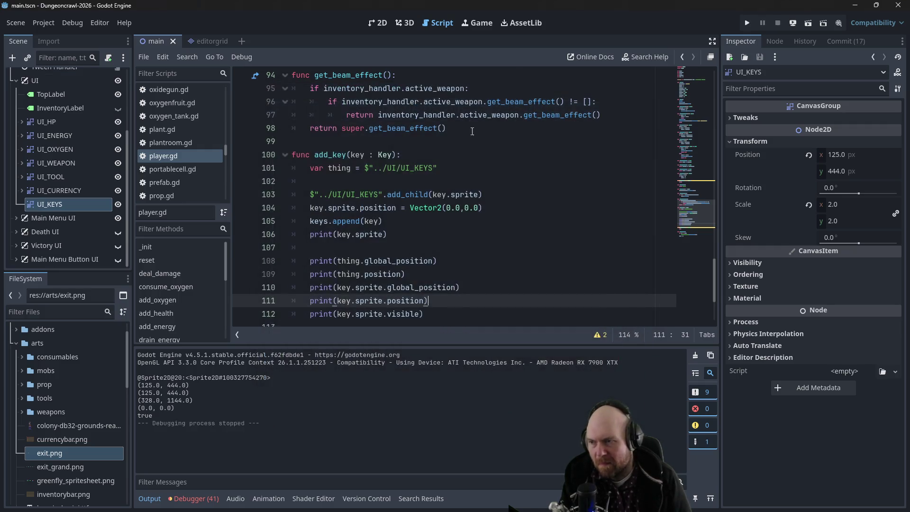
pyautogui.click(377, 24)
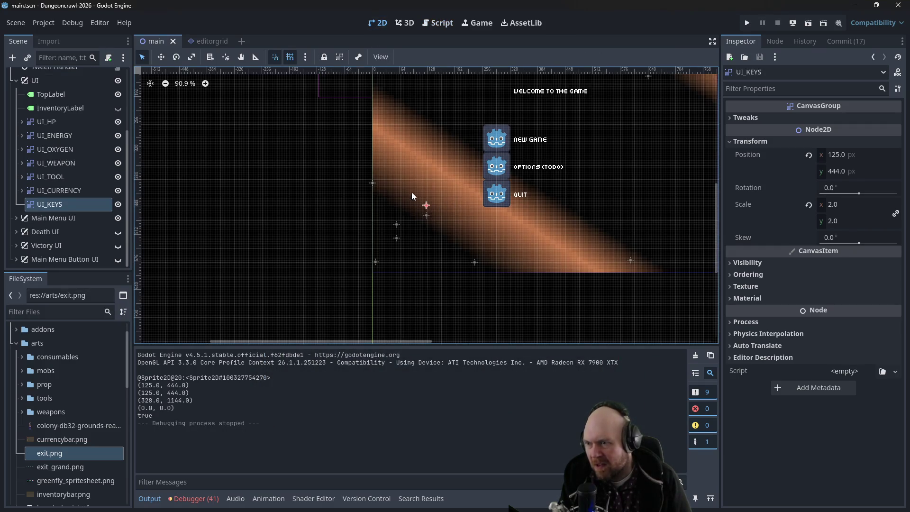
# Hide Main Menu UI and drag the UI_KEYS row up to position (1, 0)
pyautogui.moveTo(426, 205); pyautogui.dragTo(420, 163)
pyautogui.hotkey('ctrl', 'z')
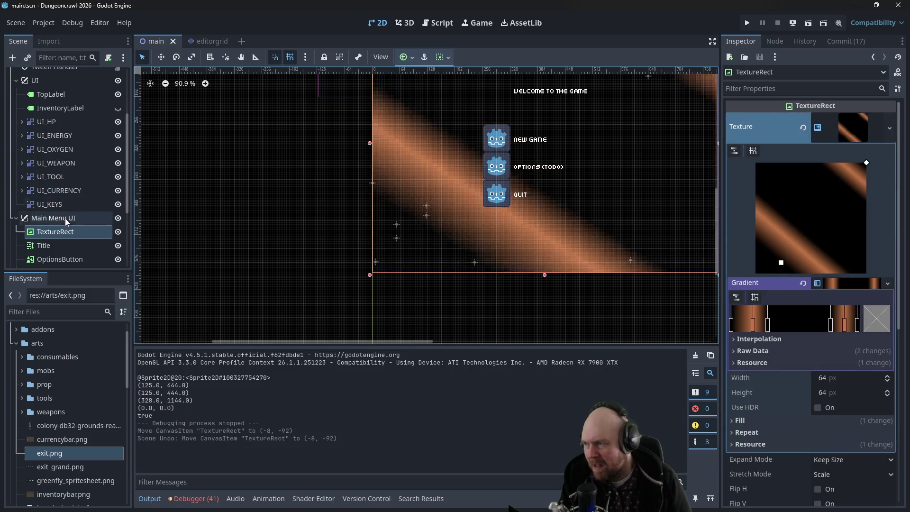
pyautogui.click(118, 218)
pyautogui.scroll(-3, 443, 229)
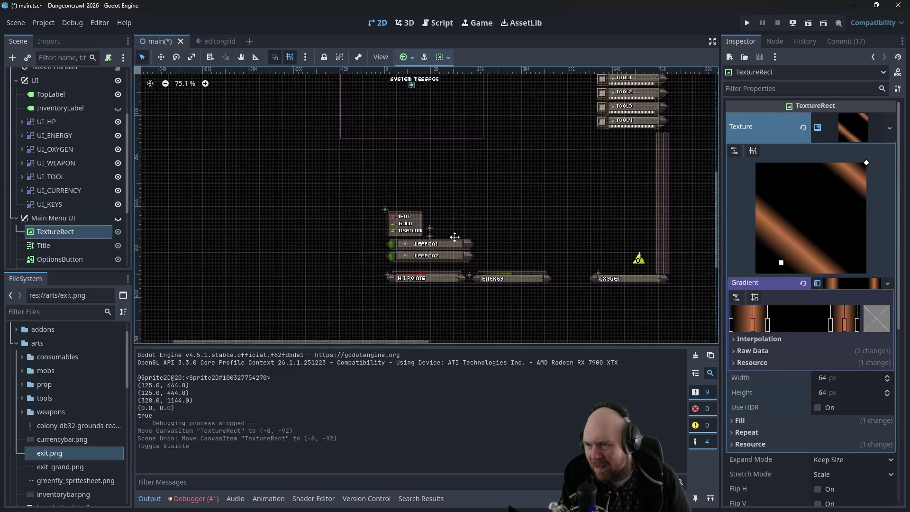
pyautogui.moveTo(408, 280)
pyautogui.mouseDown()
pyautogui.moveTo(386, 148)
pyautogui.moveTo(372, 138)
pyautogui.mouseUp()
# Test-run the game, unhide Main Menu UI, then rerun and start a New Game
pyautogui.press('F5')
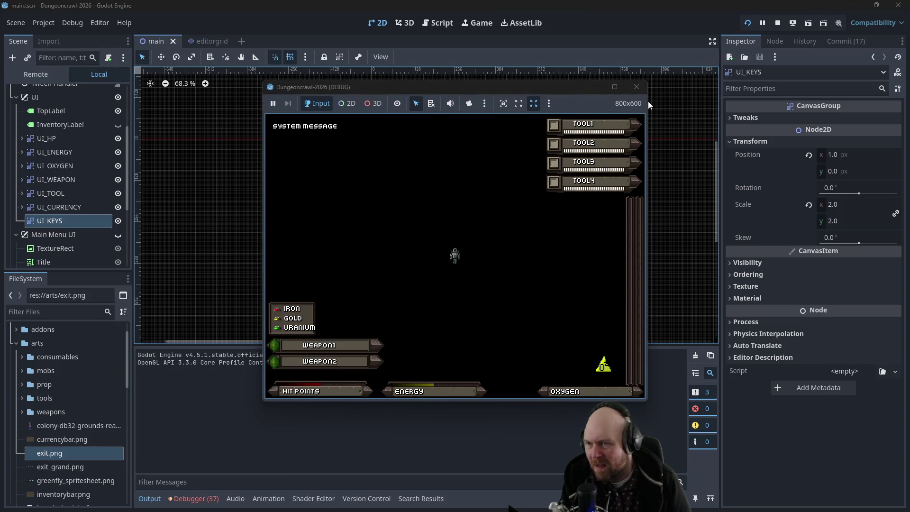
pyautogui.click(636, 87)
pyautogui.click(118, 218)
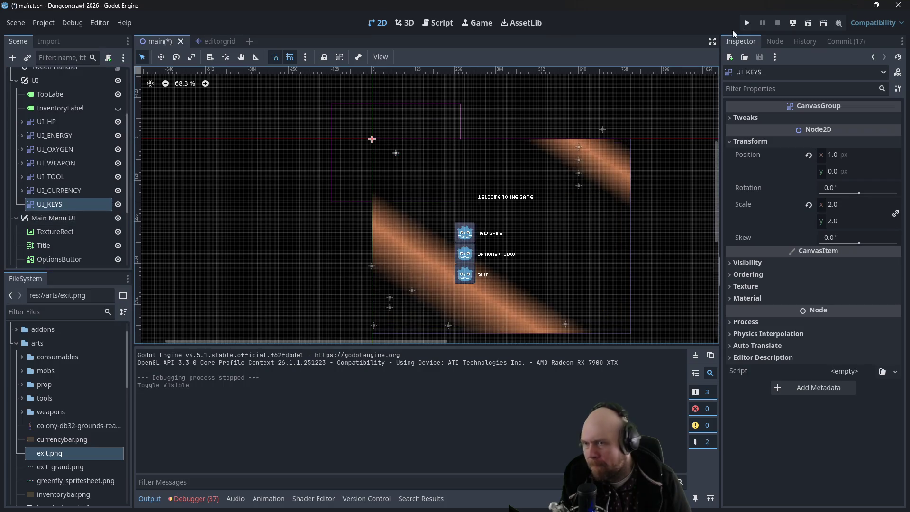
pyautogui.click(749, 23)
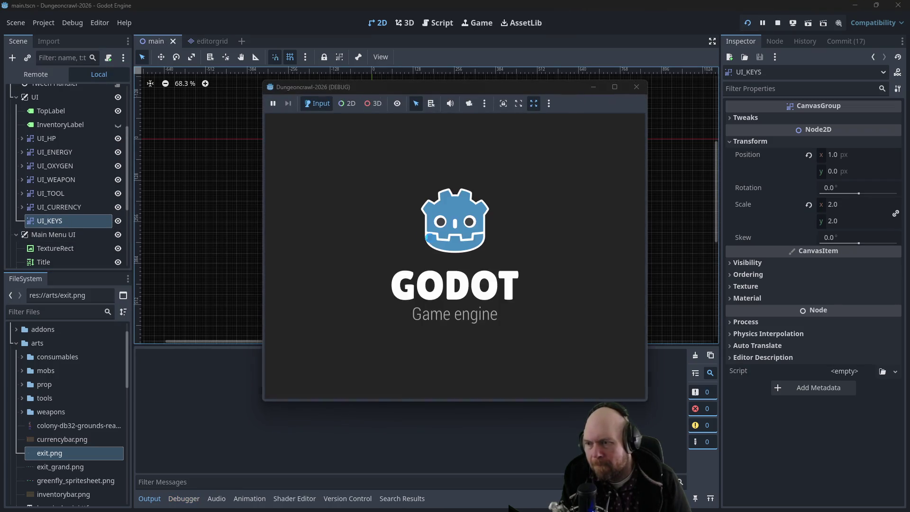
pyautogui.click(442, 254)
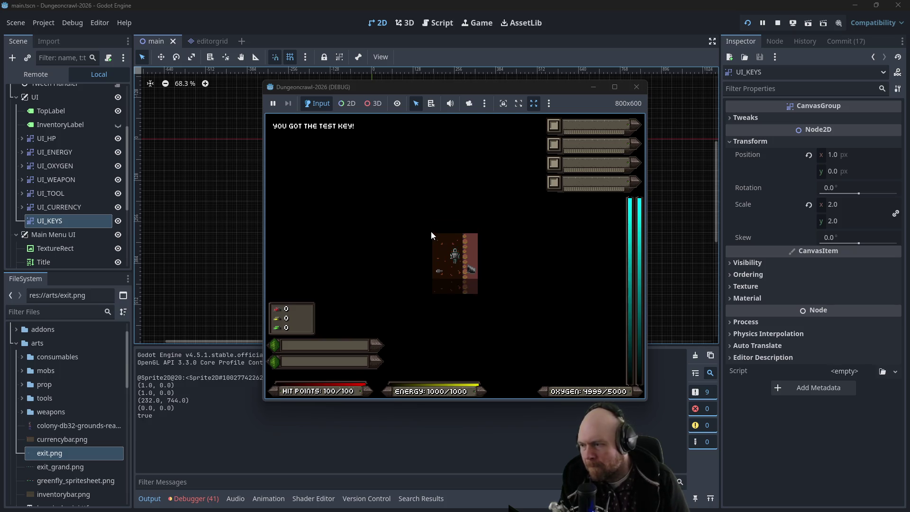
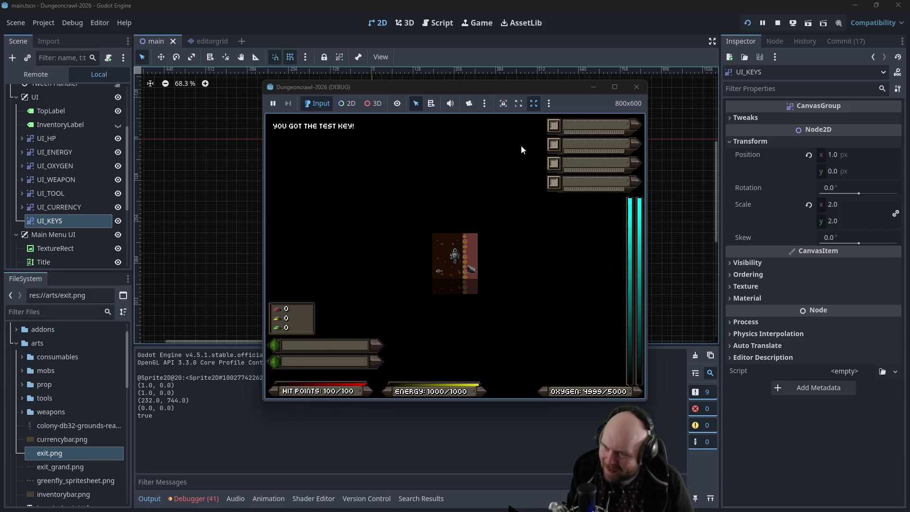
# Stop the game, search Google for 'godot set global position', then return to the Godot editor
pyautogui.click(636, 87)
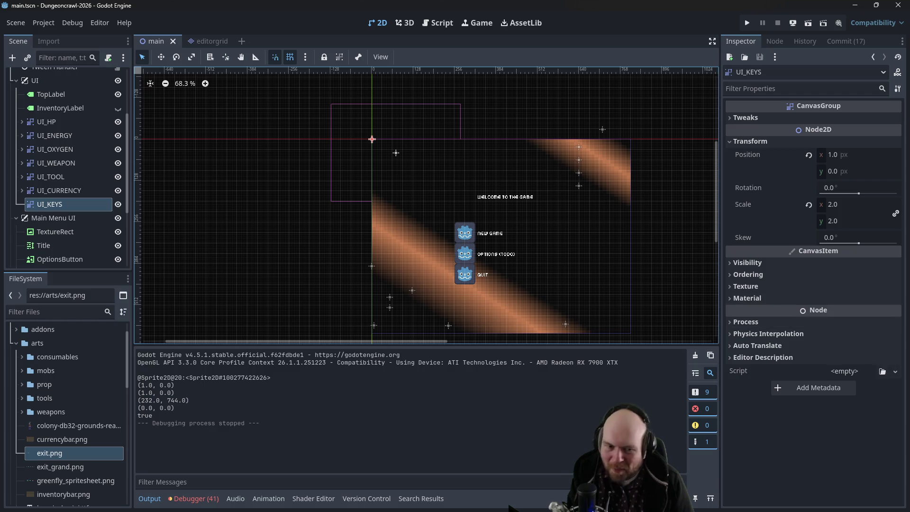
pyautogui.hotkey('alt', 'Tab')
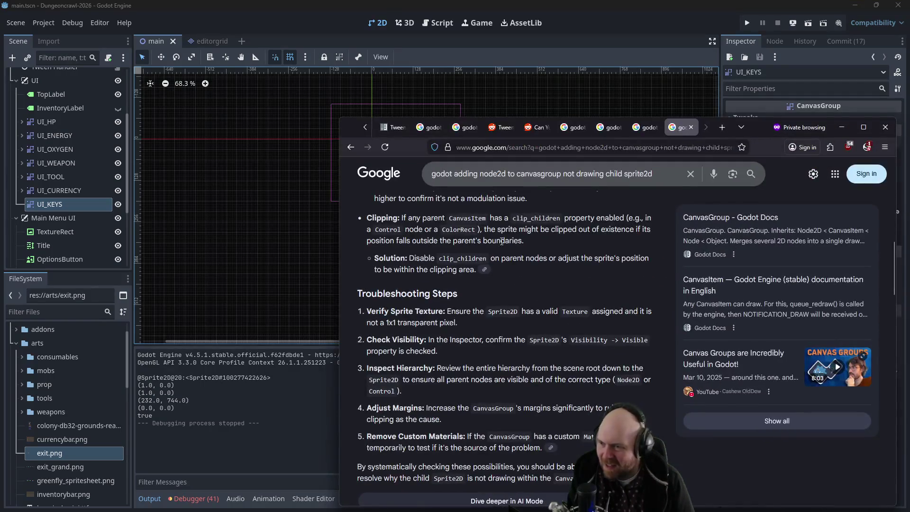
pyautogui.write('godot ')
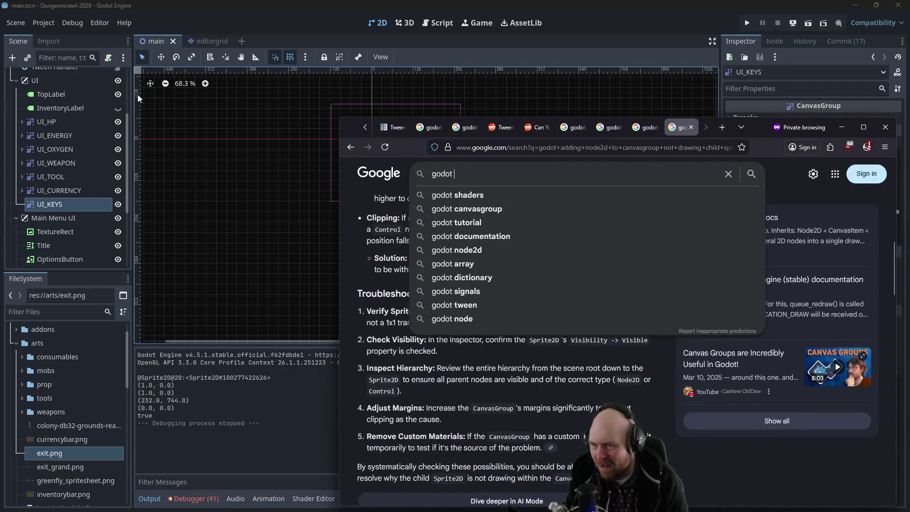
pyautogui.write('set global position')
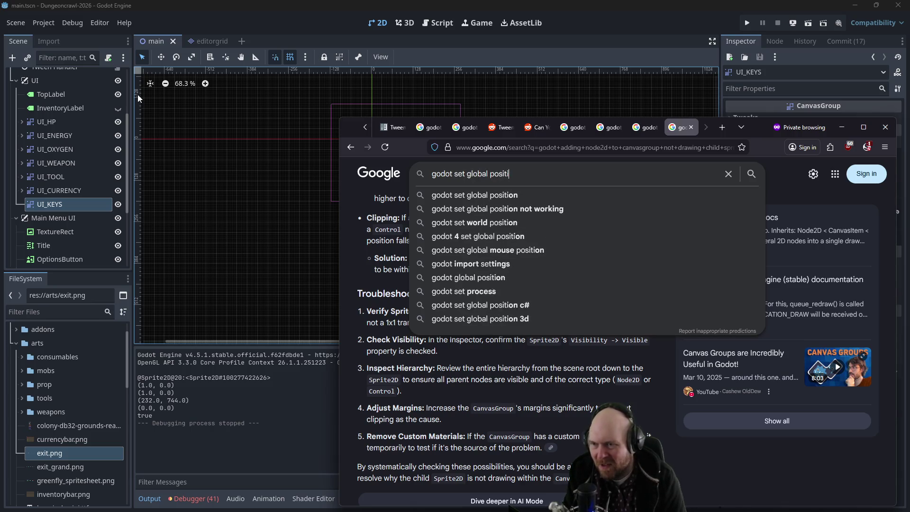
pyautogui.press('Return')
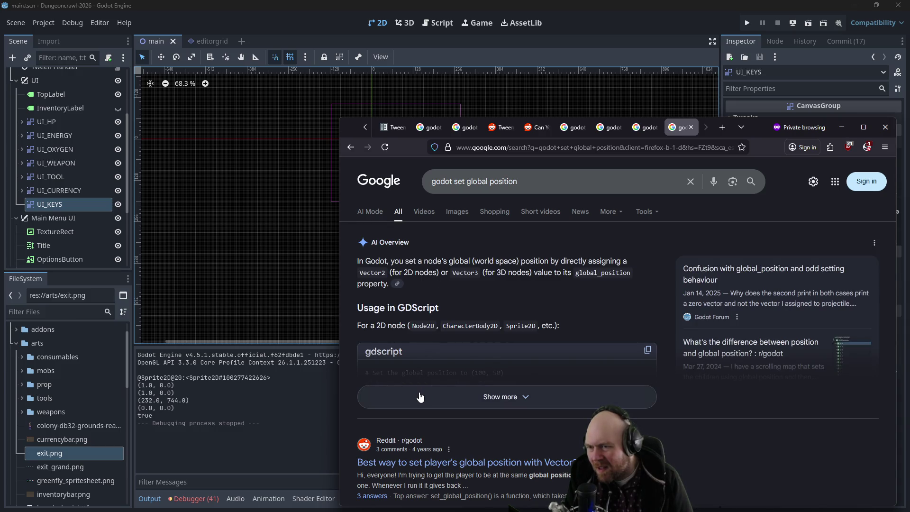
pyautogui.click(291, 294)
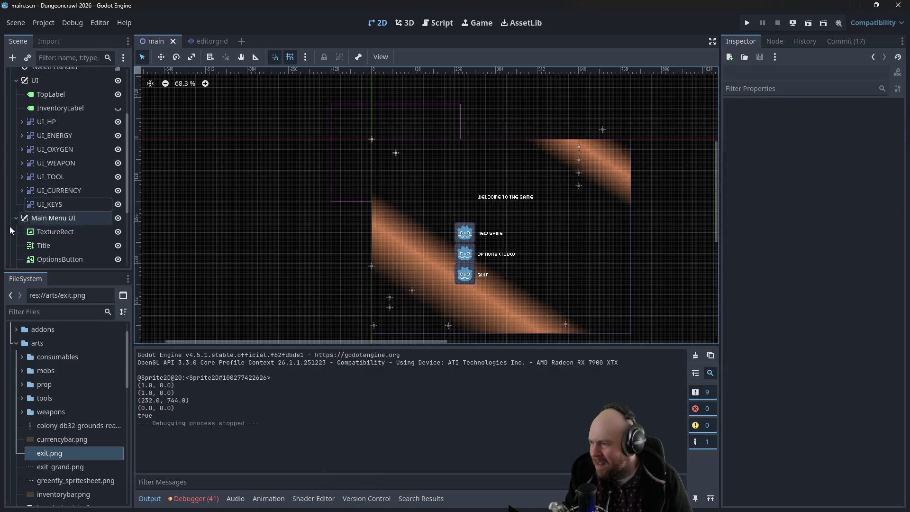
# Drag UI_KEYS to position 125, 448 and hide the main menu on the canvas
pyautogui.click(42, 207)
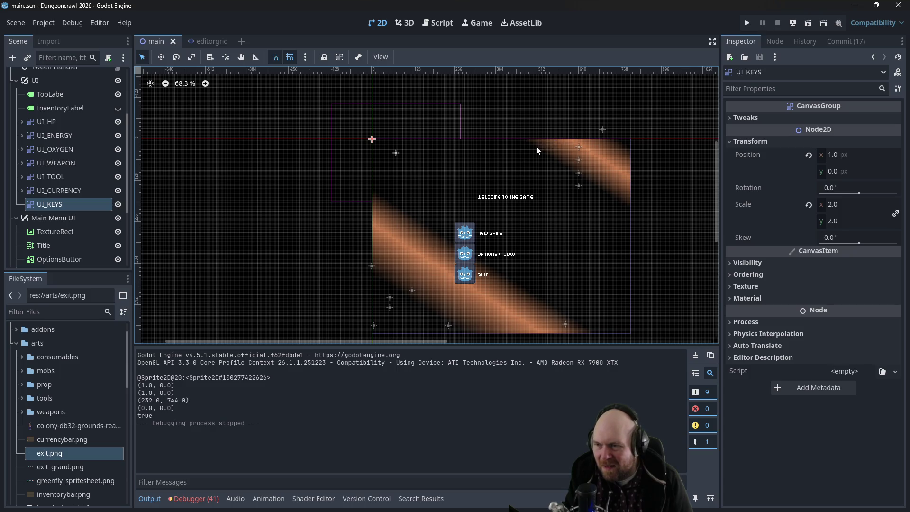
pyautogui.moveTo(372, 140)
pyautogui.mouseDown()
pyautogui.moveTo(438, 258)
pyautogui.moveTo(424, 291)
pyautogui.moveTo(413, 281)
pyautogui.mouseUp()
pyautogui.click(118, 217)
pyautogui.scroll(5, 422, 291)
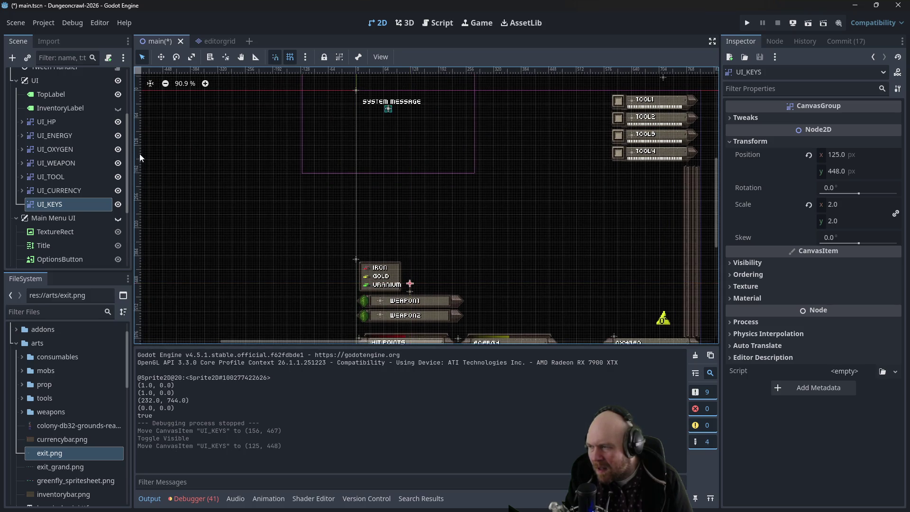
# Toggle the UI_KEYS group's visibility and open player.gd in the script editor
pyautogui.click(118, 203)
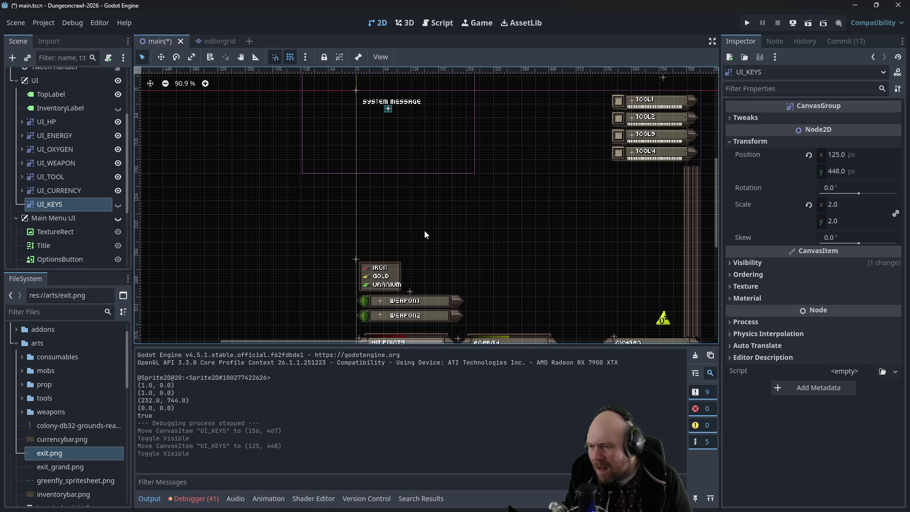
pyautogui.scroll(2, 424, 230)
pyautogui.scroll(-1, 559, 185)
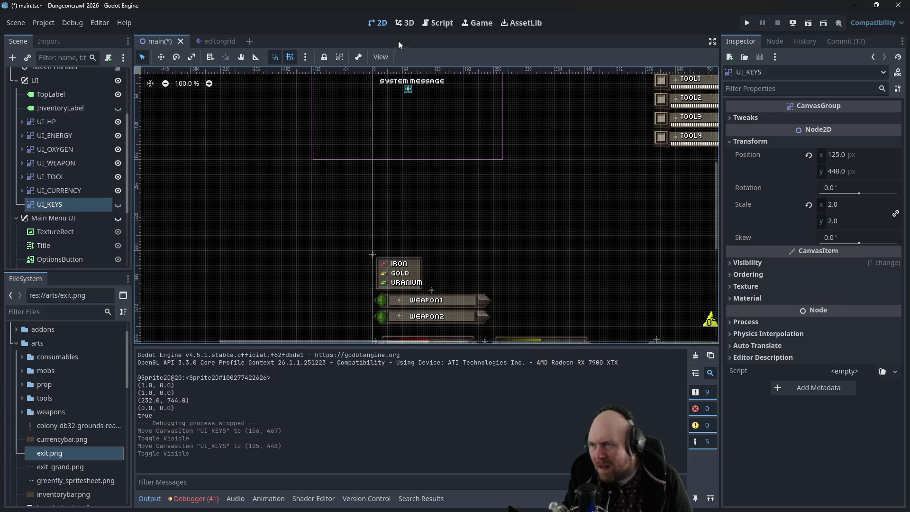
pyautogui.click(434, 27)
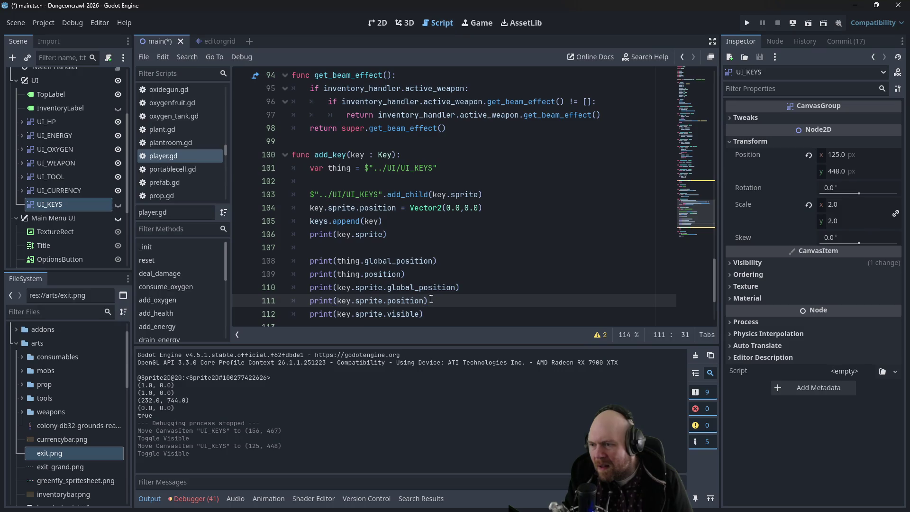
# Change line 104 to 'key.sprite.global_position = thing.position'
pyautogui.click(397, 218)
pyautogui.click(522, 213)
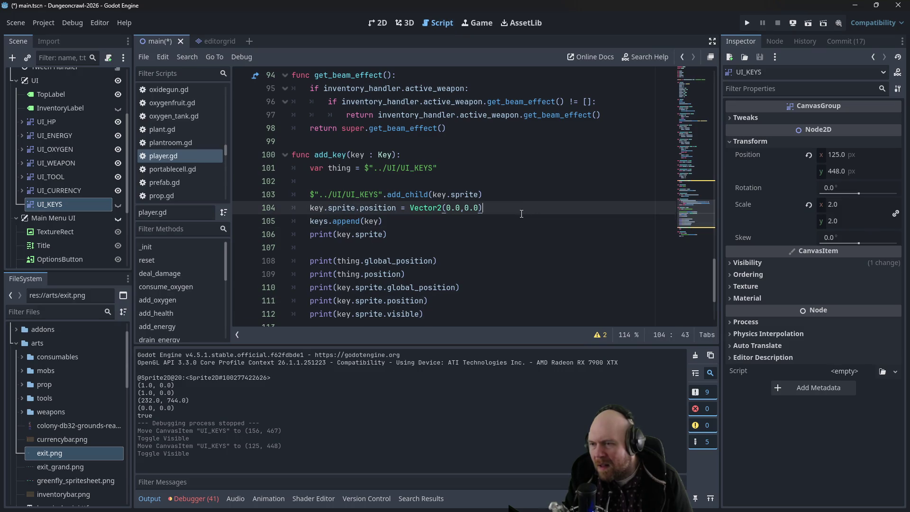
pyautogui.click(360, 208)
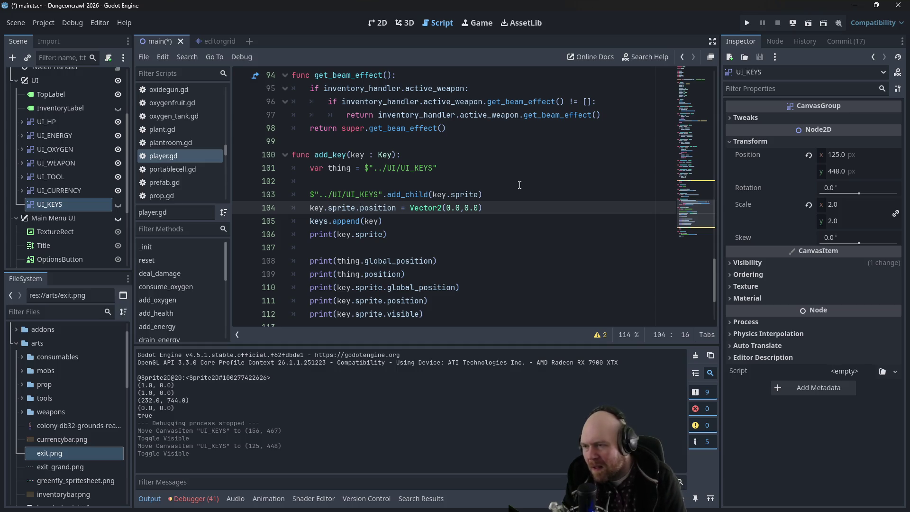
pyautogui.write('global')
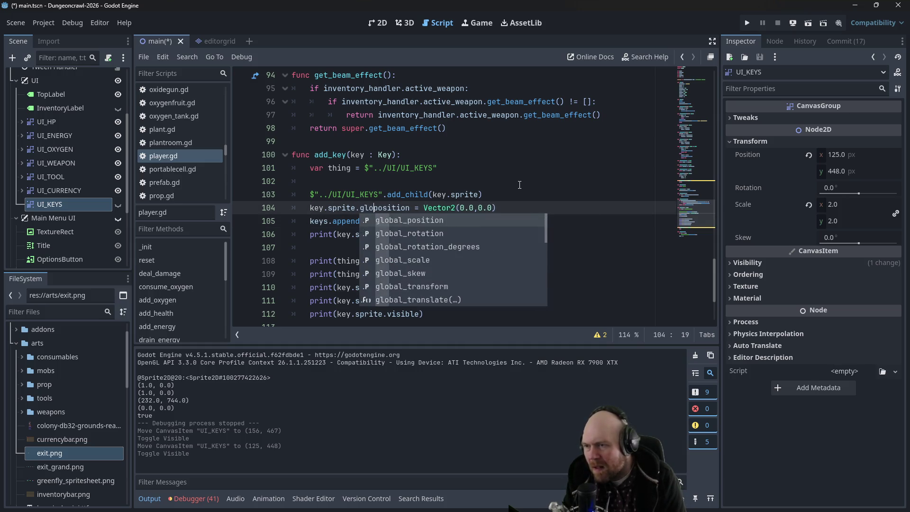
pyautogui.write('_')
pyautogui.press('Tab')
pyautogui.press('Delete')
pyautogui.press('Delete')
pyautogui.press('Delete')
pyautogui.press('Delete')
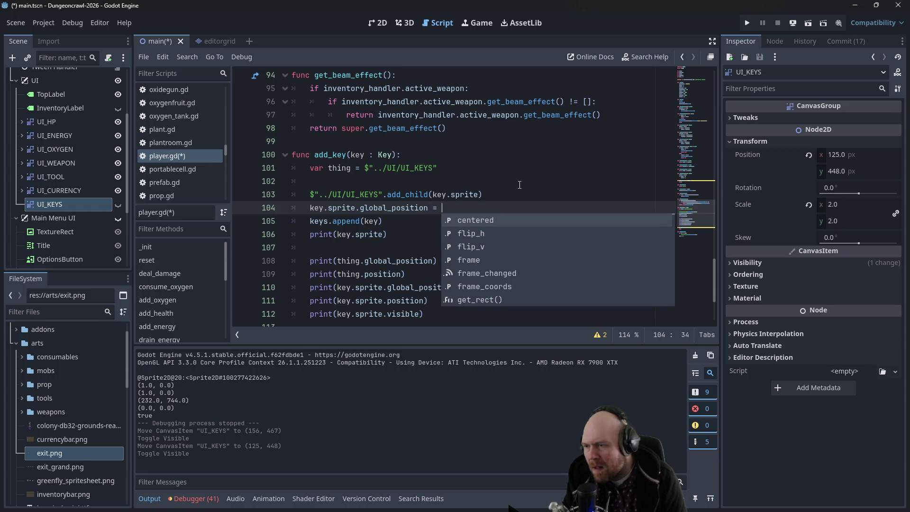
pyautogui.write('thing')
pyautogui.write('.position')
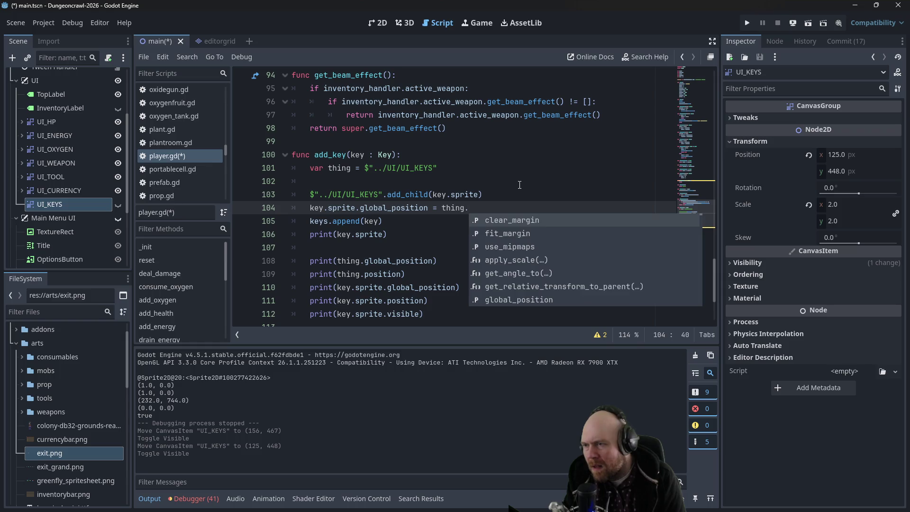
# Save the script and run the game
pyautogui.hotkey('ctrl', 's')
pyautogui.click(485, 170)
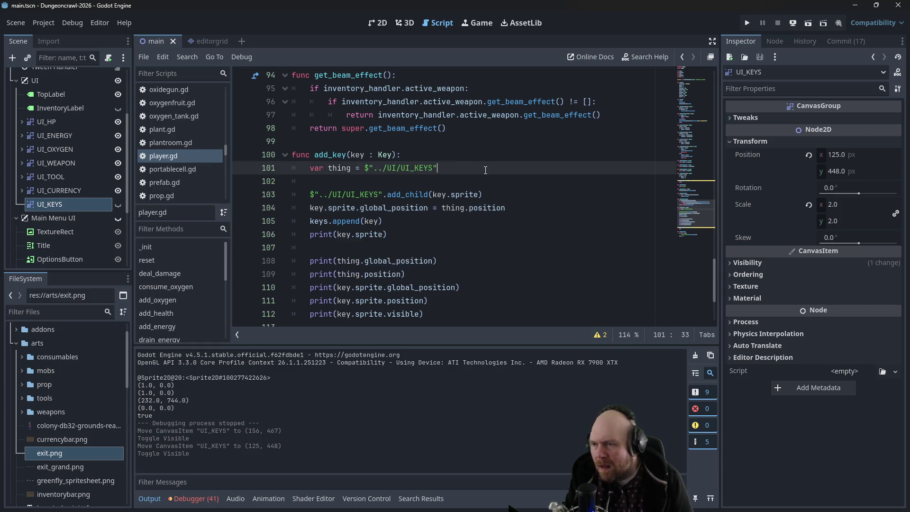
pyautogui.click(747, 24)
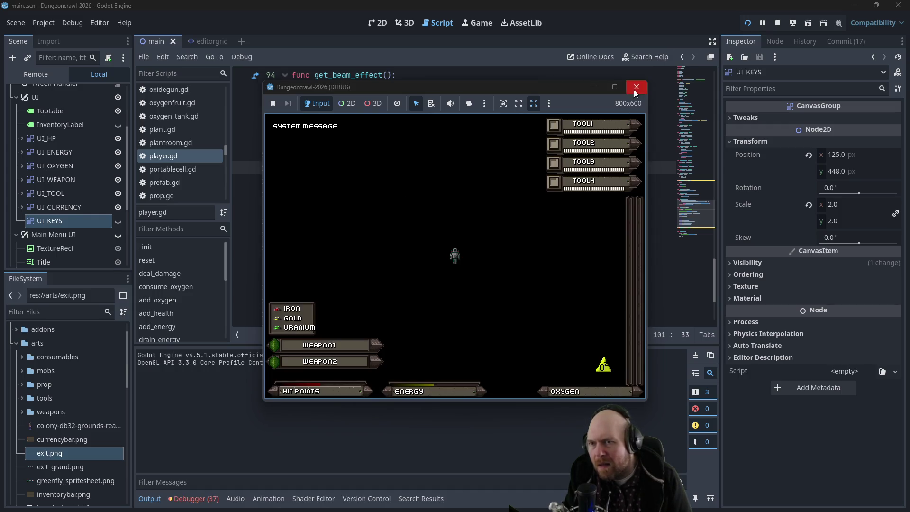
# Close the game, relaunch it and start a New Game
pyautogui.click(636, 87)
pyautogui.scroll(-1, 124, 221)
pyautogui.click(749, 24)
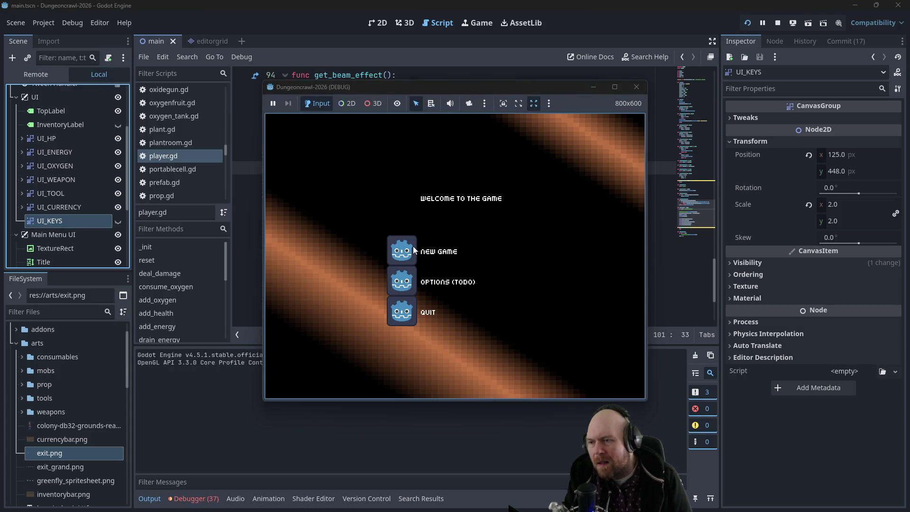
pyautogui.click(416, 248)
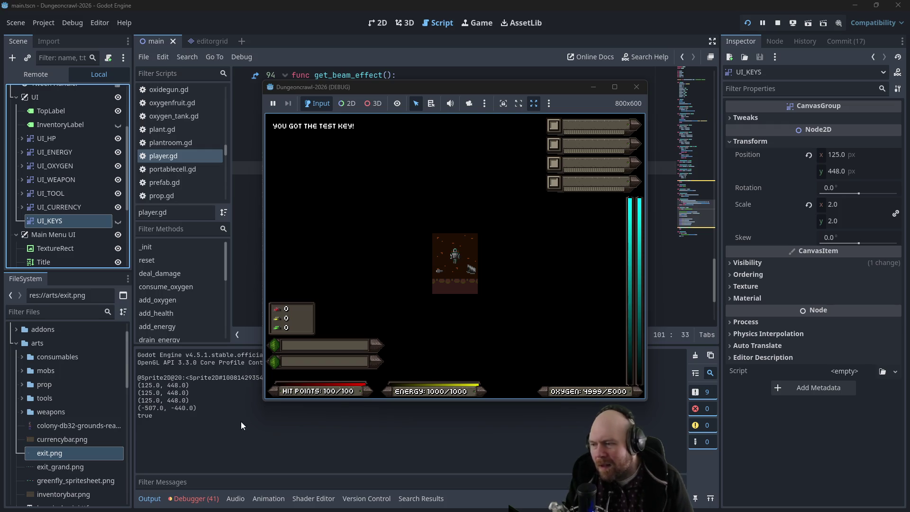
# Collect the test key, check the output shows global (125, 448), then stop the game
pyautogui.moveTo(376, 87); pyautogui.dragTo(597, 115)
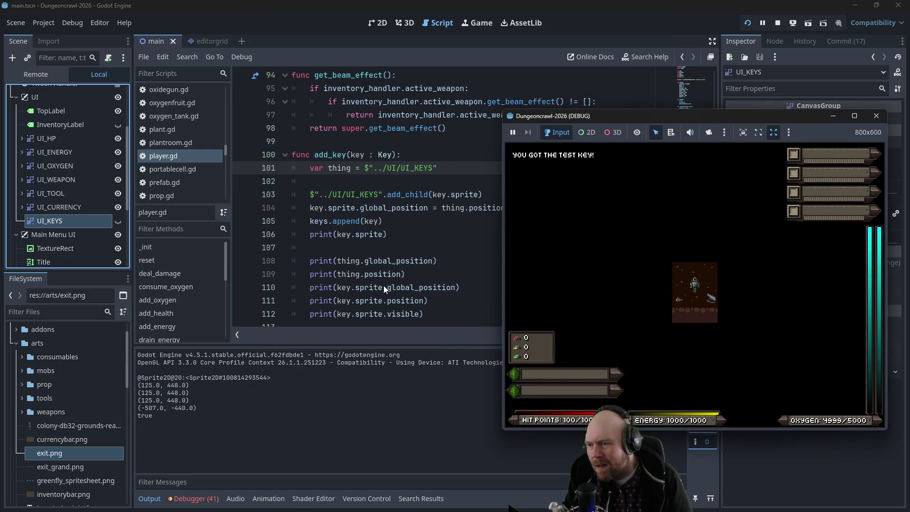
pyautogui.scroll(-2, 383, 285)
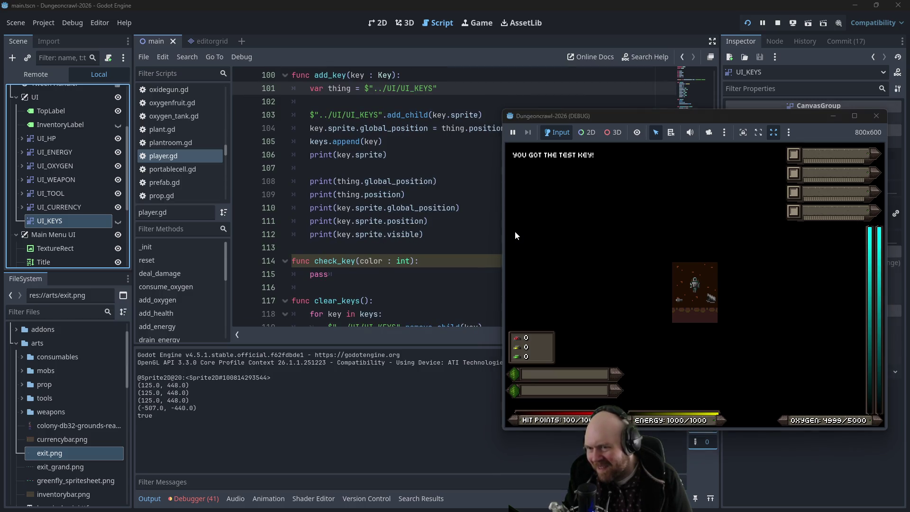
pyautogui.click(581, 354)
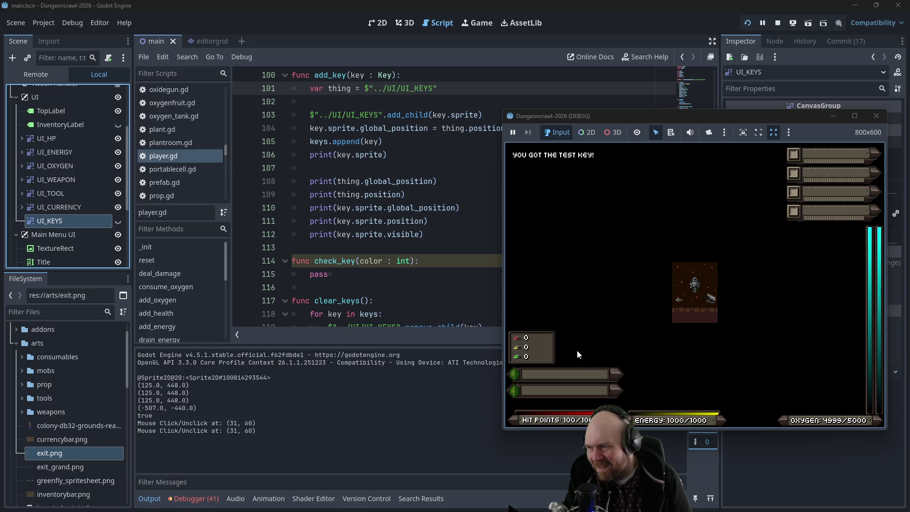
pyautogui.moveTo(632, 118); pyautogui.dragTo(530, 94)
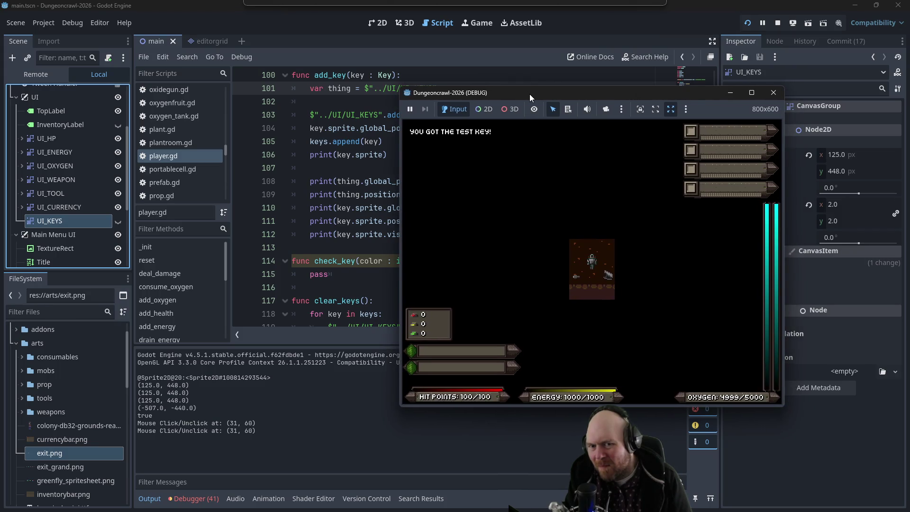
pyautogui.click(771, 94)
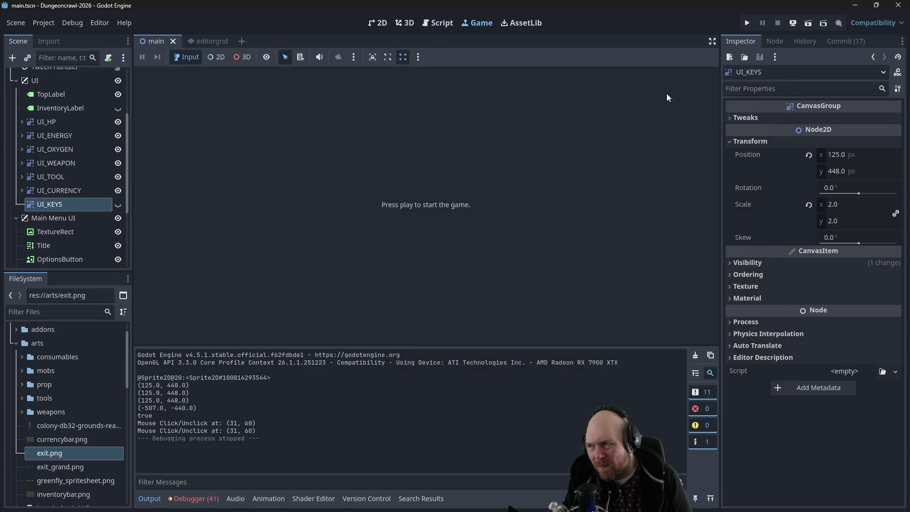
# Back in the 2D view, add a Sprite2D child node under UI_KEYS
pyautogui.click(373, 25)
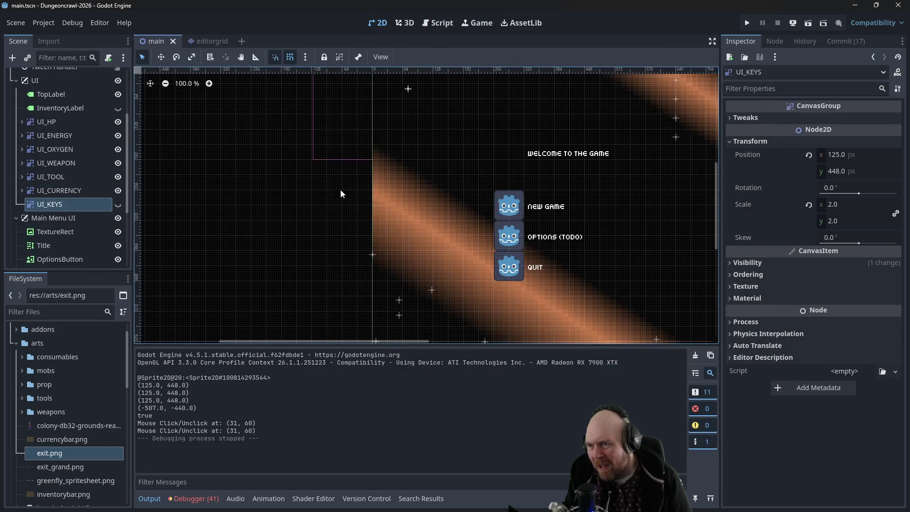
pyautogui.click(118, 218)
pyautogui.rightClick(66, 202)
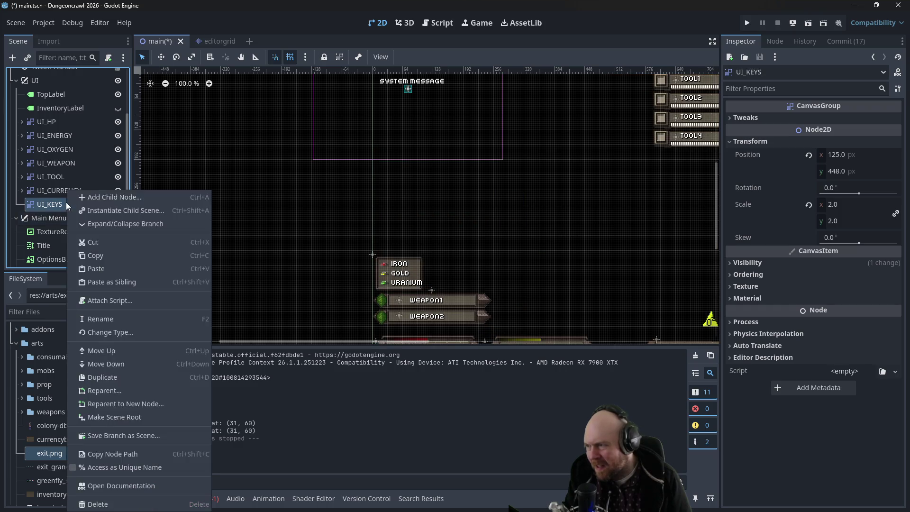
pyautogui.click(142, 197)
pyautogui.click(555, 335)
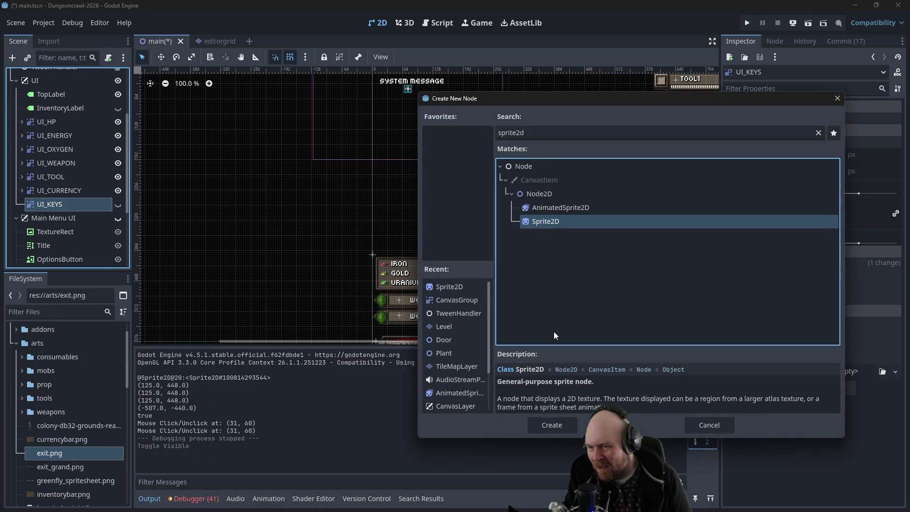
pyautogui.click(529, 135)
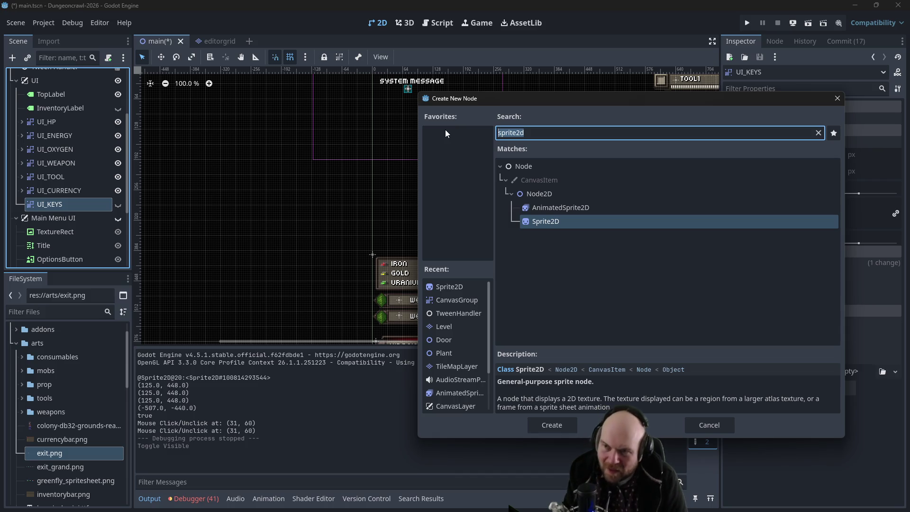
pyautogui.write('Sprite2D')
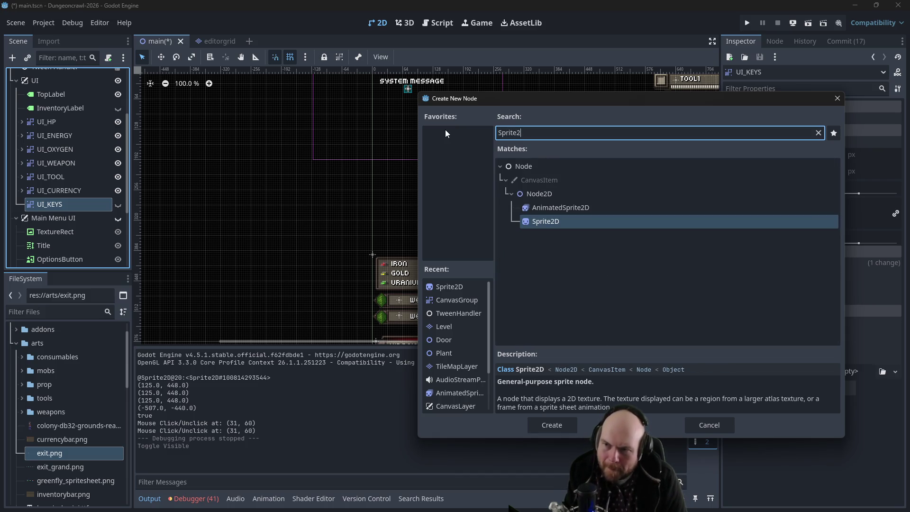
pyautogui.press('BackSpace')
pyautogui.press('BackSpace')
pyautogui.press('BackSpace')
pyautogui.write('Keys')
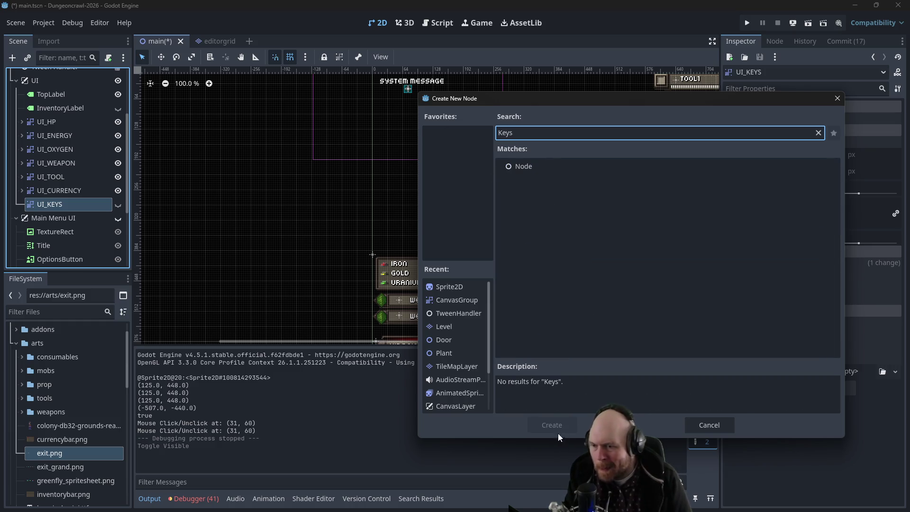
pyautogui.press('BackSpace')
pyautogui.press('BackSpace')
pyautogui.press('BackSpace')
pyautogui.write('Sprite2')
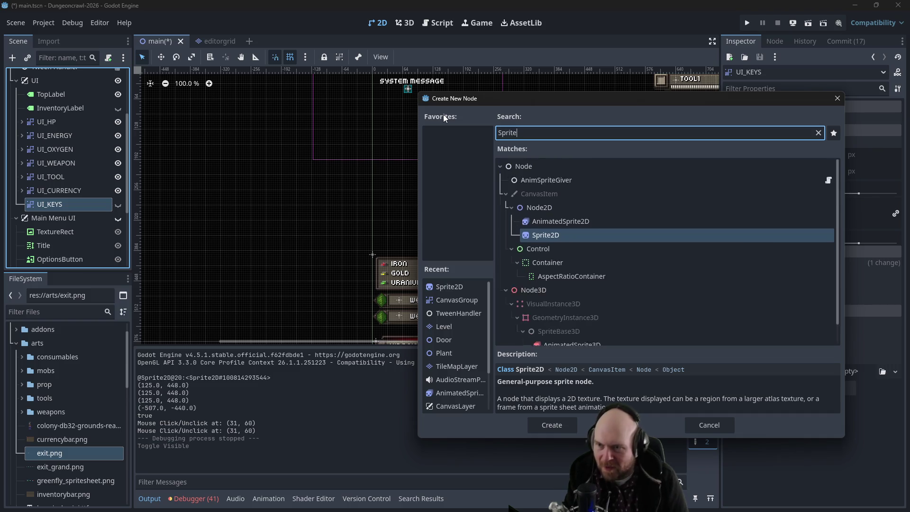
pyautogui.doubleClick(578, 221)
# Rename the new Sprite2D node to 'Keys'
pyautogui.click(65, 216)
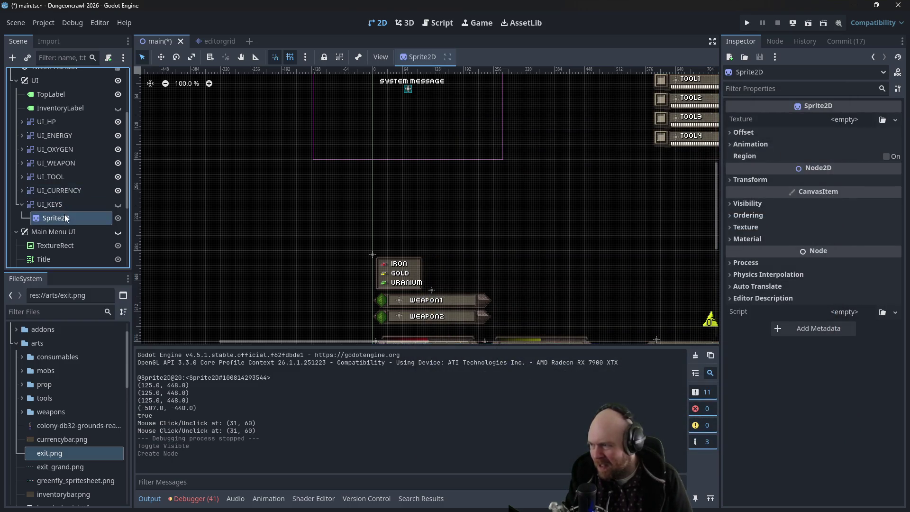
pyautogui.write('Keys')
pyautogui.press('Return')
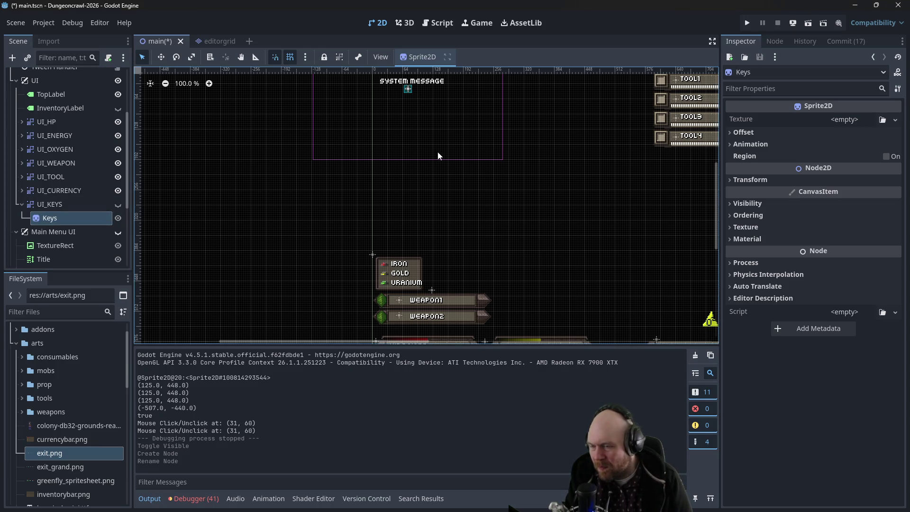
# Make UI_KEYS visible and inspect UI_KEYS and its Keys sprite, keeping the name Keys
pyautogui.scroll(5, 486, 198)
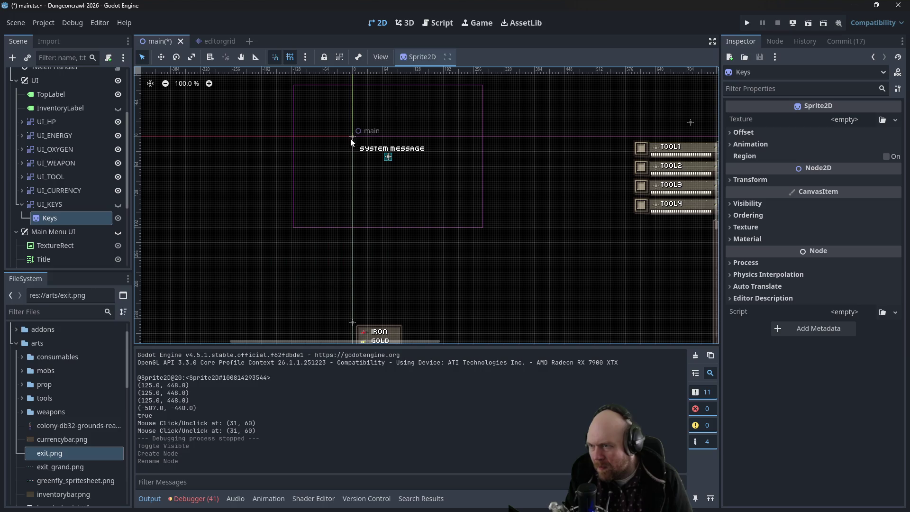
pyautogui.click(78, 204)
pyautogui.click(118, 204)
pyautogui.scroll(-4, 260, 242)
pyautogui.click(65, 217)
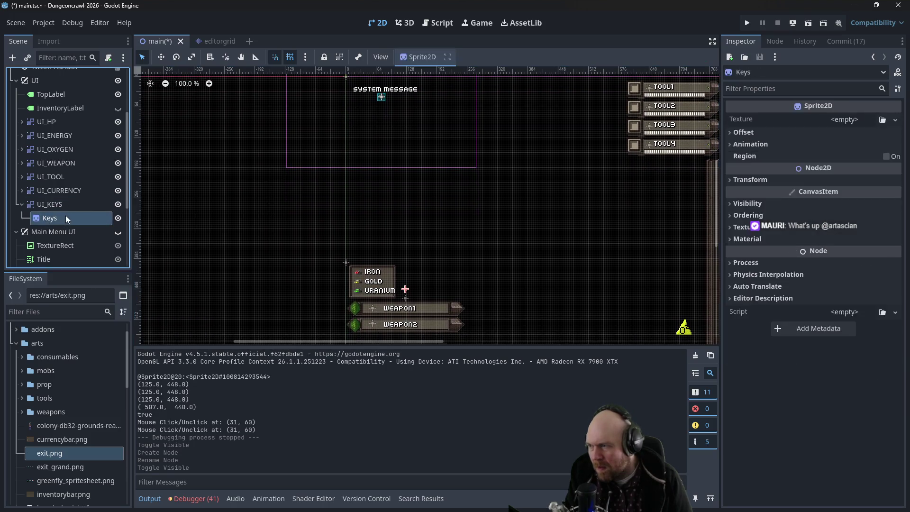
pyautogui.scroll(2, 205, 187)
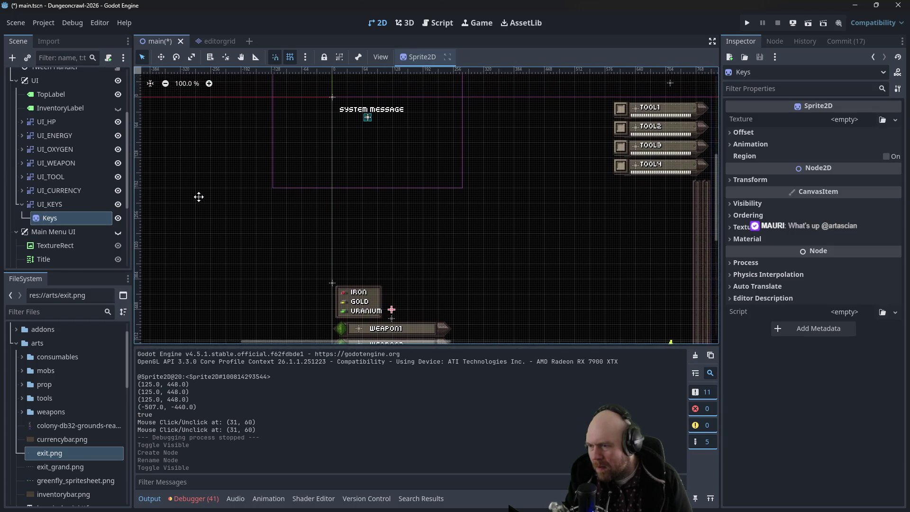
pyautogui.click(83, 204)
pyautogui.click(84, 217)
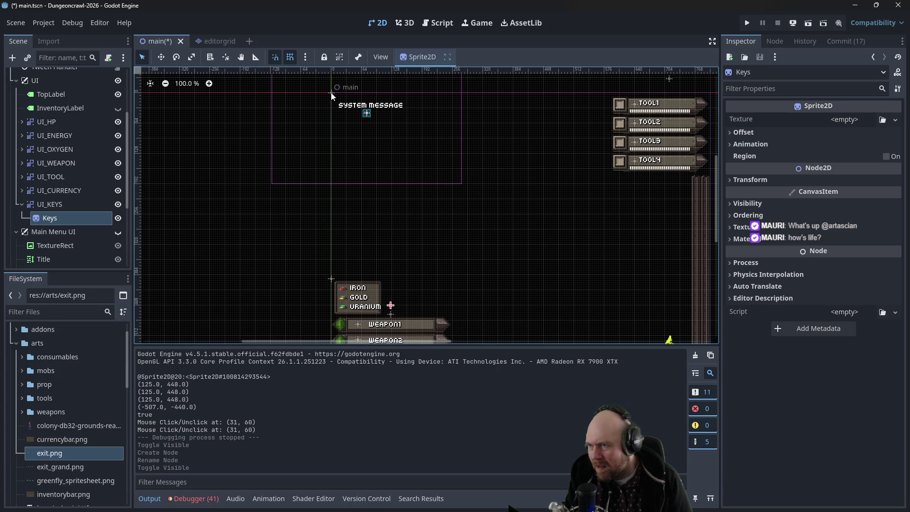
pyautogui.click(78, 217)
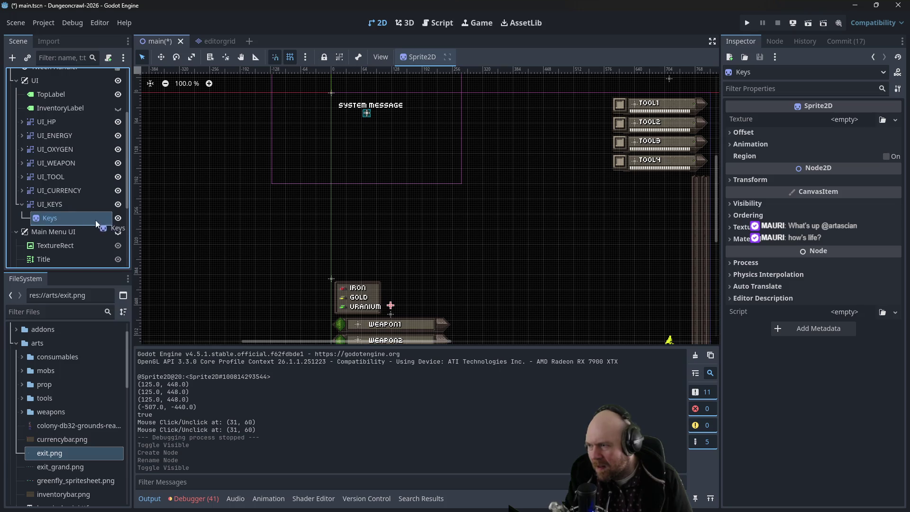
pyautogui.doubleClick(89, 218)
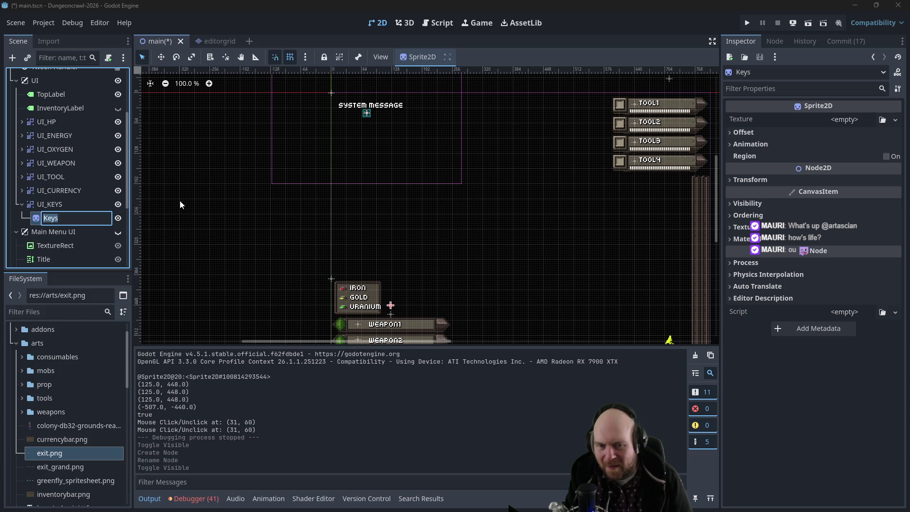
pyautogui.click(209, 222)
# Nudge the UI_KEYS group beside the resource panel to position 128, 444
pyautogui.moveTo(217, 198)
pyautogui.mouseDown()
pyautogui.moveTo(197, 159)
pyautogui.moveTo(244, 207)
pyautogui.moveTo(266, 187)
pyautogui.moveTo(193, 194)
pyautogui.moveTo(199, 207)
pyautogui.mouseUp()
pyautogui.scroll(3, 227, 224)
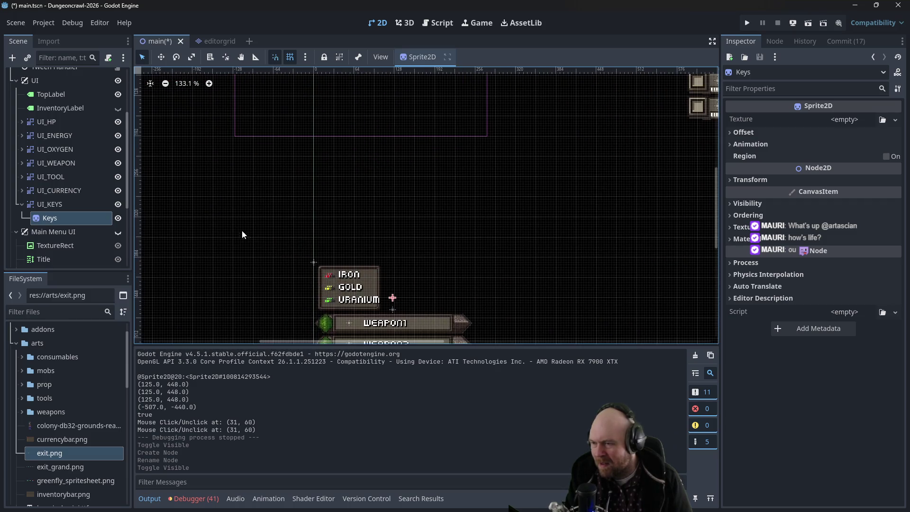
pyautogui.click(393, 300)
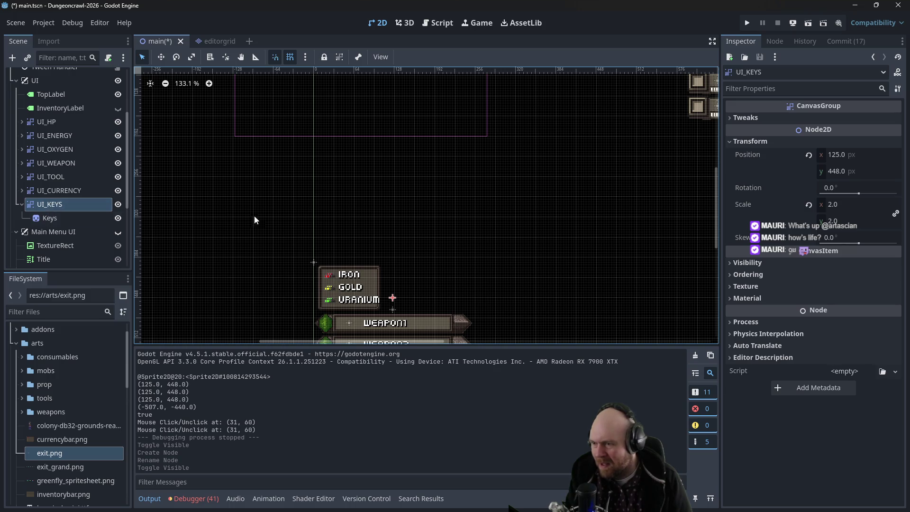
pyautogui.scroll(-6, 308, 210)
pyautogui.moveTo(356, 260)
pyautogui.mouseDown()
pyautogui.moveTo(361, 217)
pyautogui.moveTo(351, 197)
pyautogui.moveTo(383, 204)
pyautogui.moveTo(356, 259)
pyautogui.mouseUp()
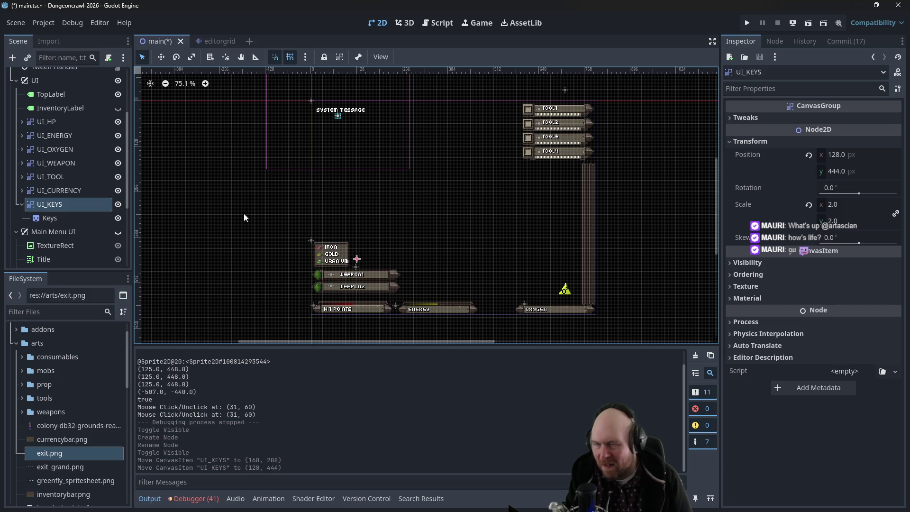
pyautogui.click(47, 217)
pyautogui.moveTo(48, 217); pyautogui.dragTo(325, 183)
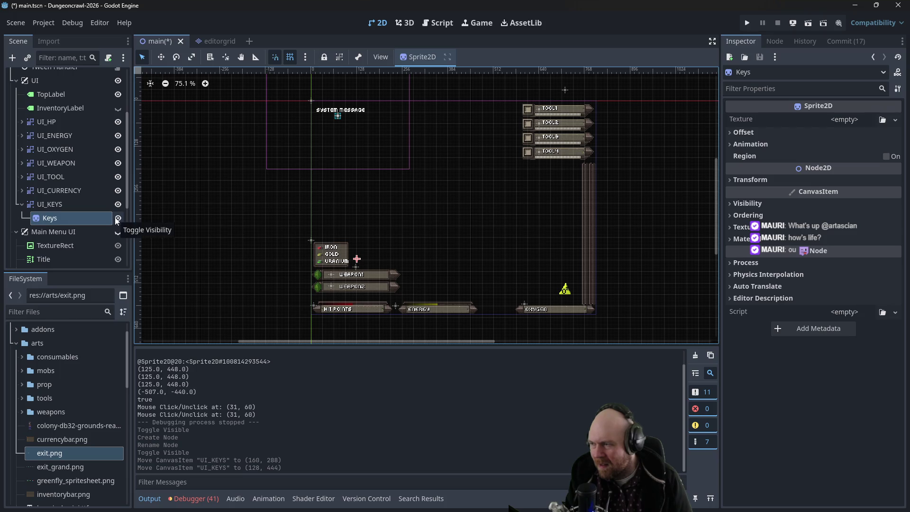
pyautogui.scroll(2, 264, 164)
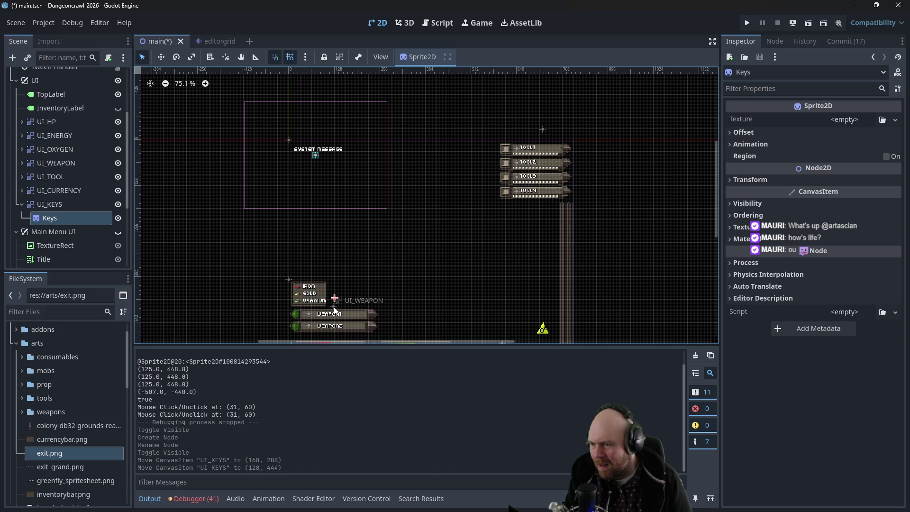
pyautogui.moveTo(104, 218)
pyautogui.mouseDown()
pyautogui.moveTo(127, 214)
pyautogui.moveTo(85, 218)
pyautogui.mouseUp()
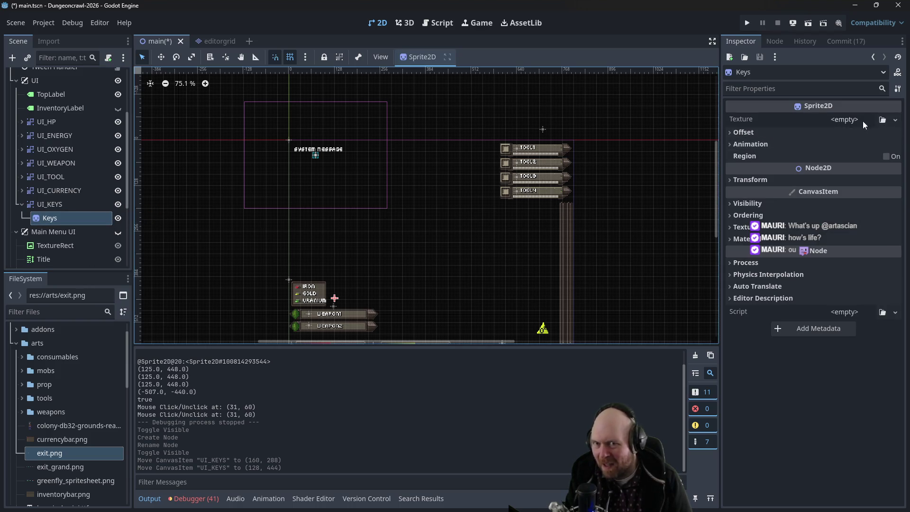
pyautogui.click(882, 120)
pyautogui.click(882, 120)
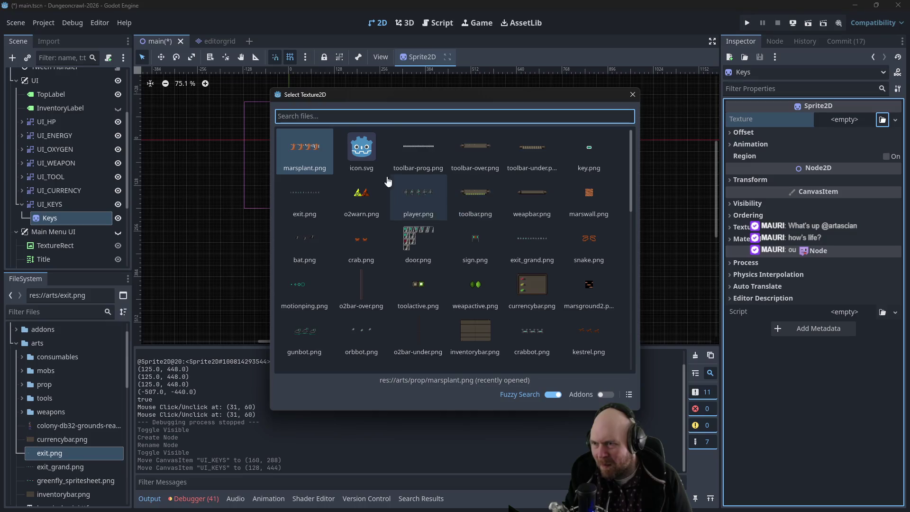
pyautogui.click(417, 195)
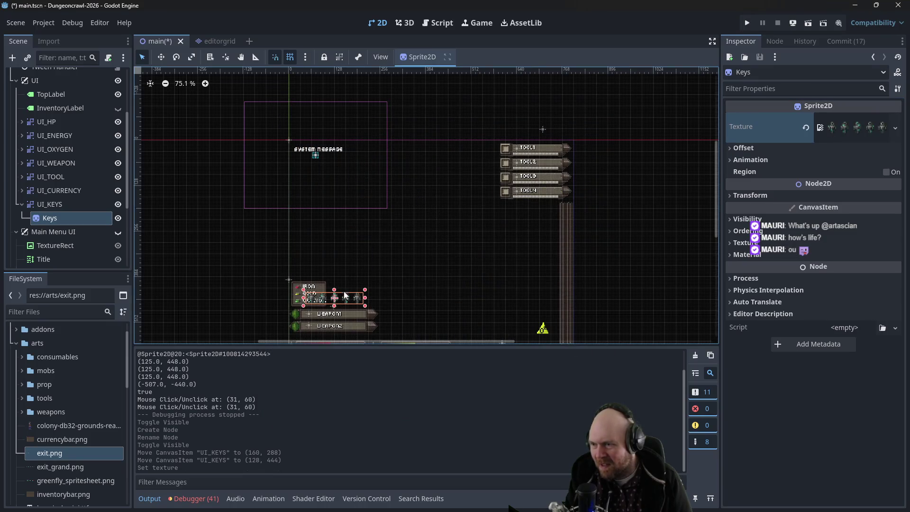
pyautogui.scroll(6, 340, 298)
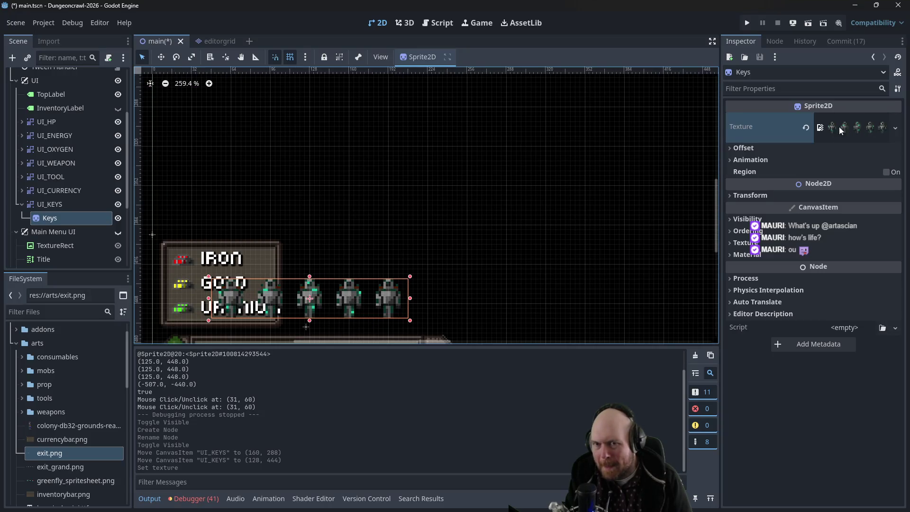
pyautogui.click(806, 128)
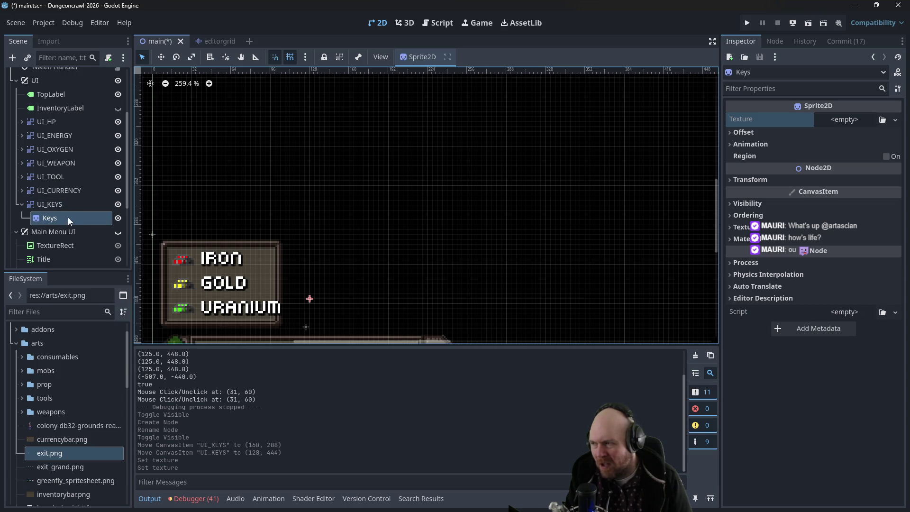
pyautogui.click(434, 24)
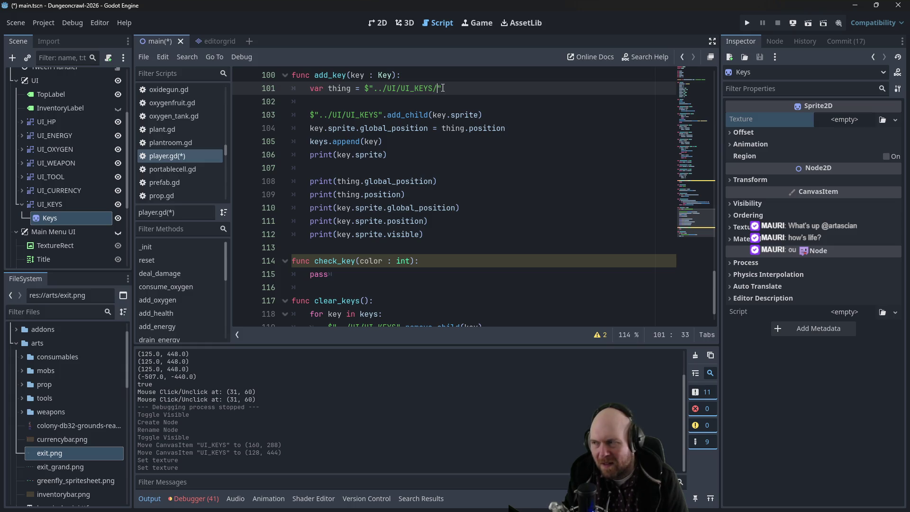
# Point both add_key paths to '../UI/UI_KEYS/Keys', then save, run and stop the game
pyautogui.write('Keys')
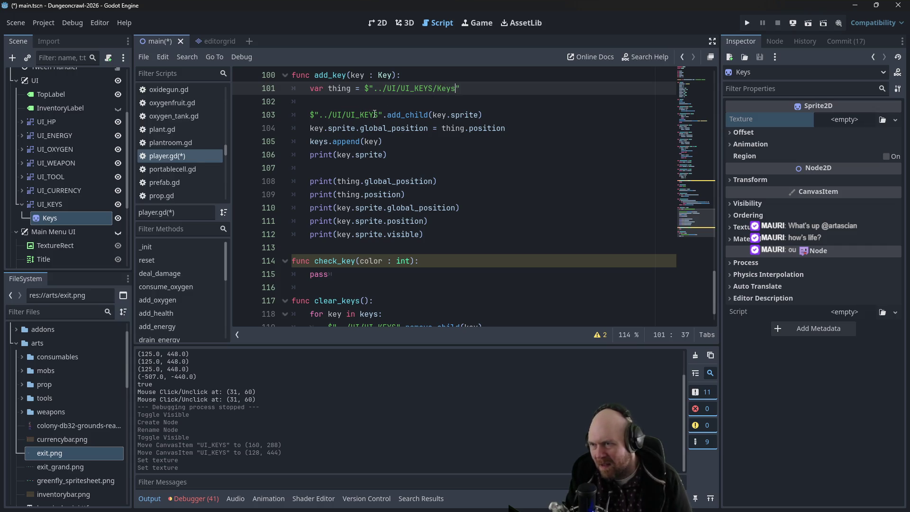
pyautogui.click(375, 115)
pyautogui.write('/Keys')
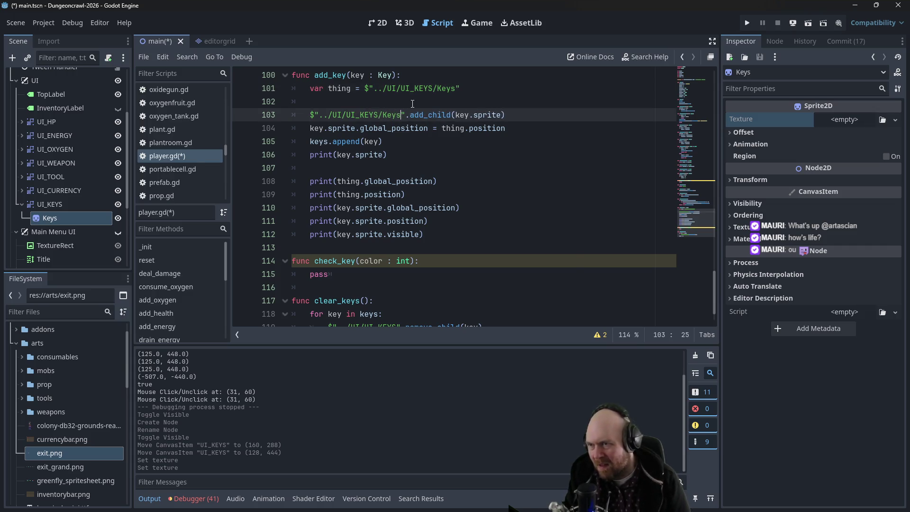
pyautogui.press('F5')
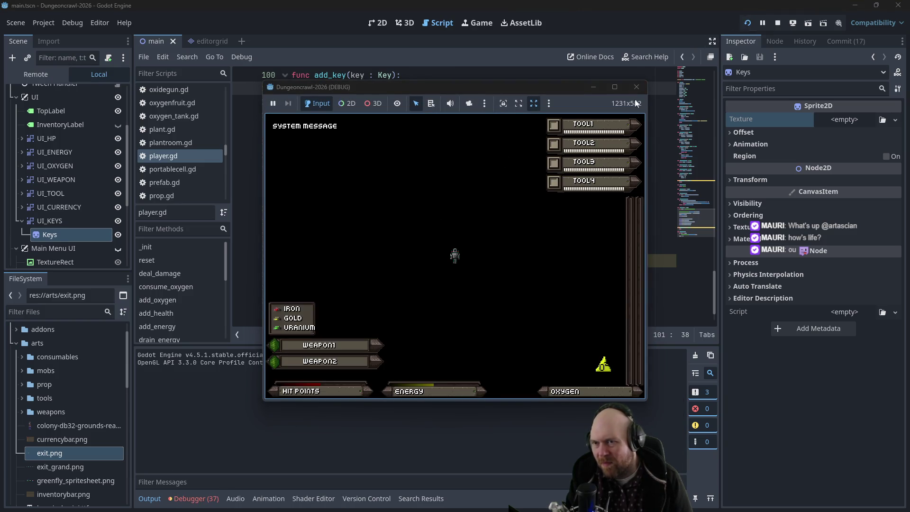
pyautogui.press('F8')
# Show Main Menu UI, run the project, start a New Game and pick up the test key
pyautogui.click(118, 231)
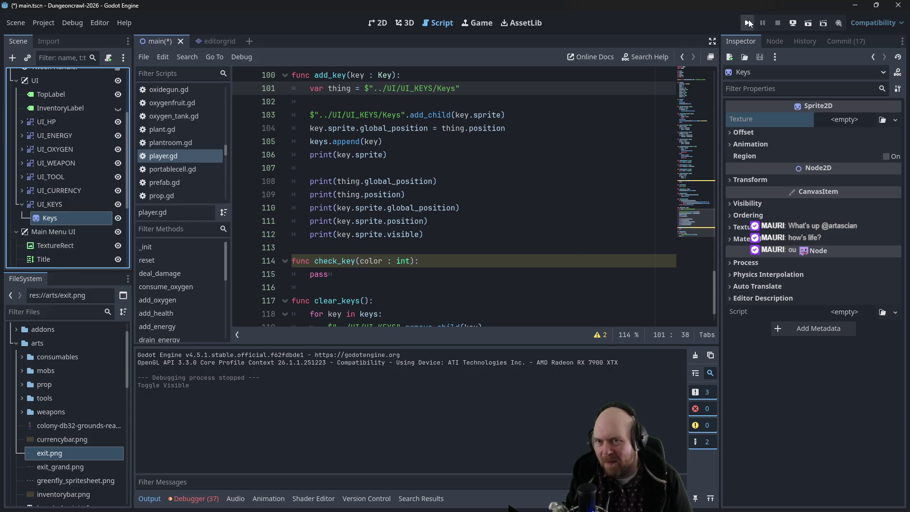
pyautogui.click(748, 22)
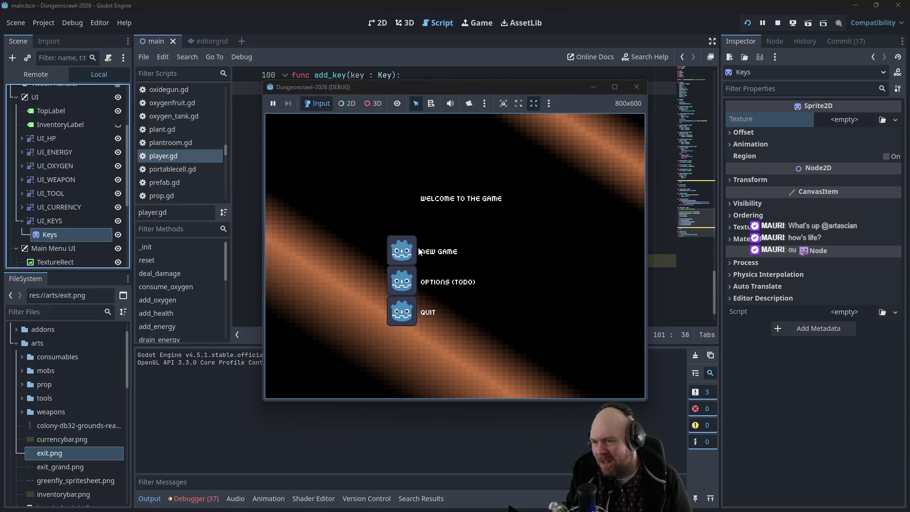
pyautogui.click(419, 251)
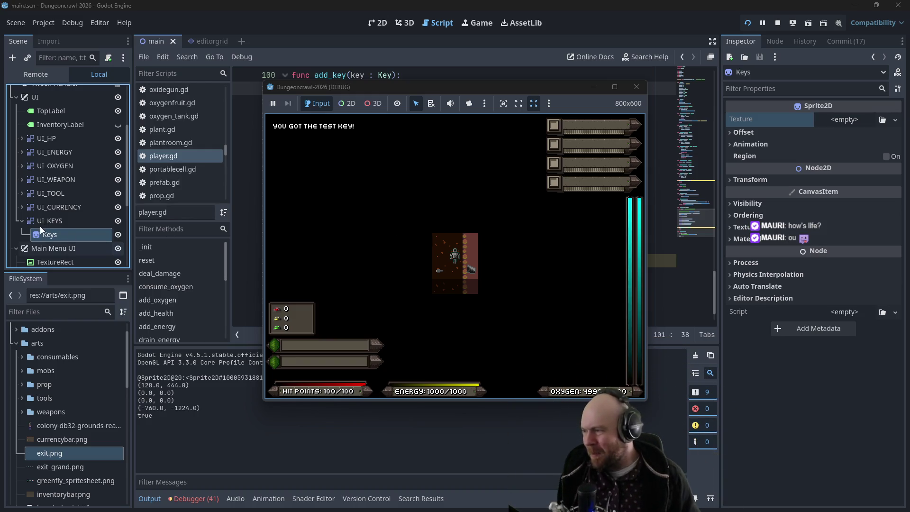
pyautogui.click(643, 88)
# Return to the 2D view and hide Main Menu UI so the HUD shows
pyautogui.doubleClick(85, 221)
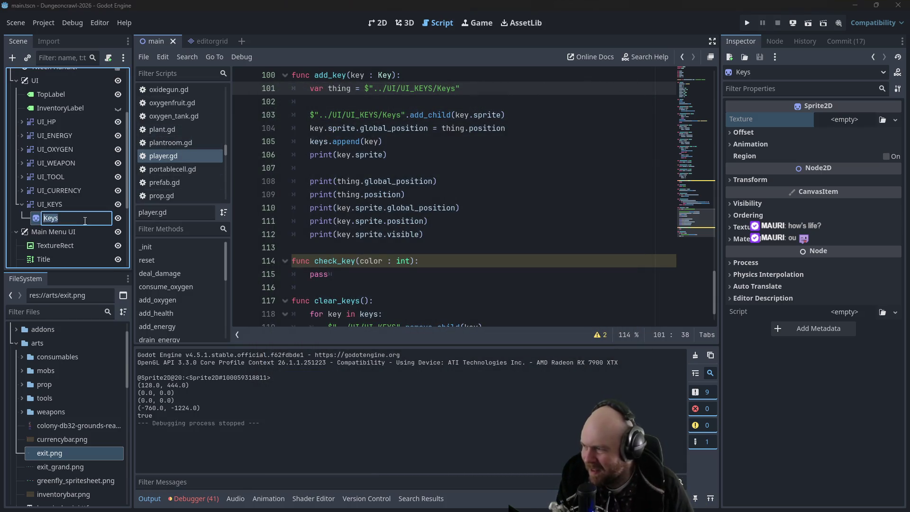
pyautogui.press('Escape')
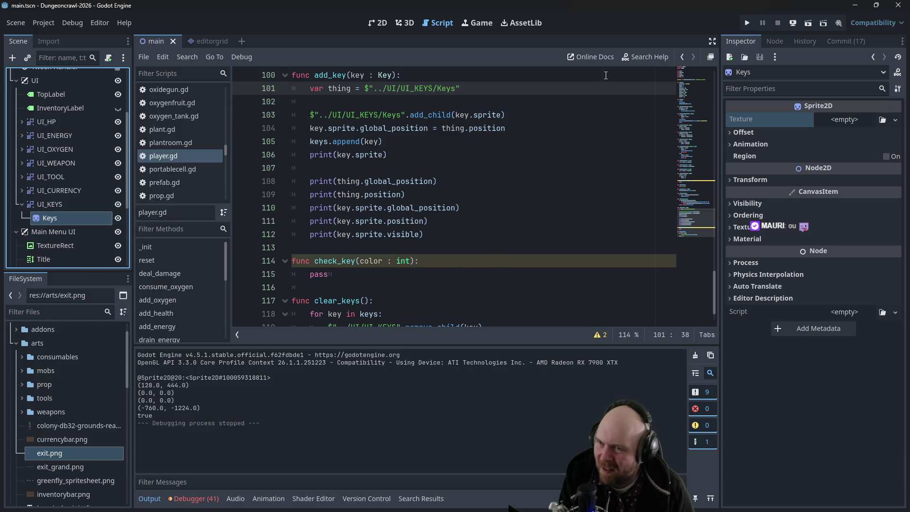
pyautogui.click(378, 22)
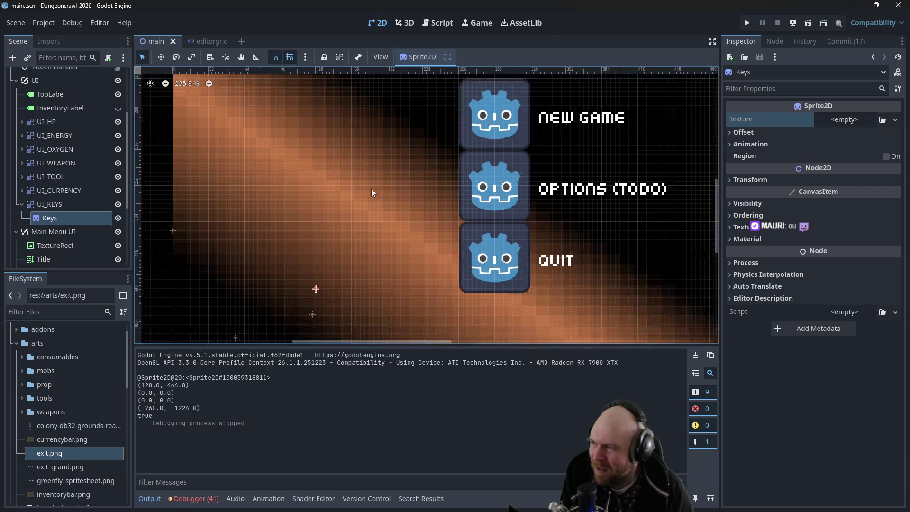
pyautogui.scroll(-3, 375, 188)
pyautogui.click(118, 232)
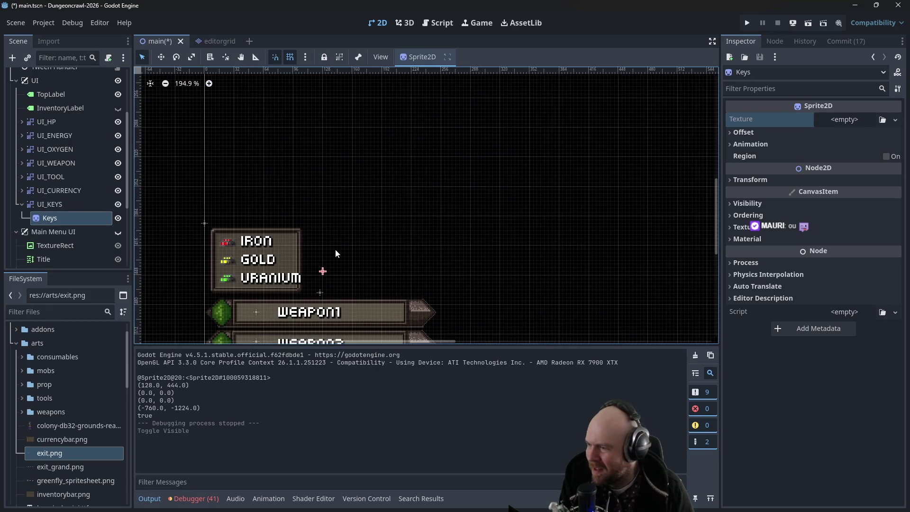
pyautogui.click(366, 225)
# Search Google for 'godot add sprite2d object to node in code'
pyautogui.hotkey('alt', 'Tab')
pyautogui.scroll(-1, 343, 160)
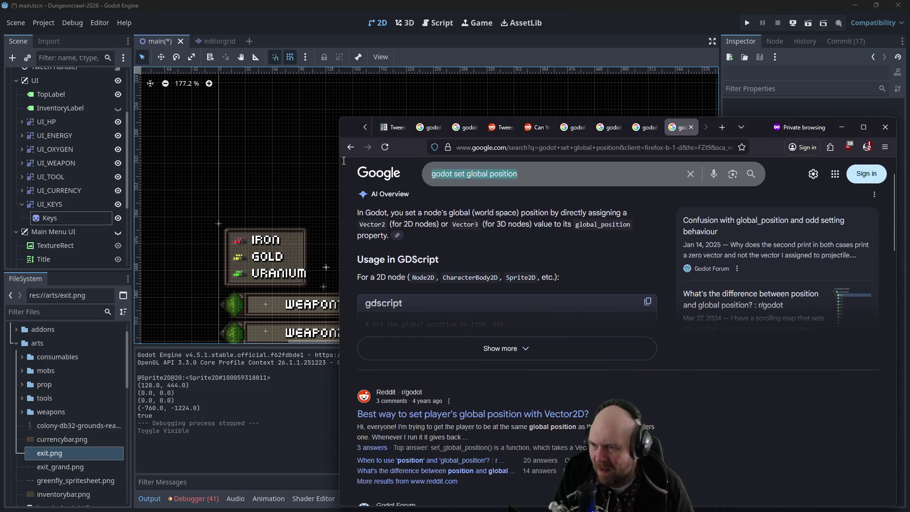
pyautogui.write('godot add sprite2d object to node')
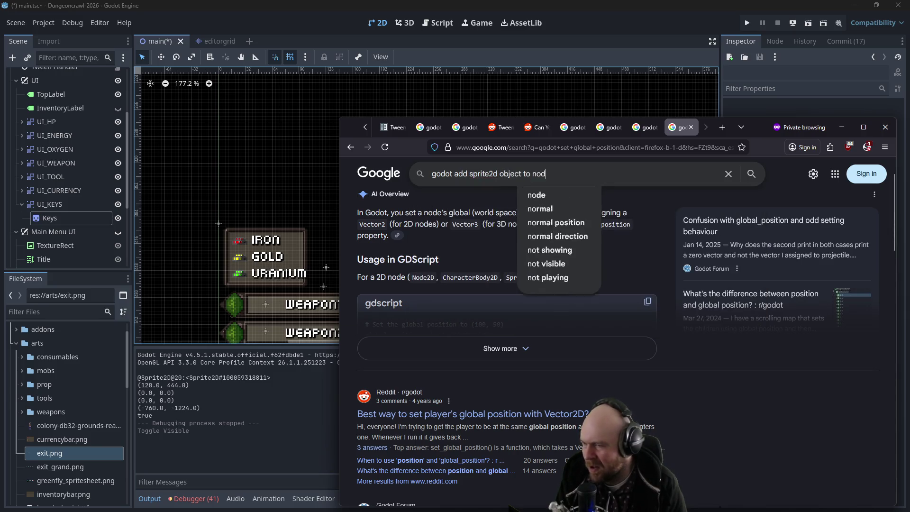
pyautogui.press('Return')
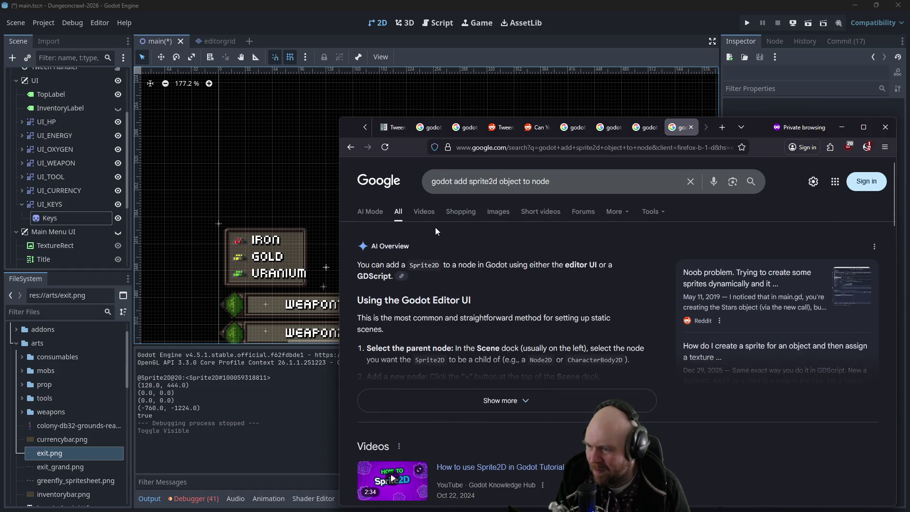
pyautogui.scroll(-2, 435, 227)
pyautogui.write(' in code')
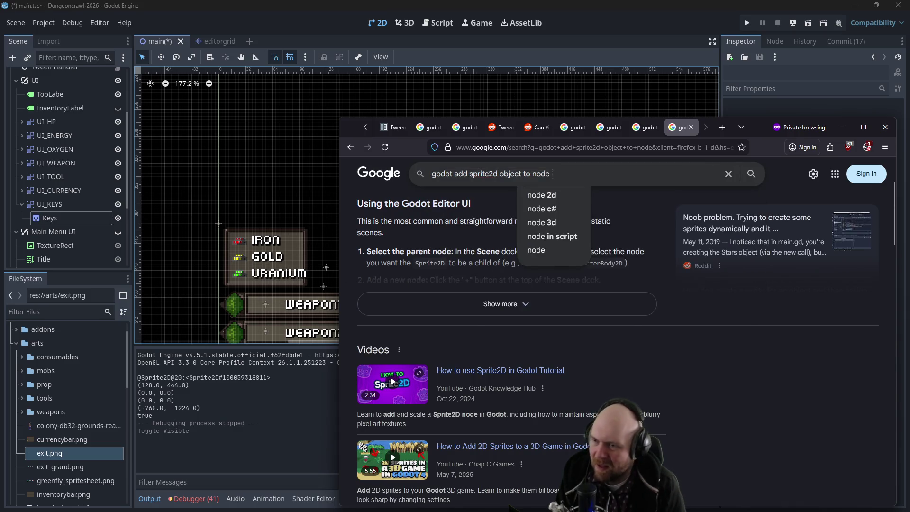
pyautogui.press('Return')
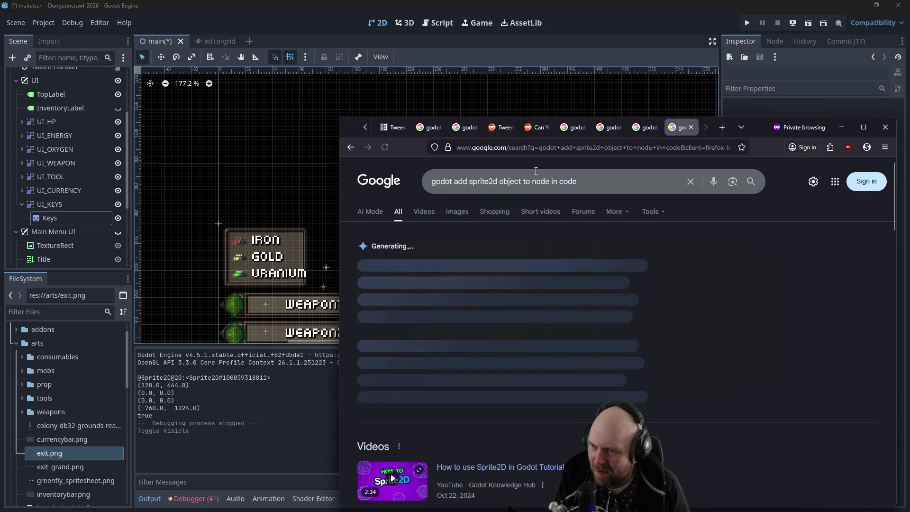
# Change the query's 'node' to 'canvasgroup', then return to UI_KEYS in the editor
pyautogui.doubleClick(550, 177)
pyautogui.write('canvasgr')
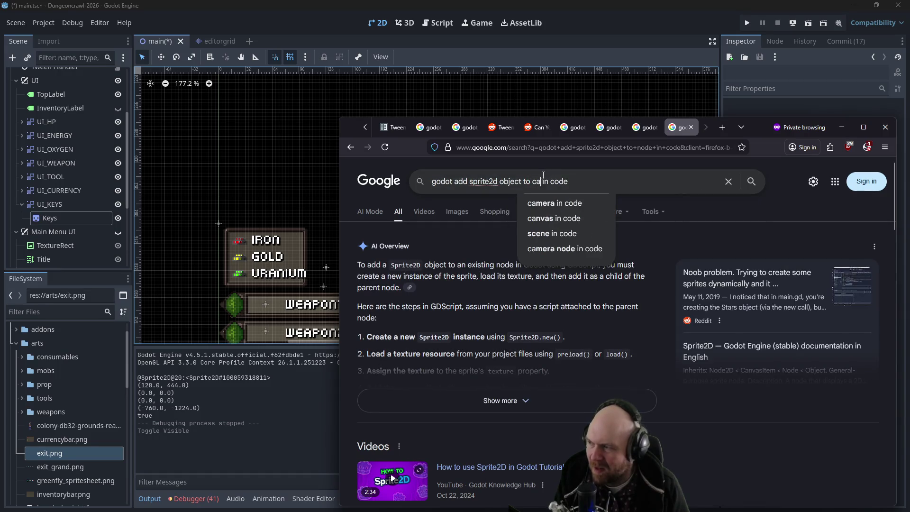
pyautogui.write('oup')
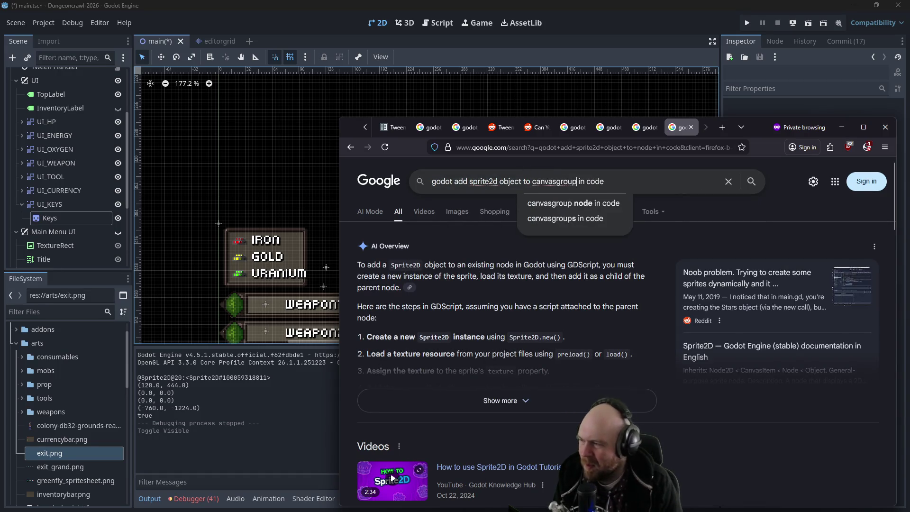
pyautogui.press('Return')
pyautogui.click(66, 210)
pyautogui.rightClick(59, 207)
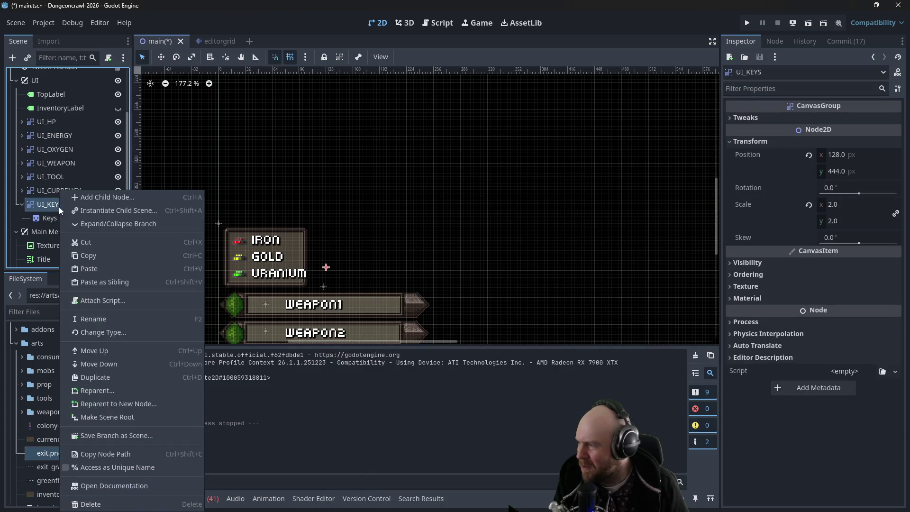
# Change UI_KEYS's type from CanvasGroup to CanvasLayer and run the game
pyautogui.click(110, 329)
pyautogui.write('canvas')
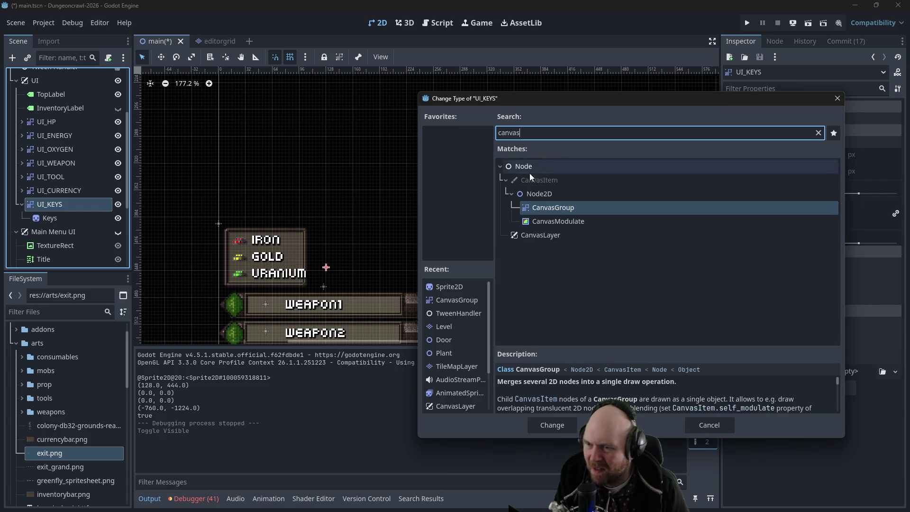
pyautogui.click(541, 235)
pyautogui.click(553, 422)
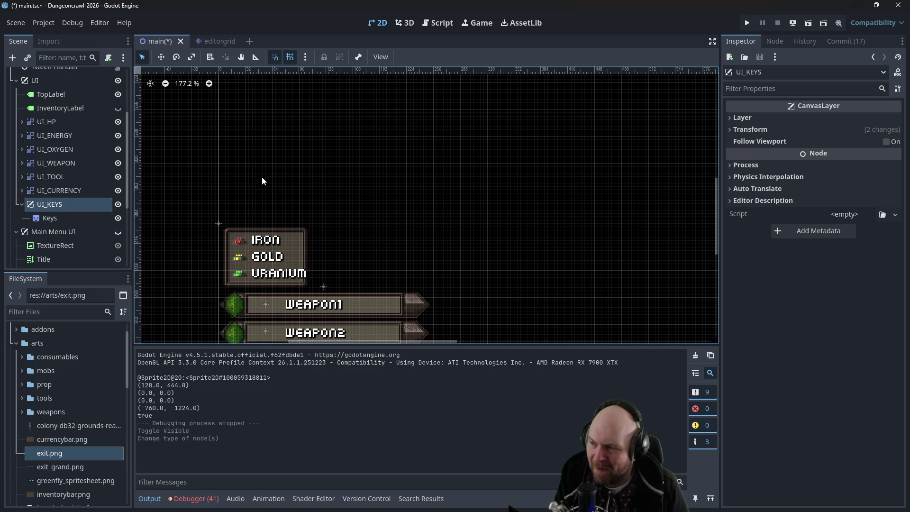
pyautogui.click(748, 25)
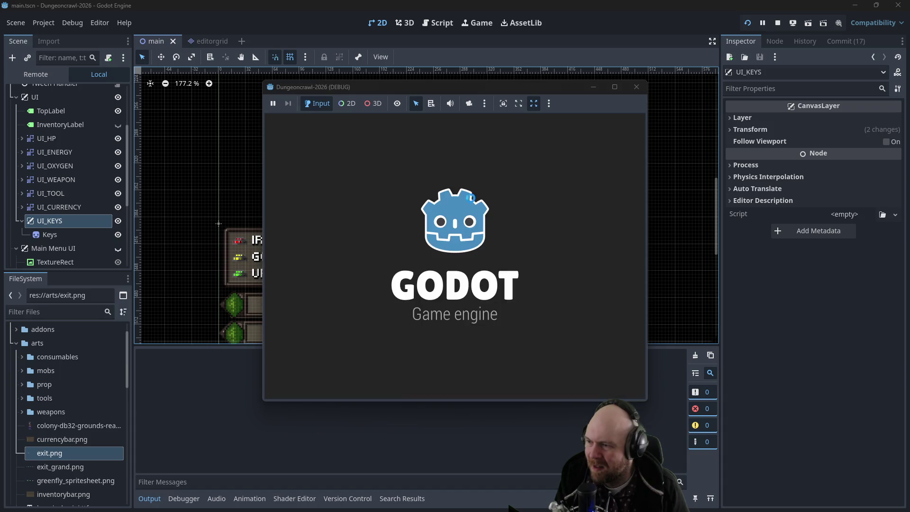
# Start a new game and walk the player onto the test key and other items
pyautogui.click(637, 87)
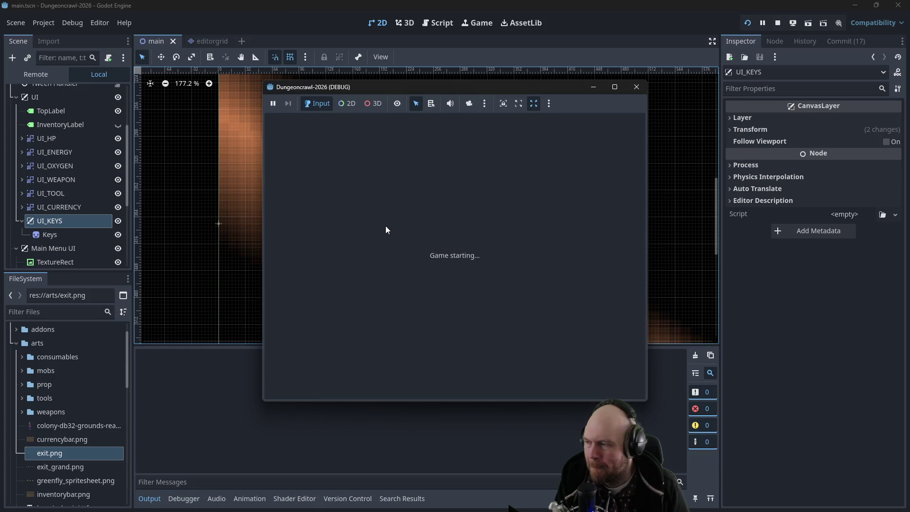
pyautogui.click(447, 252)
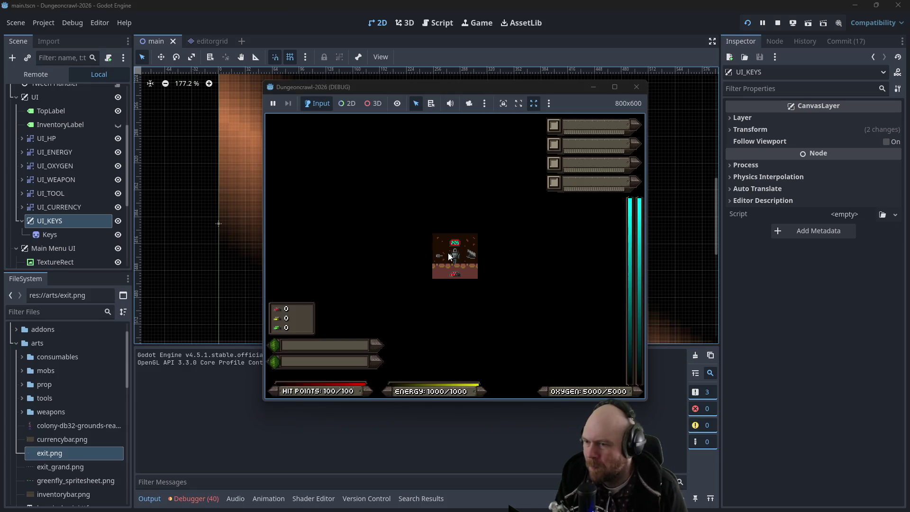
pyautogui.press('w')
pyautogui.press('s')
pyautogui.press('a')
pyautogui.press('d')
pyautogui.press('d')
pyautogui.press('a')
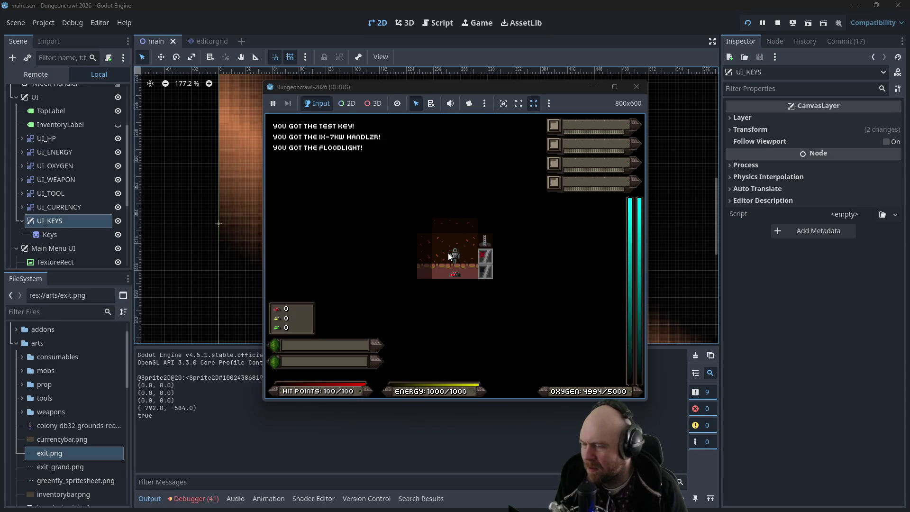
pyautogui.press('w')
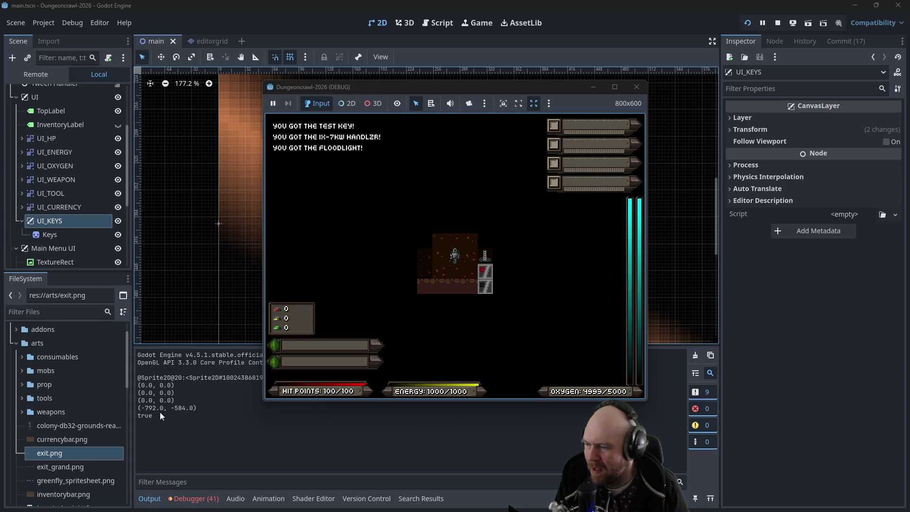
# Stop the game and bring player.gd's add_key function back into view
pyautogui.click(642, 86)
pyautogui.click(382, 23)
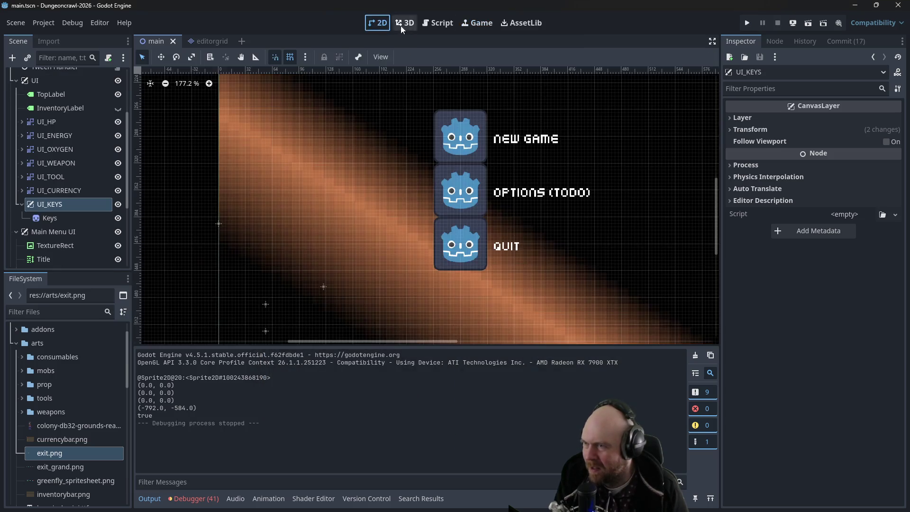
pyautogui.click(447, 24)
pyautogui.click(377, 222)
# In the 2D view, hide the Main Menu UI and select the UI_KEYS node
pyautogui.click(442, 217)
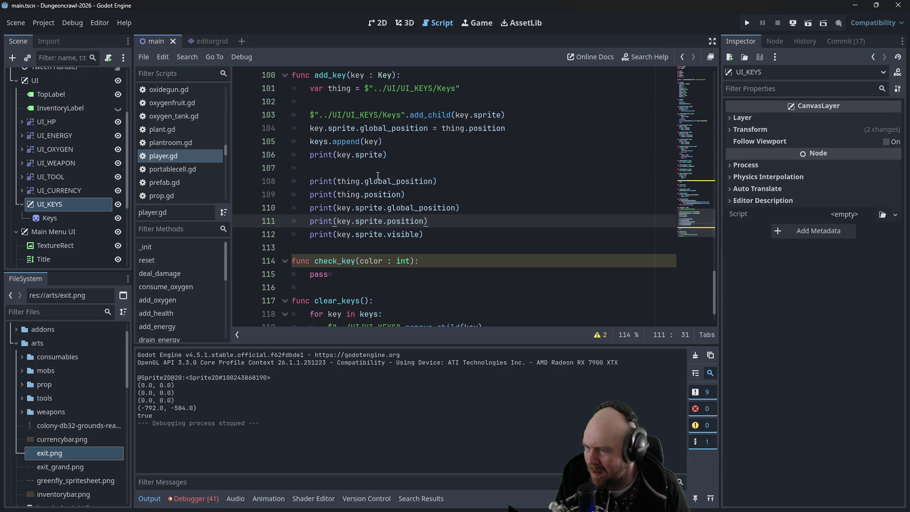
pyautogui.click(378, 23)
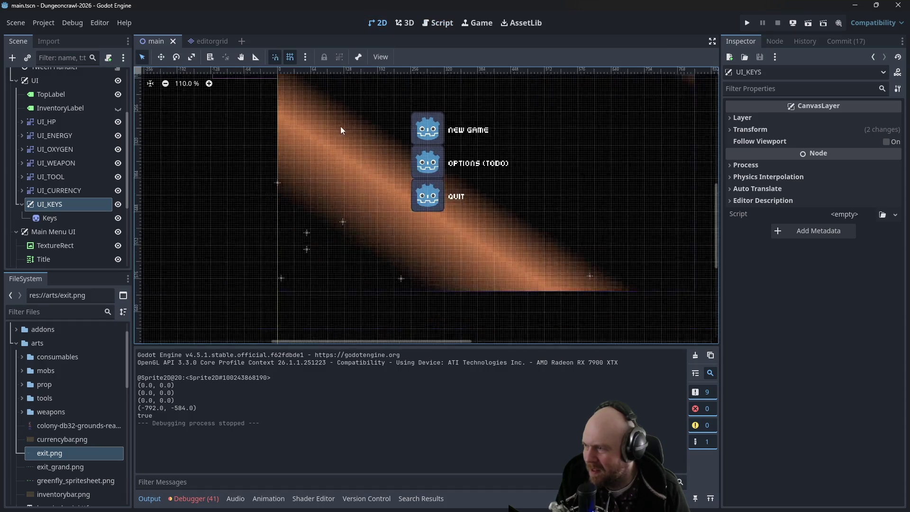
pyautogui.click(118, 231)
pyautogui.scroll(-2, 233, 138)
pyautogui.moveTo(233, 137); pyautogui.dragTo(216, 262)
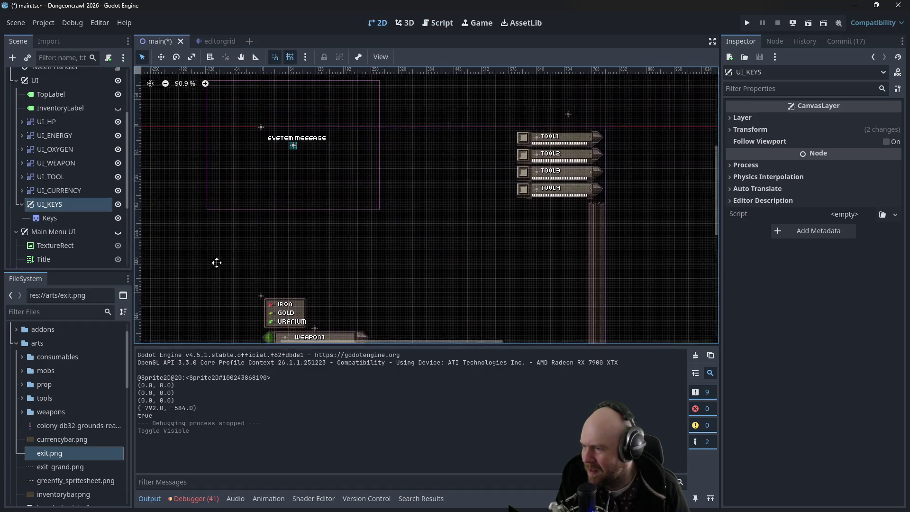
pyautogui.click(262, 130)
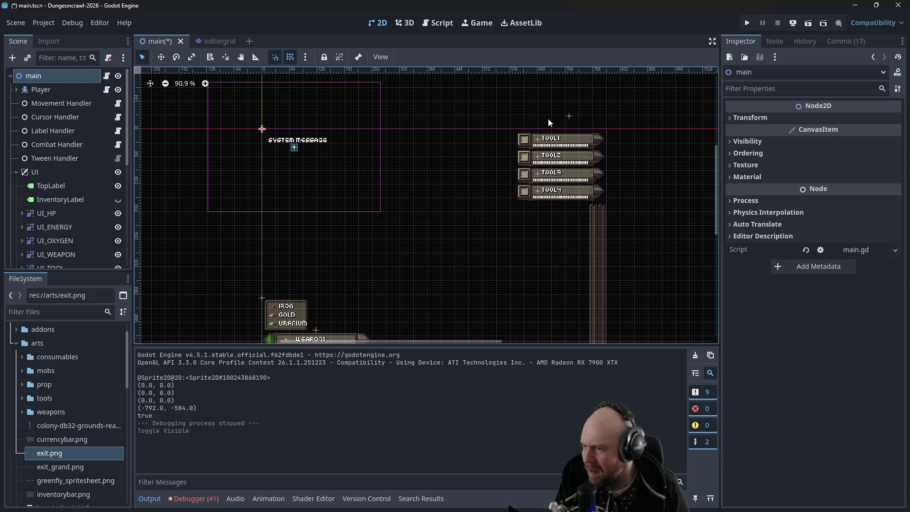
pyautogui.scroll(-2, 50, 222)
pyautogui.click(57, 246)
pyautogui.moveTo(168, 242); pyautogui.dragTo(200, 156)
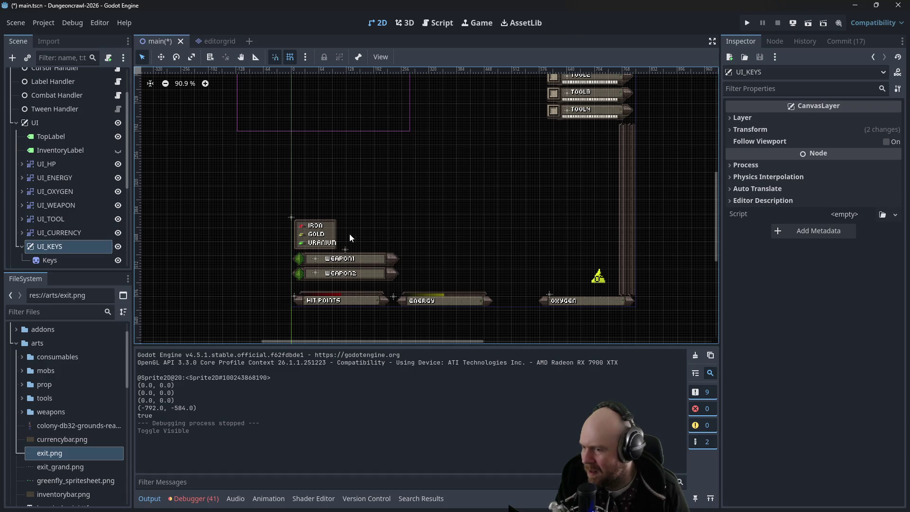
pyautogui.click(92, 252)
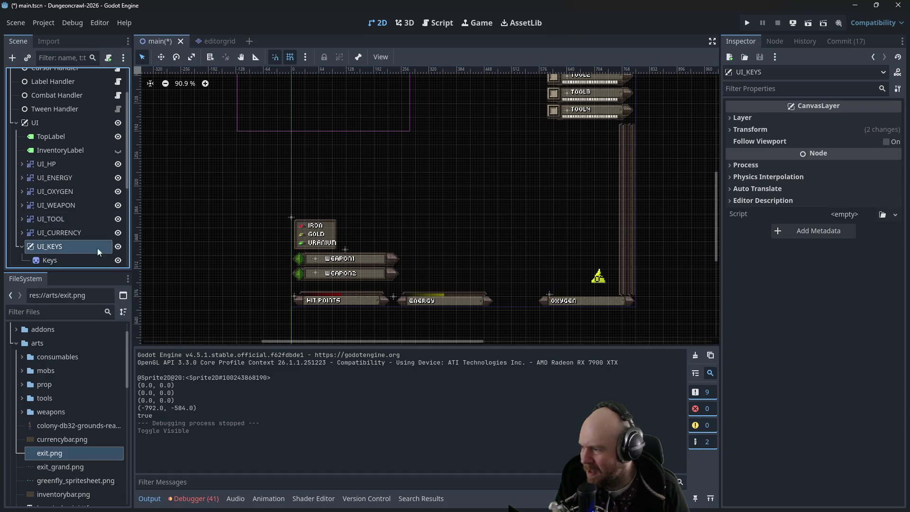
pyautogui.click(118, 247)
pyautogui.click(118, 247)
pyautogui.click(118, 246)
pyautogui.click(118, 246)
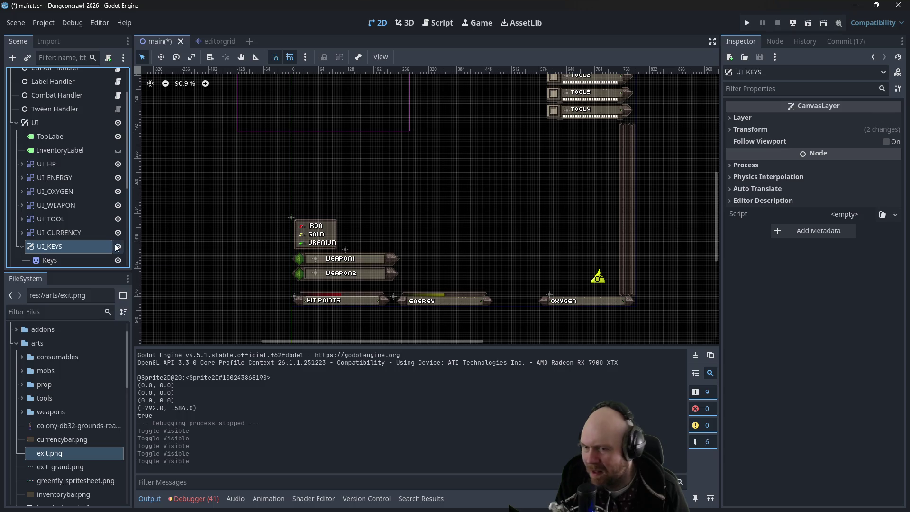
# Expand UI_KEYS's Transform, reset it, and enter 300 and 30 in its fields
pyautogui.click(745, 130)
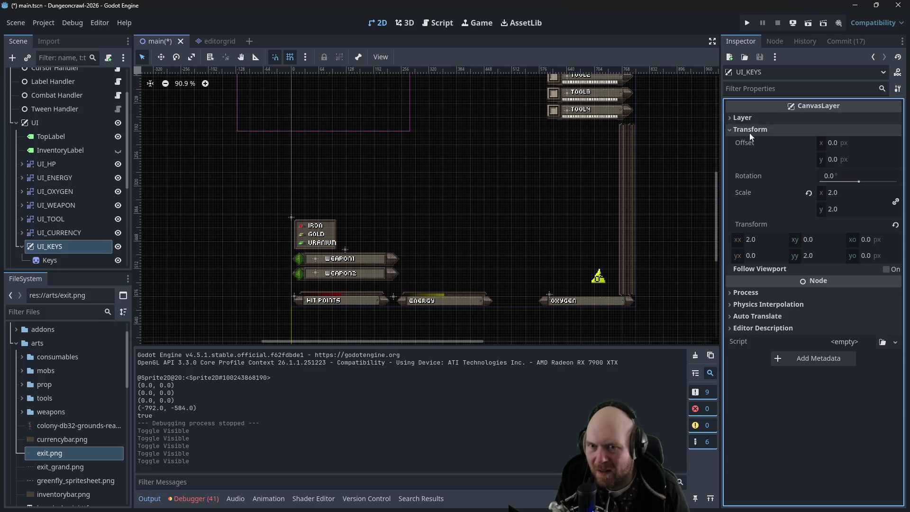
pyautogui.moveTo(230, 162)
pyautogui.mouseDown()
pyautogui.moveTo(242, 219)
pyautogui.moveTo(266, 255)
pyautogui.mouseUp()
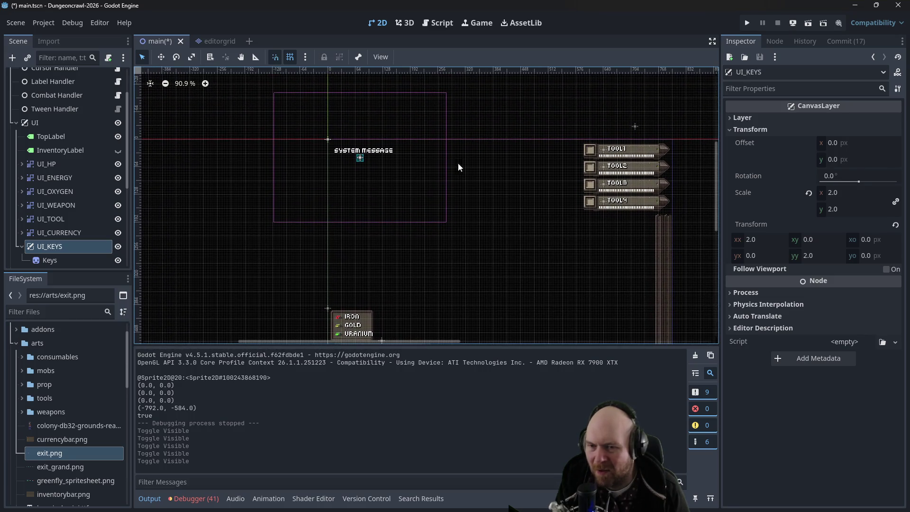
pyautogui.click(763, 240)
pyautogui.click(894, 226)
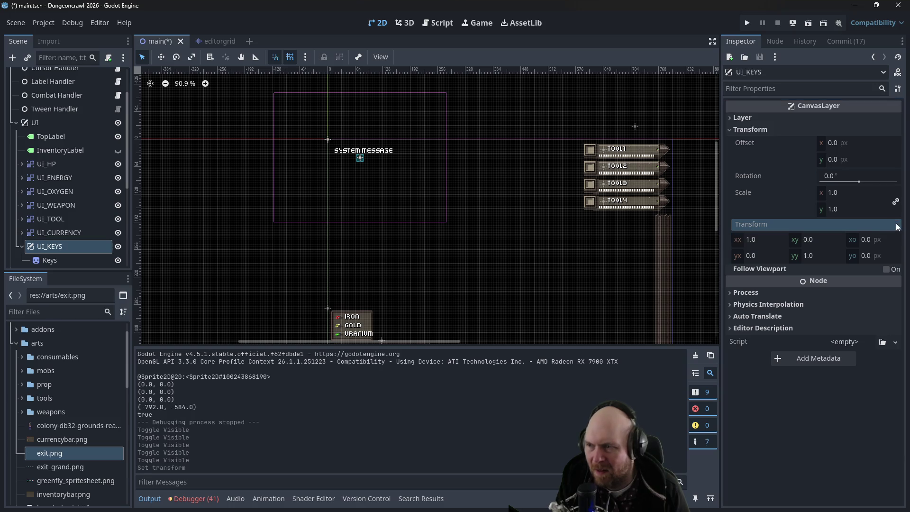
pyautogui.click(767, 243)
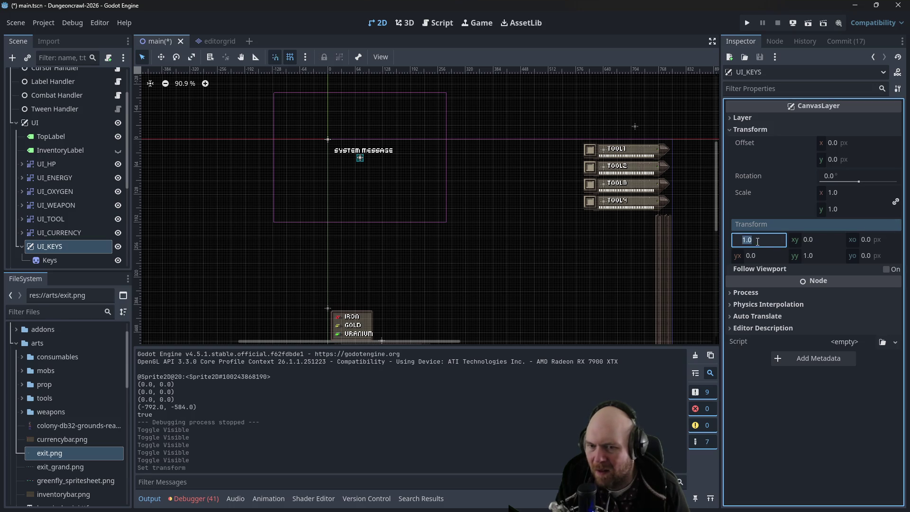
pyautogui.write('300')
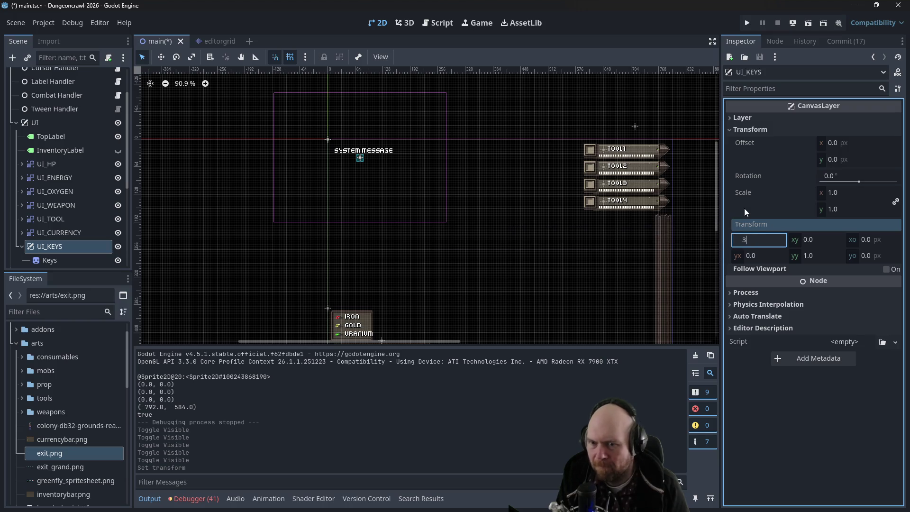
pyautogui.press('Tab')
pyautogui.write('30')
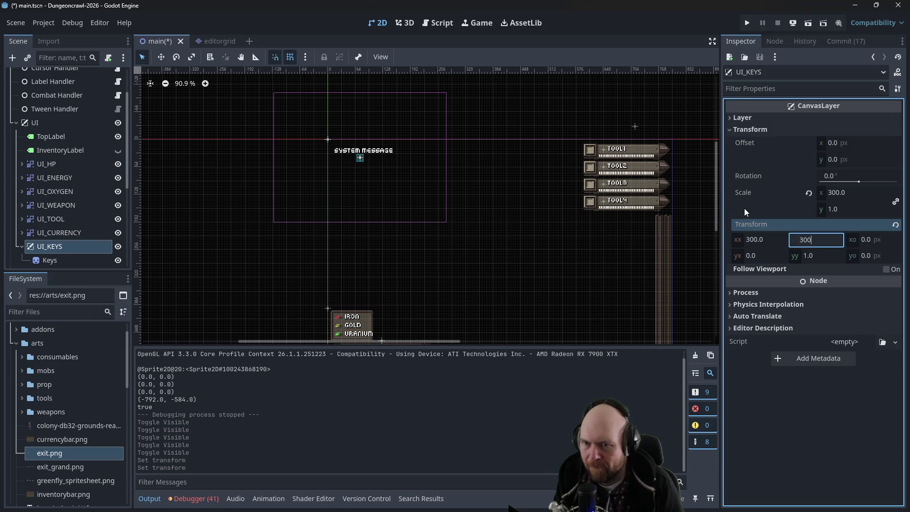
pyautogui.click(289, 269)
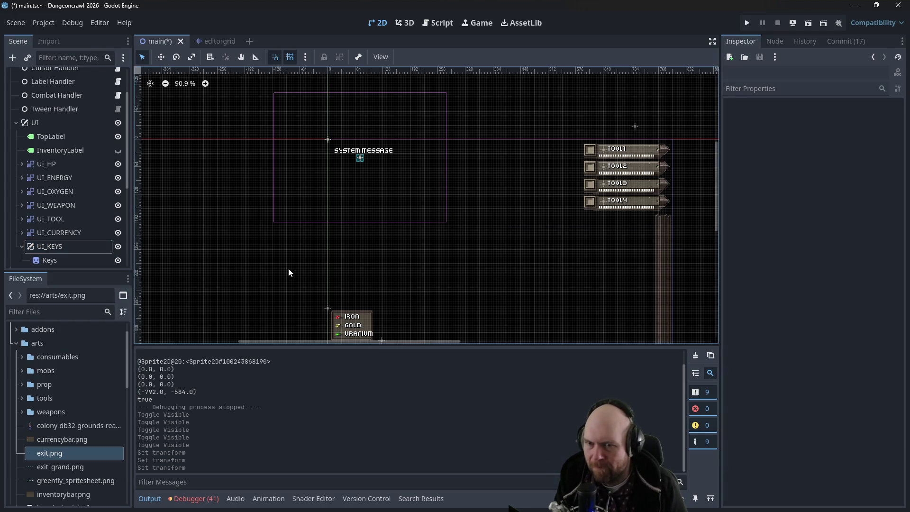
# Reset UI_KEYS scale to 1.0 and set its offset to 300, 300
pyautogui.click(52, 247)
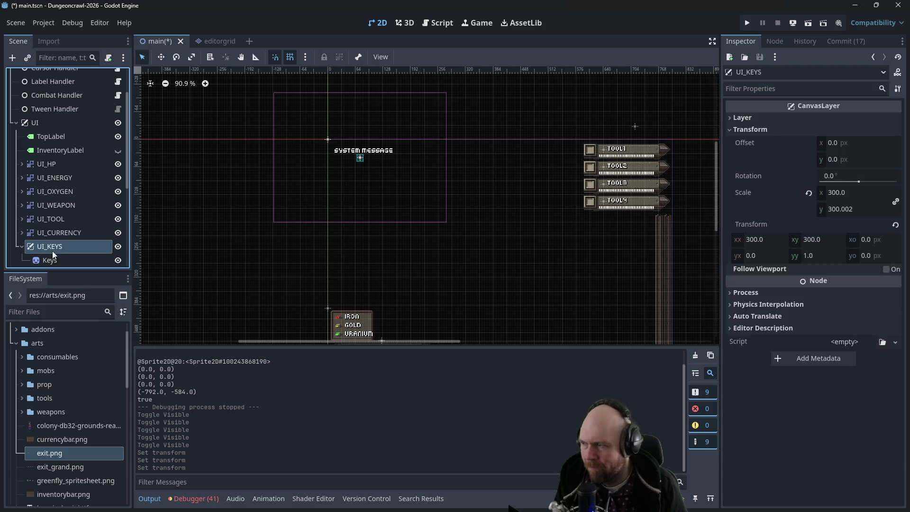
pyautogui.click(808, 193)
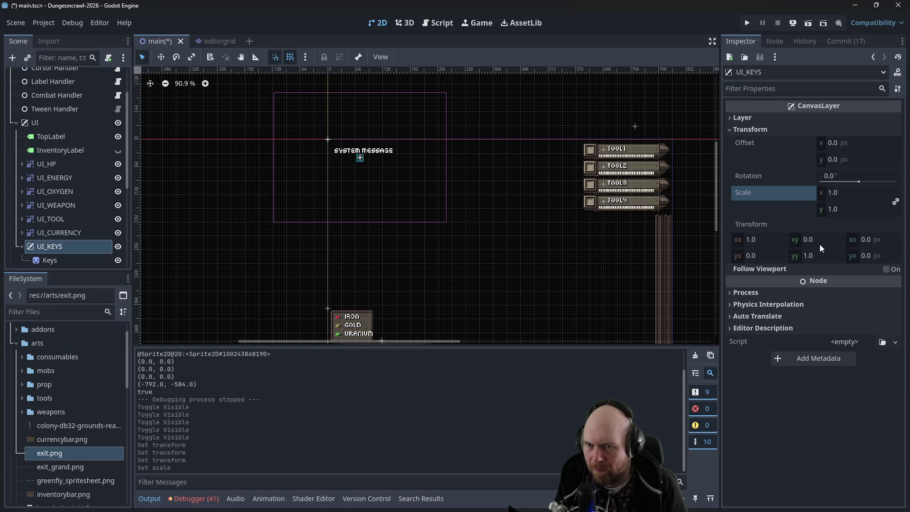
pyautogui.click(857, 147)
pyautogui.write('300')
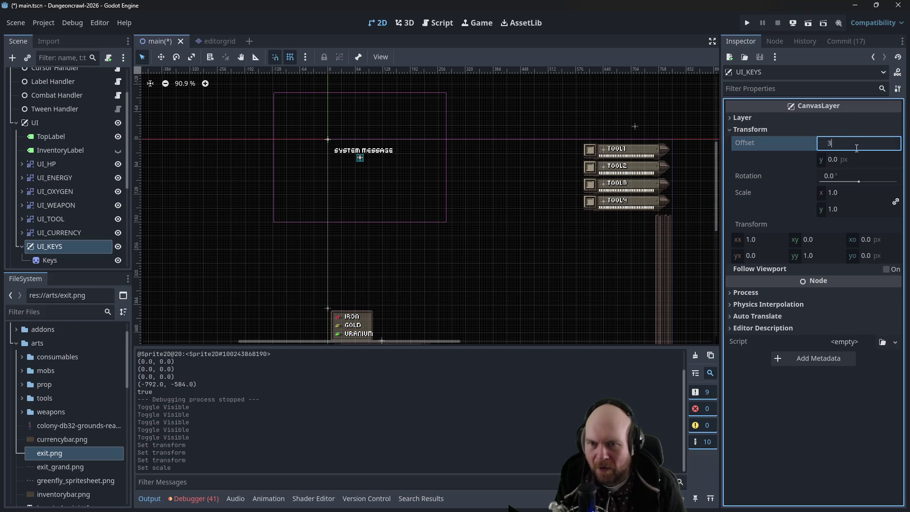
pyautogui.click(863, 158)
pyautogui.write('300')
pyautogui.press('Return')
pyautogui.click(230, 246)
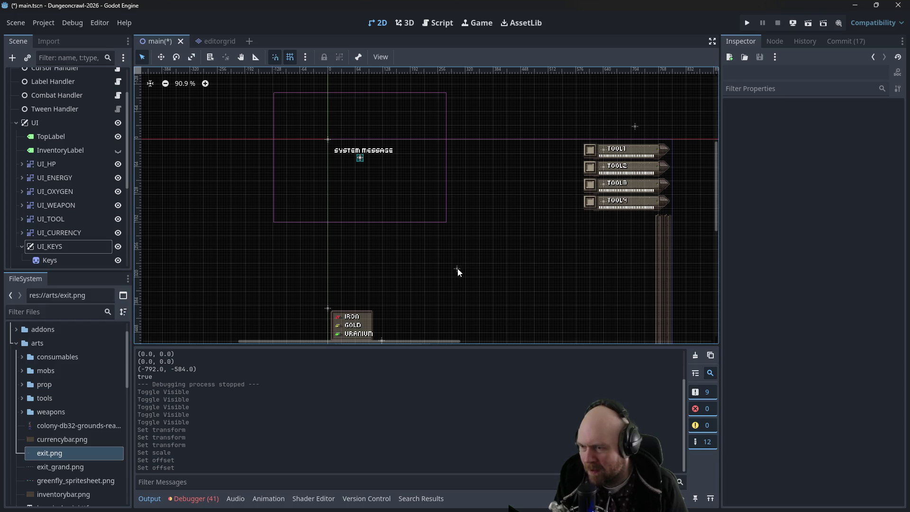
pyautogui.scroll(5, 458, 271)
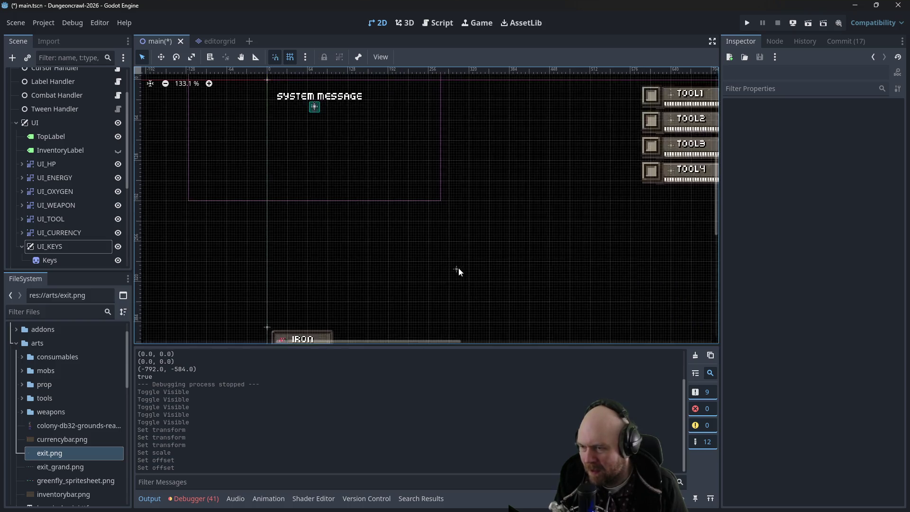
# Select the Keys sprite on the canvas and undo an accidental rotation
pyautogui.click(65, 246)
pyautogui.scroll(-3, 557, 185)
pyautogui.moveTo(502, 196)
pyautogui.mouseDown()
pyautogui.moveTo(502, 184)
pyautogui.moveTo(516, 196)
pyautogui.mouseUp()
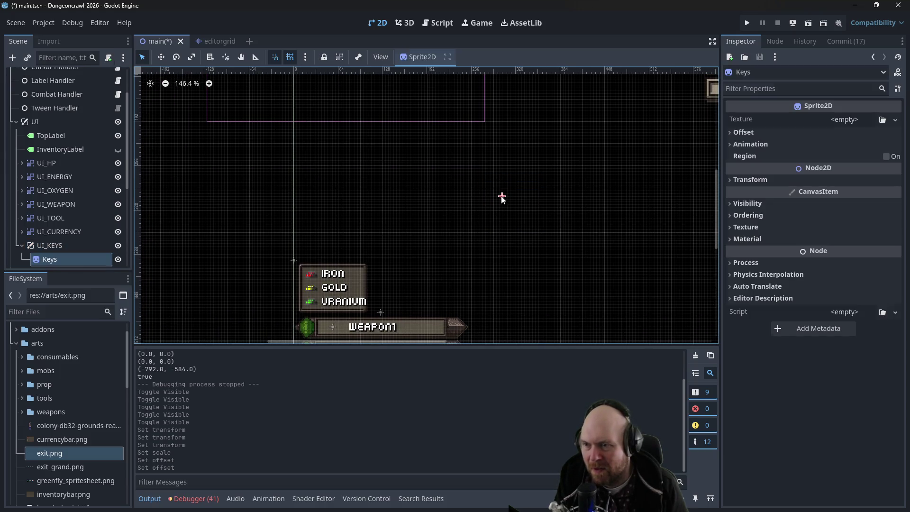
pyautogui.rightClick(502, 199)
pyautogui.press('Escape')
pyautogui.moveTo(501, 196); pyautogui.dragTo(488, 211)
pyautogui.hotkey('ctrl', 'z')
pyautogui.click(490, 204)
# Delete the Keys node from the Scene dock and confirm with OK
pyautogui.click(495, 203)
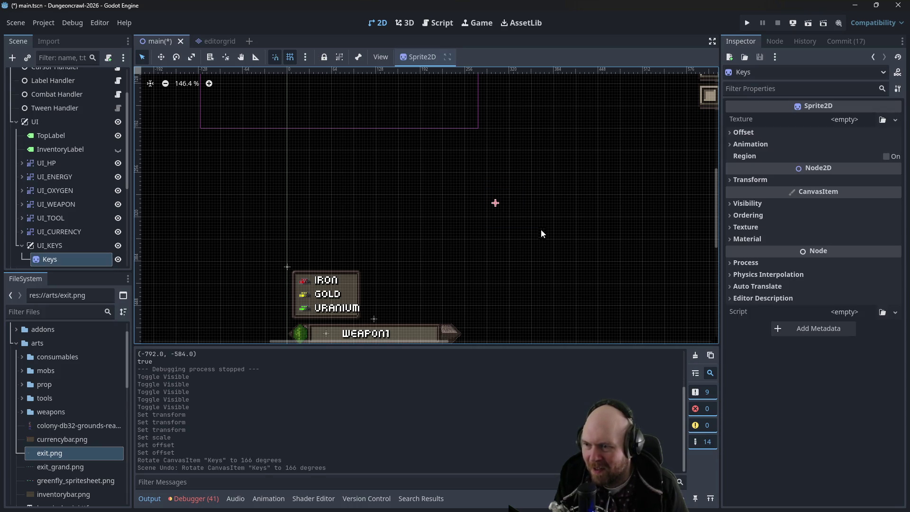
pyautogui.click(495, 205)
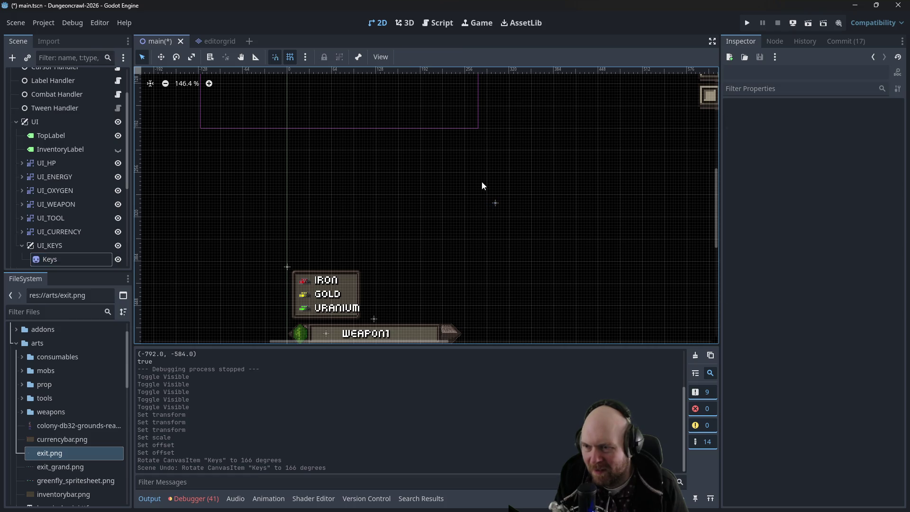
pyautogui.click(494, 203)
pyautogui.rightClick(64, 259)
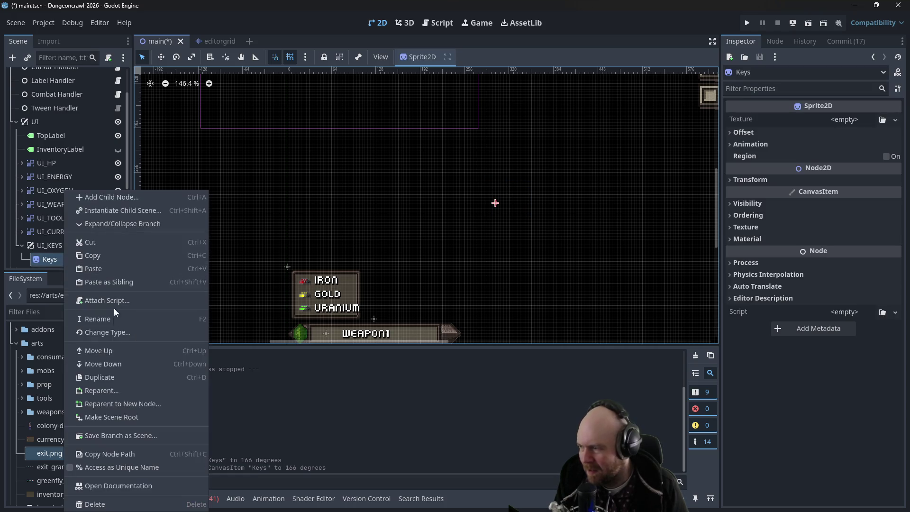
pyautogui.click(95, 504)
pyautogui.click(427, 268)
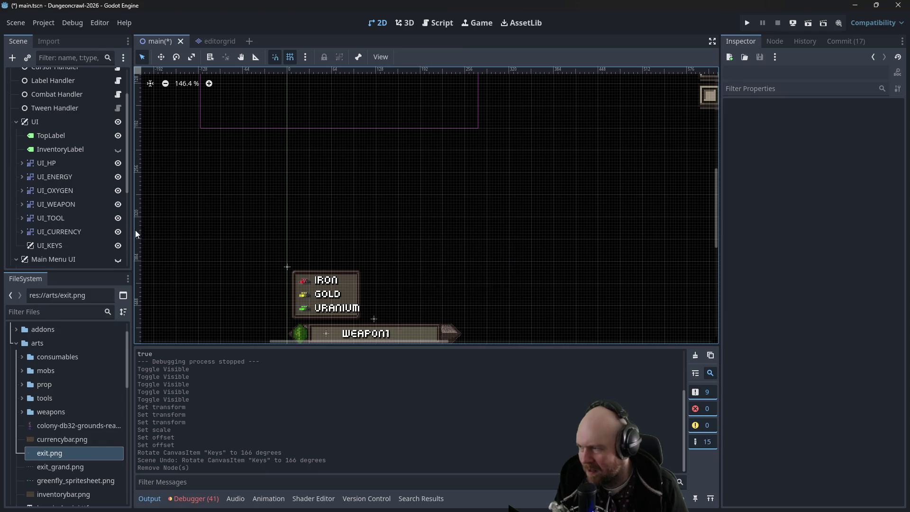
pyautogui.click(50, 245)
pyautogui.scroll(-8, 277, 226)
pyautogui.moveTo(300, 206); pyautogui.dragTo(333, 246)
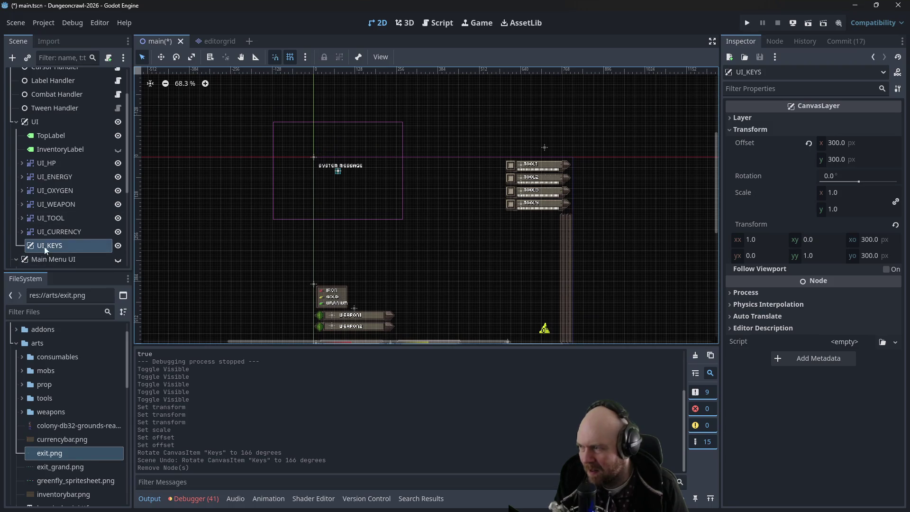
# Change UI_KEYS's node type to CanvasGroup
pyautogui.rightClick(44, 246)
pyautogui.click(91, 331)
pyautogui.write('canvas')
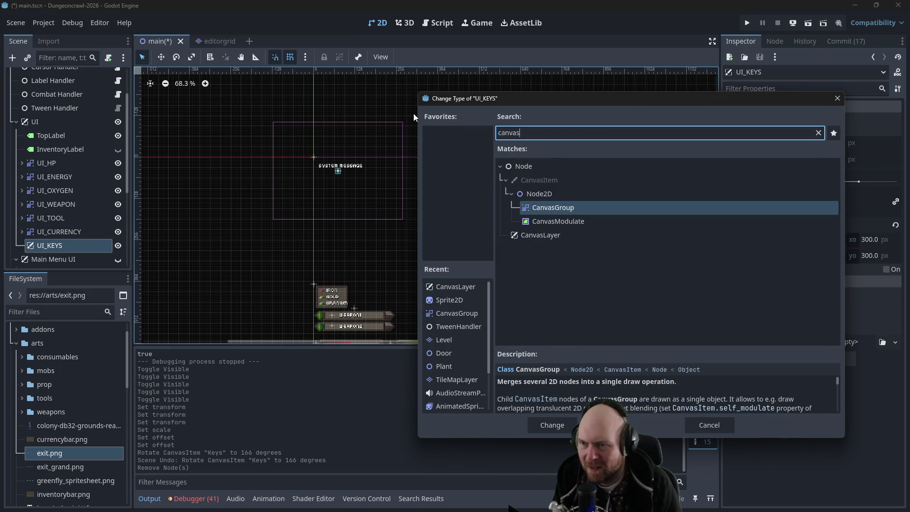
pyautogui.click(531, 207)
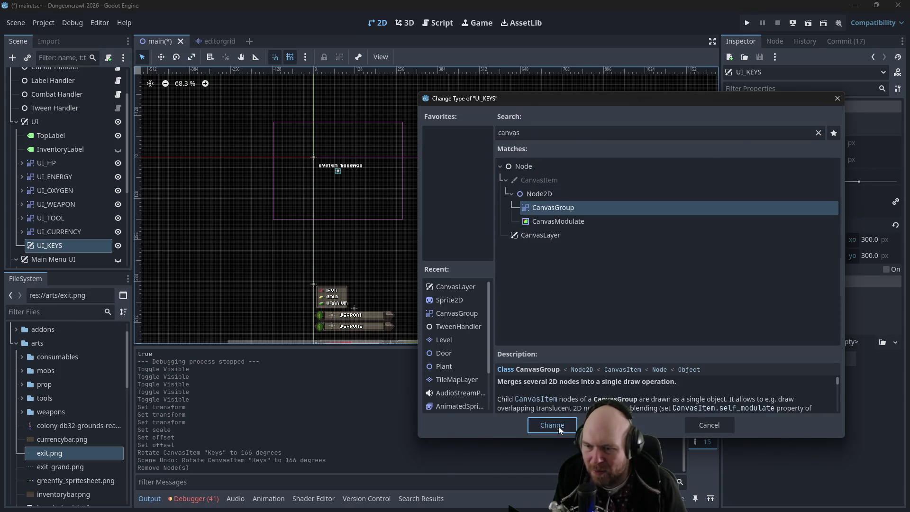
pyautogui.click(553, 425)
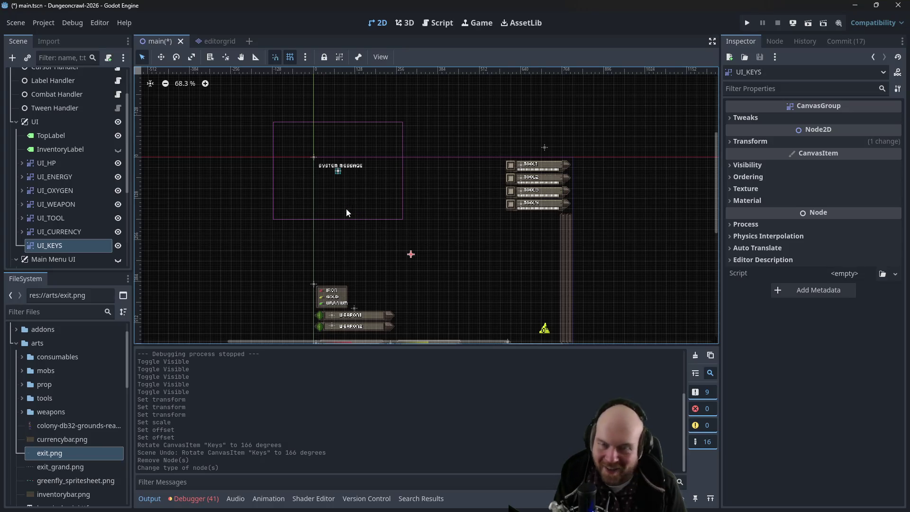
# Drag UI_KEYS on the canvas to position (380, 320), then save and run
pyautogui.moveTo(49, 246)
pyautogui.mouseDown()
pyautogui.moveTo(430, 234)
pyautogui.moveTo(441, 220)
pyautogui.moveTo(380, 259)
pyautogui.moveTo(387, 264)
pyautogui.mouseUp()
pyautogui.scroll(7, 263, 254)
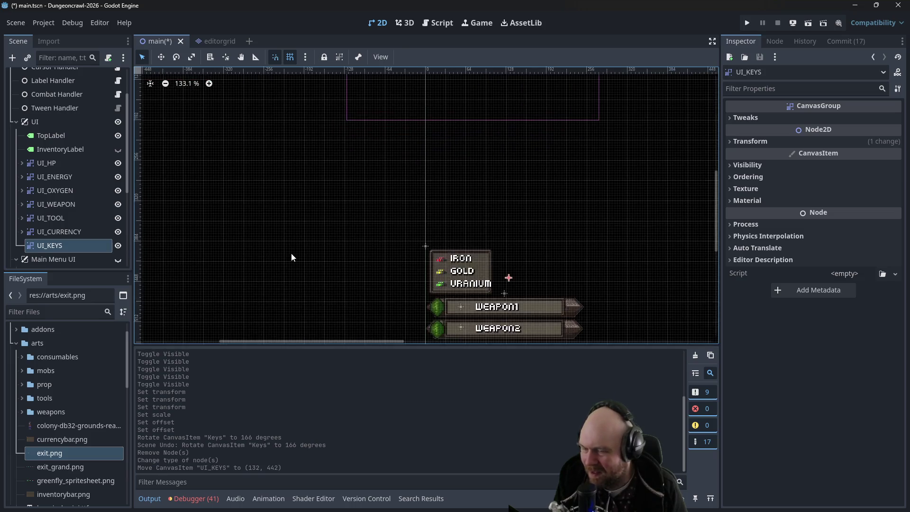
pyautogui.scroll(3, 292, 254)
pyautogui.hscroll(5, 428, 237)
pyautogui.moveTo(428, 238); pyautogui.dragTo(436, 240)
pyautogui.click(730, 165)
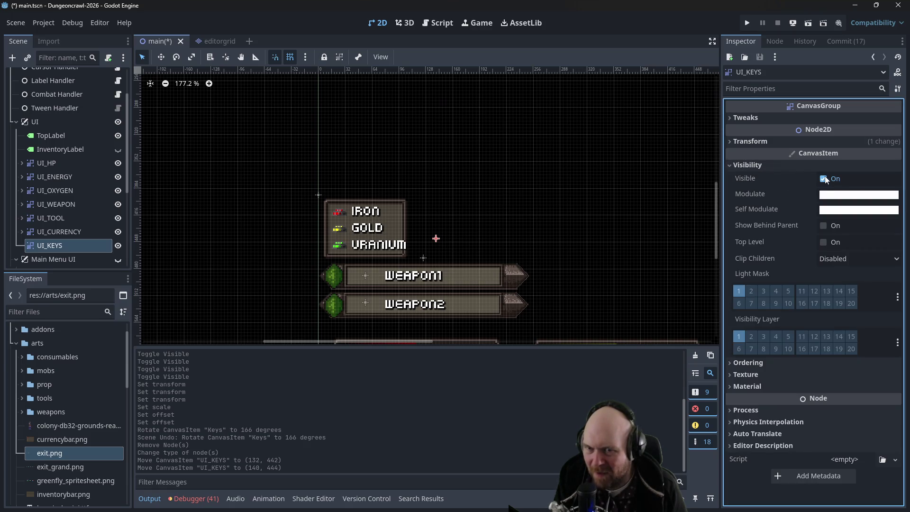
pyautogui.click(729, 164)
pyautogui.click(733, 145)
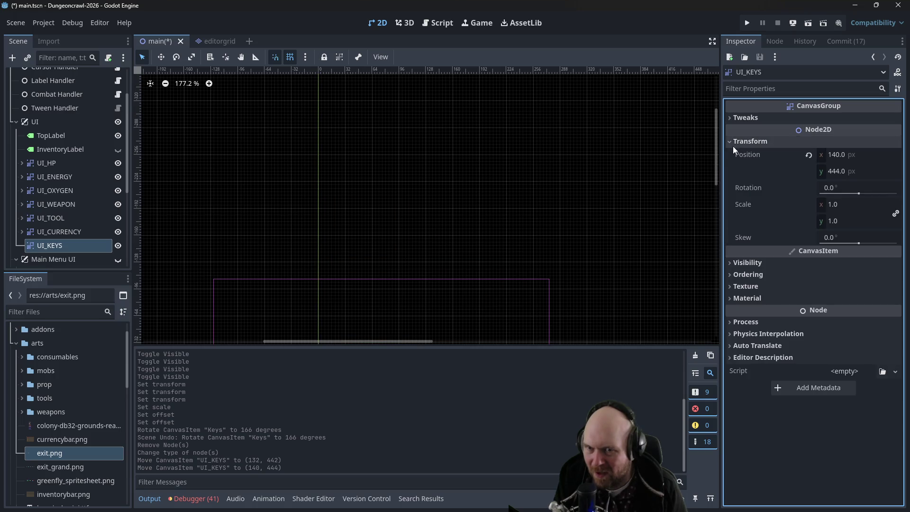
pyautogui.scroll(-1, 600, 226)
pyautogui.scroll(-6, 582, 228)
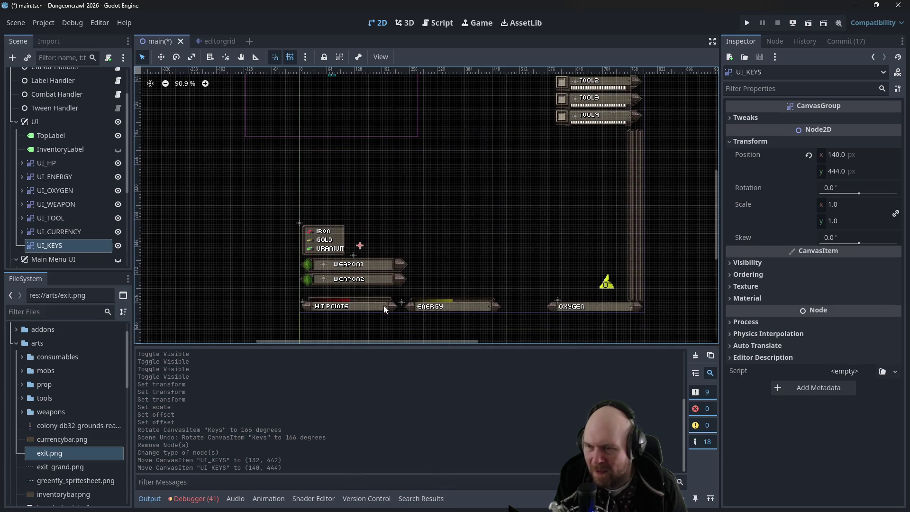
pyautogui.moveTo(365, 246); pyautogui.dragTo(463, 192)
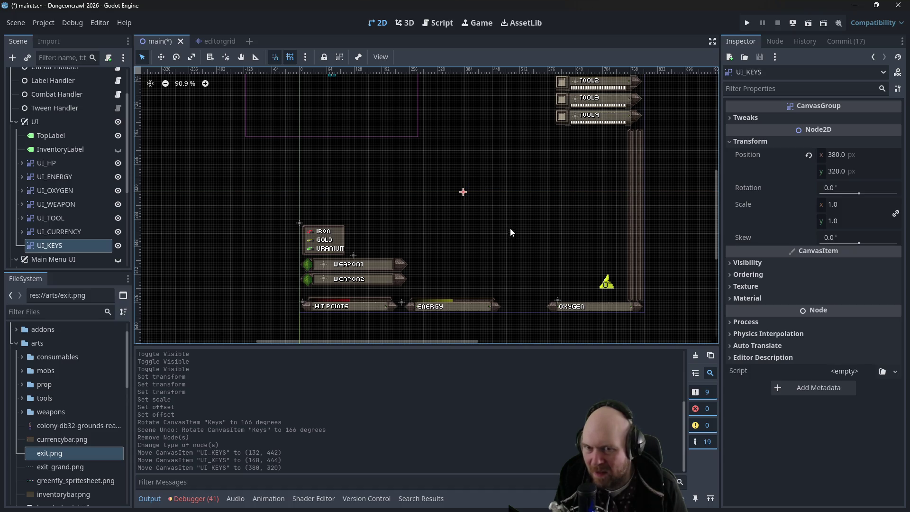
pyautogui.click(747, 23)
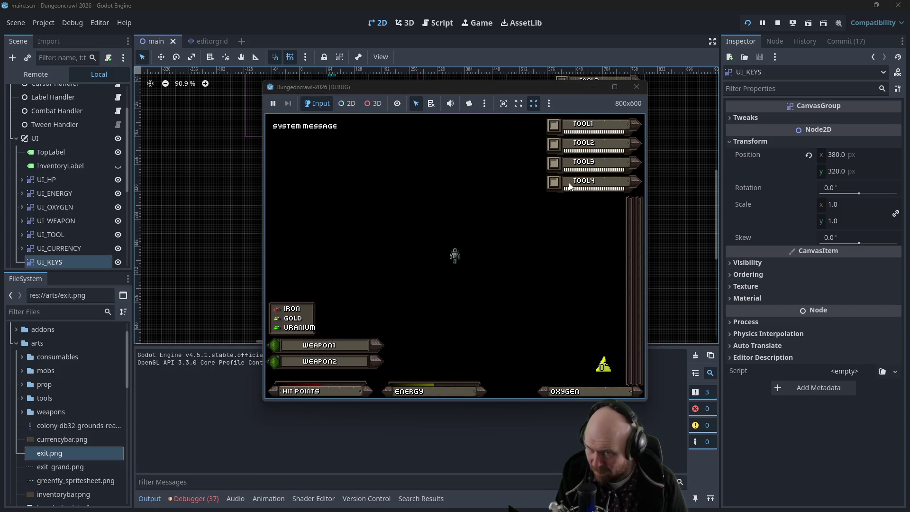
# Make the Main Menu UI visible again and rerun the game, stepping onto the key
pyautogui.click(636, 88)
pyautogui.click(110, 260)
pyautogui.click(117, 260)
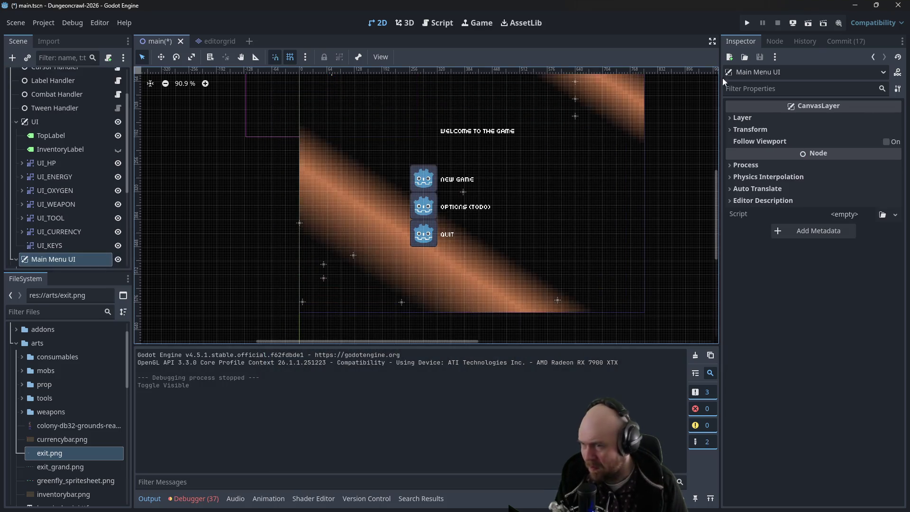
pyautogui.click(748, 23)
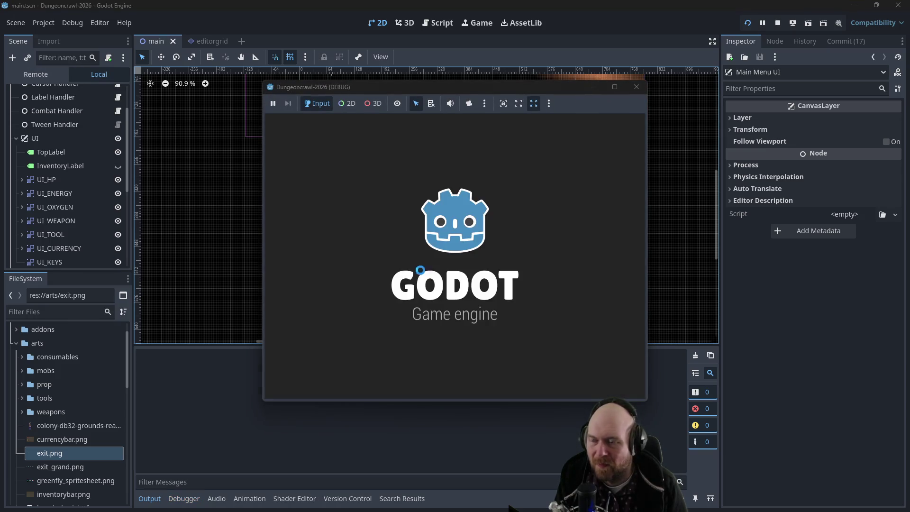
pyautogui.click(406, 256)
pyautogui.press('Right')
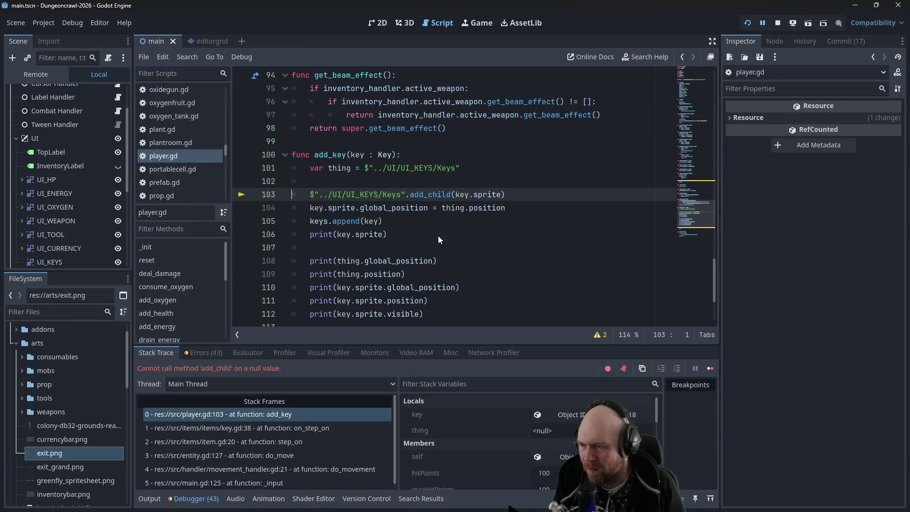
# Remove '/Keys' from the node paths on lines 101 and 103, then save and rerun
pyautogui.doubleClick(390, 195)
pyautogui.press('BackSpace')
pyautogui.press('BackSpace')
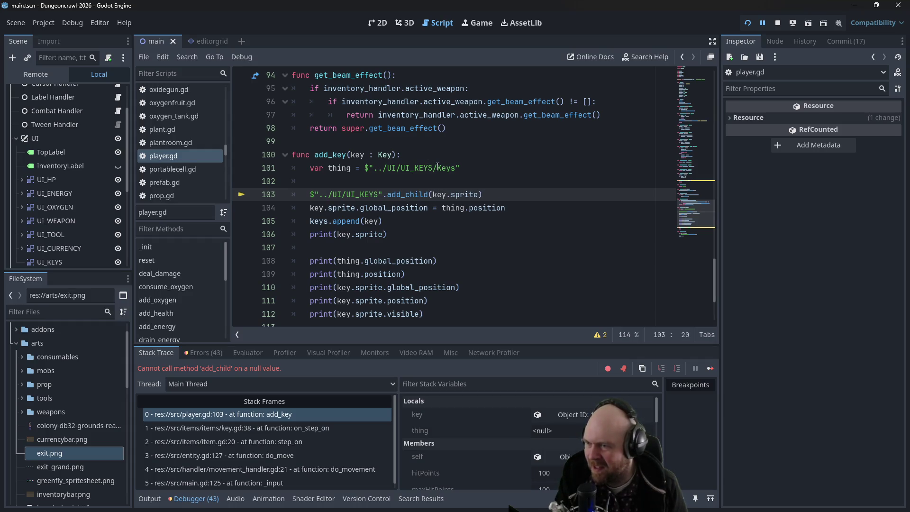
pyautogui.doubleClick(439, 168)
pyautogui.press('BackSpace')
pyautogui.press('BackSpace')
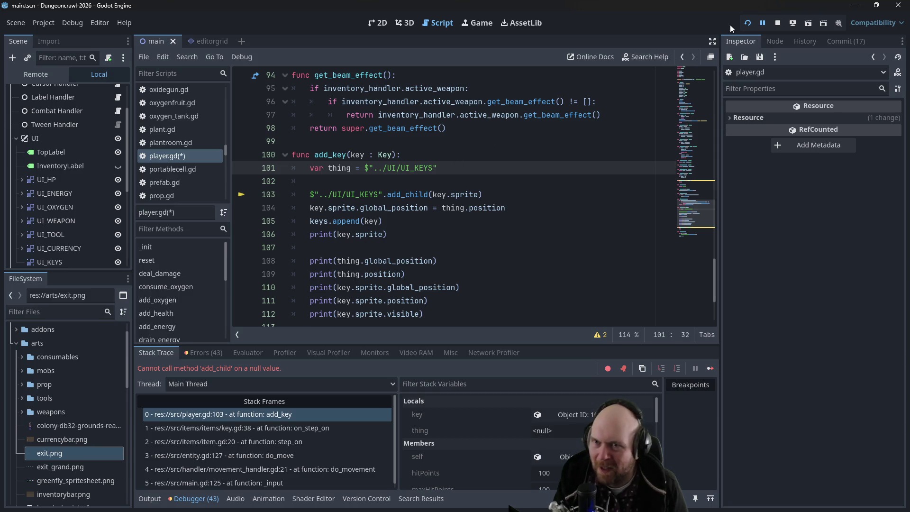
pyautogui.click(747, 22)
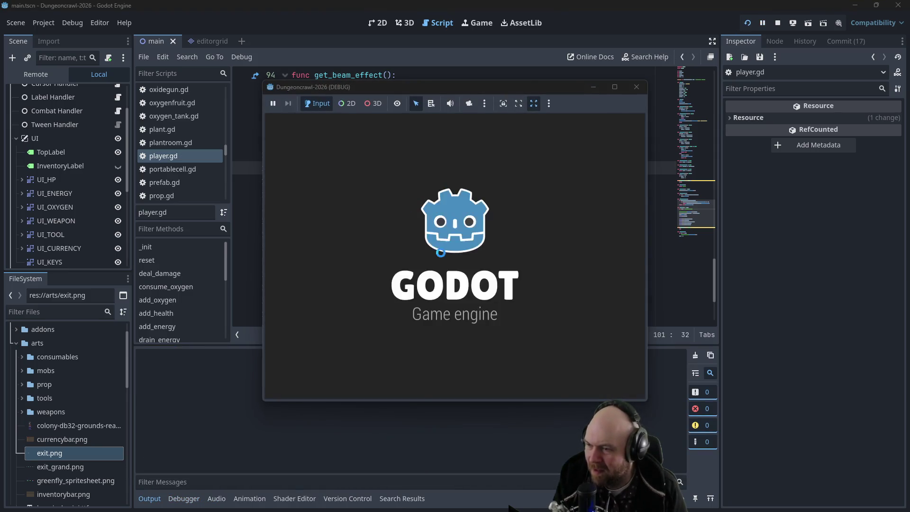
# Restart a new game until the test key is picked up, then stop the run
pyautogui.click(423, 249)
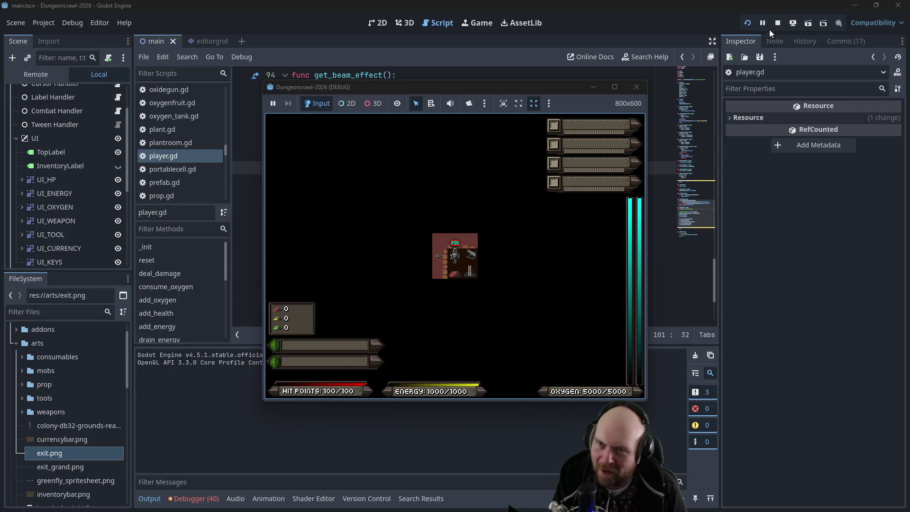
pyautogui.click(753, 24)
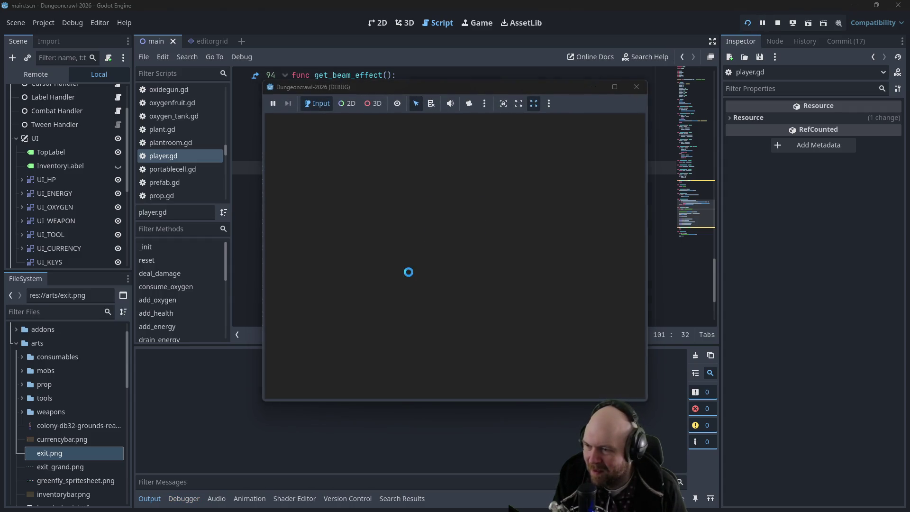
pyautogui.click(407, 256)
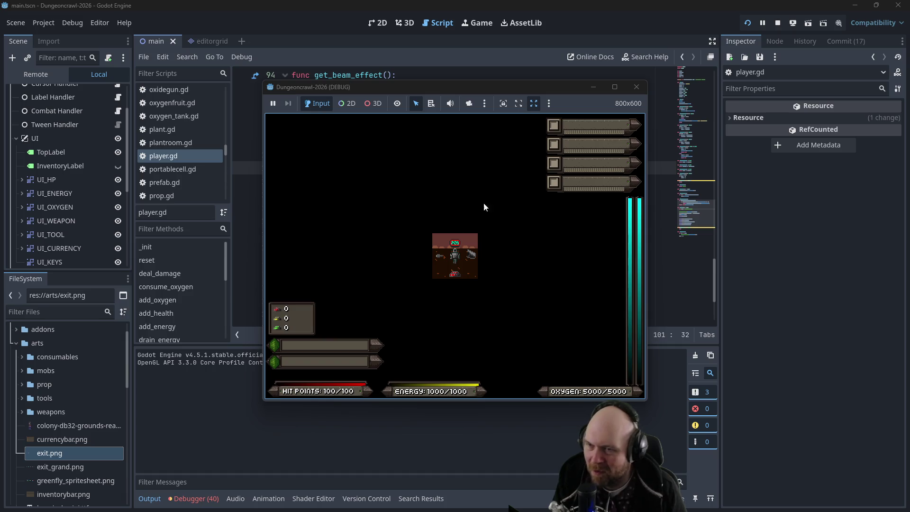
pyautogui.click(748, 23)
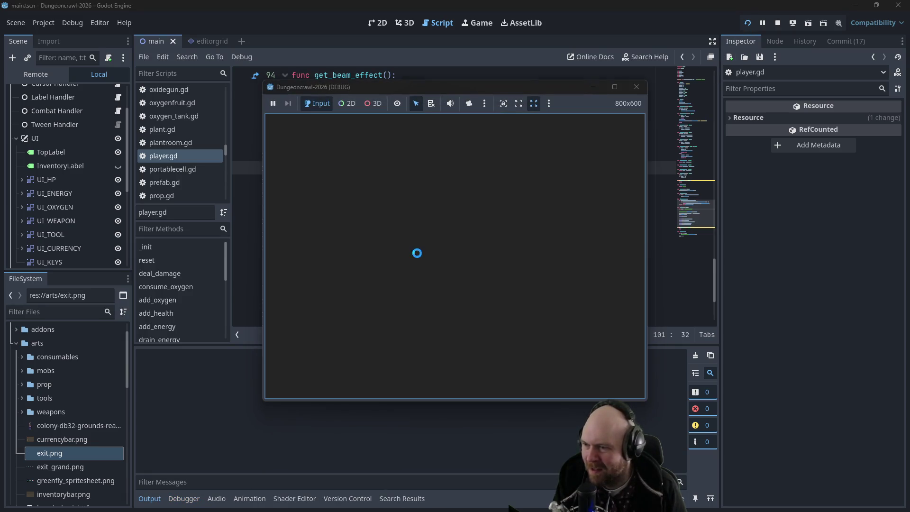
pyautogui.click(419, 252)
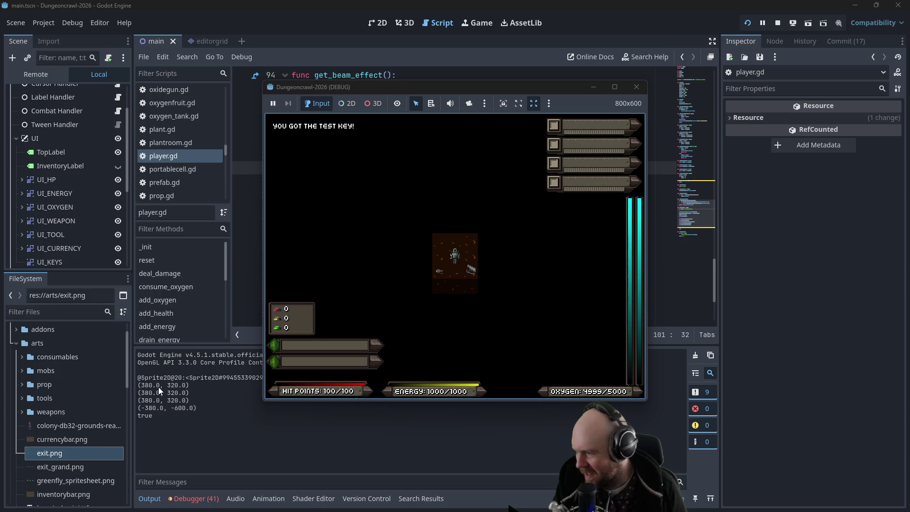
pyautogui.moveTo(359, 83)
pyautogui.mouseDown()
pyautogui.moveTo(537, 97)
pyautogui.moveTo(571, 89)
pyautogui.moveTo(581, 128)
pyautogui.mouseUp()
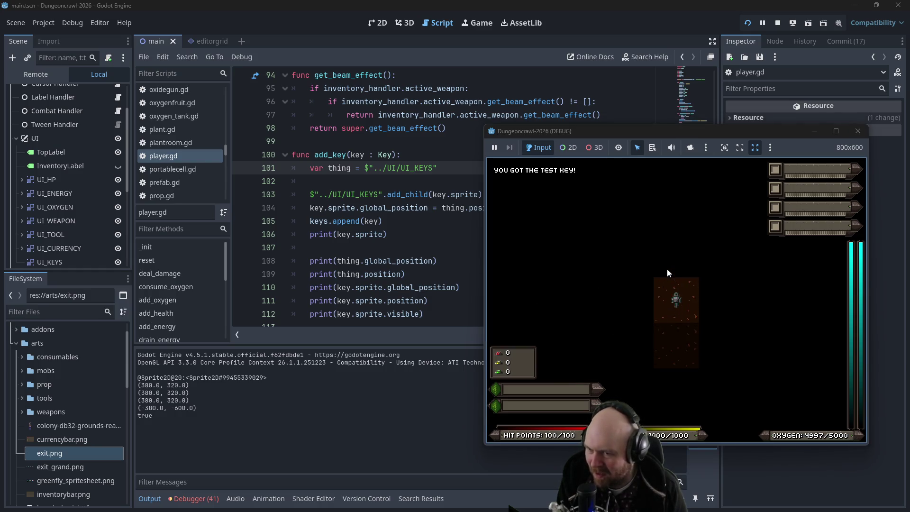
pyautogui.press('a')
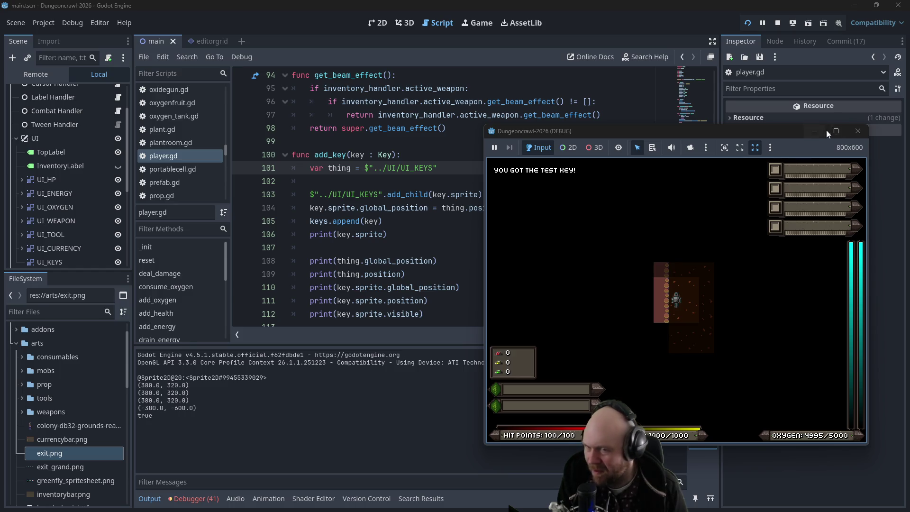
pyautogui.click(858, 131)
pyautogui.click(523, 204)
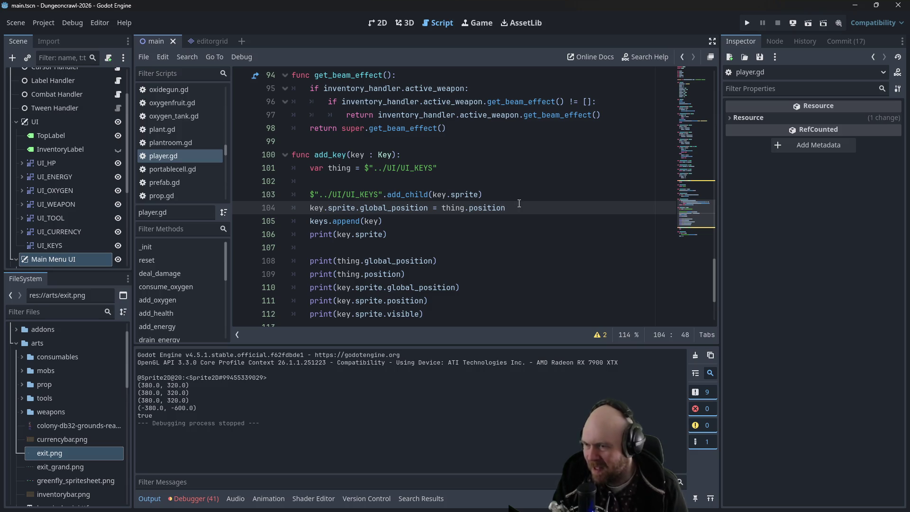
# Add line 104 'key.sprite.position = Vector2(0.0,0.0)', save player.gd, and launch the game
pyautogui.click(492, 195)
pyautogui.press('Return')
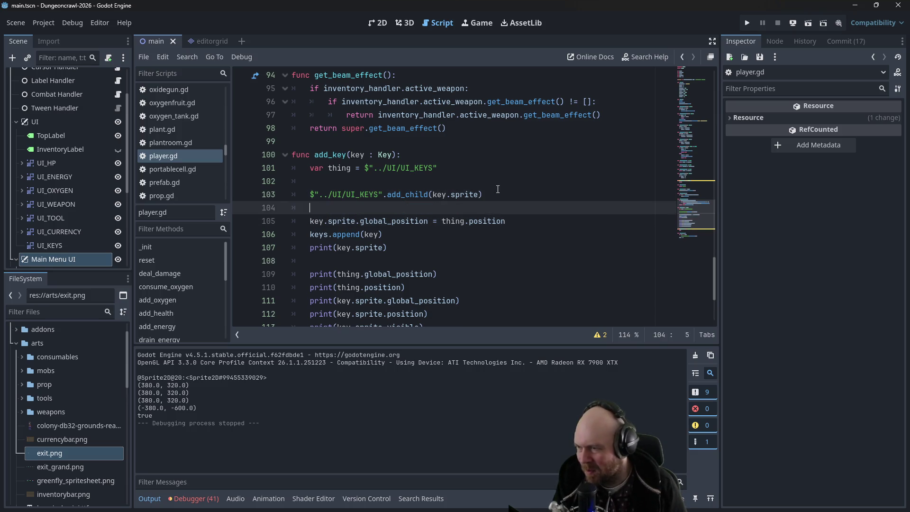
pyautogui.write('key.sprite.')
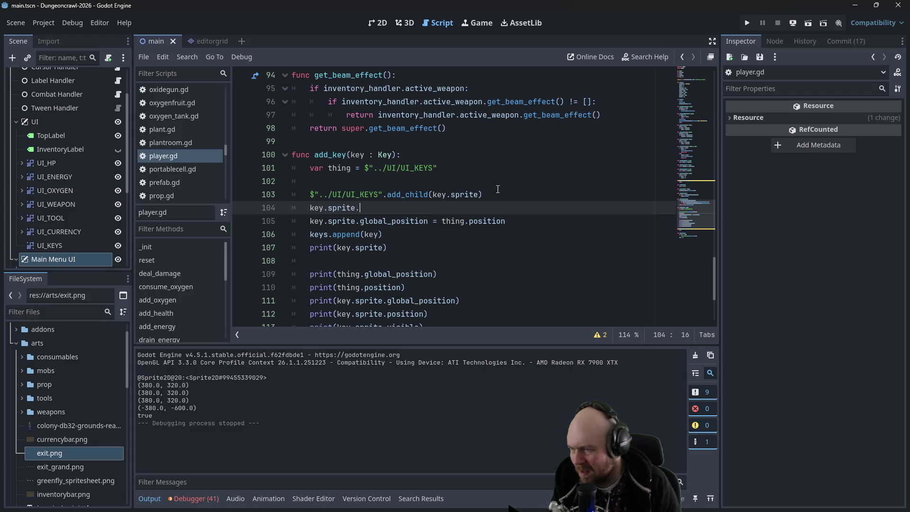
pyautogui.write('position ')
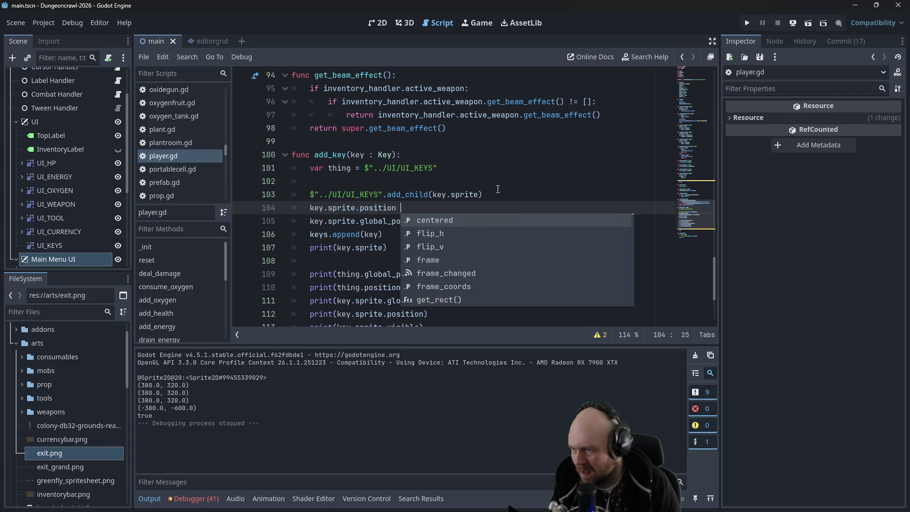
pyautogui.write('= Vector2')
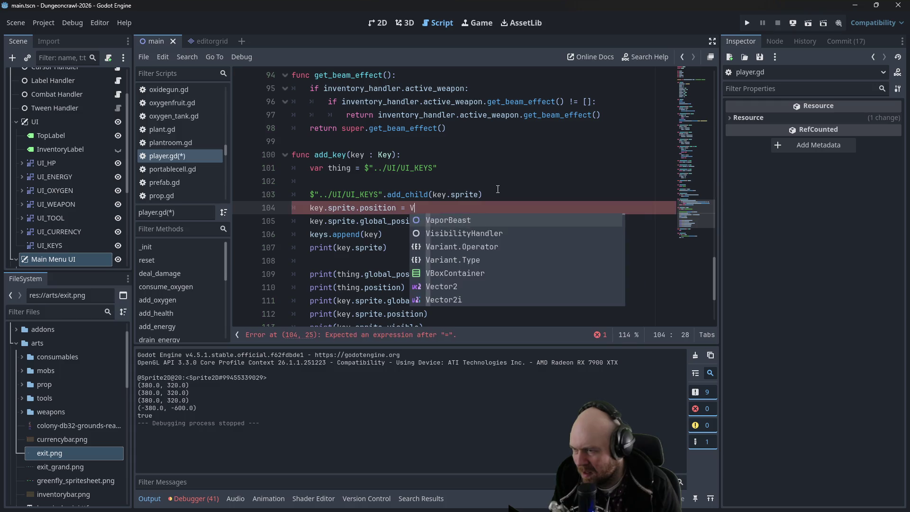
pyautogui.write('(0.')
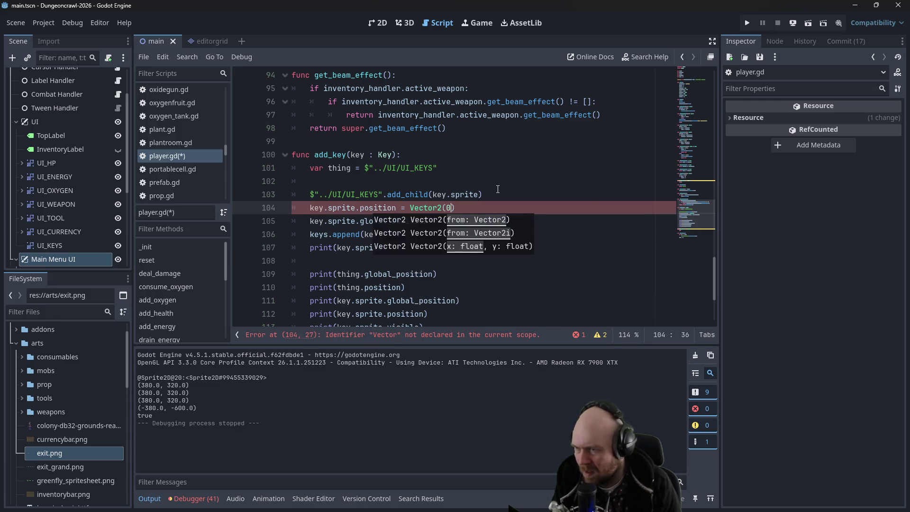
pyautogui.write('0,0.0')
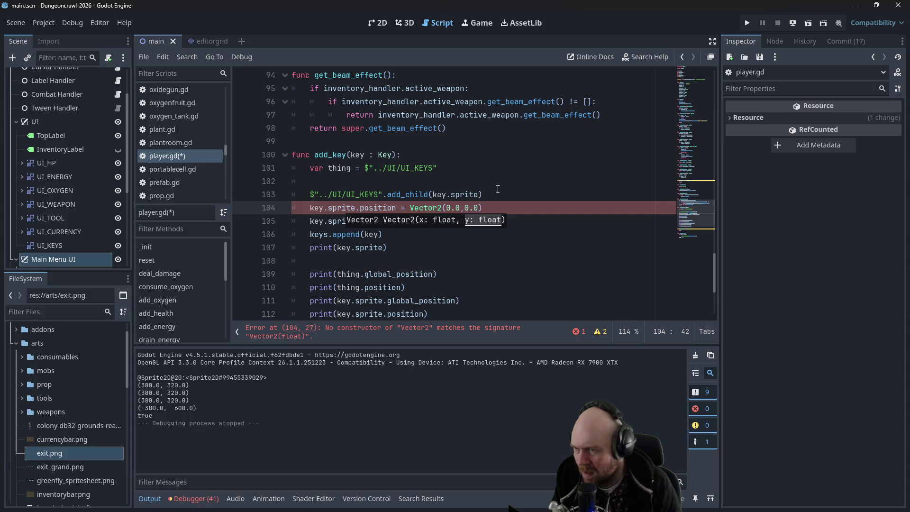
pyautogui.hotkey('ctrl', 's')
pyautogui.click(532, 166)
pyautogui.click(746, 24)
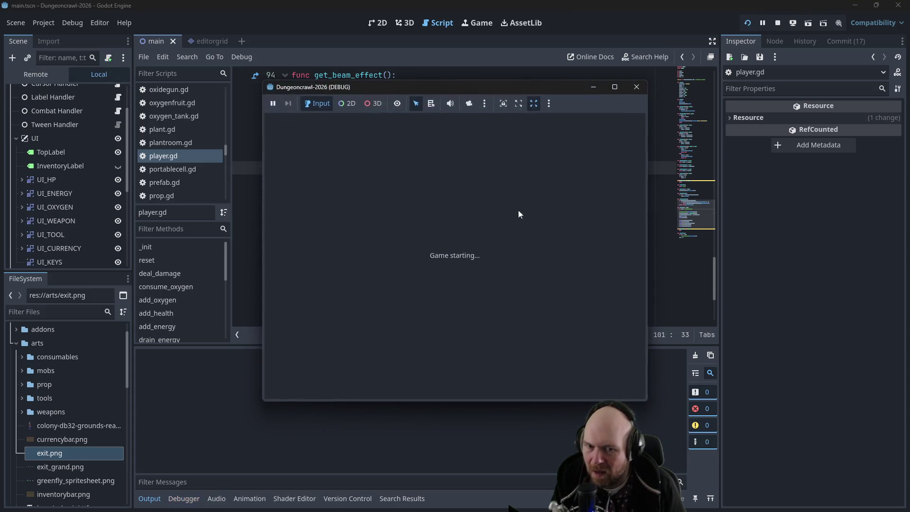
# Start a new game, step onto the test key, and close the game
pyautogui.click(436, 250)
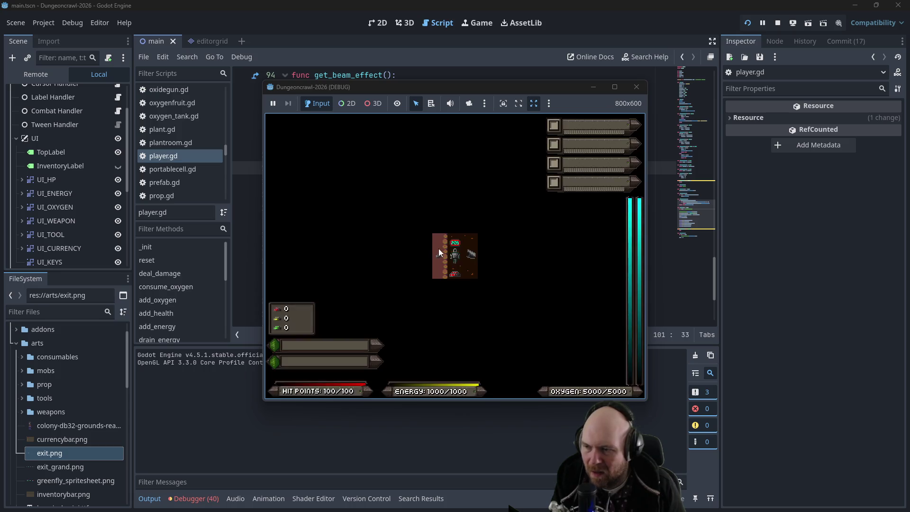
pyautogui.press('Up')
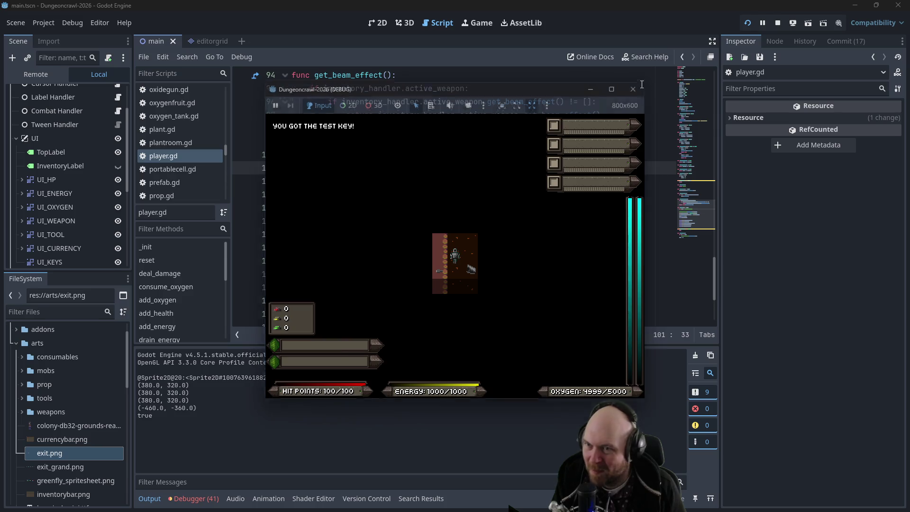
pyautogui.click(637, 87)
pyautogui.click(493, 203)
# Cut the position-reset line from line 104 and paste it onto line 108
pyautogui.moveTo(496, 203)
pyautogui.mouseDown()
pyautogui.moveTo(356, 196)
pyautogui.moveTo(282, 207)
pyautogui.mouseUp()
pyautogui.hotkey('ctrl', 'c')
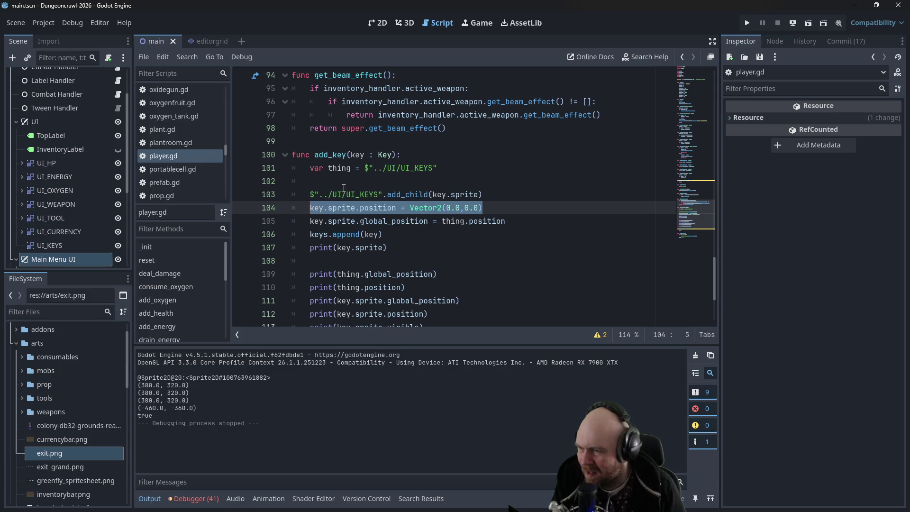
pyautogui.press('BackSpace')
pyautogui.scroll(-2, 463, 237)
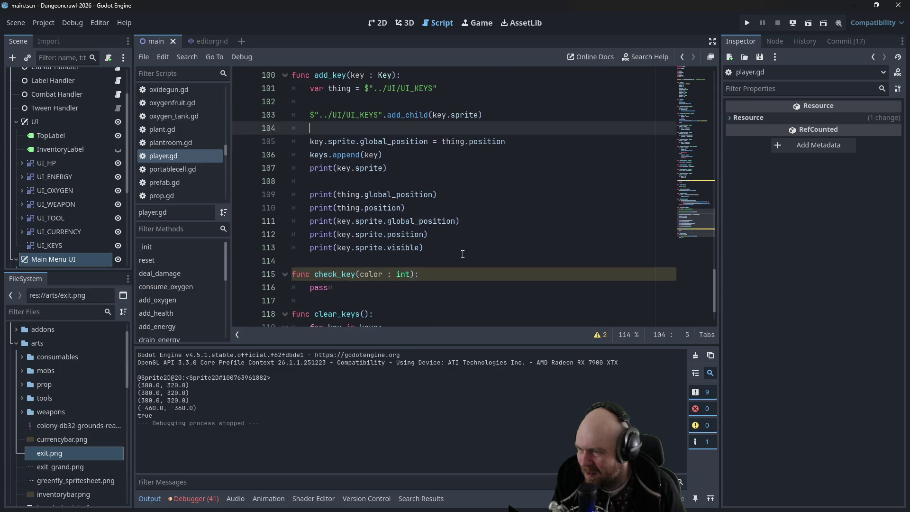
pyautogui.click(473, 195)
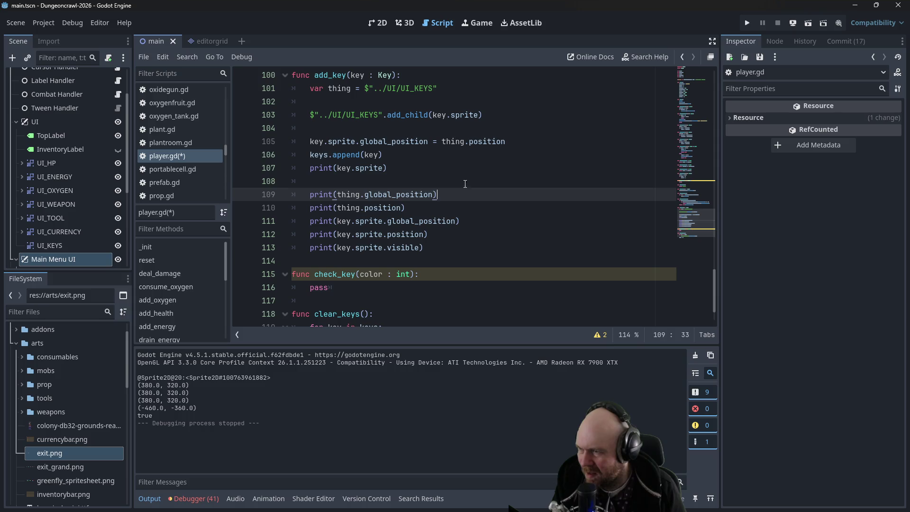
pyautogui.click(465, 185)
pyautogui.hotkey('ctrl', 'v')
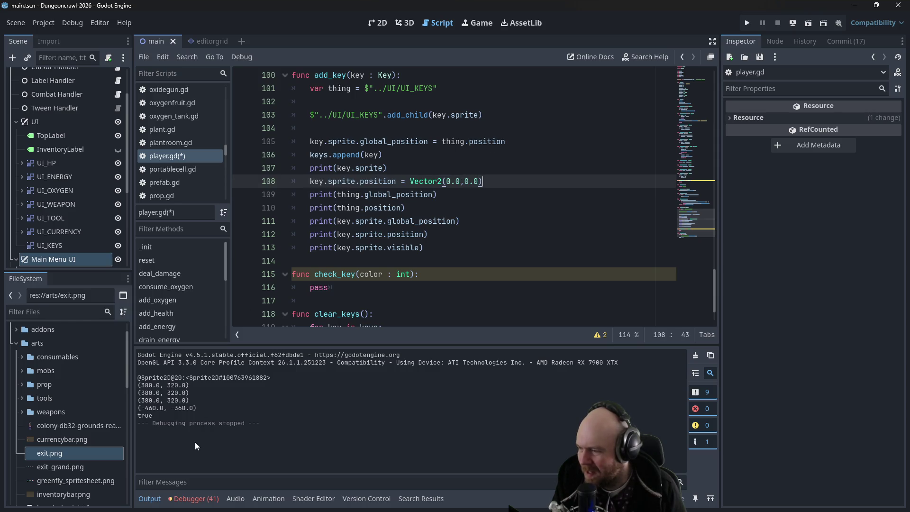
# Rerun the game, pick up the test key, and close the game window
pyautogui.click(748, 23)
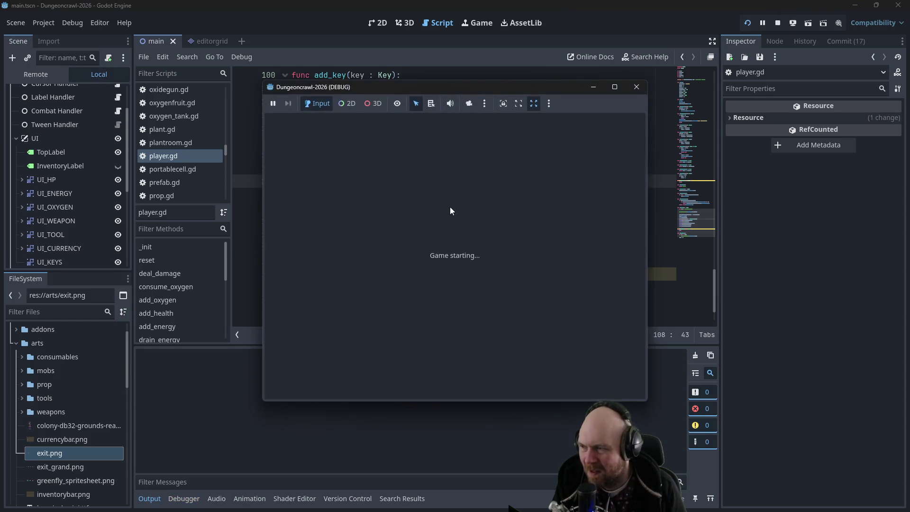
pyautogui.click(397, 245)
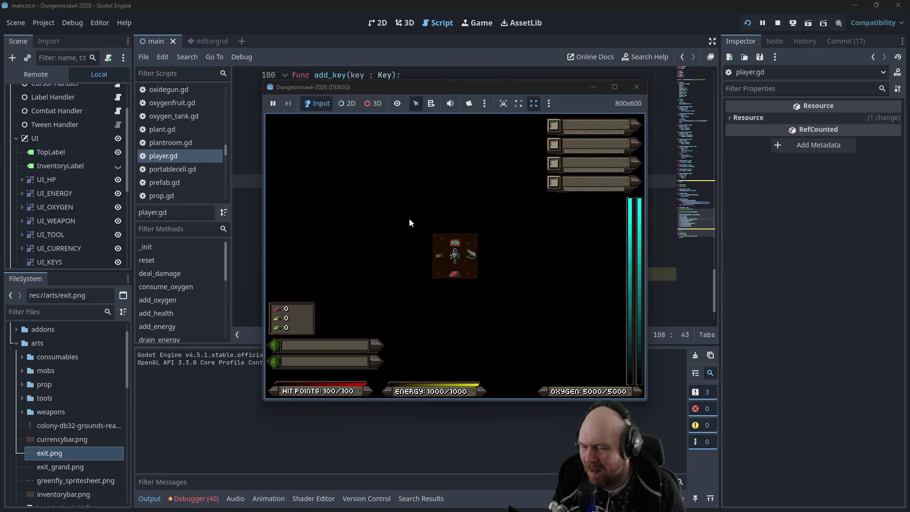
pyautogui.press('Up')
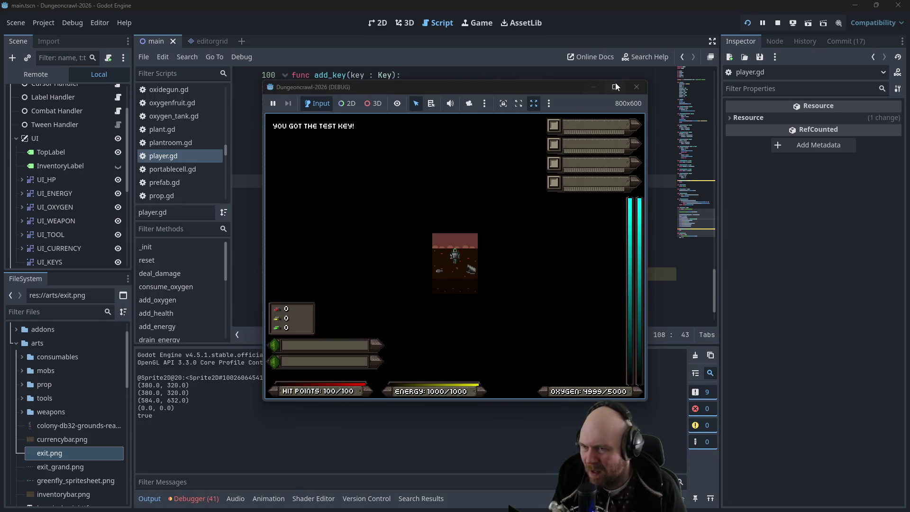
pyautogui.click(637, 87)
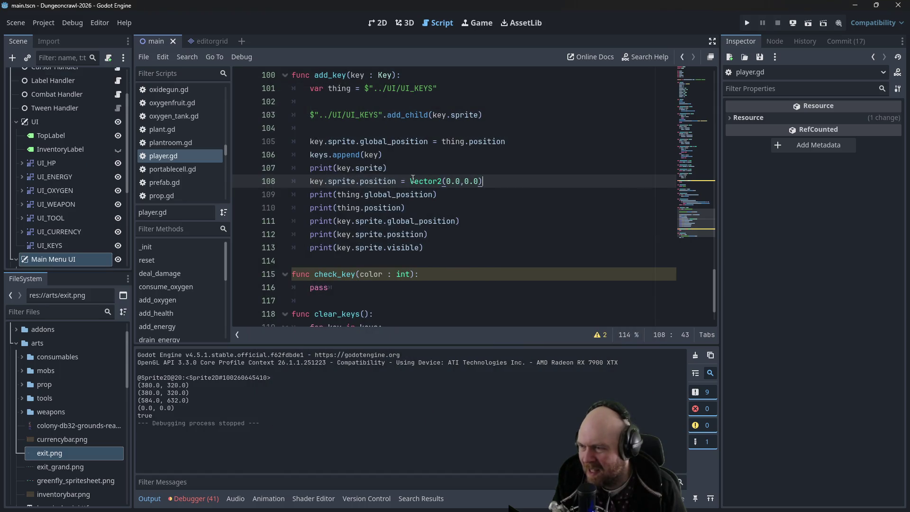
# Write key.remove_child(key.sprite) on empty line 102, correcting the 'sprt' typo
pyautogui.scroll(2, 369, 182)
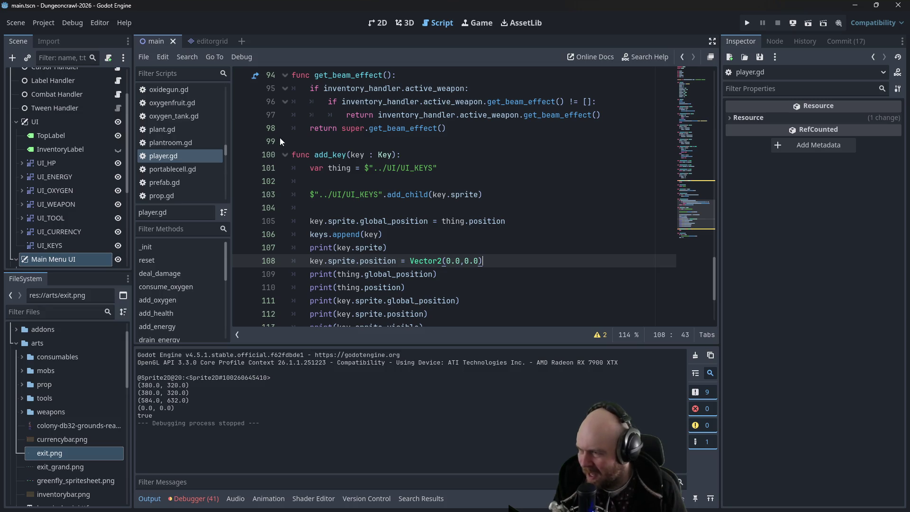
pyautogui.click(383, 195)
pyautogui.scroll(-1, 416, 196)
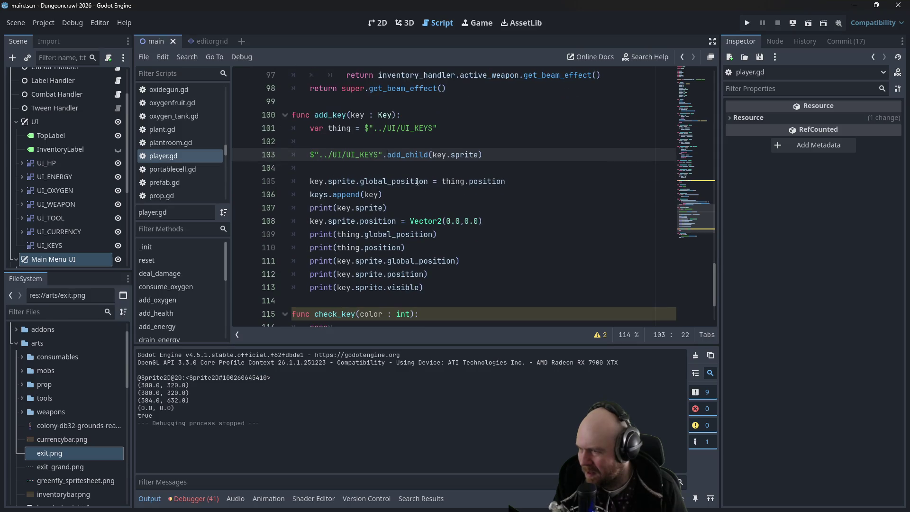
pyautogui.click(416, 167)
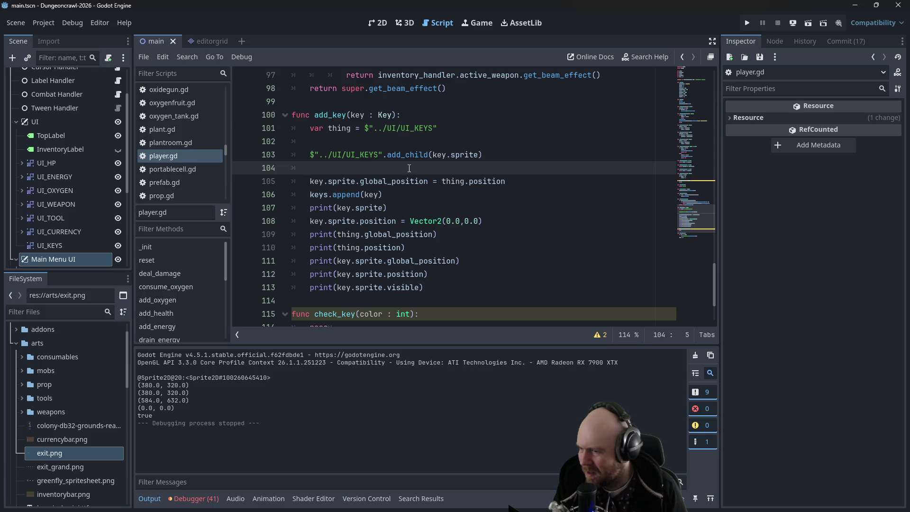
pyautogui.click(505, 146)
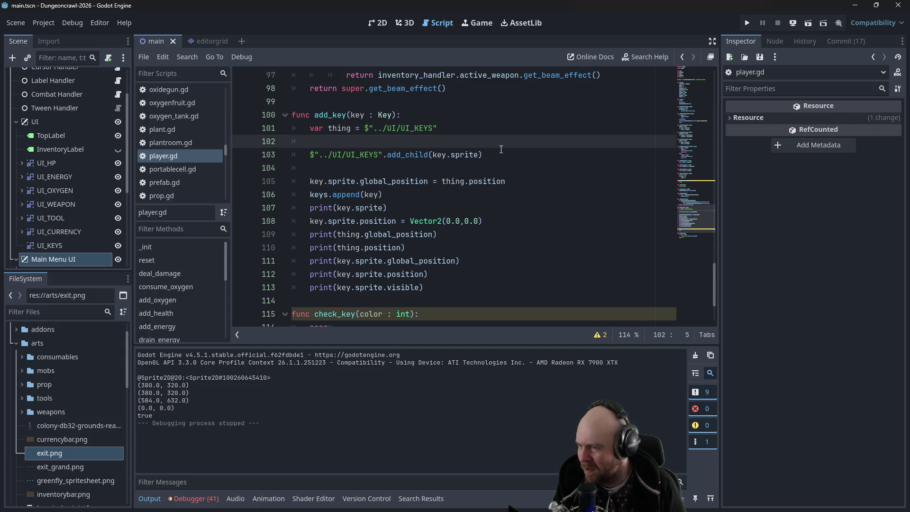
pyautogui.write('key.remove_child')
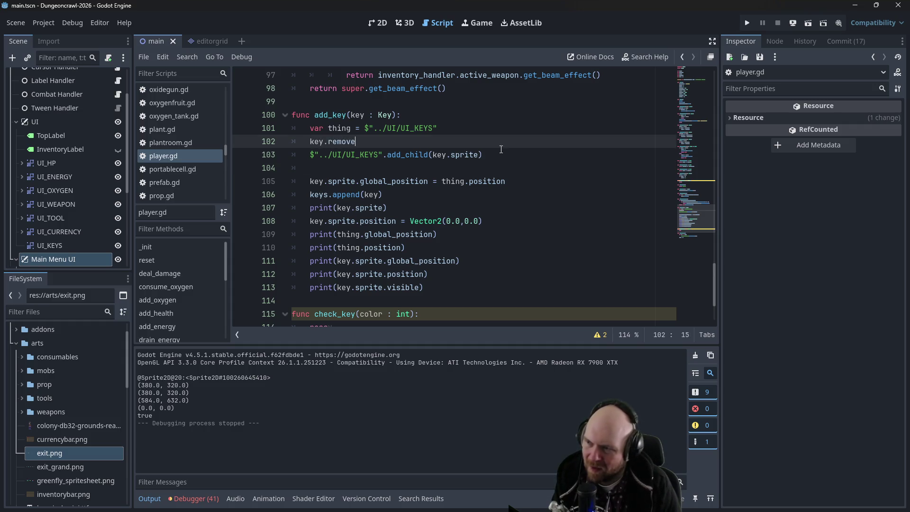
pyautogui.write('(key.sprt')
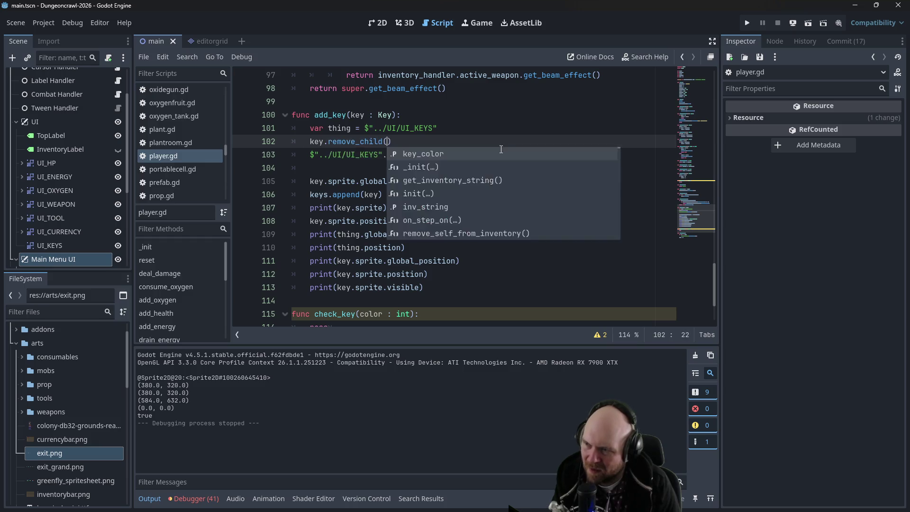
pyautogui.press('BackSpace')
pyautogui.write('ite')
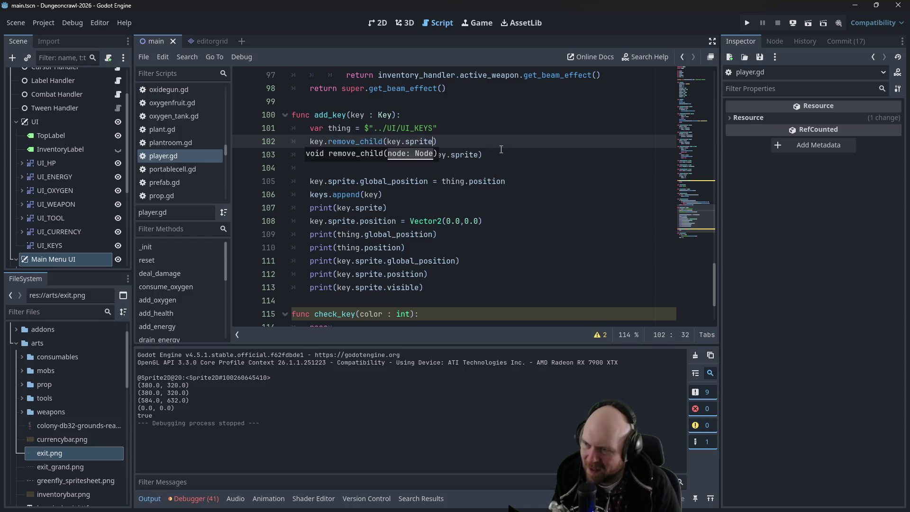
pyautogui.press('End')
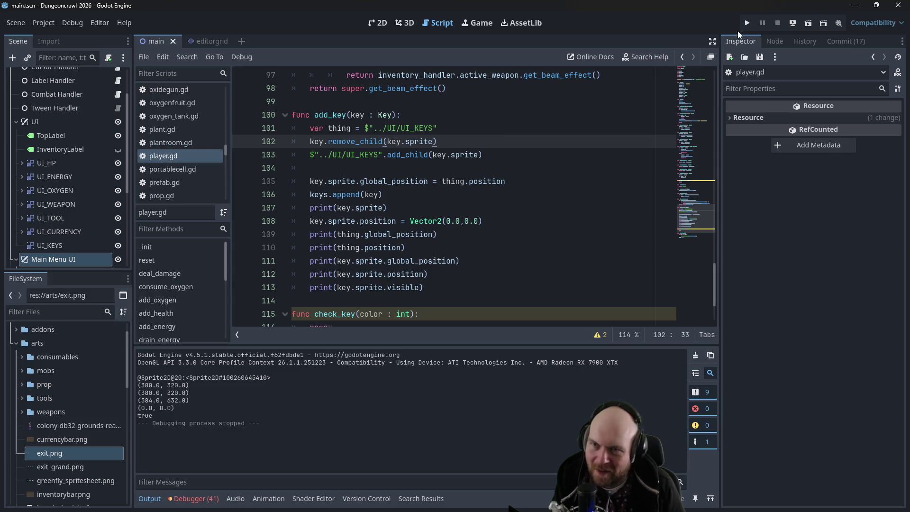
# Run the game, start a new game, grab the key, and close it
pyautogui.click(747, 23)
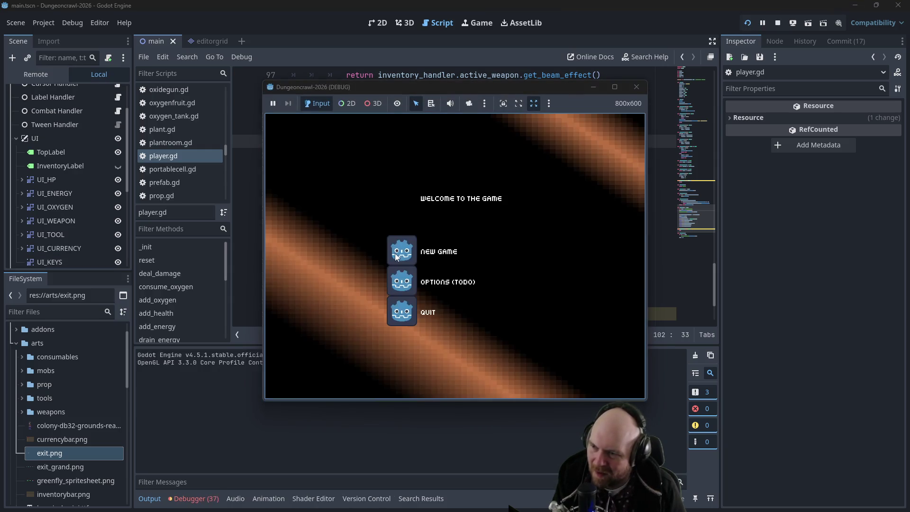
pyautogui.click(397, 250)
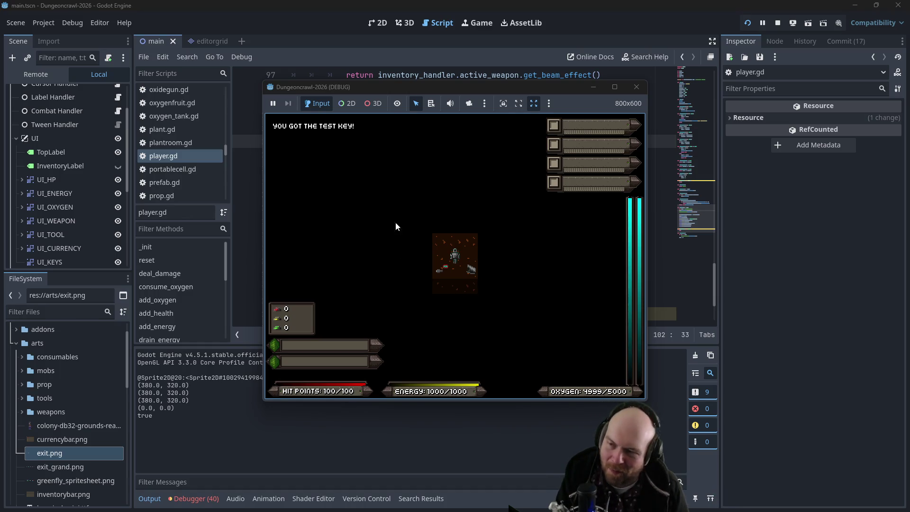
pyautogui.click(637, 87)
pyautogui.click(475, 199)
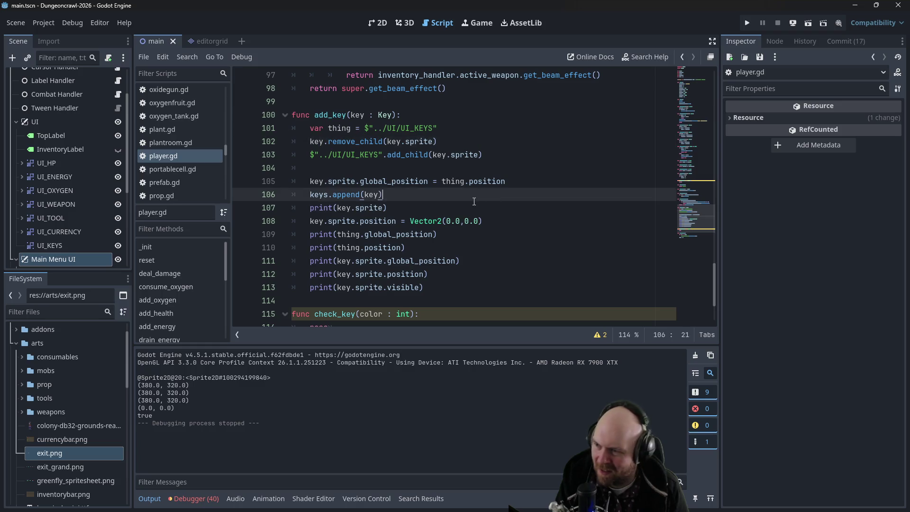
# Delete lines 105–113 from add_key and switch to the 2D view
pyautogui.moveTo(436, 291)
pyautogui.mouseDown()
pyautogui.moveTo(360, 276)
pyautogui.moveTo(267, 239)
pyautogui.moveTo(265, 178)
pyautogui.mouseUp()
pyautogui.press('BackSpace')
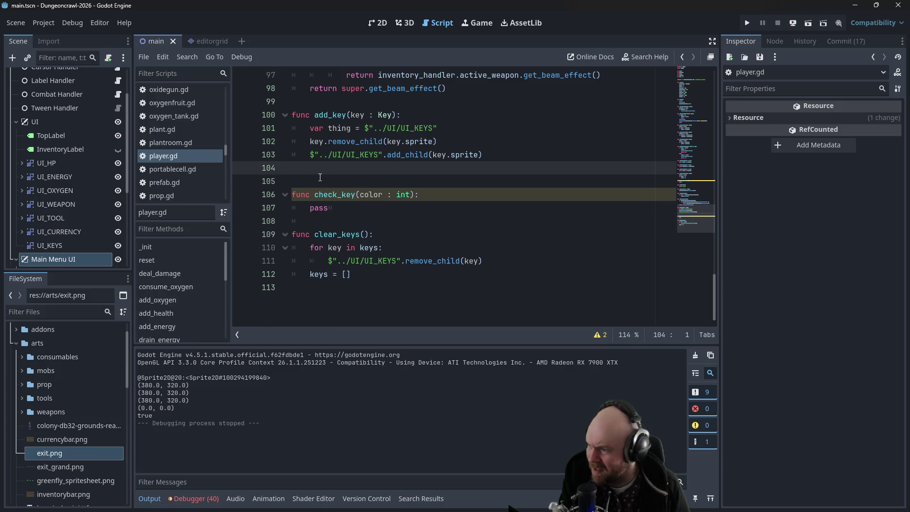
pyautogui.hotkey('ctrl', 'F1')
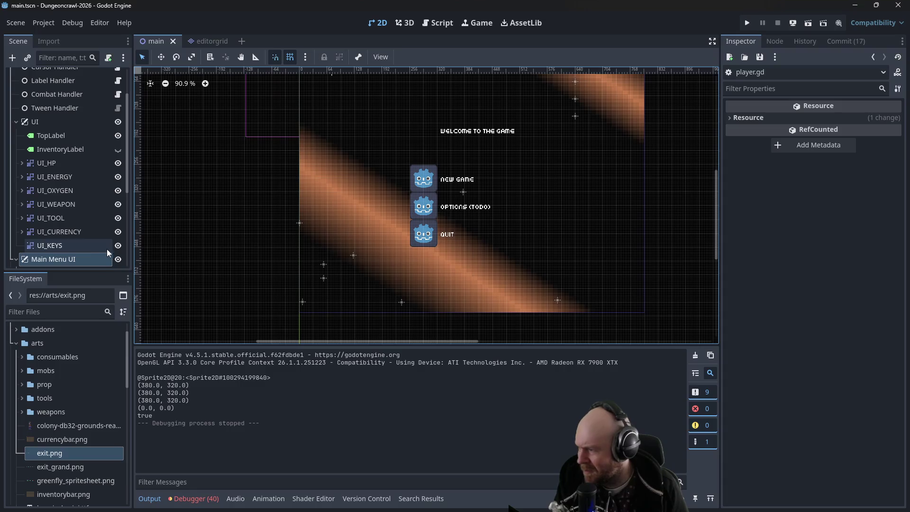
# Move UI_KEYS to (140, 448) with Main Menu UI hidden, then restore the menu
pyautogui.click(118, 259)
pyautogui.moveTo(466, 197); pyautogui.dragTo(351, 248)
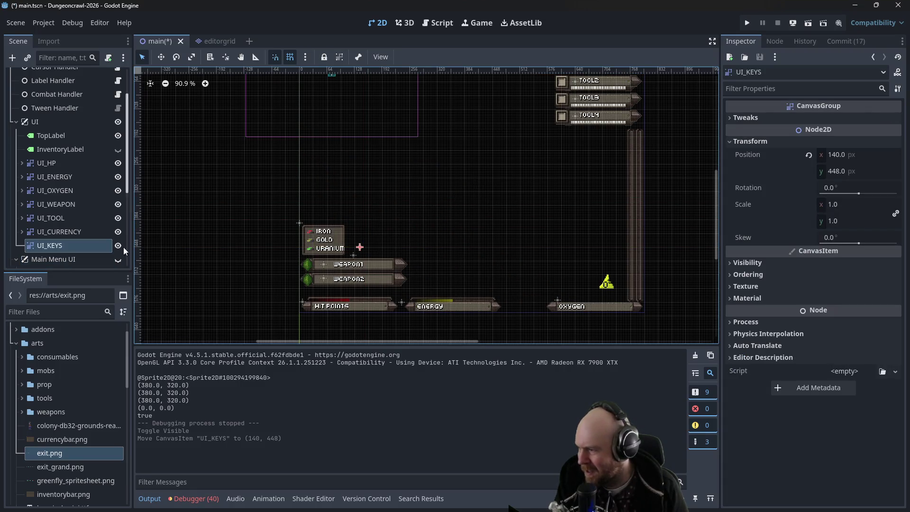
pyautogui.click(118, 259)
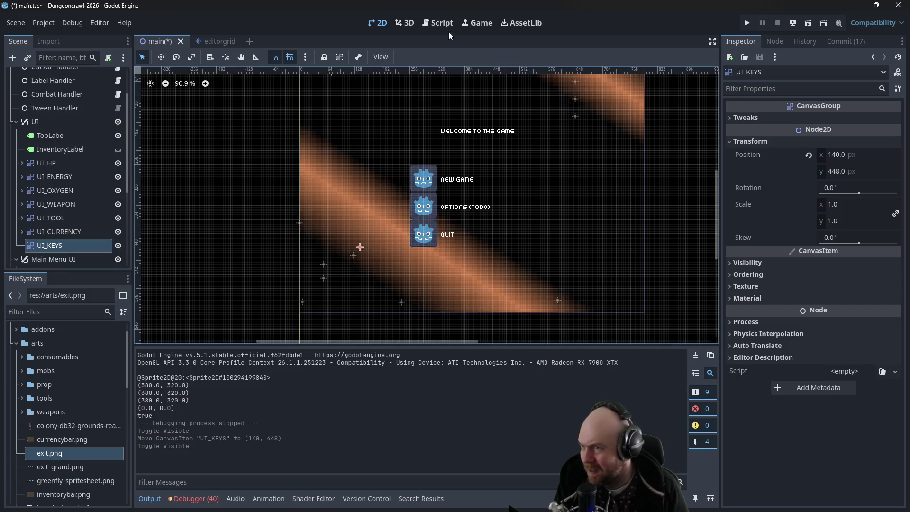
pyautogui.click(446, 25)
pyautogui.scroll(2, 207, 164)
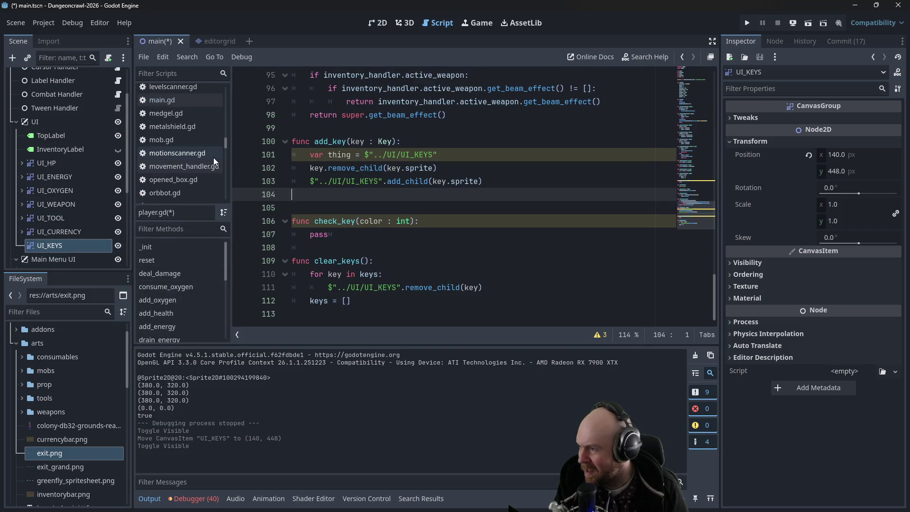
# In key.gd, briefly delete the remove_item and remove_child lines, then undo to restore them
pyautogui.moveTo(226, 142); pyautogui.dragTo(226, 133)
pyautogui.click(202, 143)
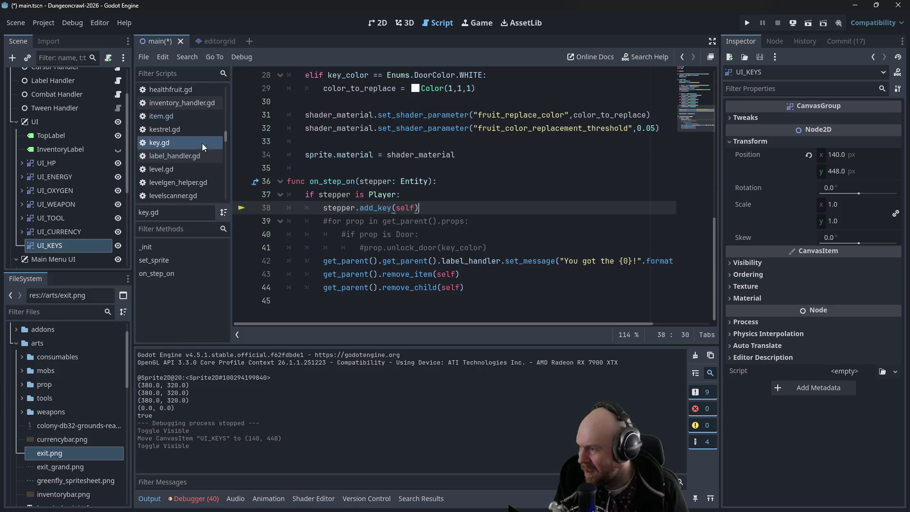
pyautogui.moveTo(465, 287); pyautogui.dragTo(287, 287)
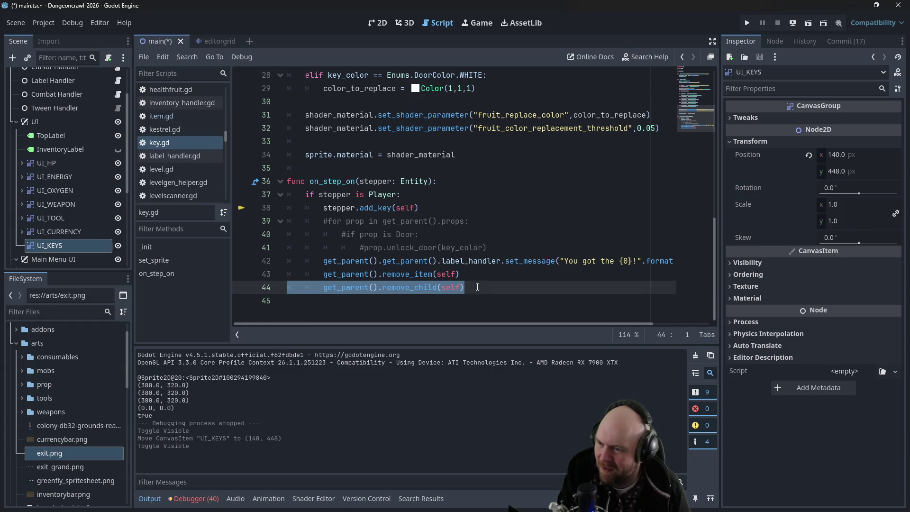
pyautogui.moveTo(465, 287)
pyautogui.mouseDown()
pyautogui.moveTo(284, 275)
pyautogui.moveTo(249, 261)
pyautogui.moveTo(241, 276)
pyautogui.mouseUp()
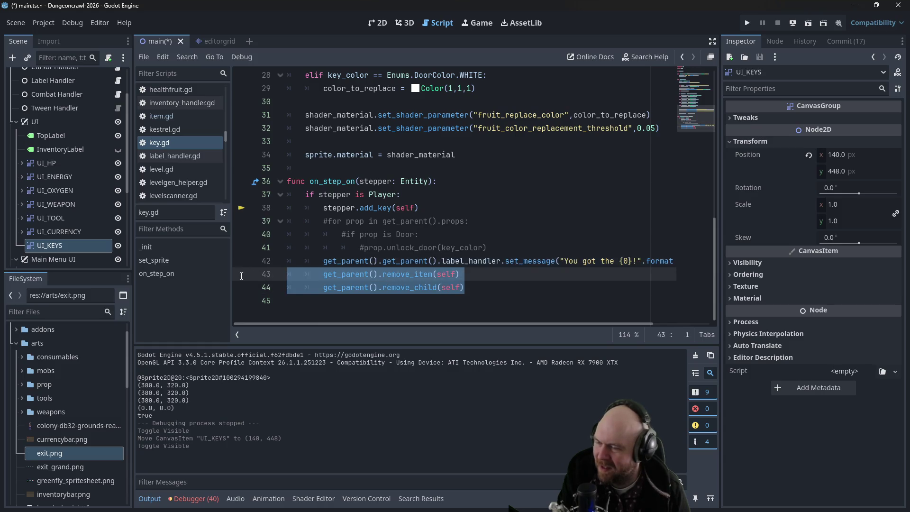
pyautogui.press('Delete')
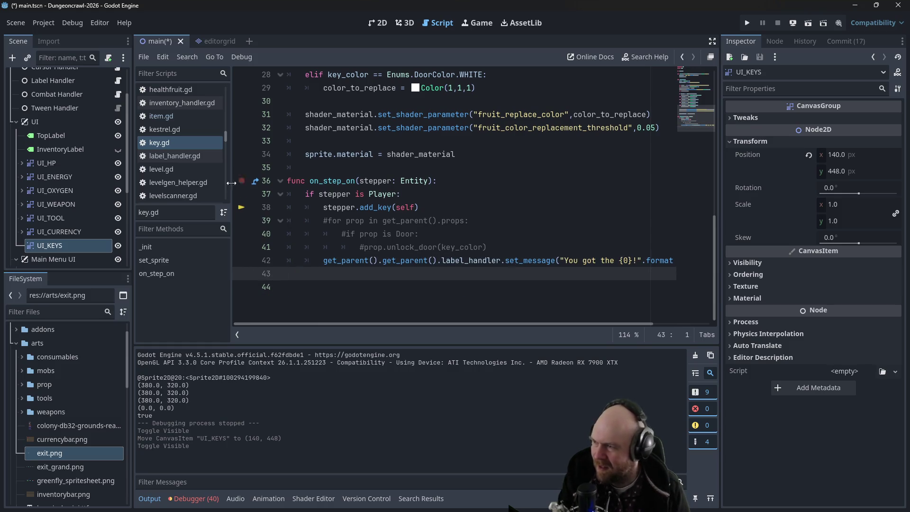
pyautogui.press('BackSpace')
pyautogui.scroll(-2, 184, 172)
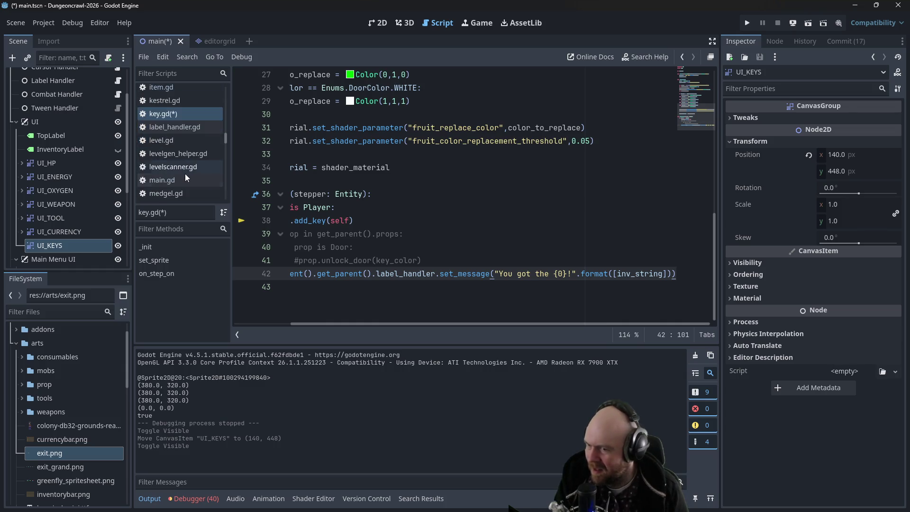
pyautogui.moveTo(303, 323); pyautogui.dragTo(243, 321)
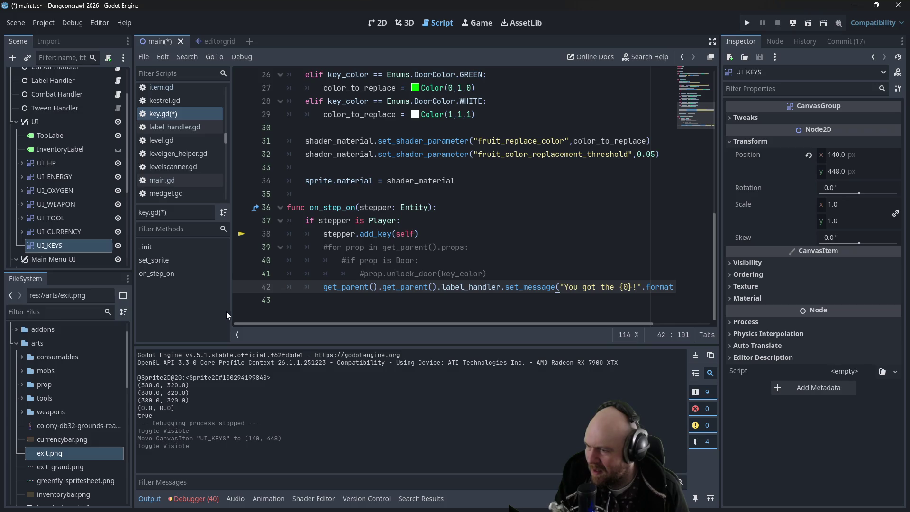
pyautogui.hotkey('ctrl', 'z')
pyautogui.hotkey('ctrl', 'z')
# Move stepper.add_key(self) from line 38 to after remove_child(self), fix its indent, and save
pyautogui.moveTo(420, 233); pyautogui.dragTo(279, 235)
pyautogui.hotkey('ctrl', 'c')
pyautogui.press('BackSpace')
pyautogui.click(486, 314)
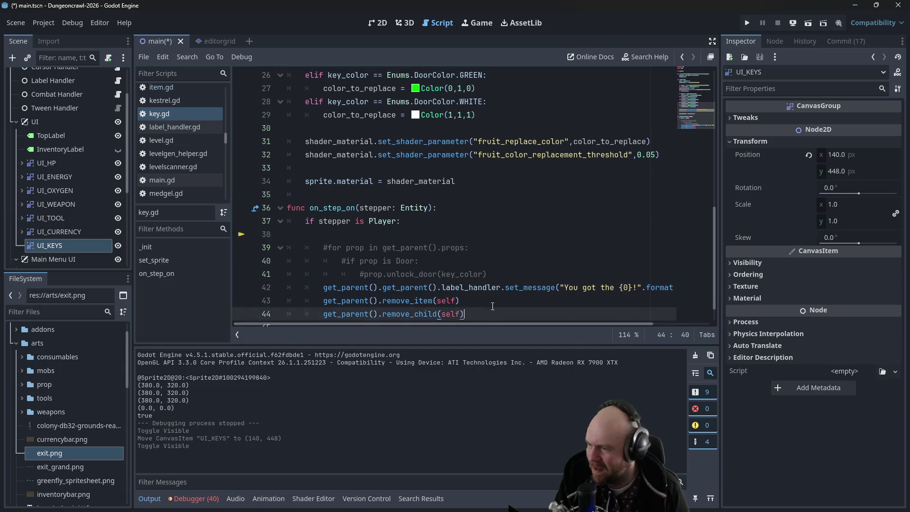
pyautogui.press('Return')
pyautogui.hotkey('ctrl', 'v')
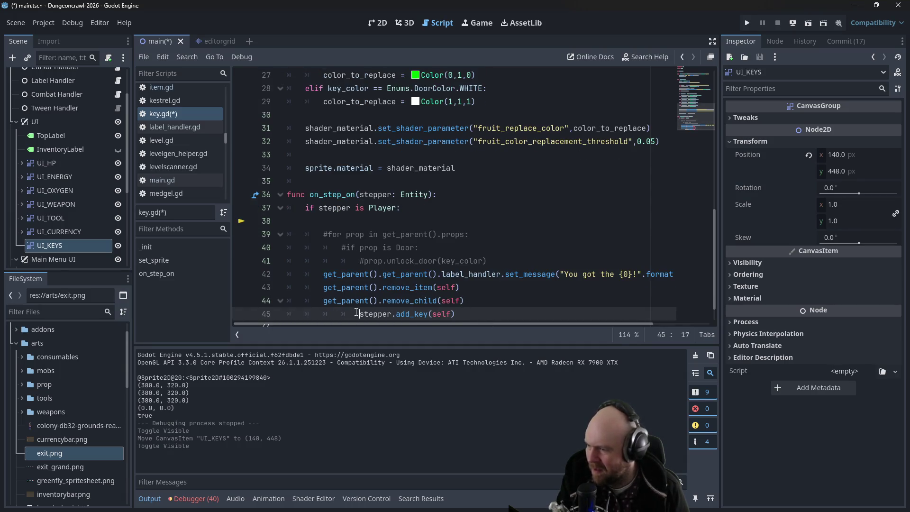
pyautogui.press('BackSpace')
pyautogui.hotkey('ctrl', 's')
# Open player.gd in the script editor
pyautogui.click(332, 181)
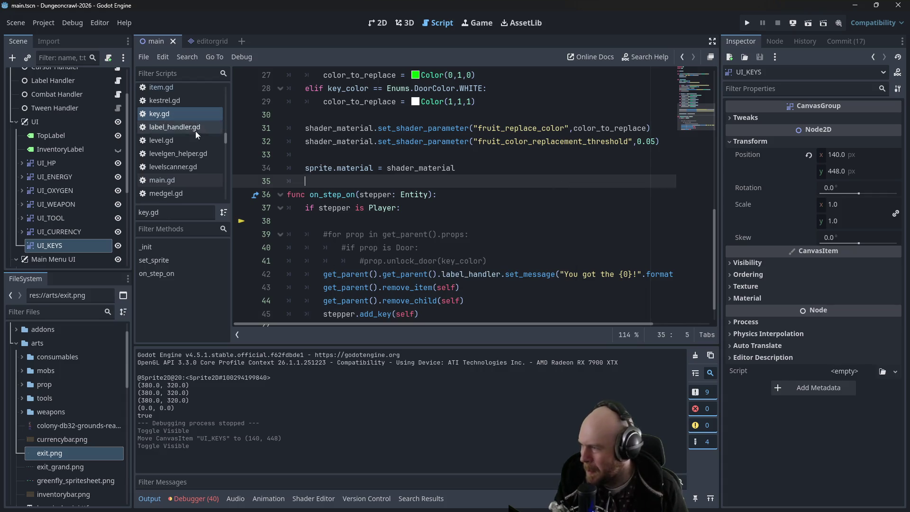
pyautogui.scroll(-1, 177, 177)
pyautogui.scroll(-5, 180, 175)
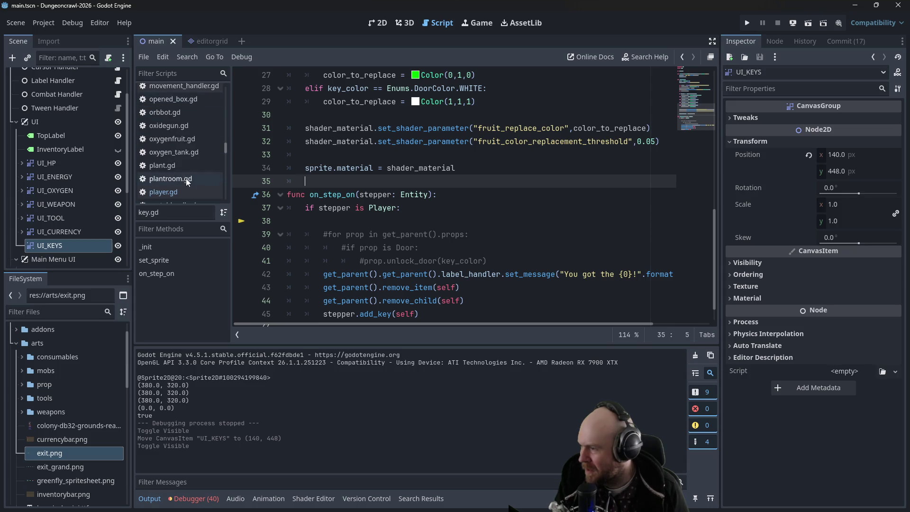
pyautogui.click(183, 191)
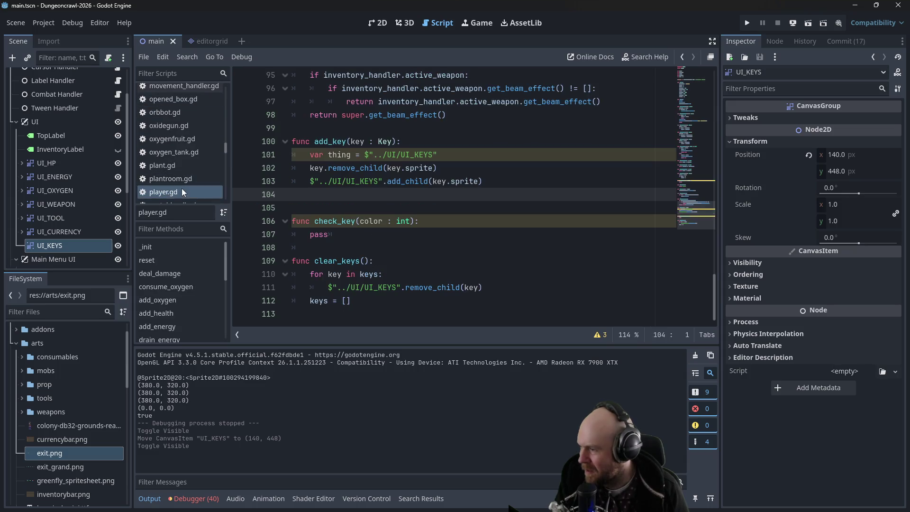
# In add_key, delete remove_child(key.sprite) and change add_child(key.sprite) to add_child(key)
pyautogui.click(341, 155)
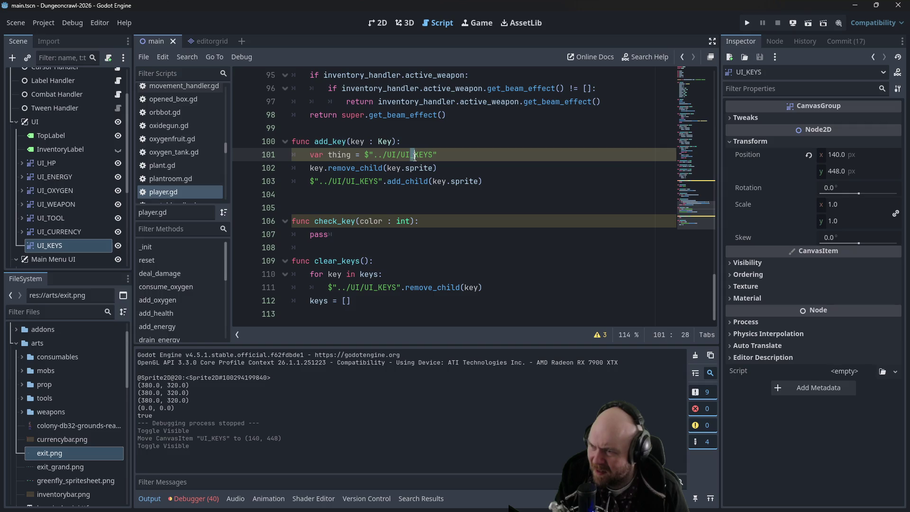
pyautogui.moveTo(437, 168); pyautogui.dragTo(278, 169)
pyautogui.press('BackSpace')
pyautogui.click(481, 169)
pyautogui.keyDown('shift'); pyautogui.click(446, 169); pyautogui.keyUp('shift')
pyautogui.press('BackSpace')
# Step through undo/redo history to restore the add_key version spacing keys 24 px apart
pyautogui.click(530, 158)
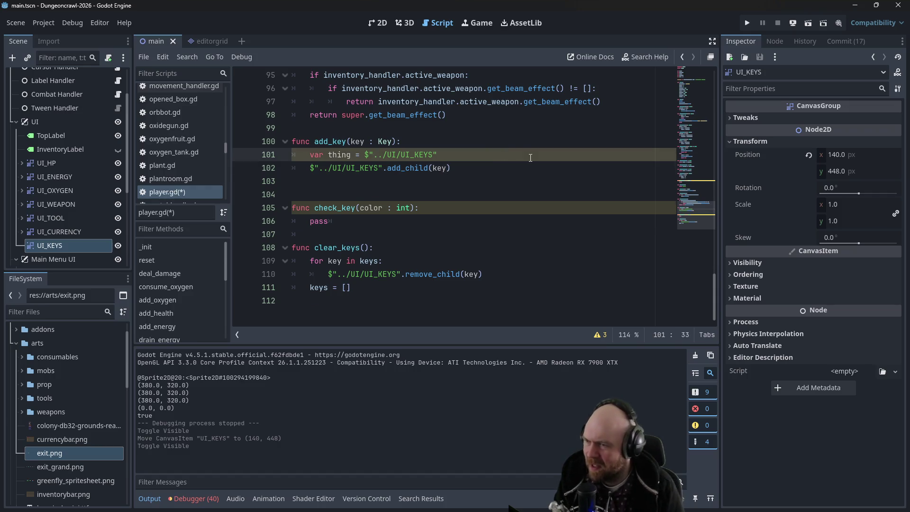
pyautogui.press('Return')
pyautogui.write('key.positio')
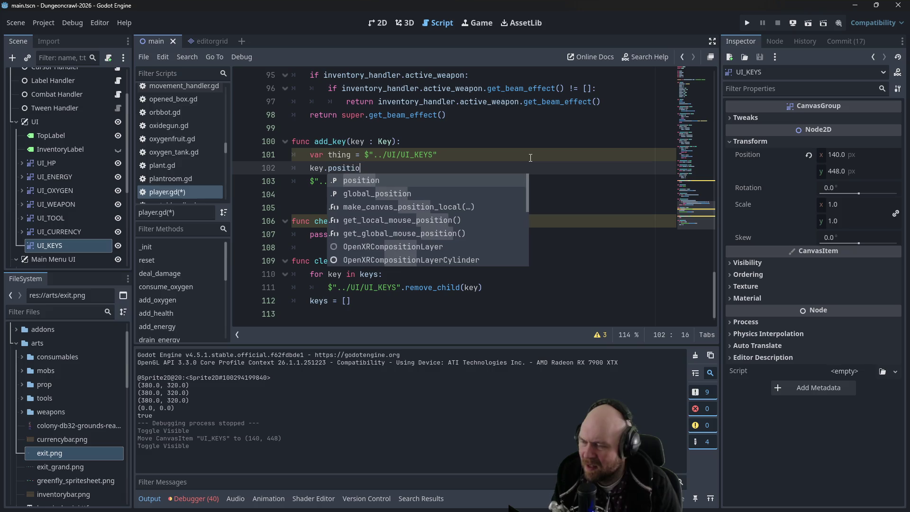
pyautogui.hotkey('ctrl', 'z')
pyautogui.hotkey('ctrl', 'z')
pyautogui.hotkey('ctrl', 'z')
pyautogui.hotkey('ctrl', 'z')
pyautogui.hotkey('ctrl', 'z')
pyautogui.hotkey('ctrl', 'z')
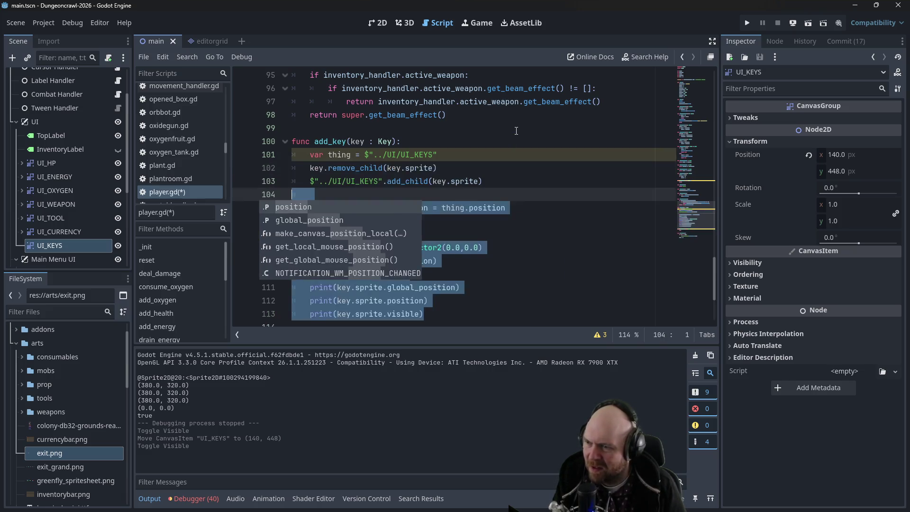
pyautogui.click(538, 148)
pyautogui.hotkey('ctrl', 'y')
pyautogui.hotkey('ctrl', 'y')
pyautogui.hotkey('ctrl', 'y')
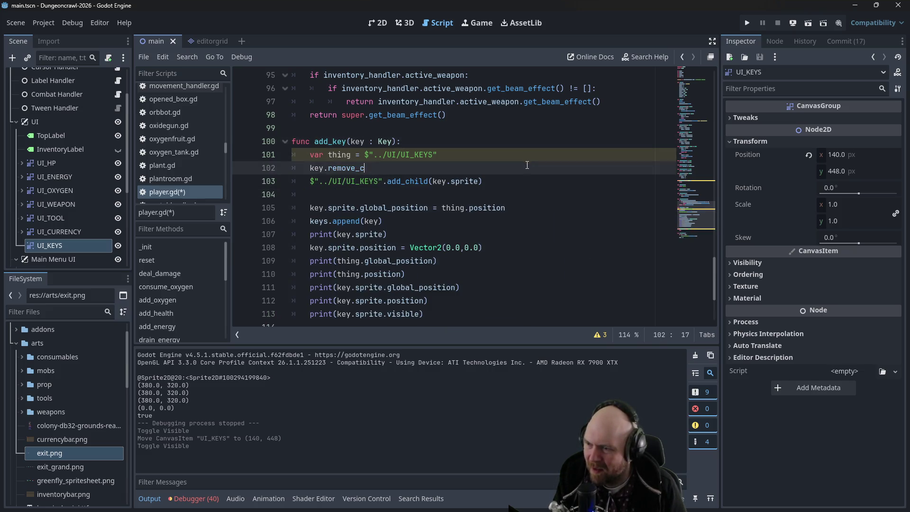
pyautogui.hotkey('ctrl', 'z')
pyautogui.hotkey('ctrl', 'z')
pyautogui.hotkey('ctrl', 'z')
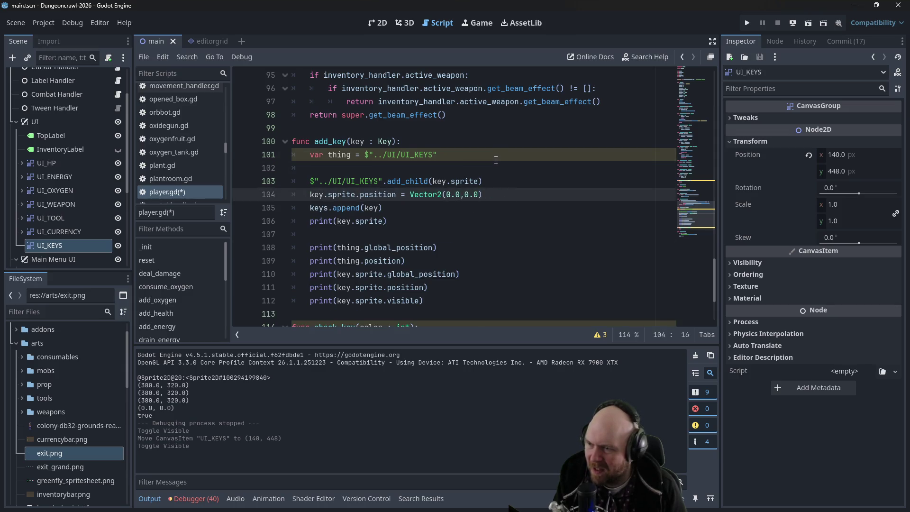
pyautogui.hotkey('ctrl', 'y')
pyautogui.hotkey('ctrl', 'y')
pyautogui.hotkey('ctrl', 'y')
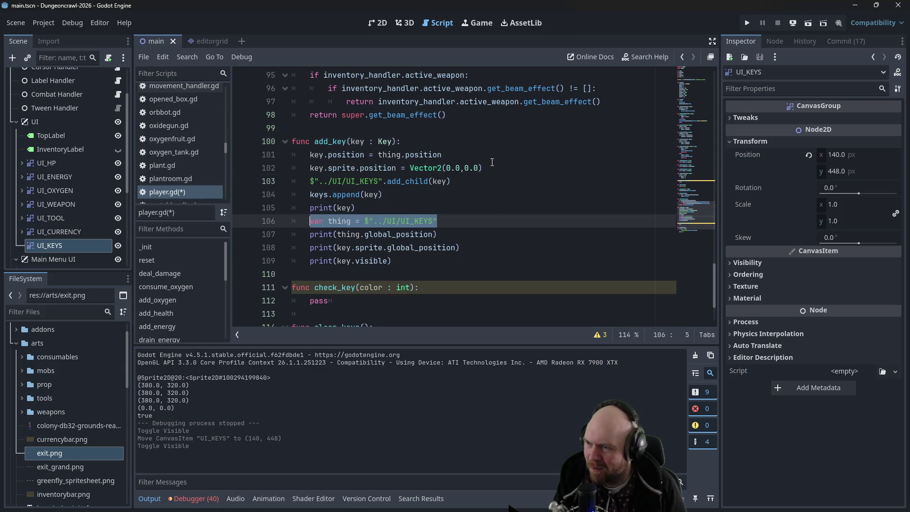
pyautogui.hotkey('ctrl', 'z')
pyautogui.hotkey('ctrl', 'z')
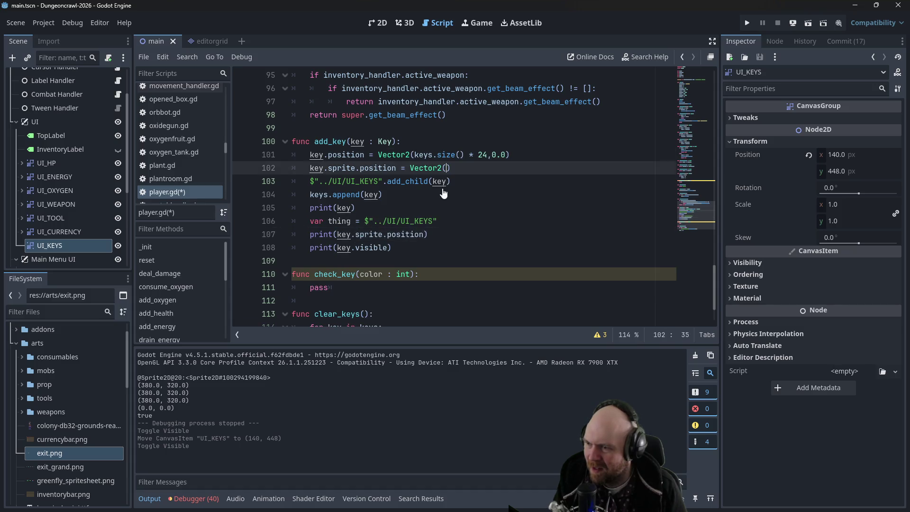
# Delete the debug print lines and the sprite position reset line, then save player.gd
pyautogui.moveTo(393, 248)
pyautogui.mouseDown()
pyautogui.moveTo(253, 223)
pyautogui.moveTo(286, 209)
pyautogui.mouseUp()
pyautogui.press('BackSpace')
pyautogui.press('BackSpace')
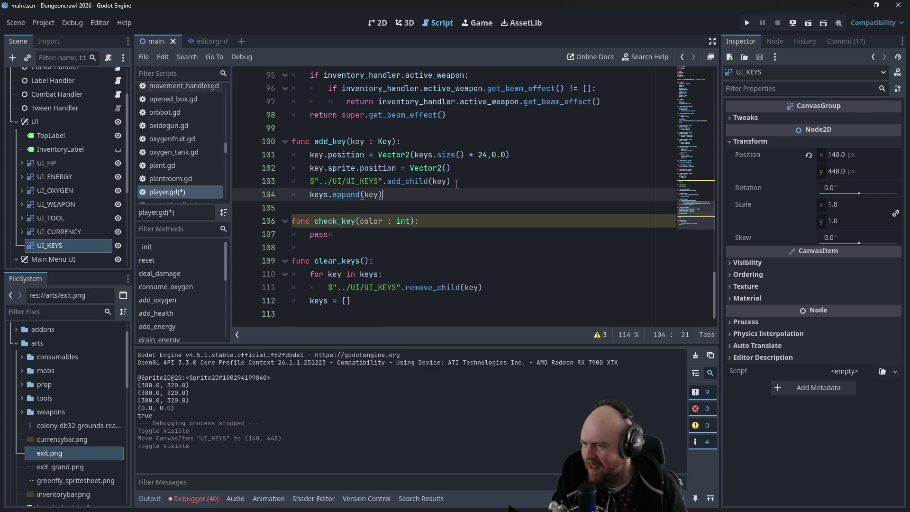
pyautogui.click(456, 184)
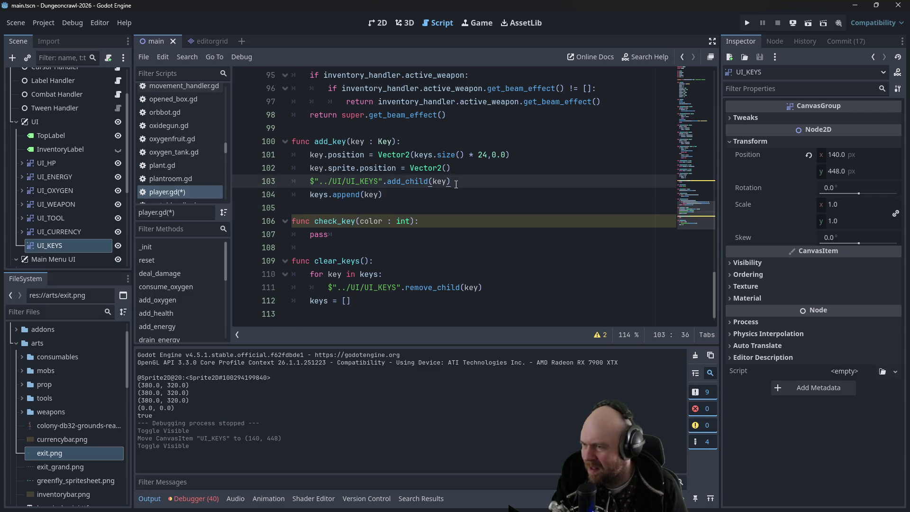
pyautogui.moveTo(454, 169); pyautogui.dragTo(284, 169)
pyautogui.press('BackSpace')
pyautogui.press('BackSpace')
pyautogui.hotkey('ctrl', 's')
# Run the project and start a New Game to test key pickup
pyautogui.click(747, 24)
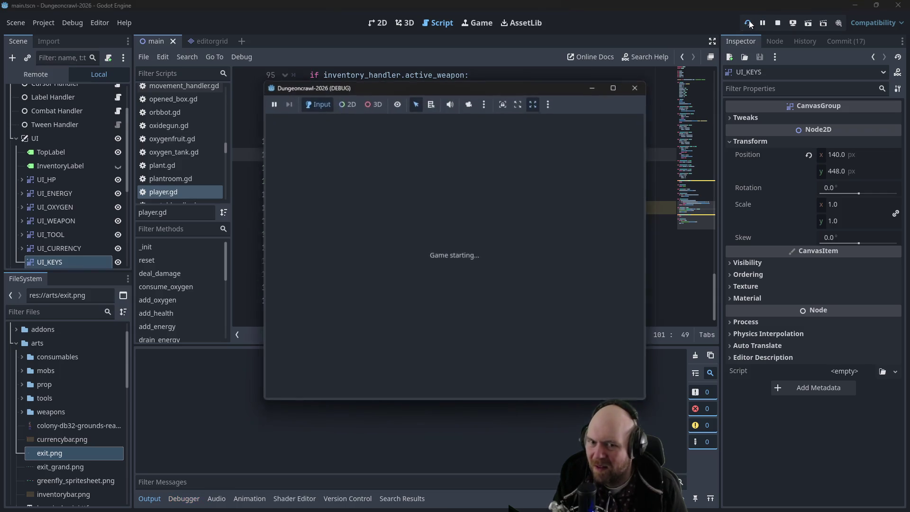
pyautogui.click(425, 243)
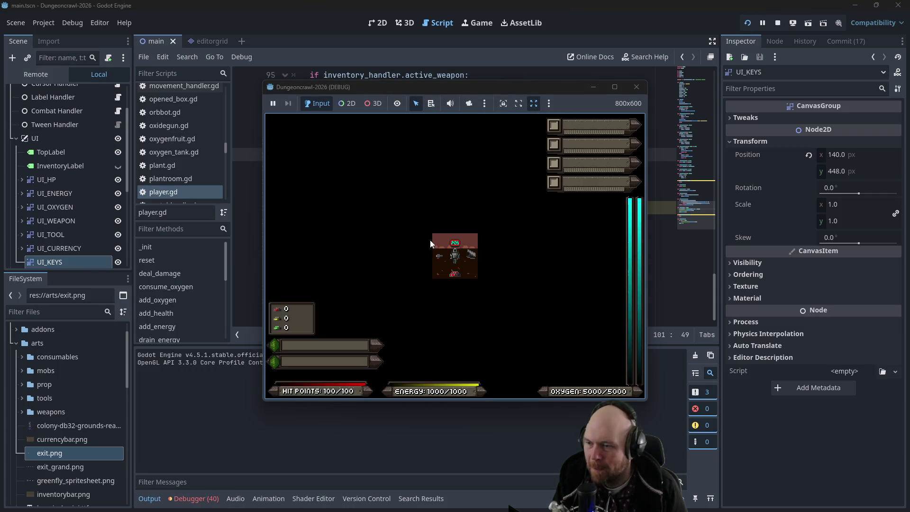
pyautogui.click(747, 23)
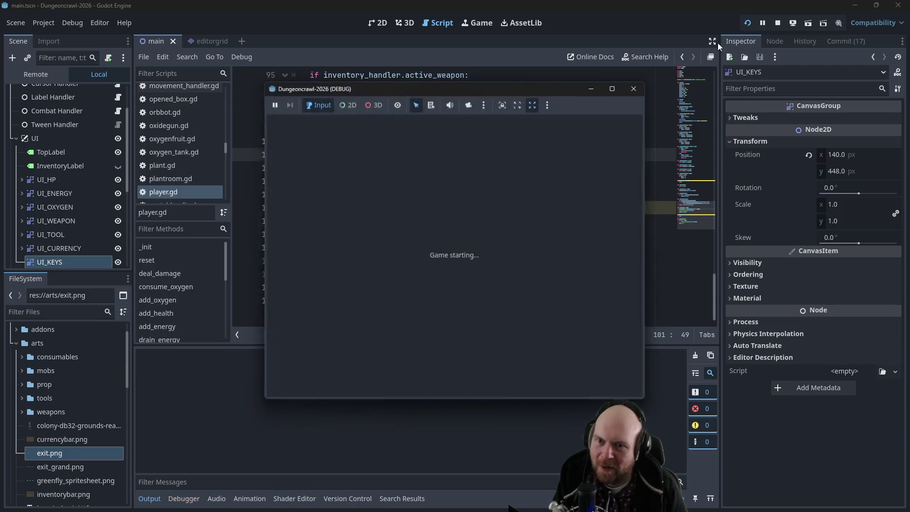
pyautogui.click(428, 242)
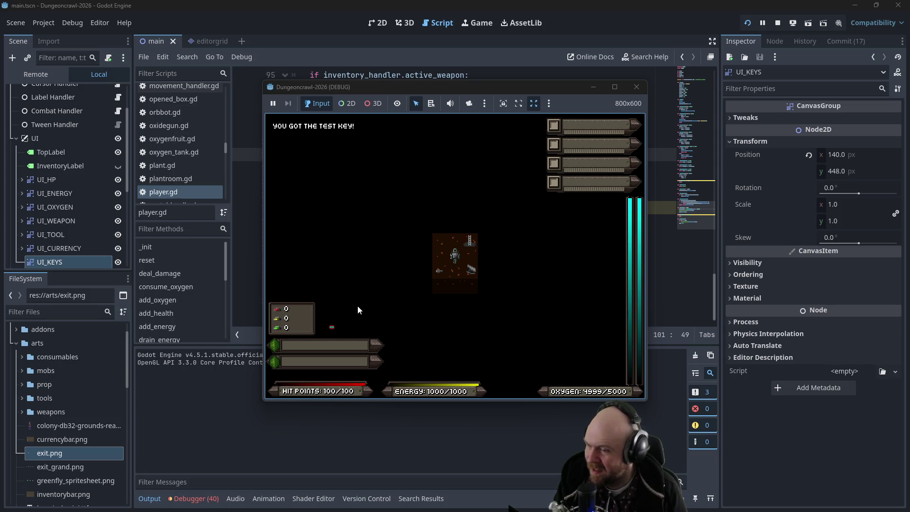
# Close the running game and set the UI_KEYS scale to 2
pyautogui.click(638, 89)
pyautogui.scroll(-1, 52, 246)
pyautogui.click(834, 204)
pyautogui.write('2')
pyautogui.press('Return')
pyautogui.click(581, 177)
# Test-run a New Game, walking the player onto the pickups, then close the window
pyautogui.press('F5')
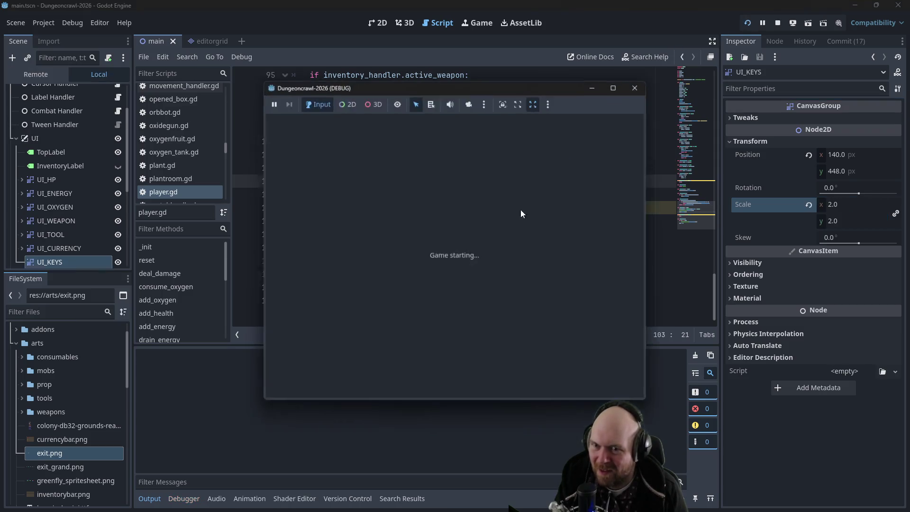
pyautogui.click(416, 253)
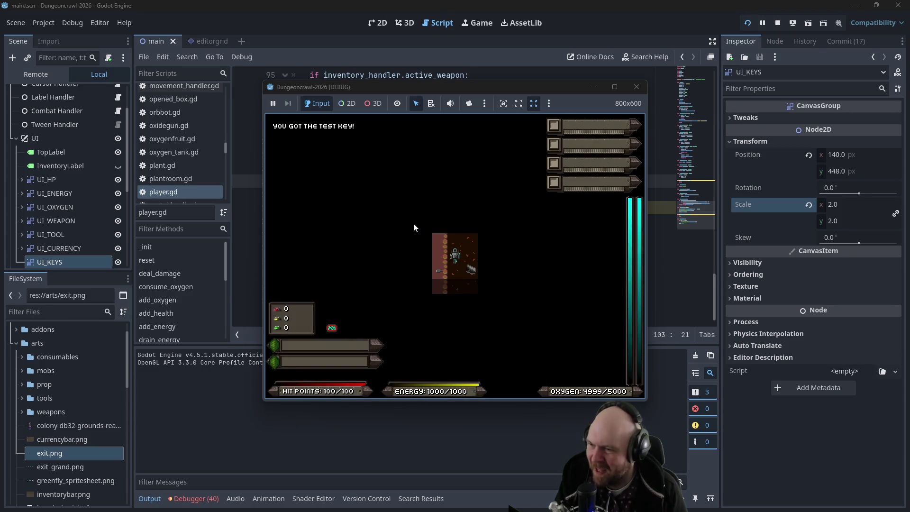
pyautogui.press('Down')
pyautogui.press('Right')
pyautogui.press('Left')
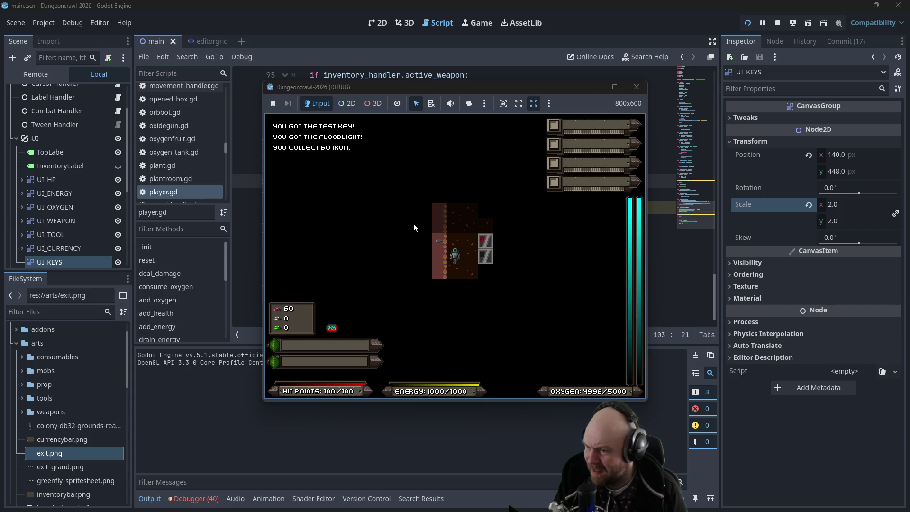
pyautogui.click(641, 91)
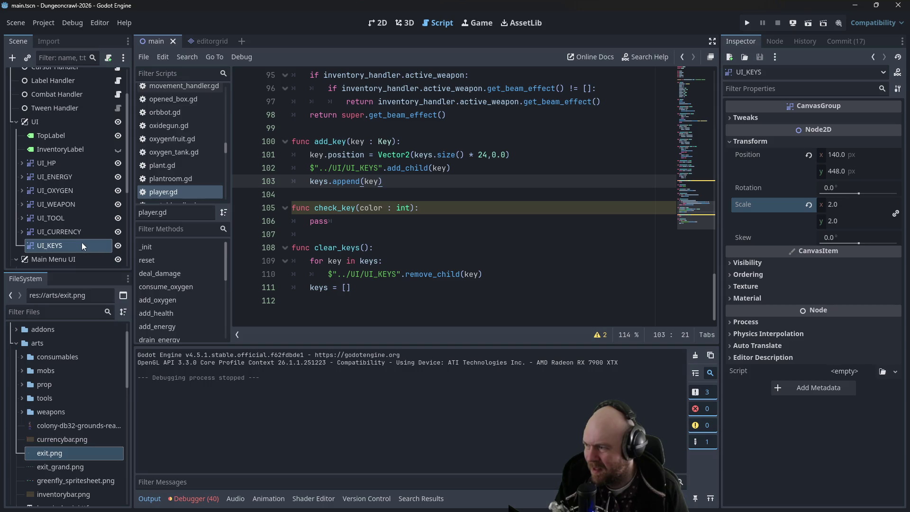
# Try a UI_KEYS scale of 4 and test-run the game
pyautogui.click(833, 204)
pyautogui.write('4')
pyautogui.press('Tab')
pyautogui.click(748, 23)
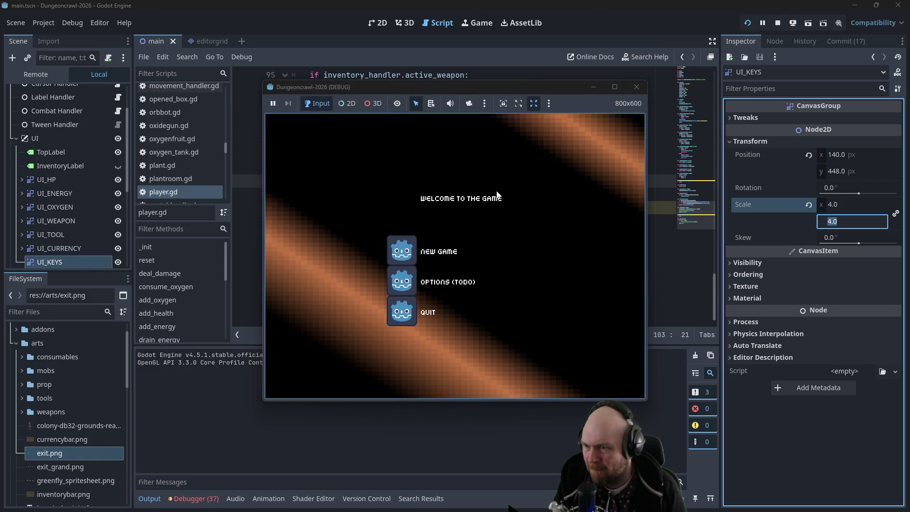
pyautogui.click(394, 243)
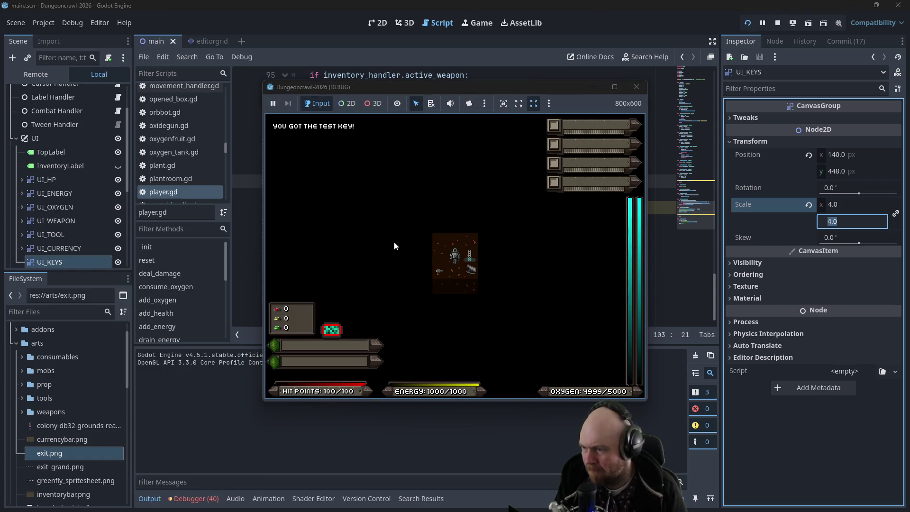
pyautogui.click(637, 87)
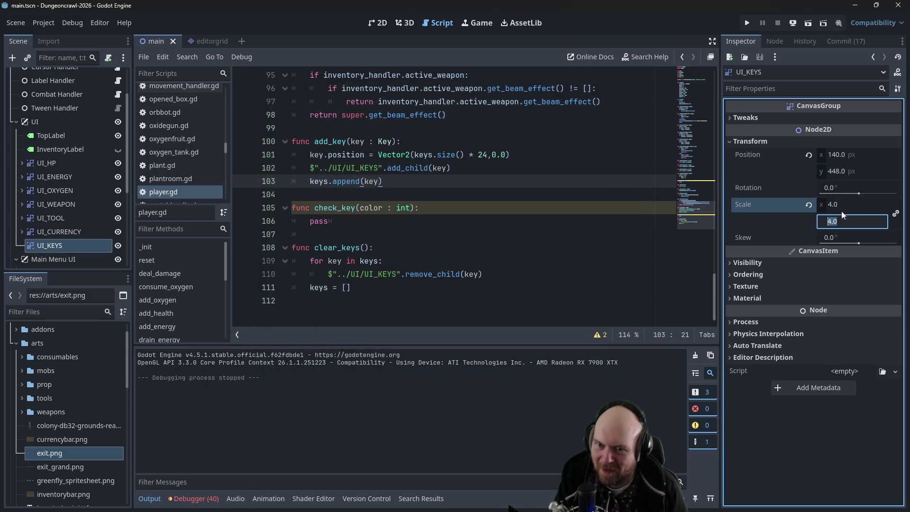
# Set the UI_KEYS scale back to 2, test-run again, then go to line 102 in add_key
pyautogui.click(849, 205)
pyautogui.write('2')
pyautogui.press('Tab')
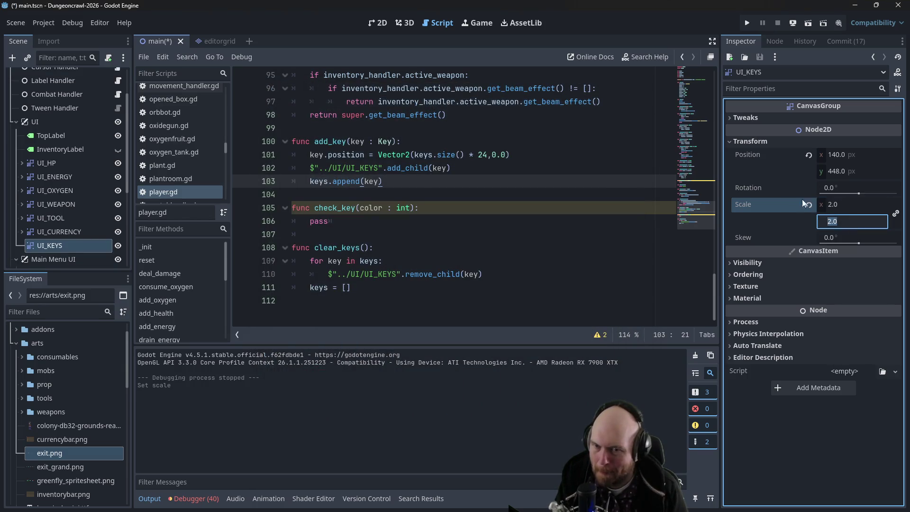
pyautogui.click(562, 213)
pyautogui.press('F5')
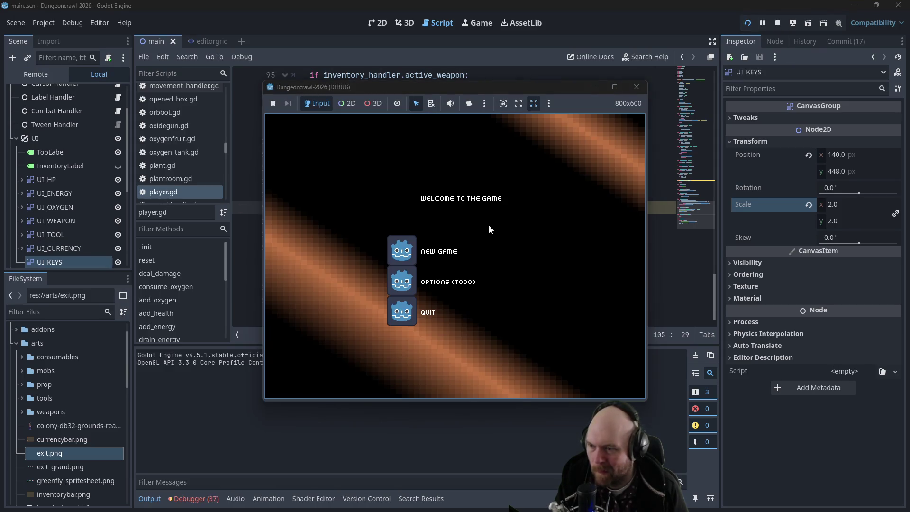
pyautogui.click(411, 242)
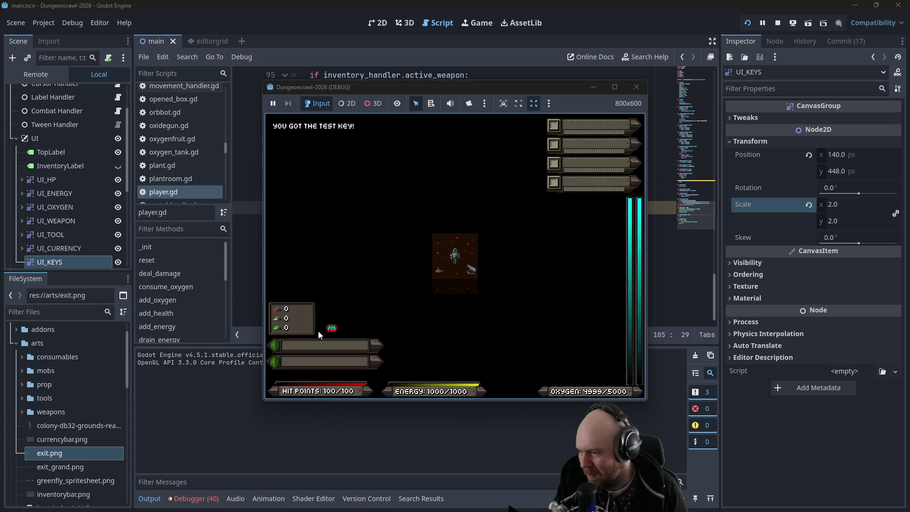
pyautogui.click(637, 87)
pyautogui.click(504, 171)
pyautogui.scroll(2, 90, 365)
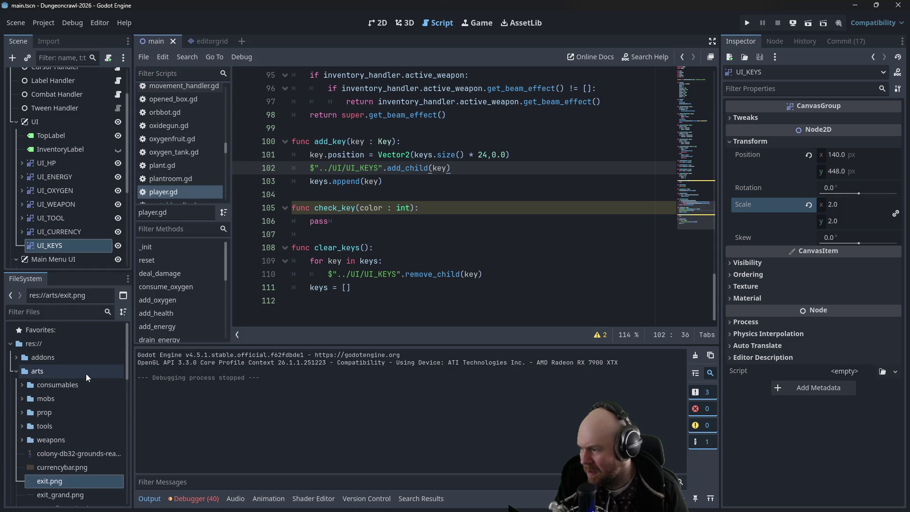
# In floor_strategy_0.gd, duplicate the Key item block from lines 36–39 below itself
pyautogui.scroll(2, 211, 187)
pyautogui.moveTo(228, 150)
pyautogui.mouseDown()
pyautogui.moveTo(228, 105)
pyautogui.moveTo(229, 127)
pyautogui.mouseUp()
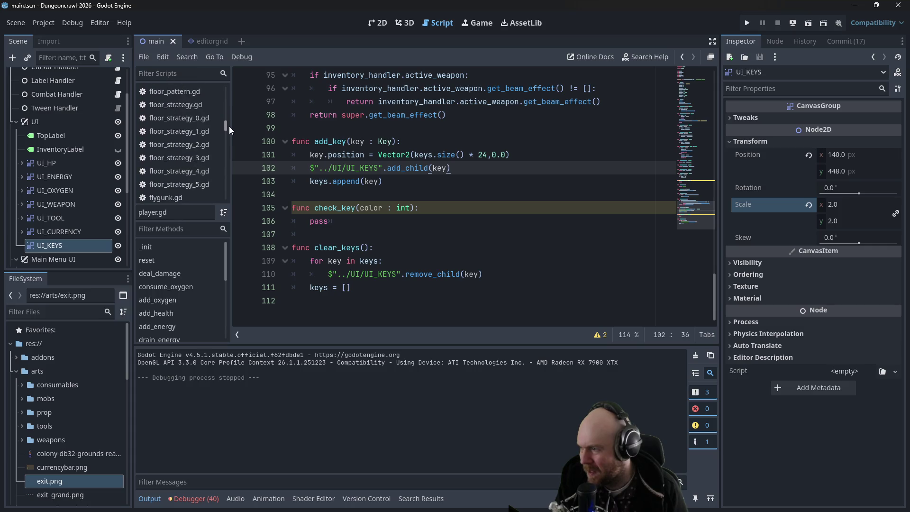
pyautogui.click(212, 119)
pyautogui.scroll(-1, 400, 254)
pyautogui.moveTo(397, 274); pyautogui.dragTo(255, 232)
pyautogui.hotkey('ctrl', 'c')
pyautogui.click(404, 274)
pyautogui.press('Down')
pyautogui.press('Return')
pyautogui.hotkey('ctrl', 'v')
# Make the pasted key GREEN at tile offset Vector2i(1,-1) and save
pyautogui.click(324, 274)
pyautogui.press('BackSpace')
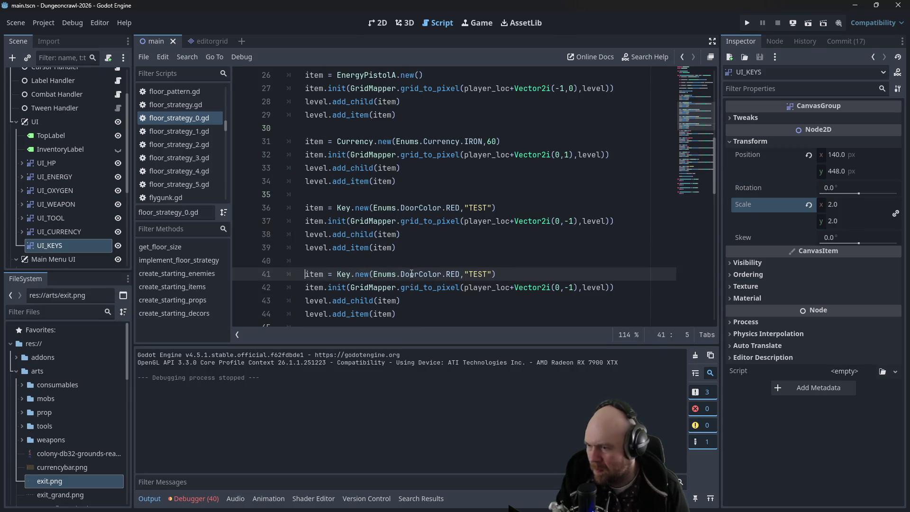
pyautogui.doubleClick(453, 274)
pyautogui.write('GREEN')
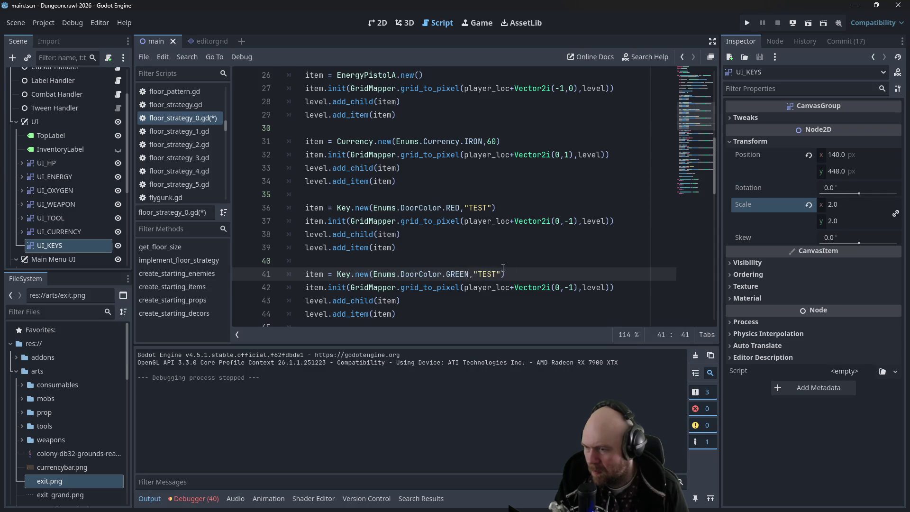
pyautogui.click(574, 287)
pyautogui.doubleClick(558, 289)
pyautogui.write('1')
pyautogui.hotkey('ctrl', 's')
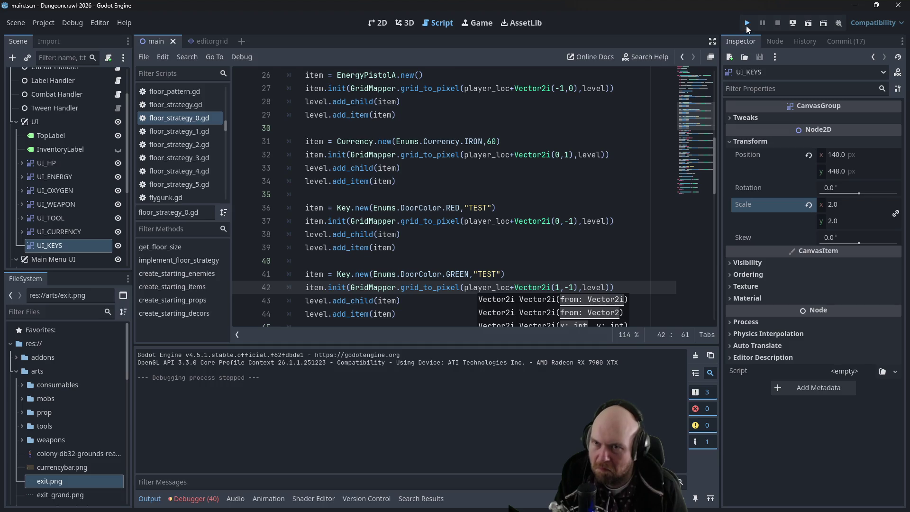
# Test-run a New Game, stepping right onto the green key, then close the game
pyautogui.click(747, 24)
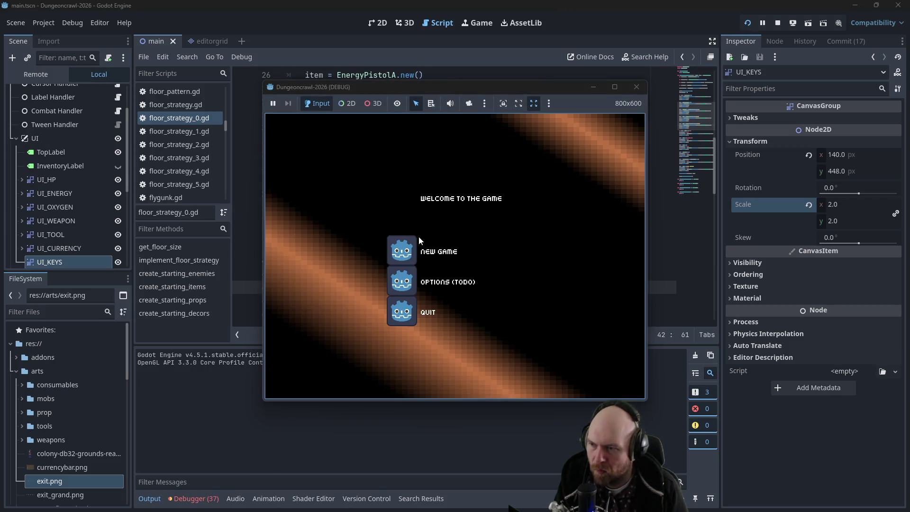
pyautogui.click(412, 242)
pyautogui.press('Right')
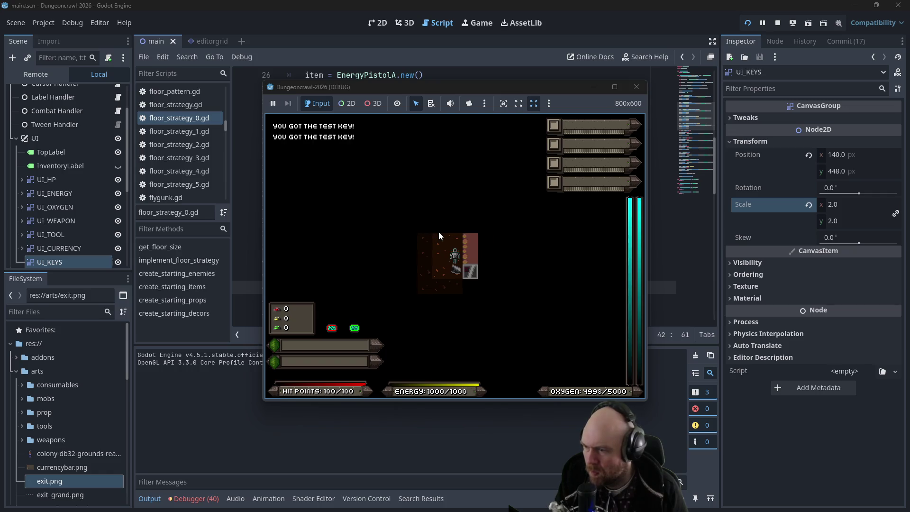
pyautogui.click(637, 87)
pyautogui.click(369, 195)
pyautogui.scroll(-5, 205, 174)
pyautogui.moveTo(227, 127); pyautogui.dragTo(226, 148)
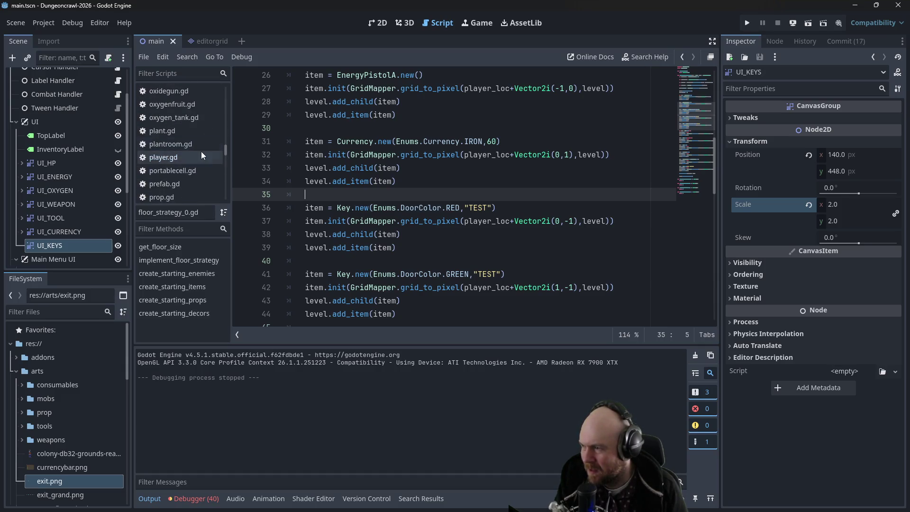
# In player.gd's add_key, change the key spacing from 24 to 16 and test-run it
pyautogui.click(211, 157)
pyautogui.click(484, 168)
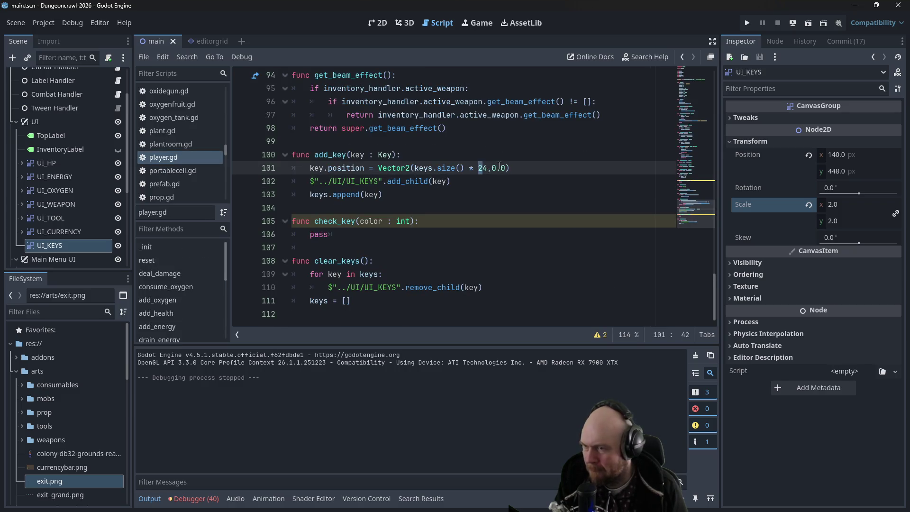
pyautogui.write('18')
pyautogui.press('F5')
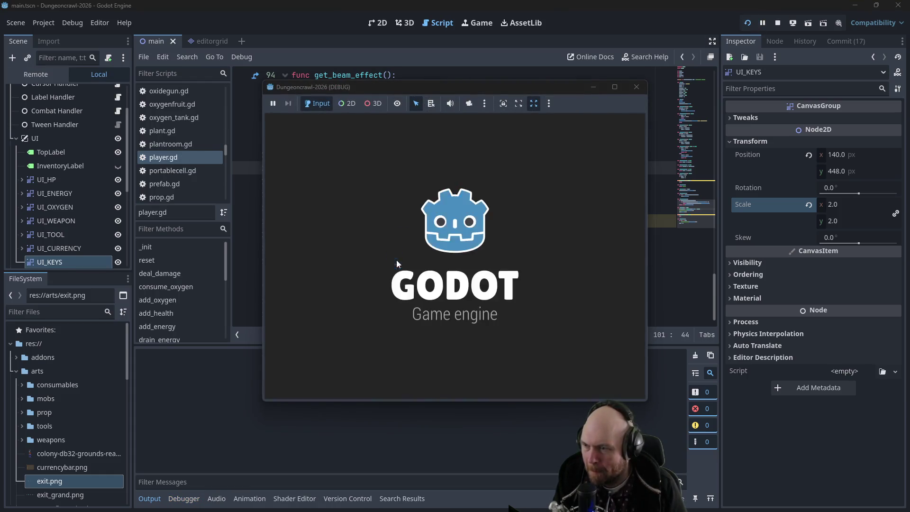
pyautogui.click(398, 258)
pyautogui.press('Right')
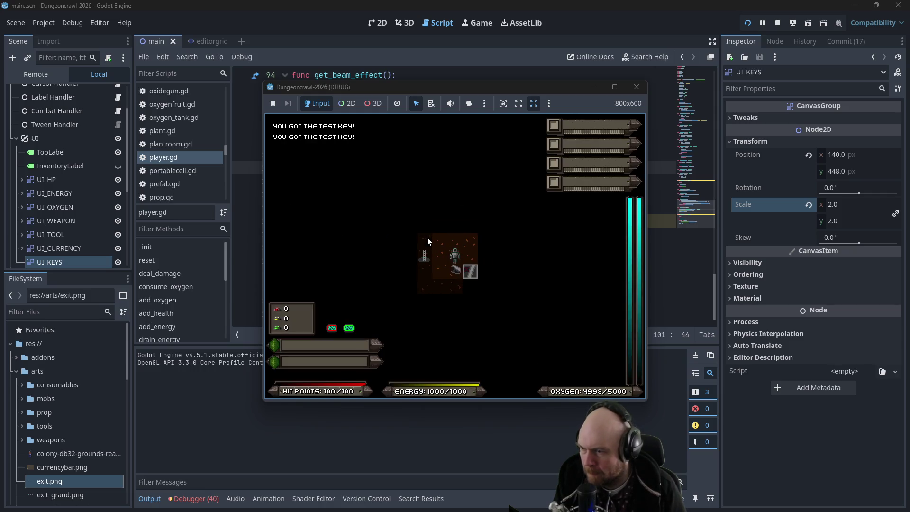
pyautogui.click(637, 87)
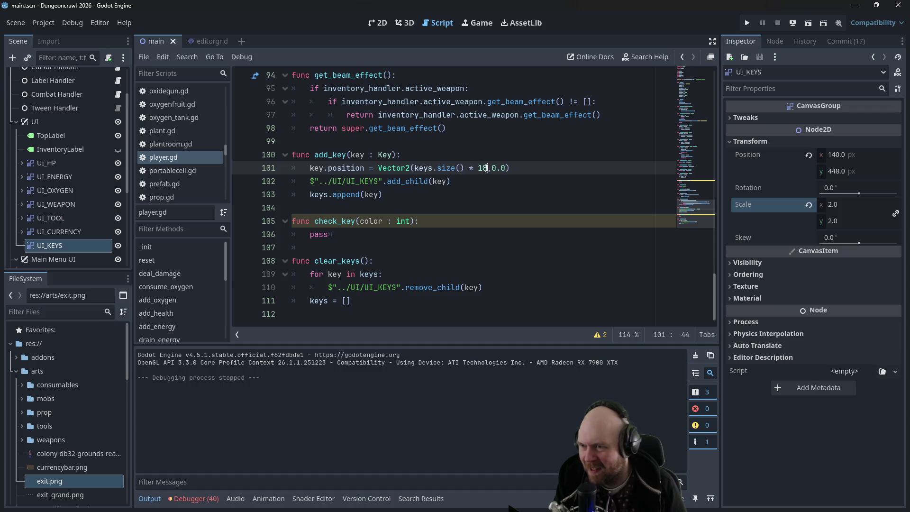
# Test-run again, collecting the green key to check the 16 px spacing, then return to 2D
pyautogui.press('F5')
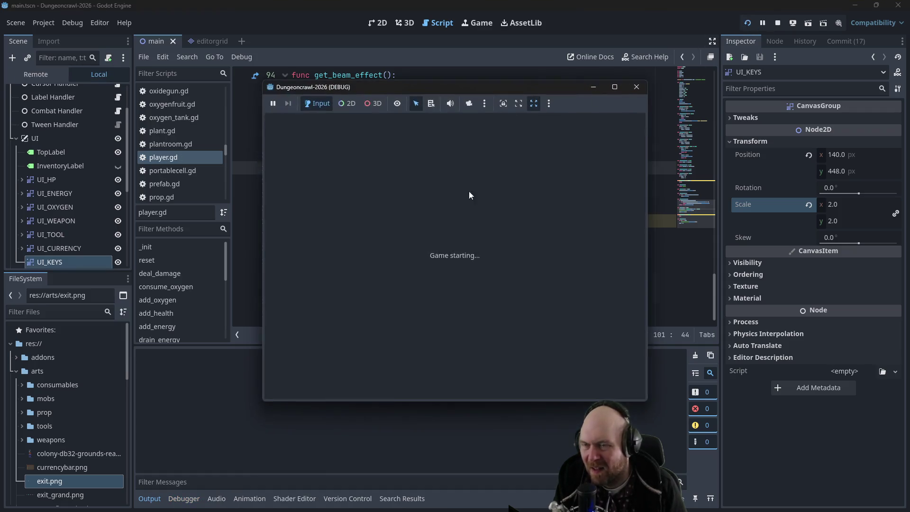
pyautogui.click(399, 251)
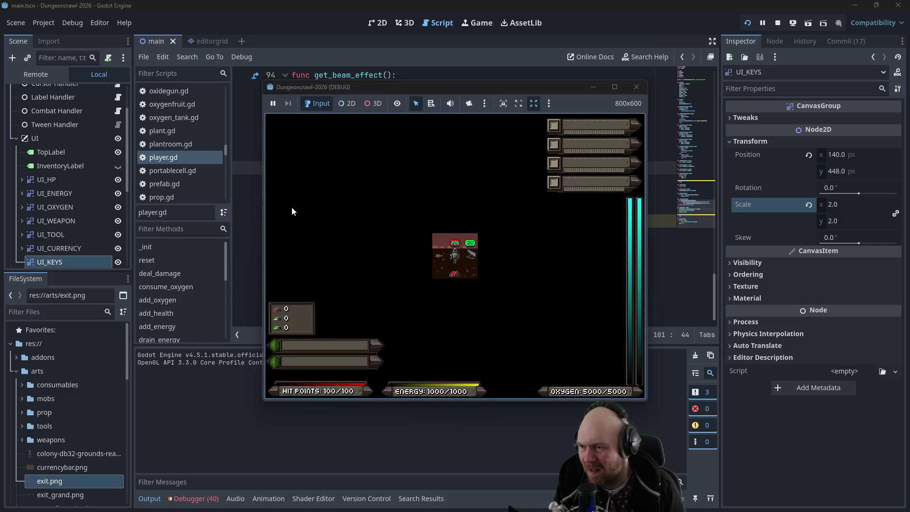
pyautogui.press('F5')
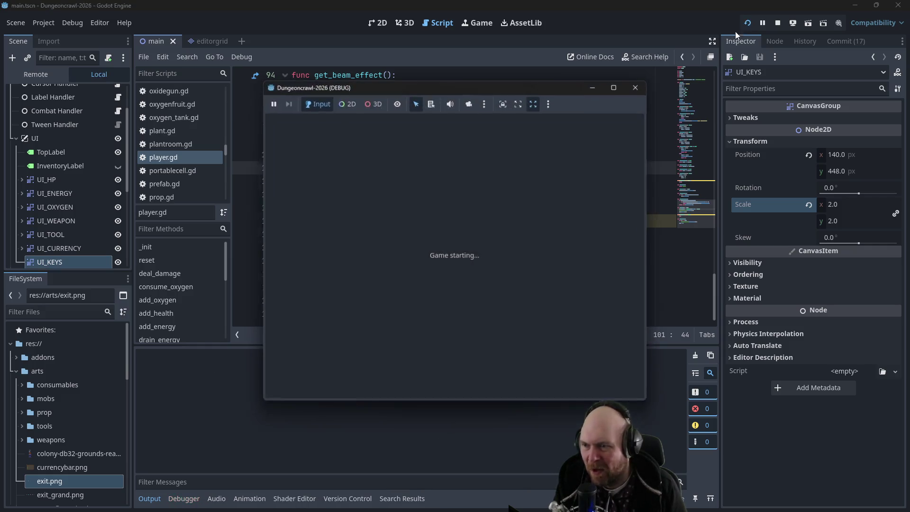
pyautogui.click(427, 248)
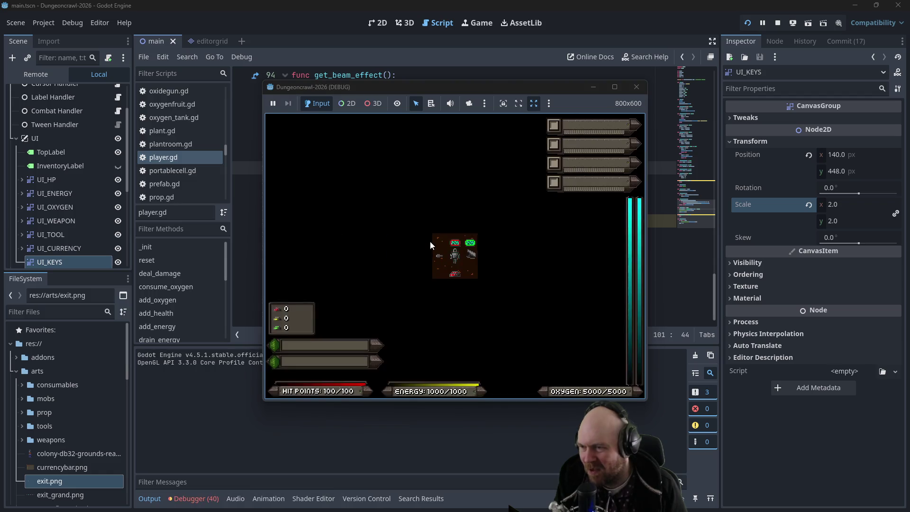
pyautogui.press('Right')
pyautogui.press('Right')
pyautogui.press('Right')
pyautogui.press('Right')
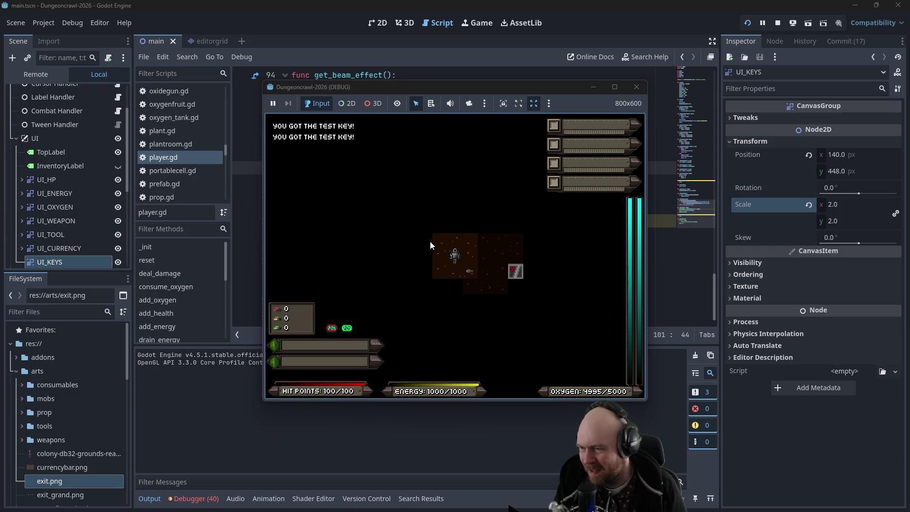
pyautogui.click(639, 91)
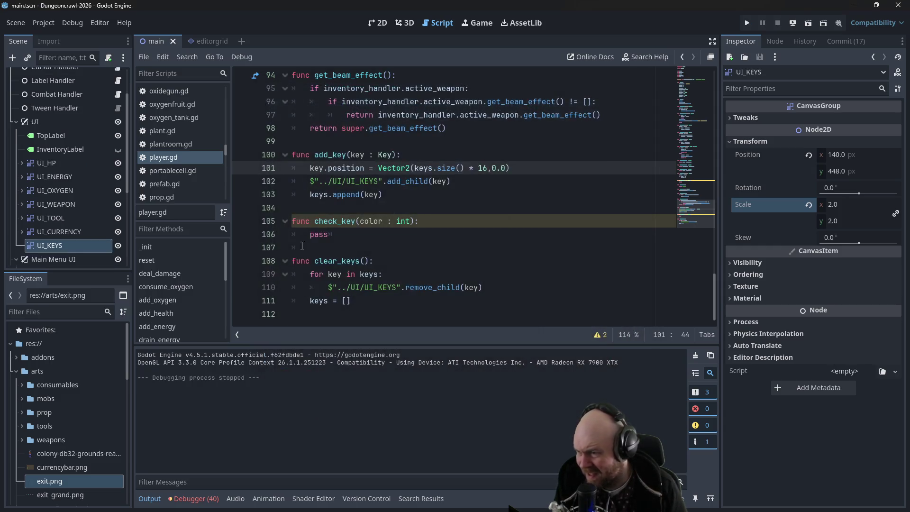
pyautogui.click(378, 23)
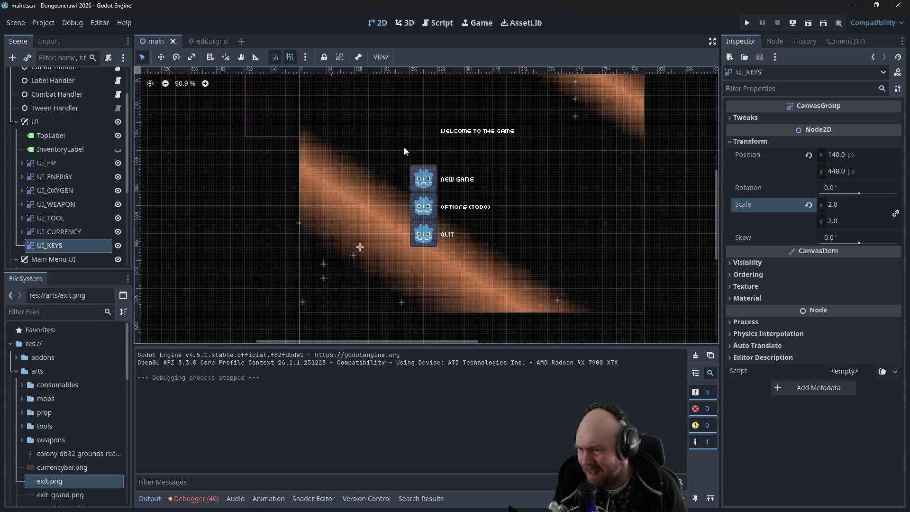
# Hide the Main Menu UI and drag UI_KEYS 20 px left to position 120, 456
pyautogui.click(118, 259)
pyautogui.scroll(7, 431, 259)
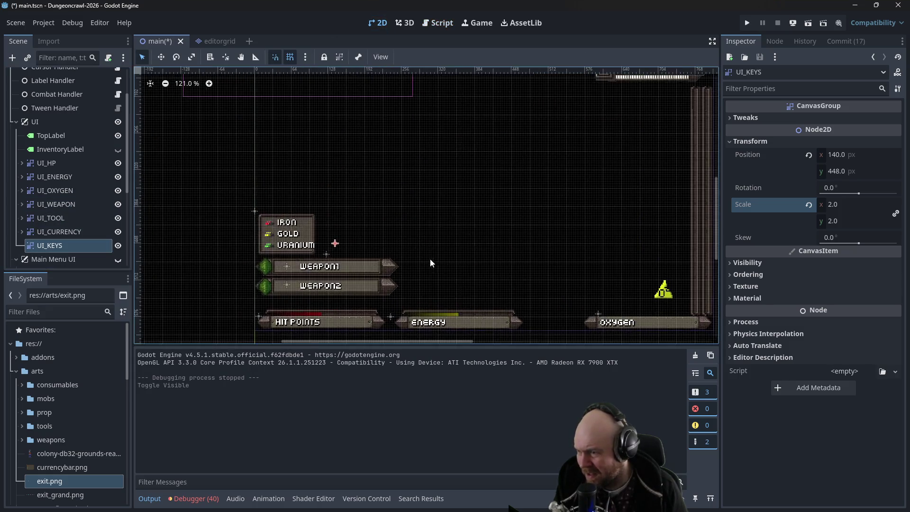
pyautogui.scroll(4, 390, 255)
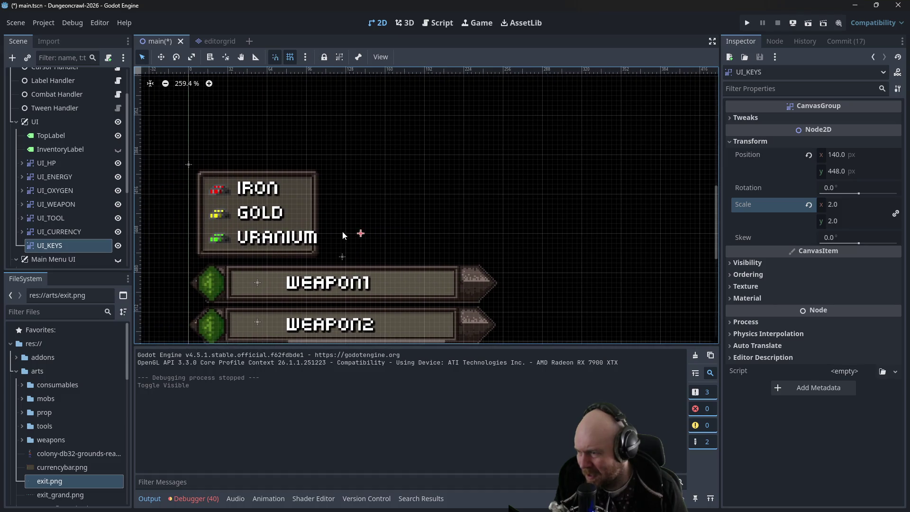
pyautogui.moveTo(361, 235)
pyautogui.mouseDown()
pyautogui.moveTo(334, 234)
pyautogui.moveTo(339, 242)
pyautogui.mouseUp()
pyautogui.click(387, 209)
# Test-run the game, show the Main Menu UI again, and run a New Game
pyautogui.press('F5')
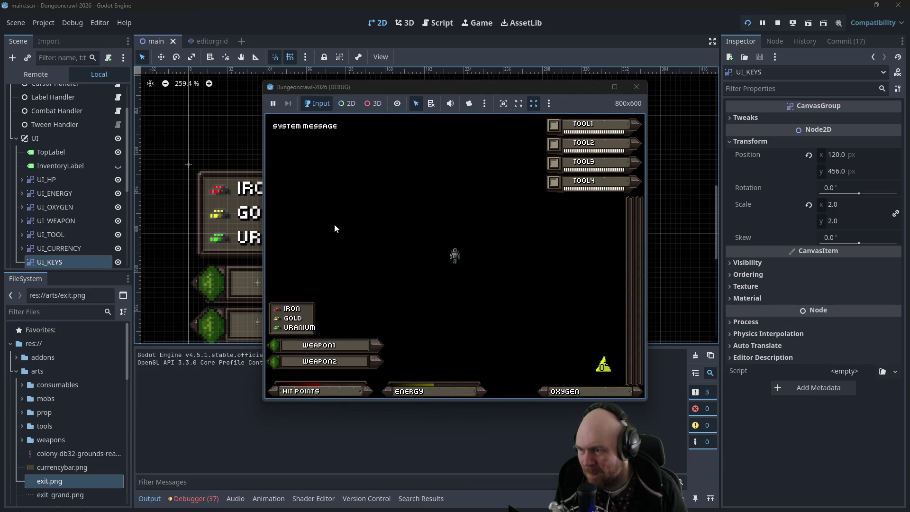
pyautogui.click(636, 86)
pyautogui.scroll(-1, 71, 213)
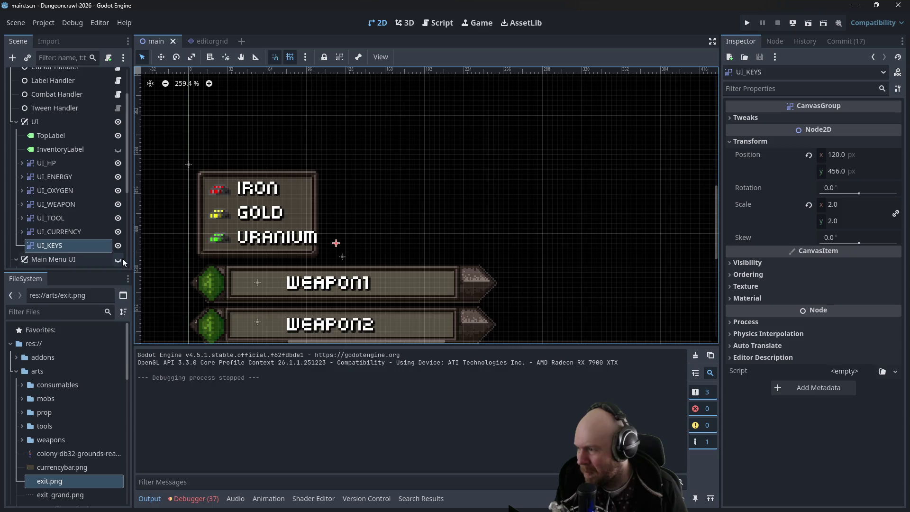
pyautogui.click(118, 259)
pyautogui.click(746, 23)
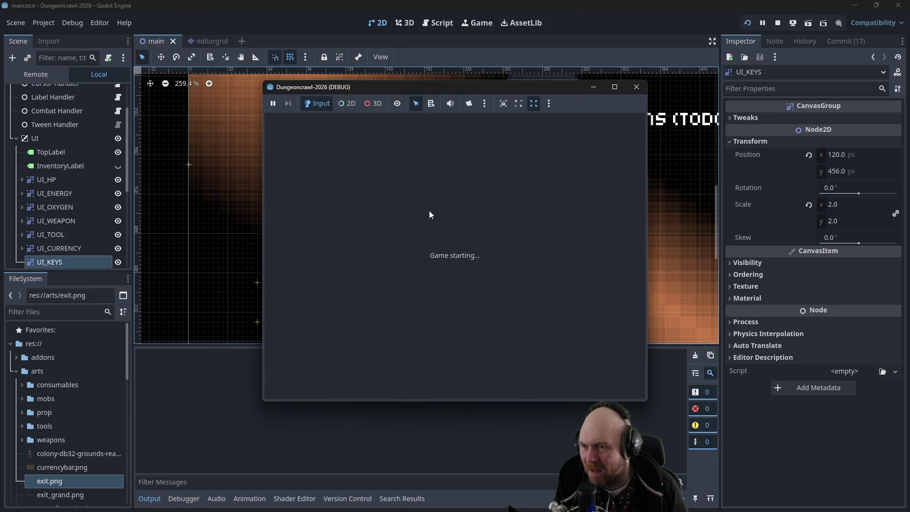
pyautogui.click(401, 255)
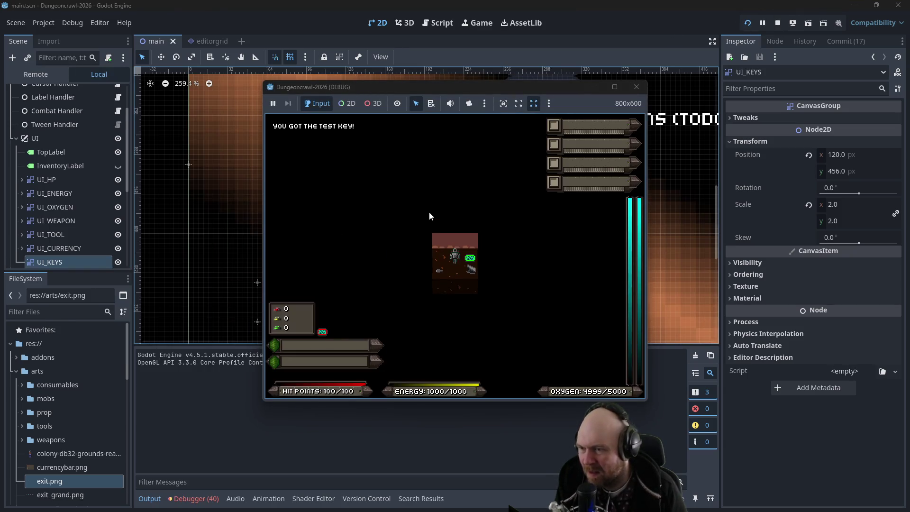